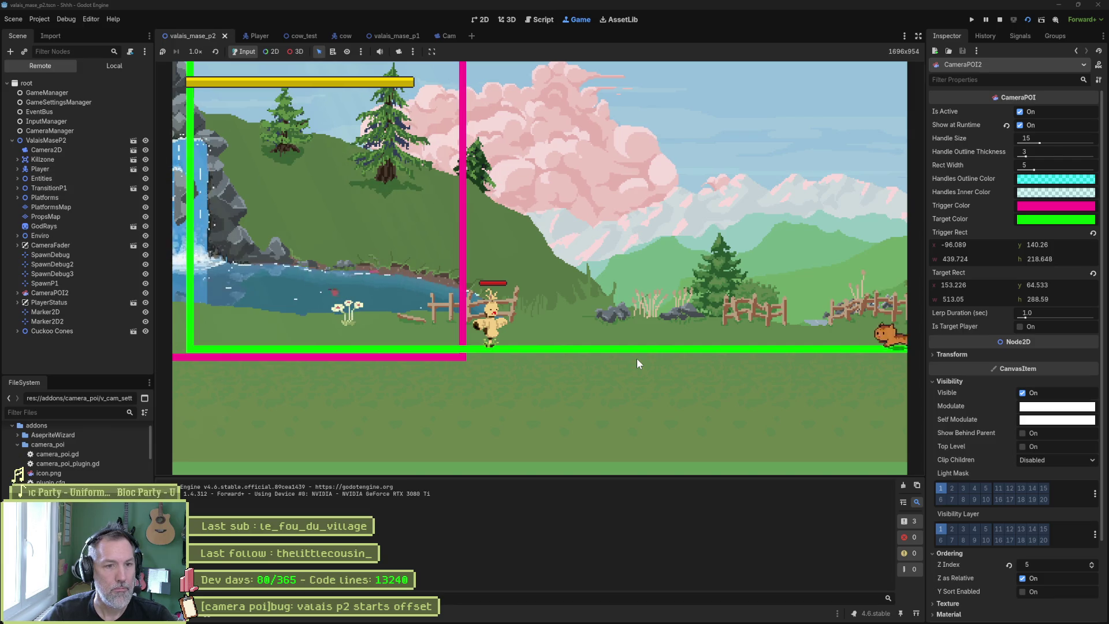
# Stop the game, give it one more quick test run, then switch to Aseprite
pyautogui.press('F8')
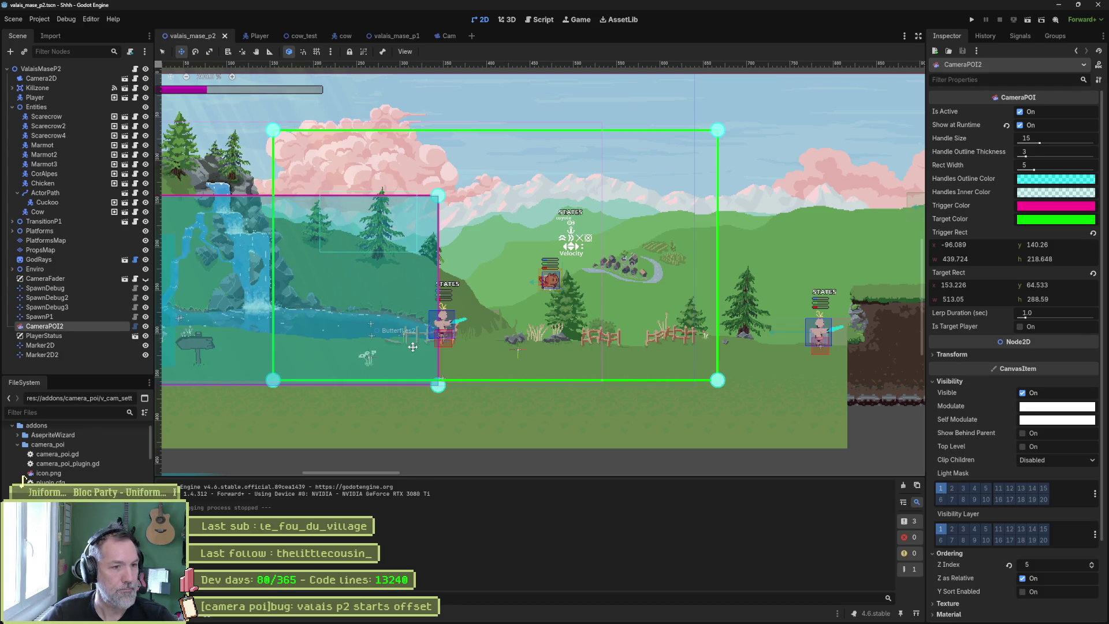
pyautogui.press('F6')
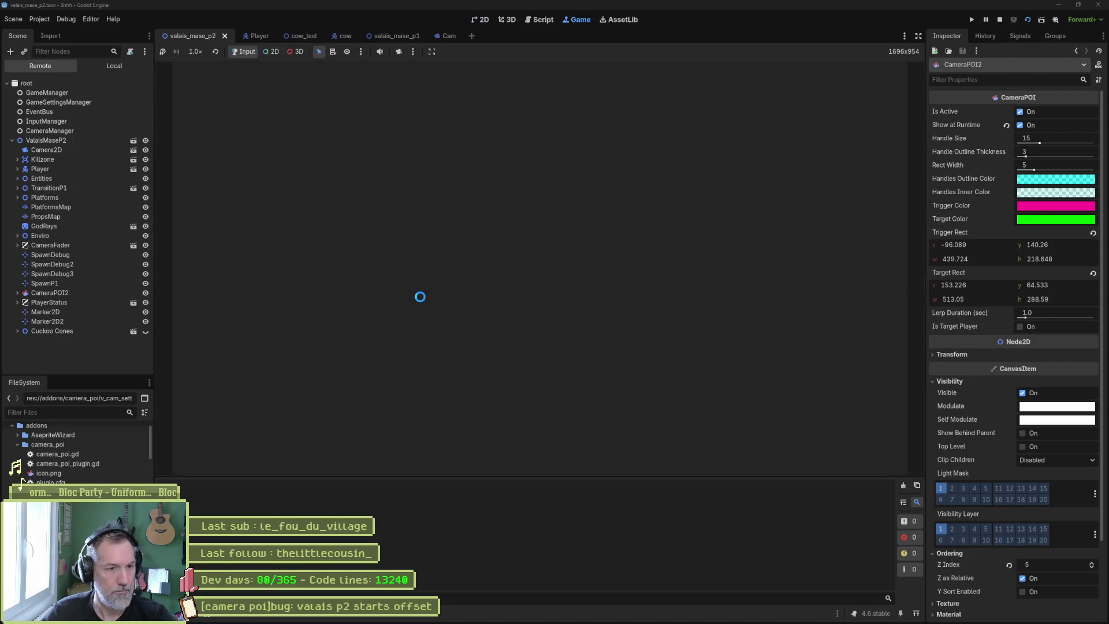
pyautogui.press('F8')
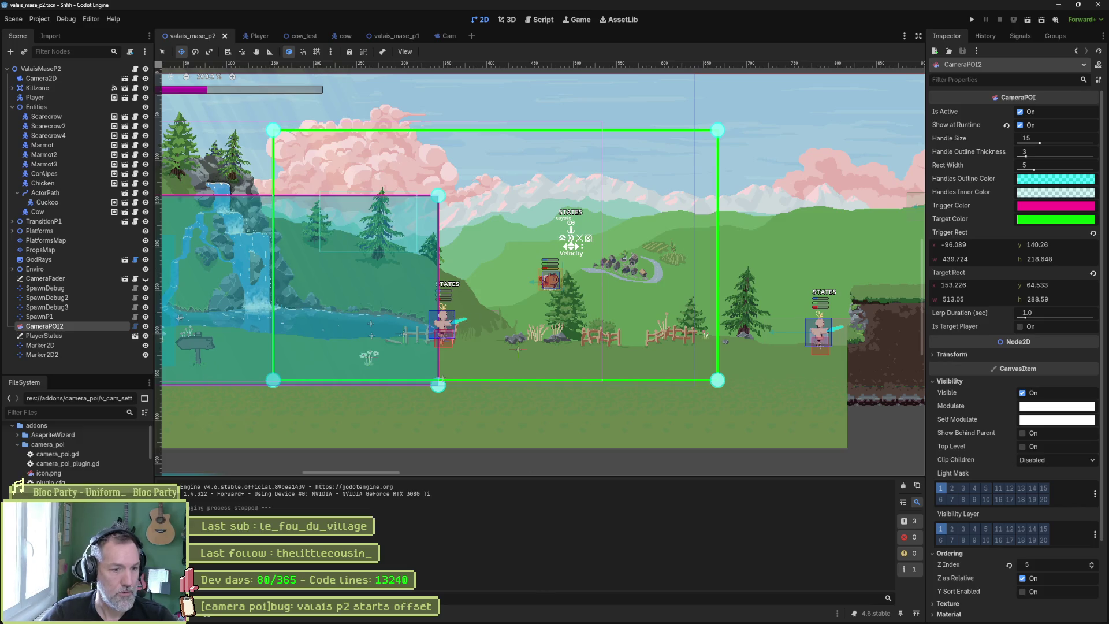
pyautogui.moveTo(566, 618)
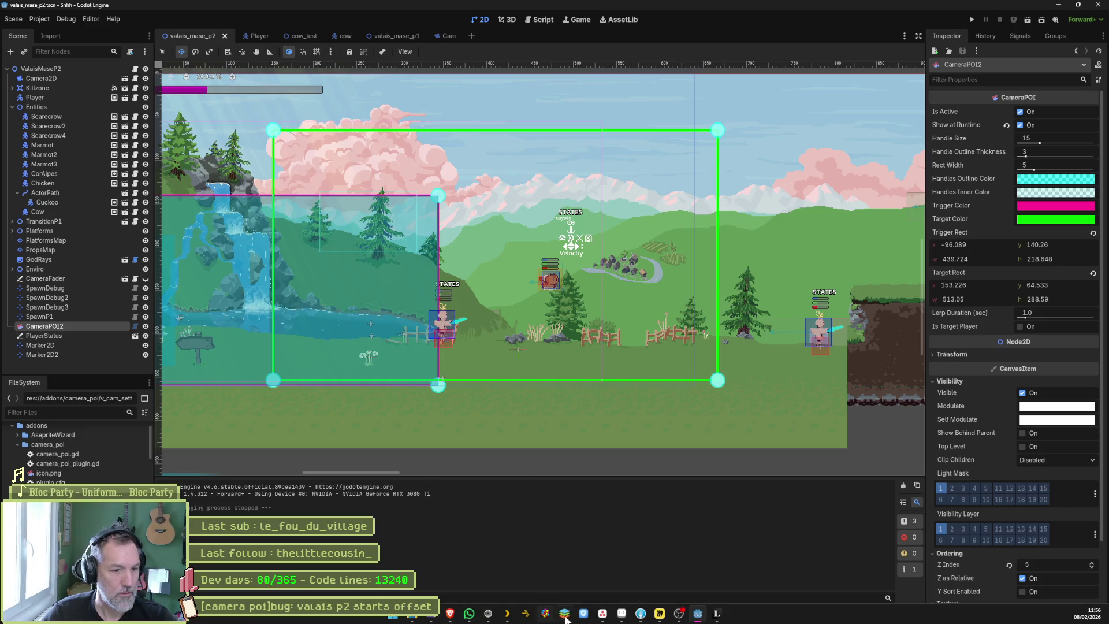
pyautogui.click(622, 613)
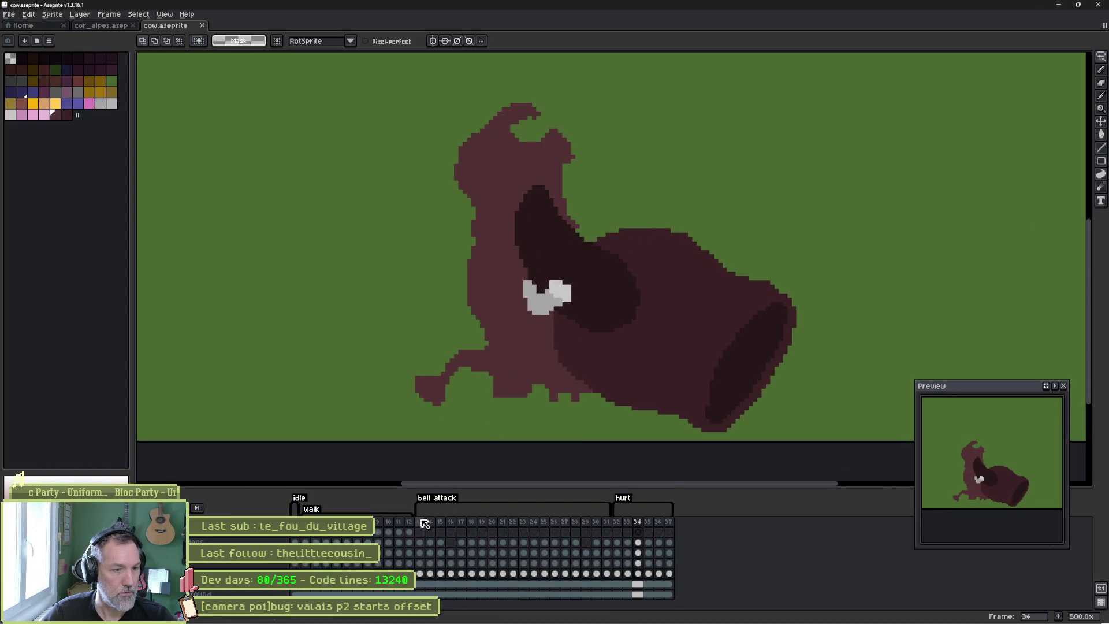
# Play the cow animation and select its bell attack frames 13–31
pyautogui.click(382, 529)
pyautogui.press('Return')
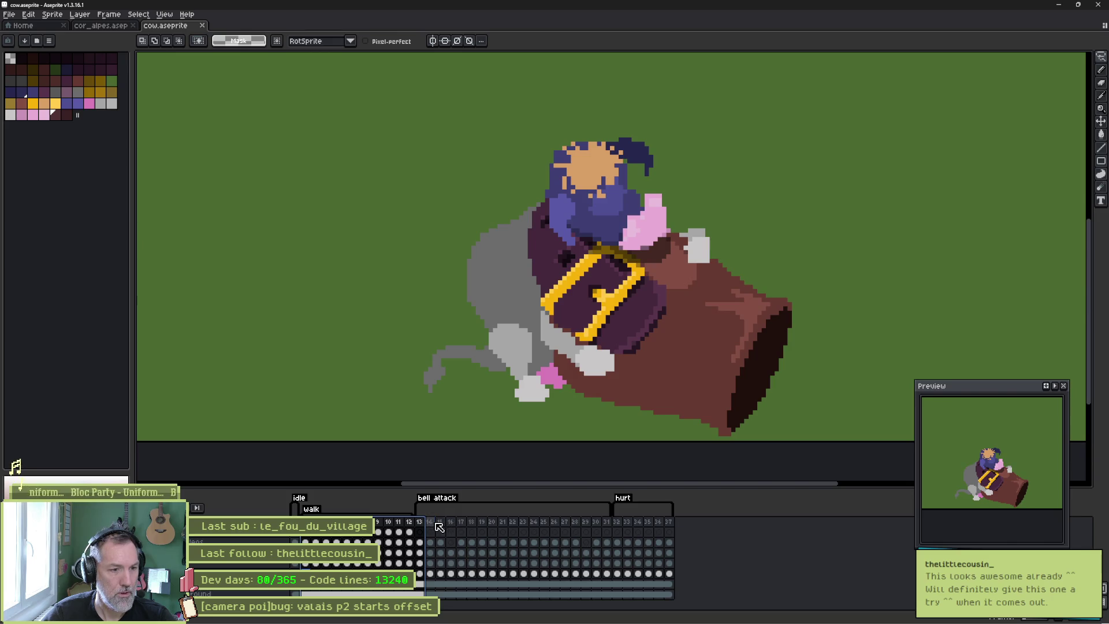
pyautogui.moveTo(420, 521); pyautogui.dragTo(607, 521)
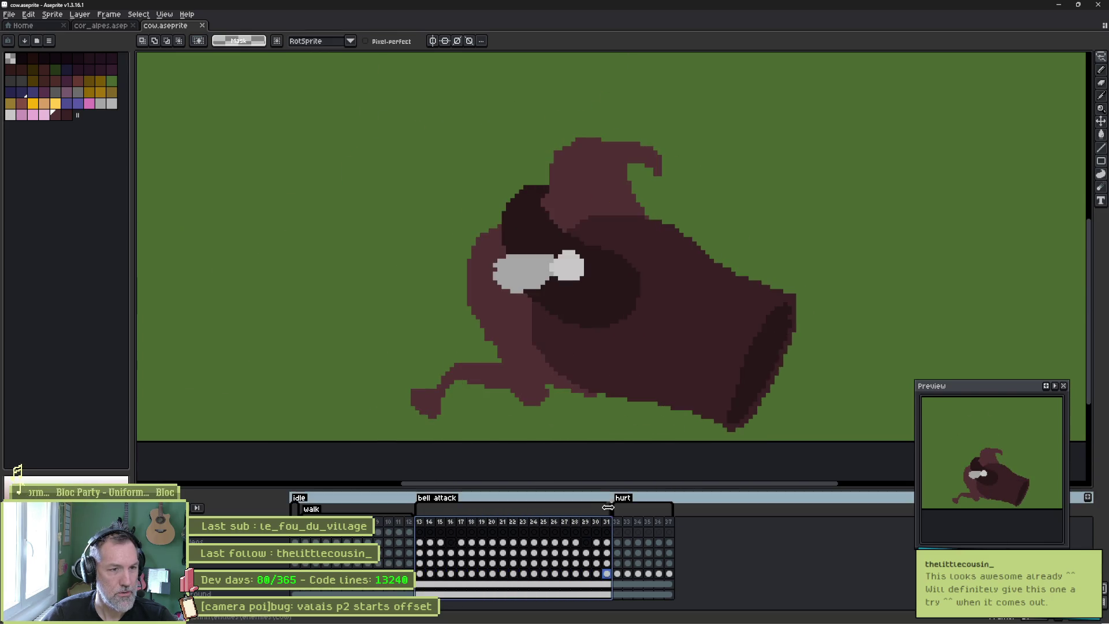
pyautogui.scroll(2, 606, 507)
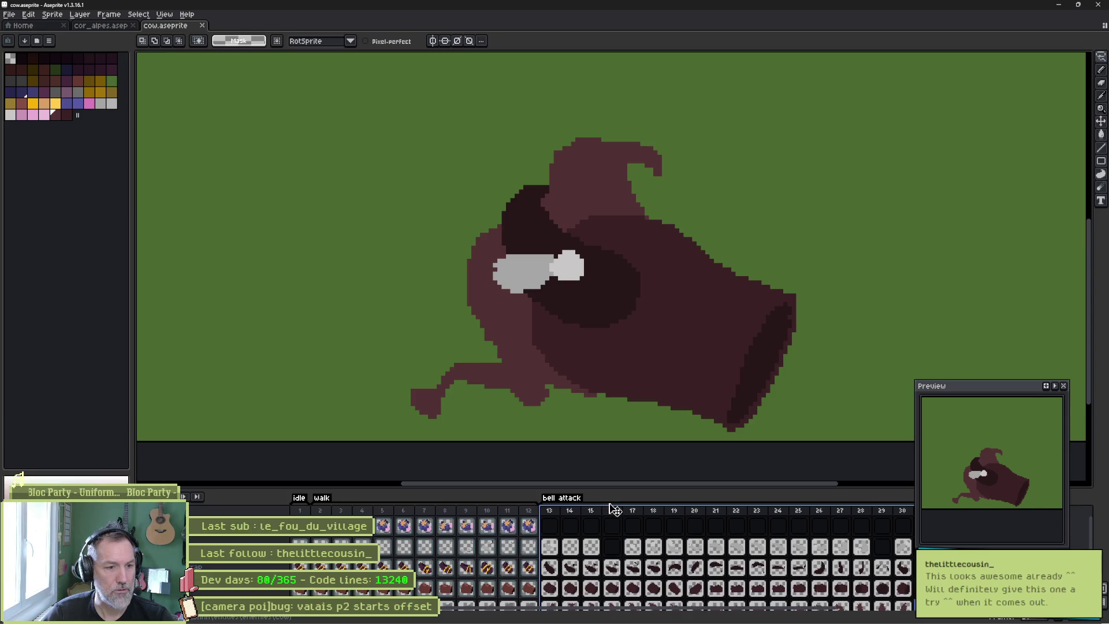
pyautogui.scroll(-2, 569, 549)
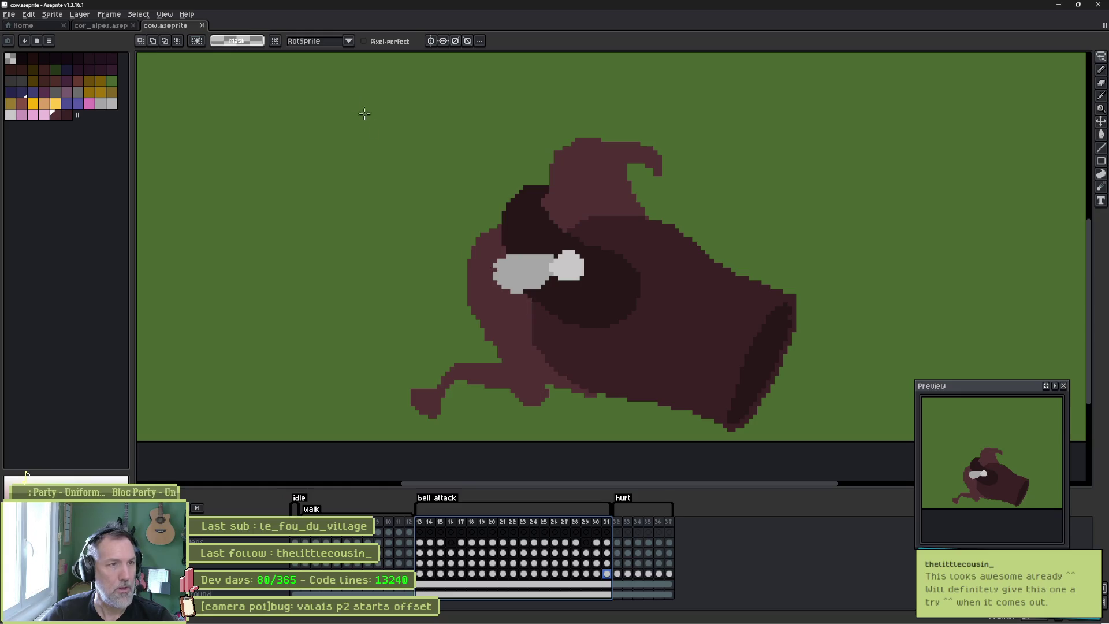
# Bring up the cor_alpes.aseprite ghost sprite, then return to Godot
pyautogui.click(100, 26)
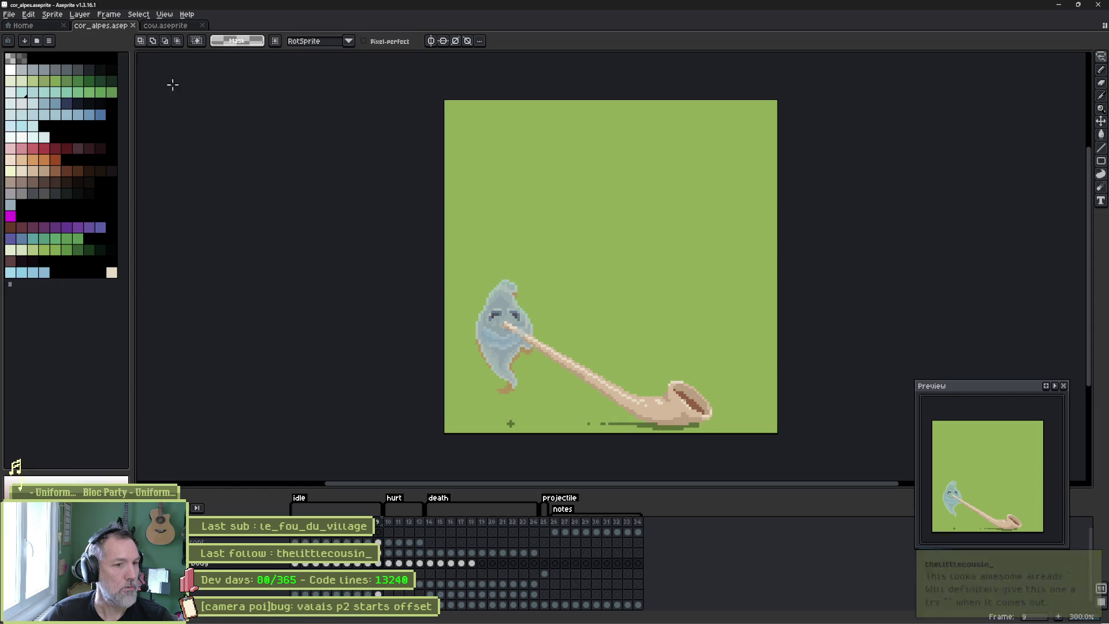
pyautogui.moveTo(622, 617)
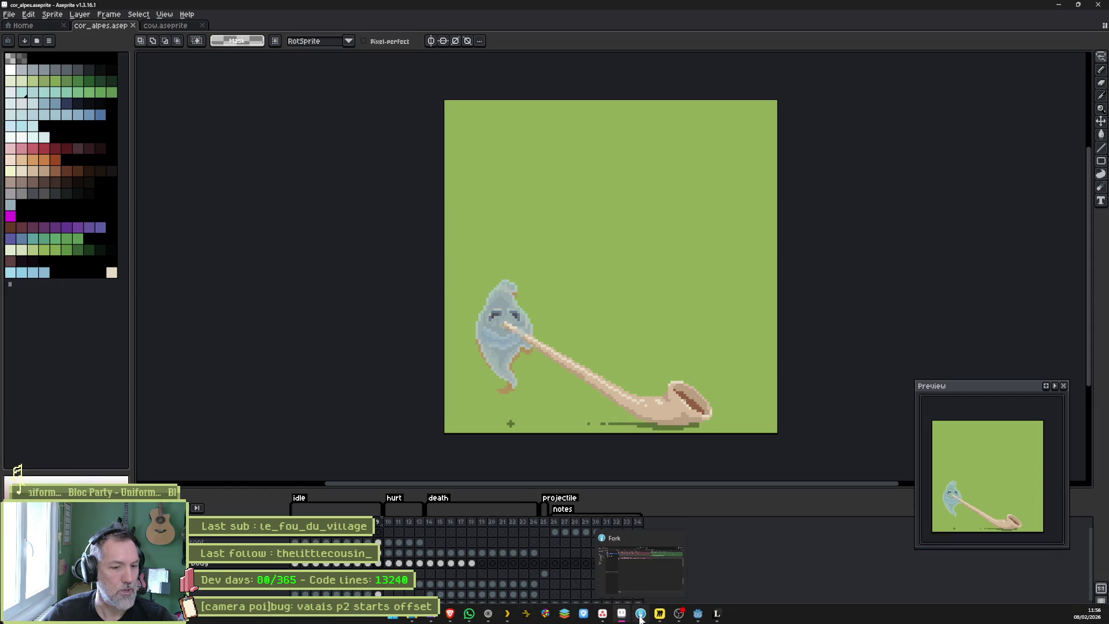
pyautogui.click(694, 615)
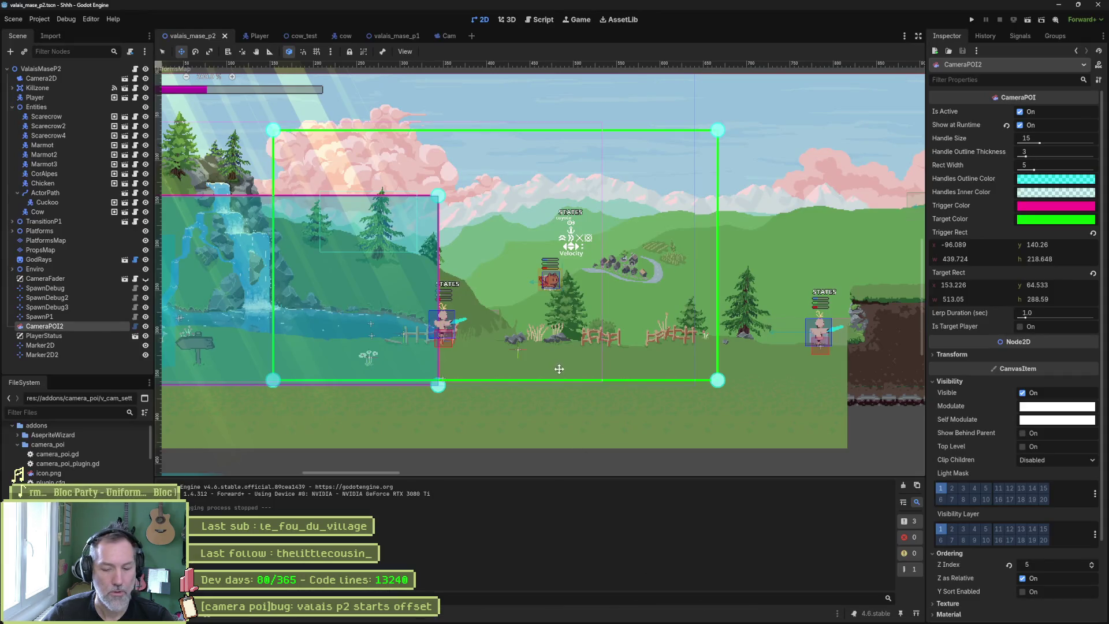
# Run valais_mase_p2 and steer the cat over the horn ledge and past the alphorn ghost
pyautogui.press('F6')
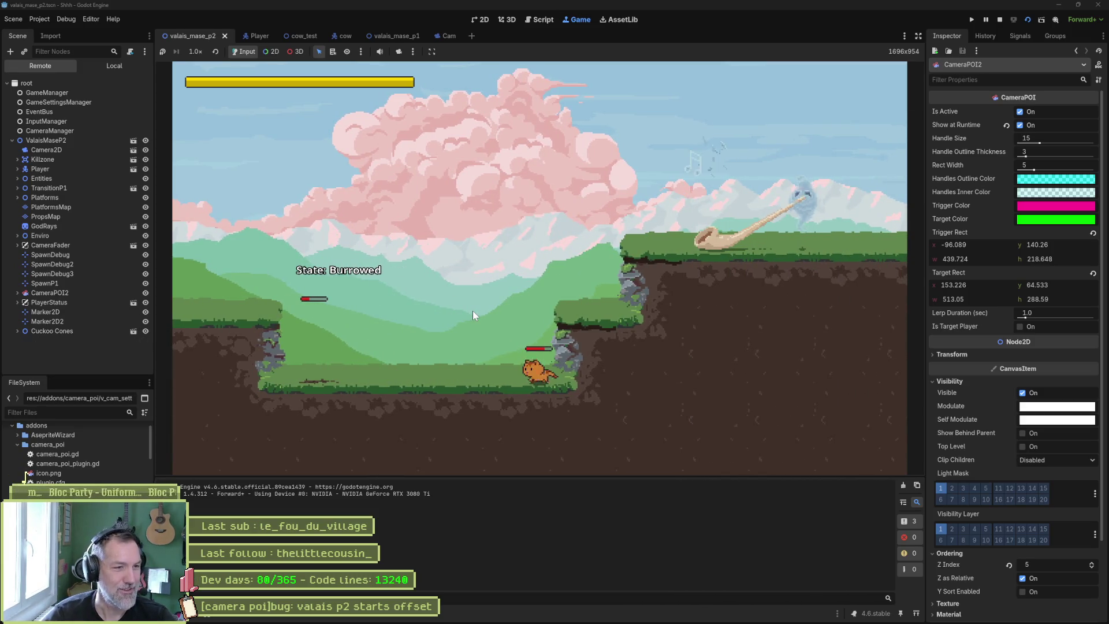
pyautogui.press('Right')
pyautogui.press('space')
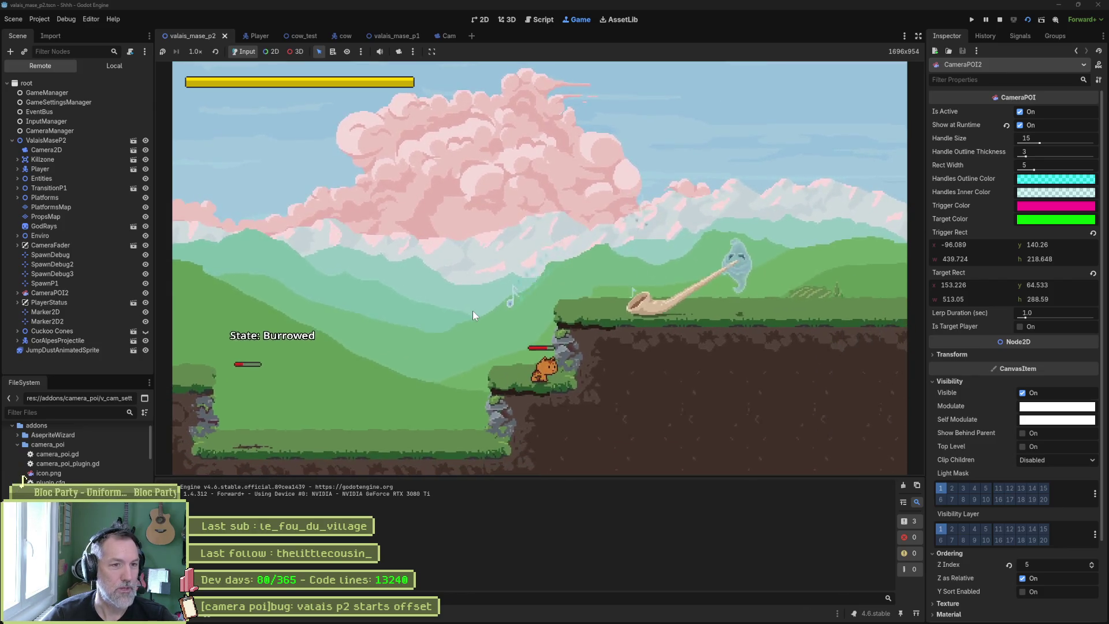
pyautogui.press('space')
pyautogui.press('Right')
pyautogui.press('Right')
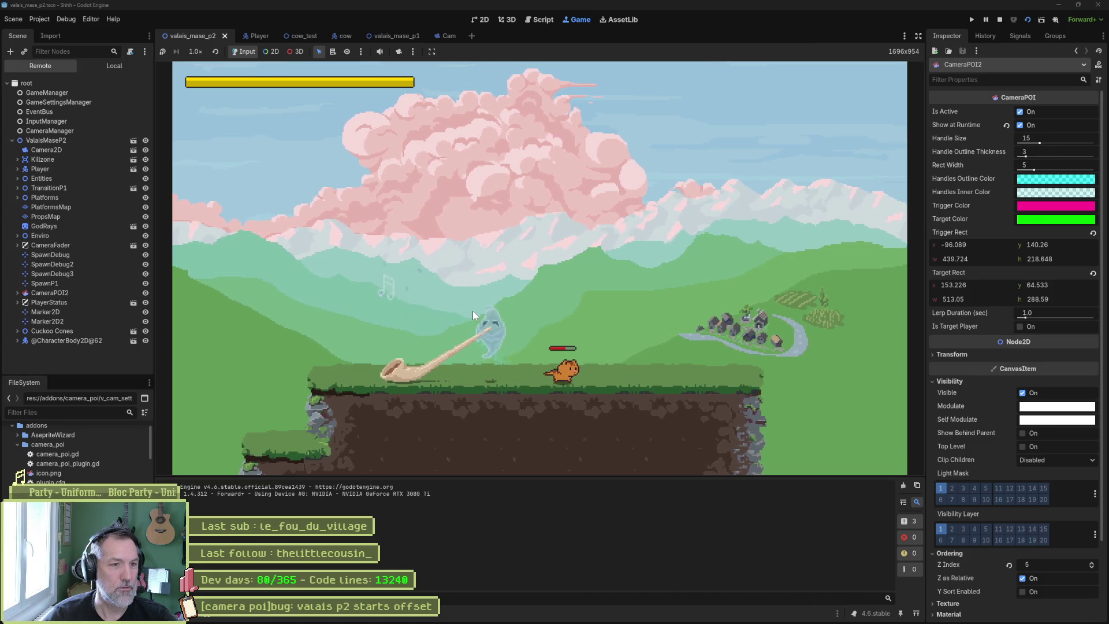
pyautogui.press('Left')
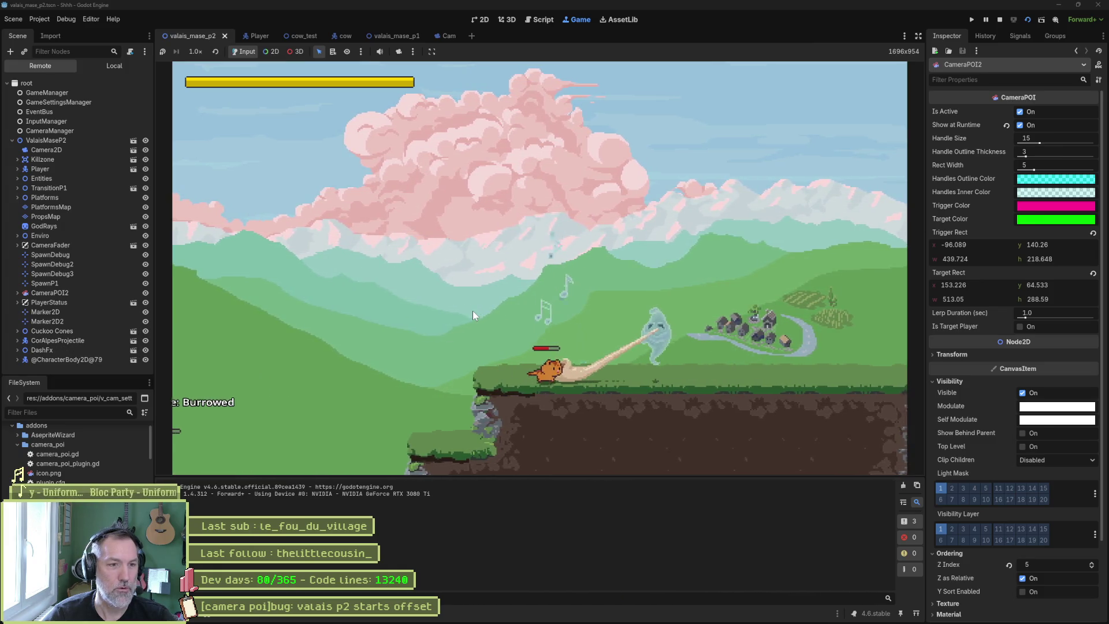
pyautogui.press('Right')
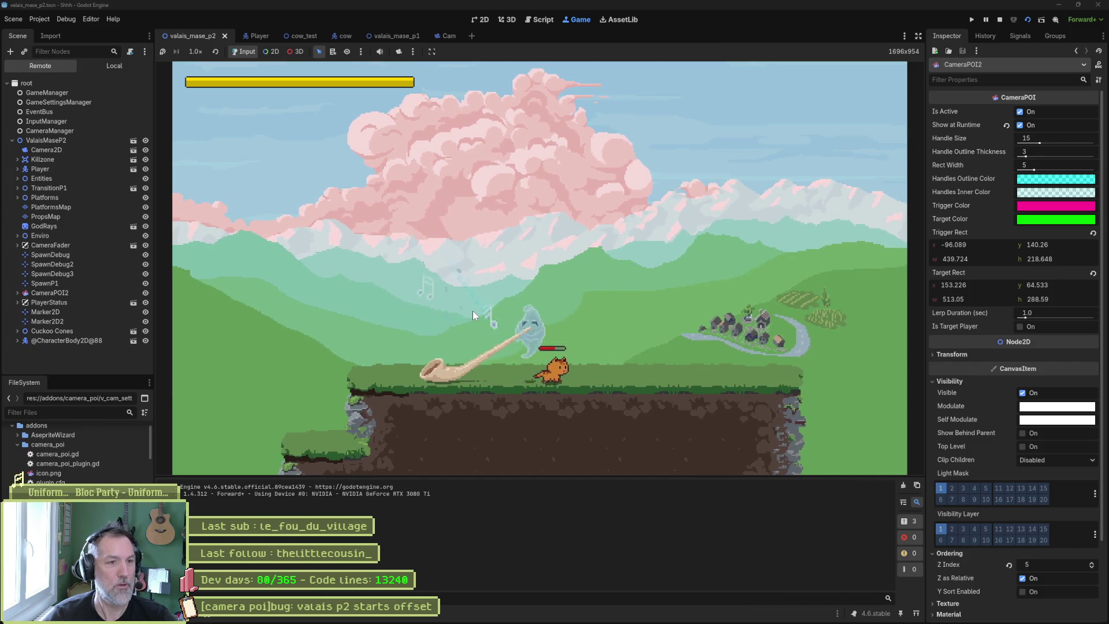
pyautogui.press('Left')
pyautogui.press('Right')
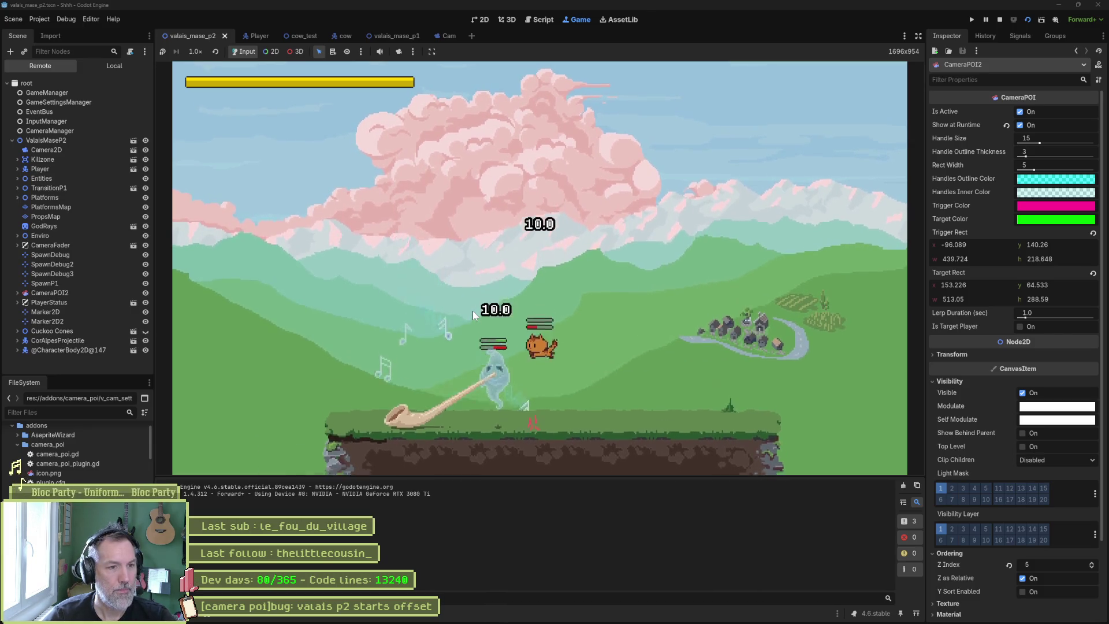
pyautogui.press('Right')
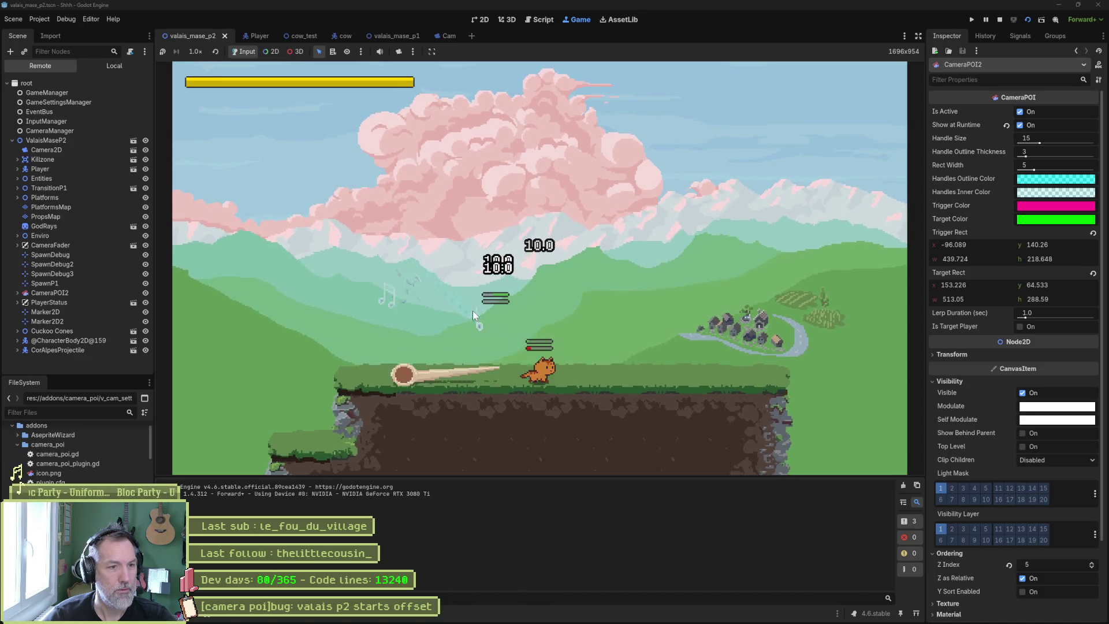
pyautogui.press('space')
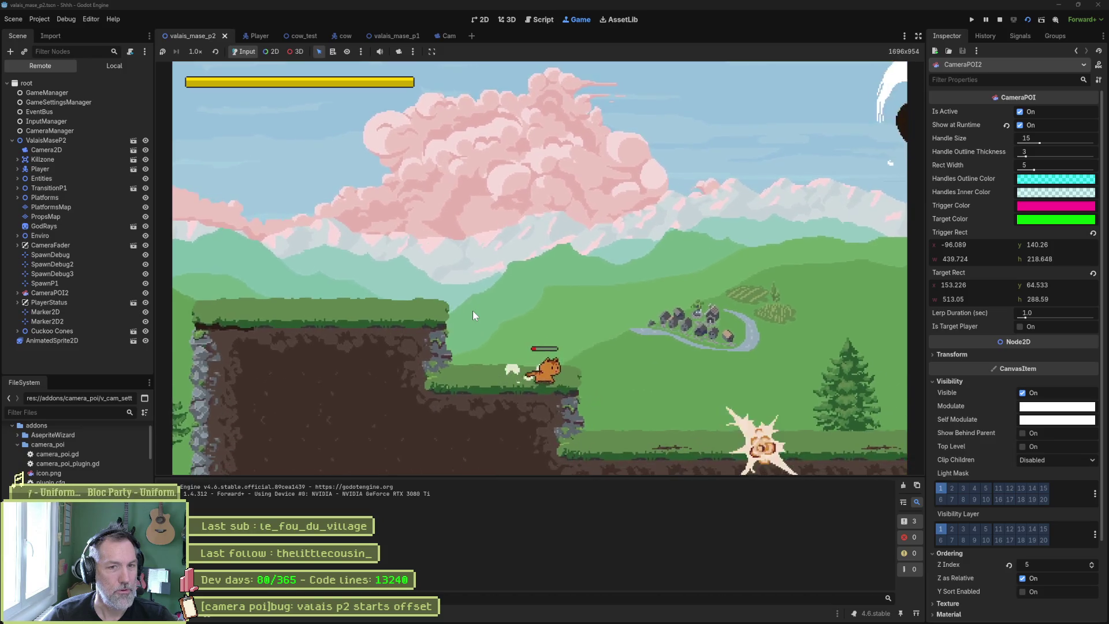
# Jump the cat across the cliff tops and onto and off the floating island
pyautogui.press('space')
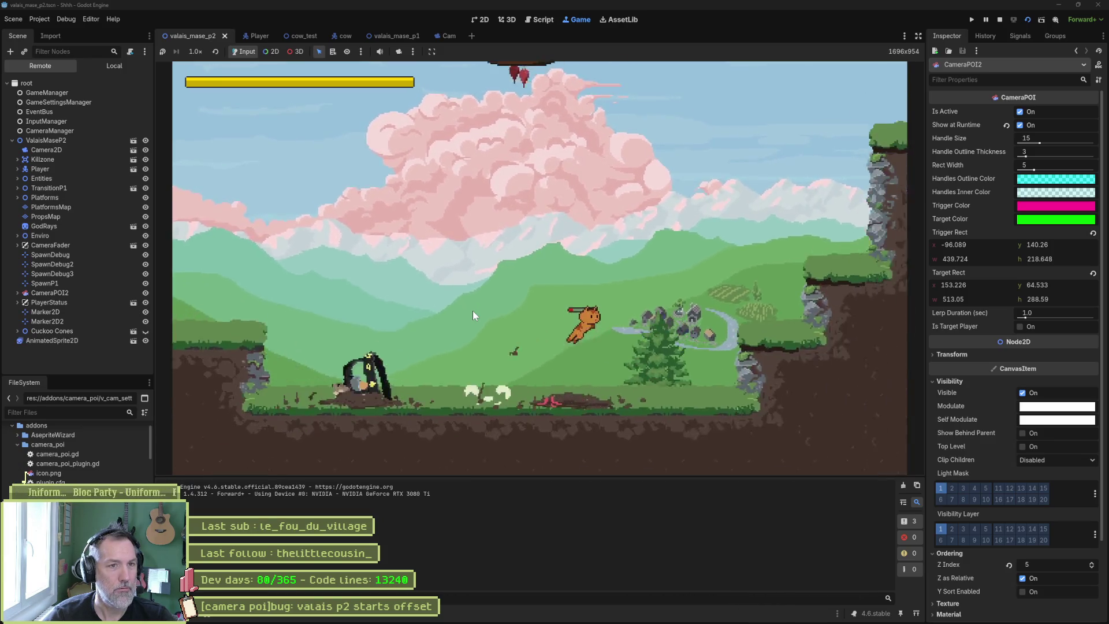
pyautogui.press('space')
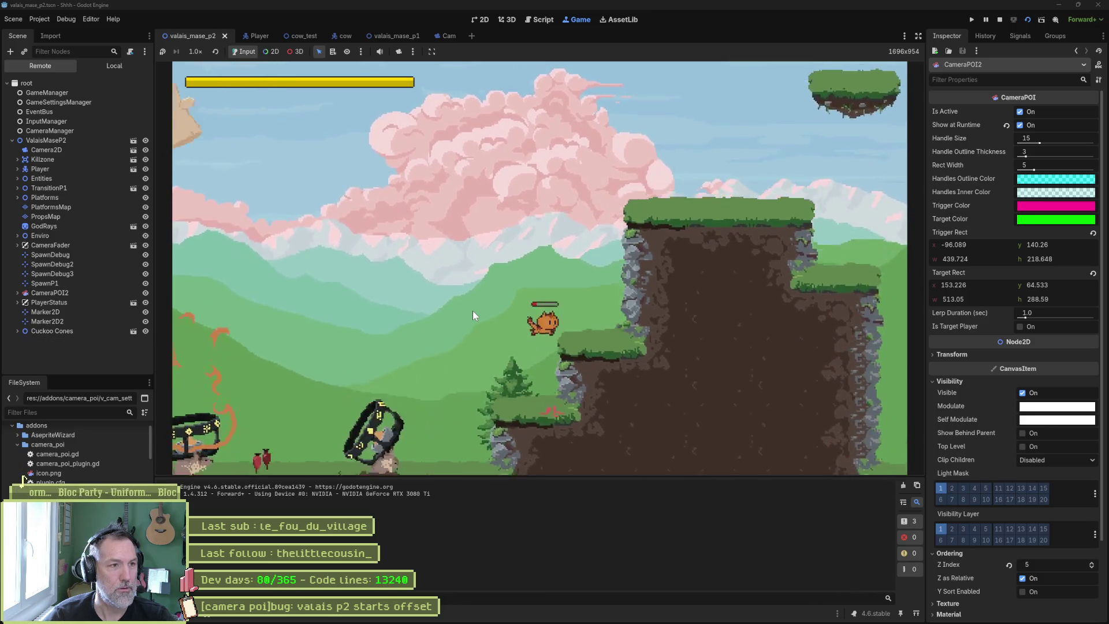
pyautogui.press('space')
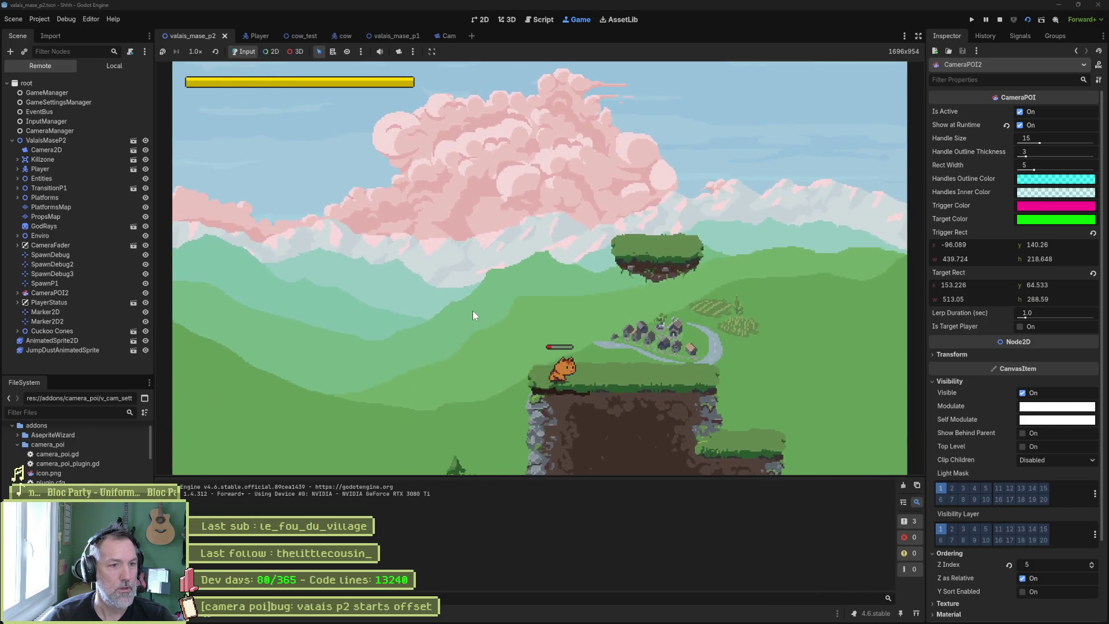
pyautogui.press('Left')
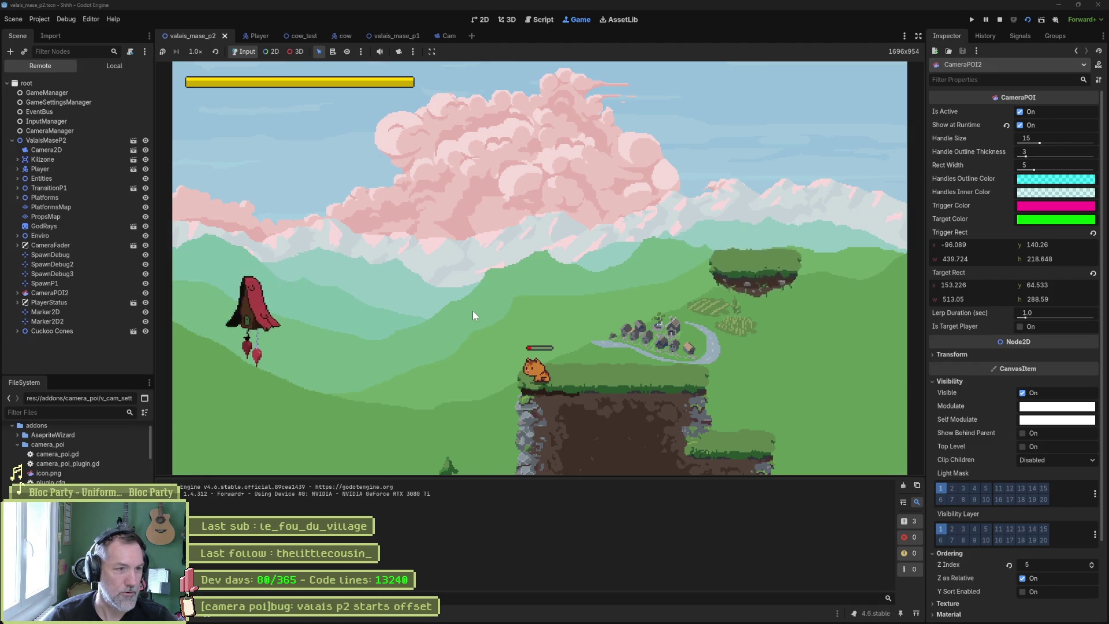
pyautogui.press('Right')
pyautogui.press('space')
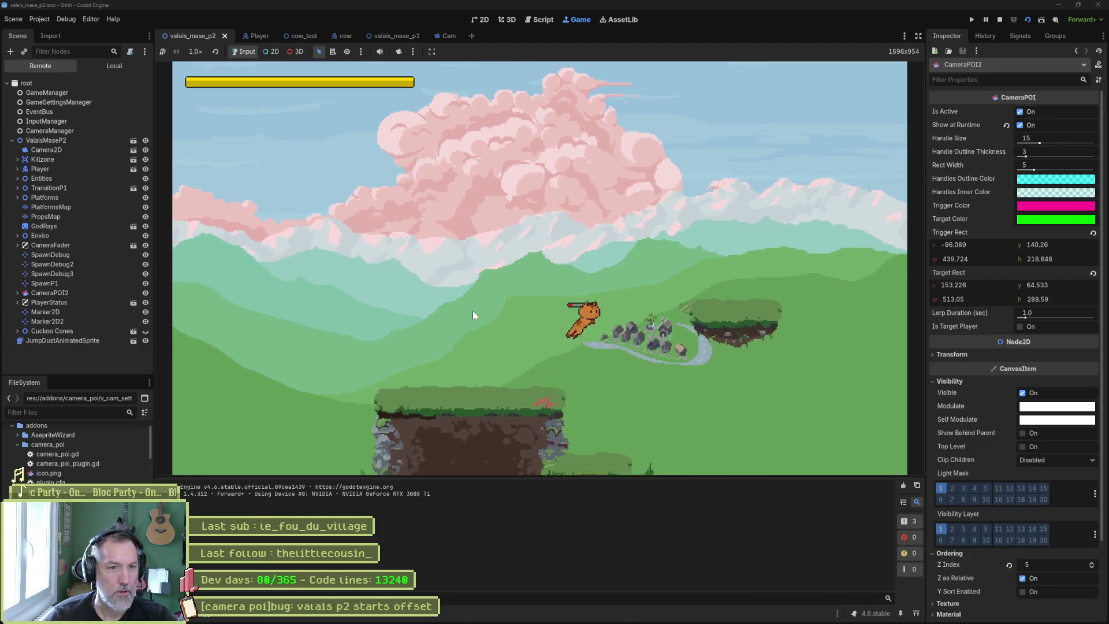
pyautogui.press('Right')
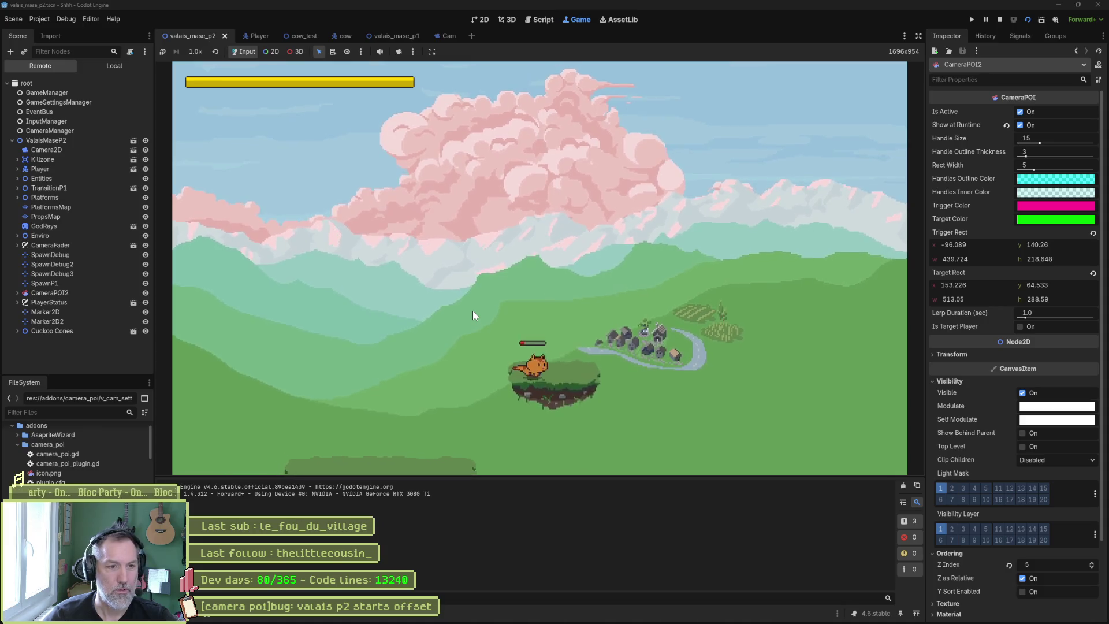
pyautogui.press('space')
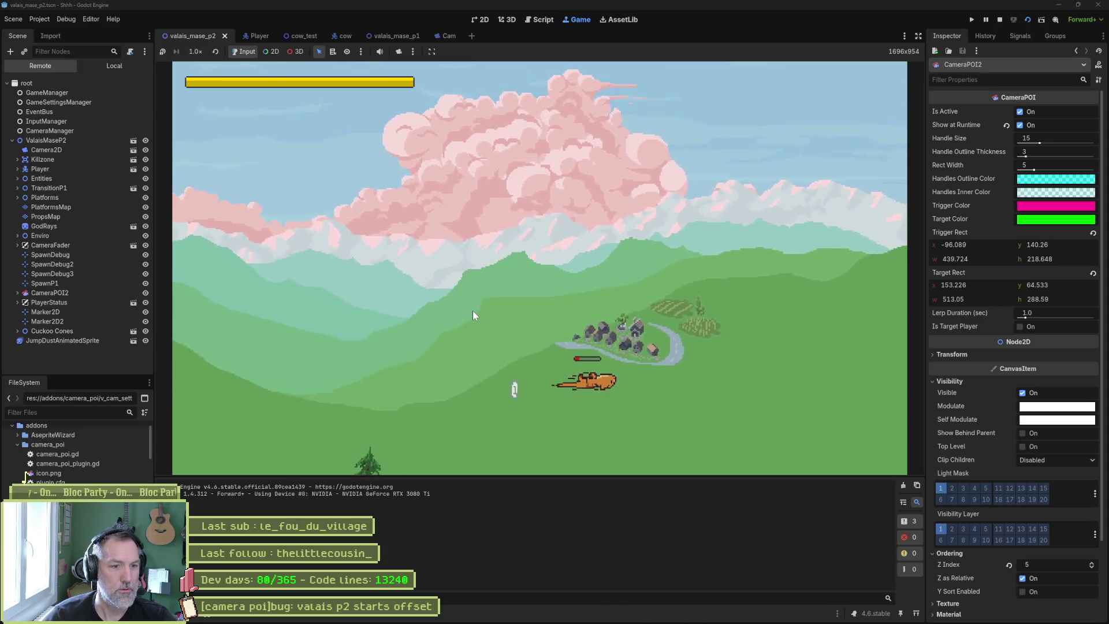
# Face the charging cow boss, move on toward the chicken, then stop the game
pyautogui.press('Left')
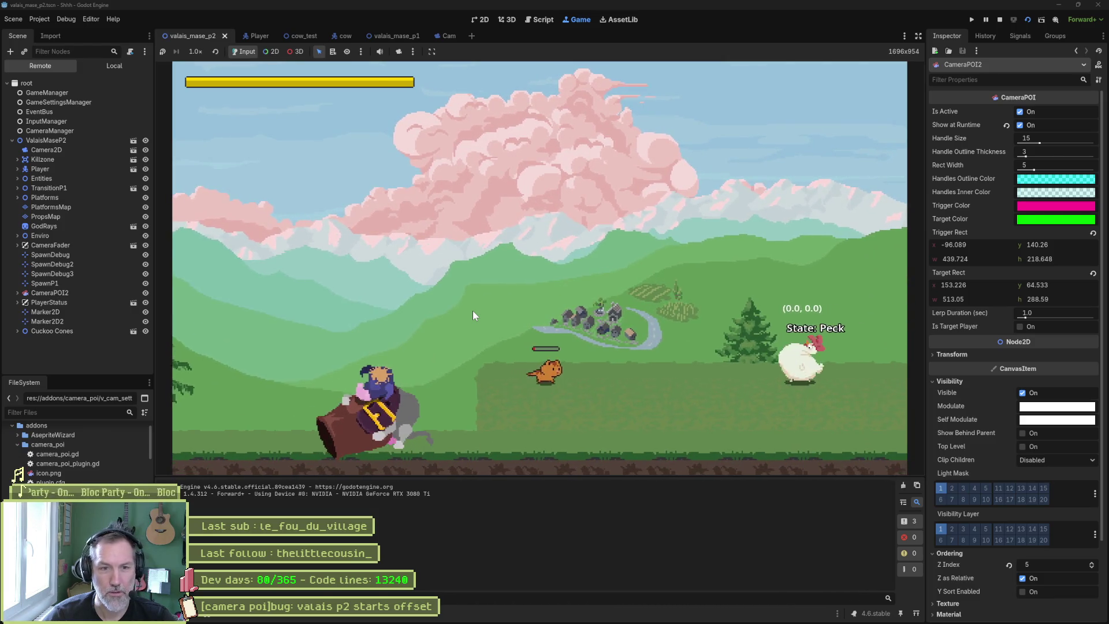
pyautogui.press('Left')
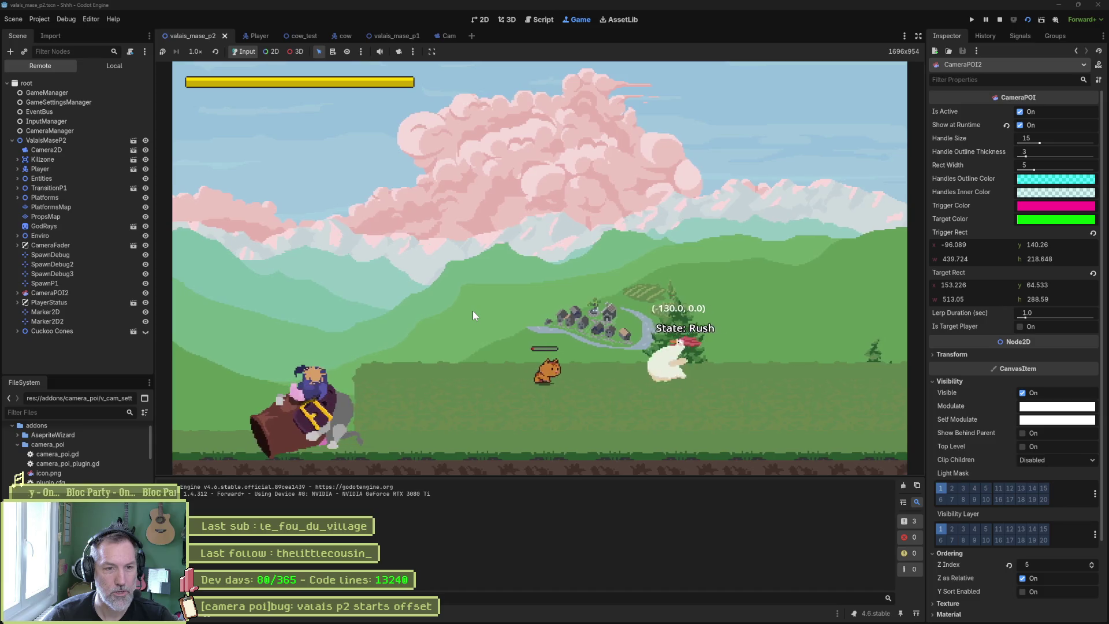
pyautogui.press('Right')
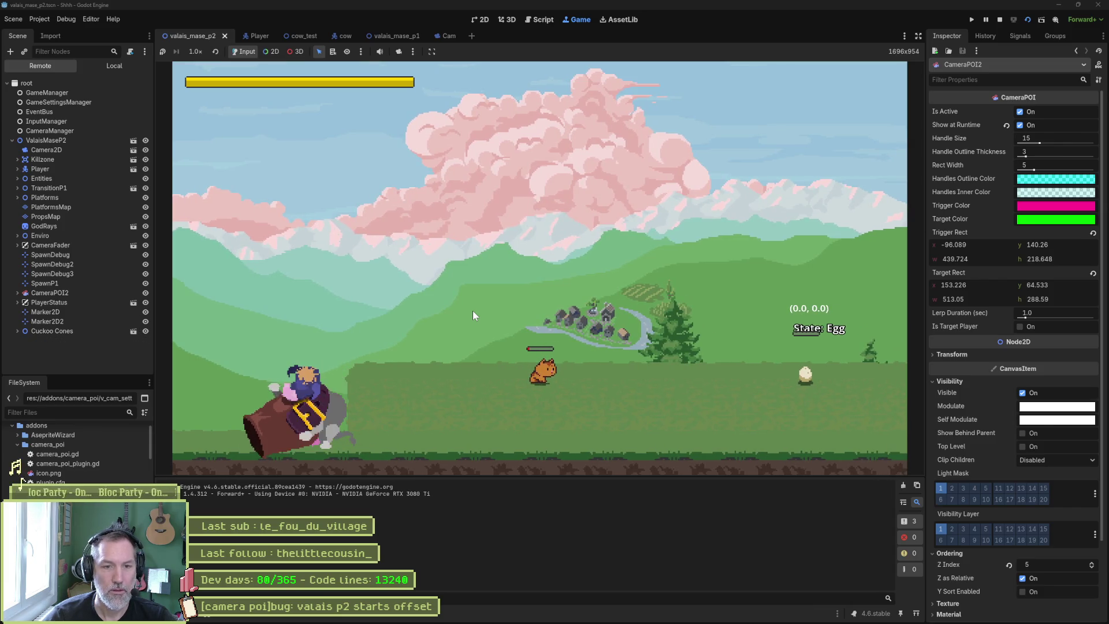
pyautogui.press('Right')
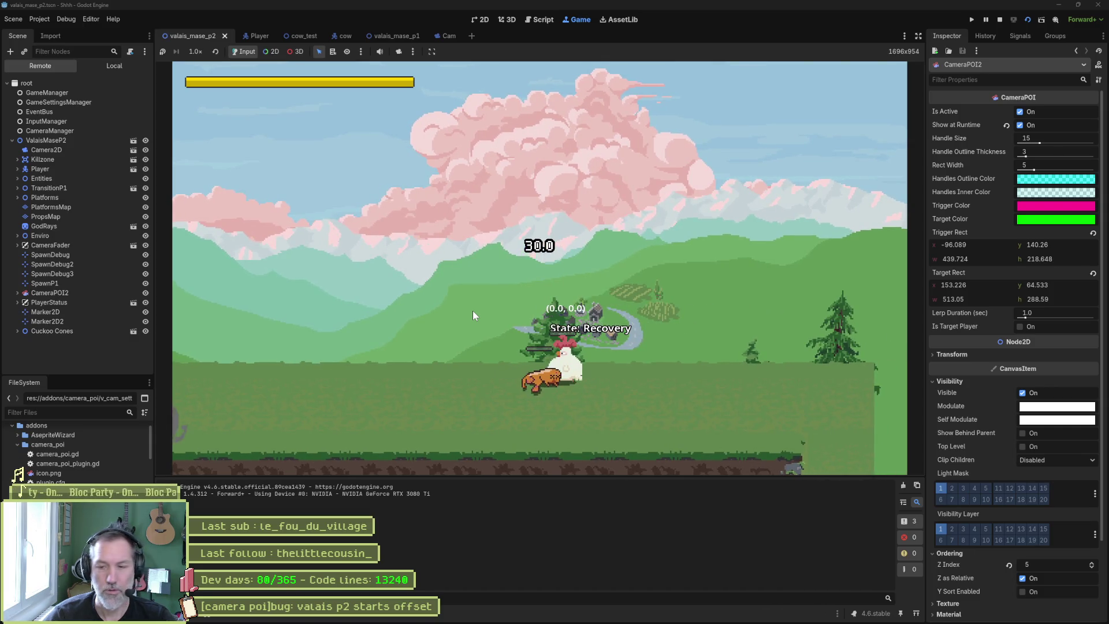
pyautogui.press('F8')
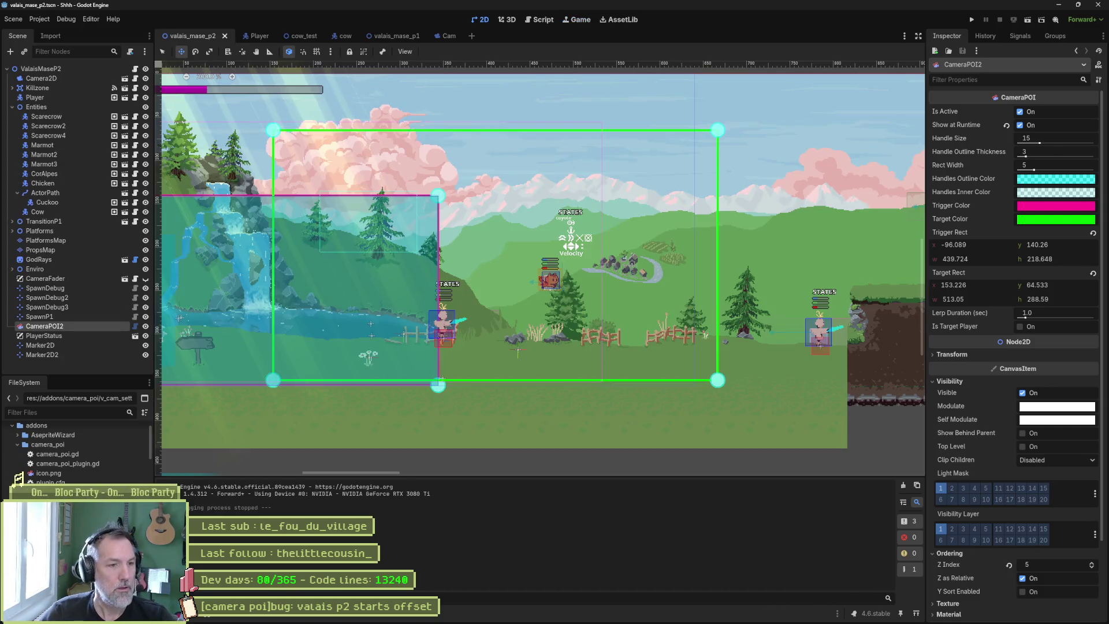
# In Aseprite, open enemies/juggler/juggler.aseprite through the Home page's Open File dialog
pyautogui.moveTo(669, 617)
pyautogui.click(621, 617)
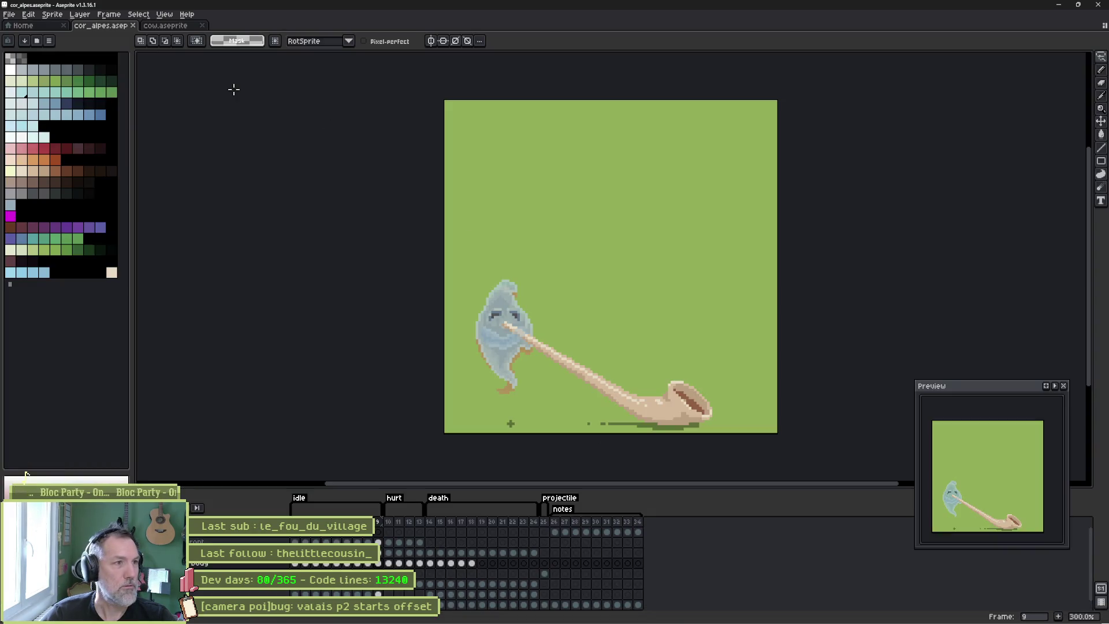
pyautogui.click(39, 27)
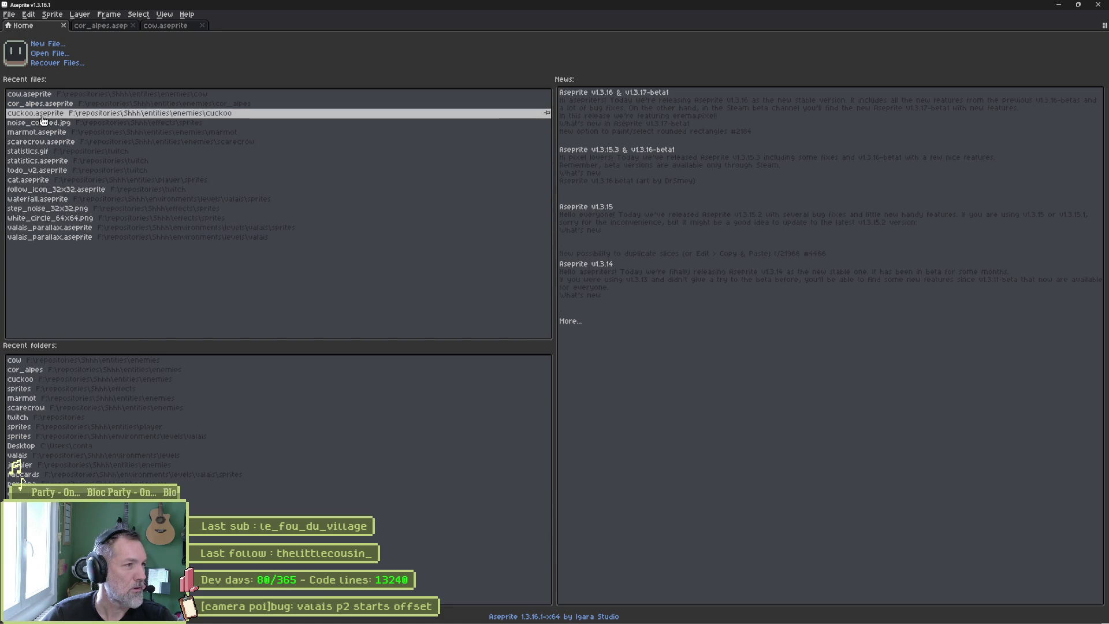
pyautogui.click(58, 54)
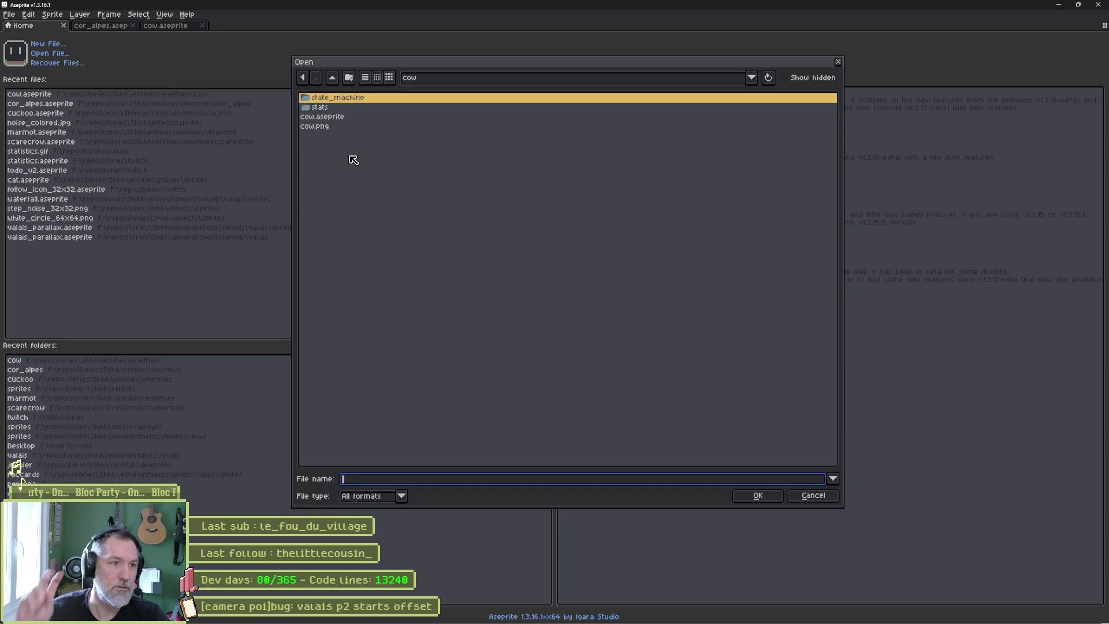
pyautogui.click(332, 78)
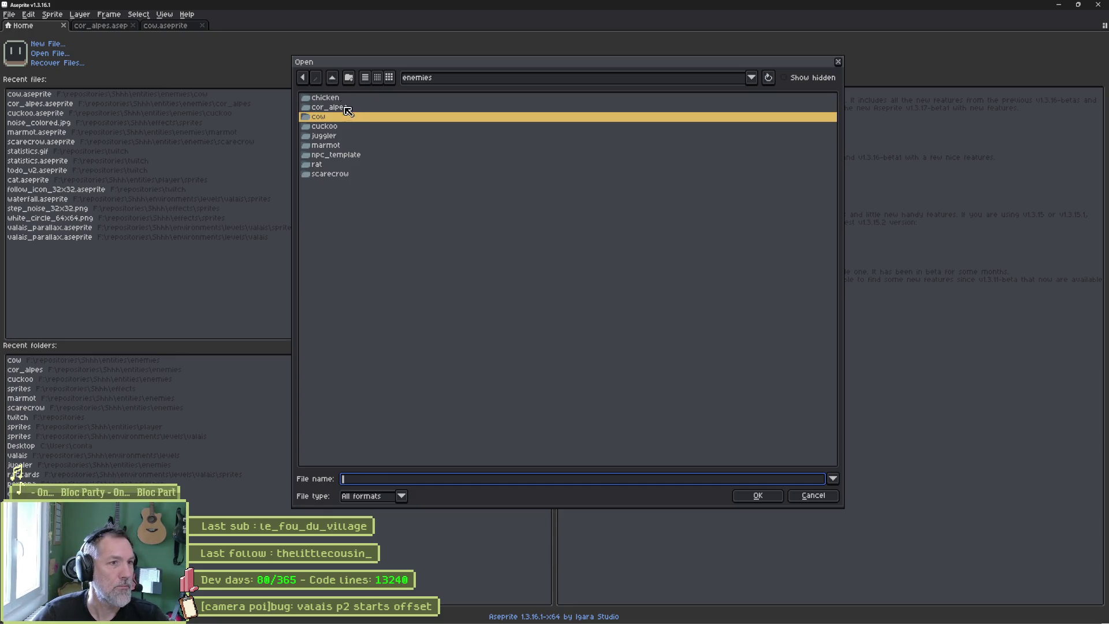
pyautogui.doubleClick(329, 136)
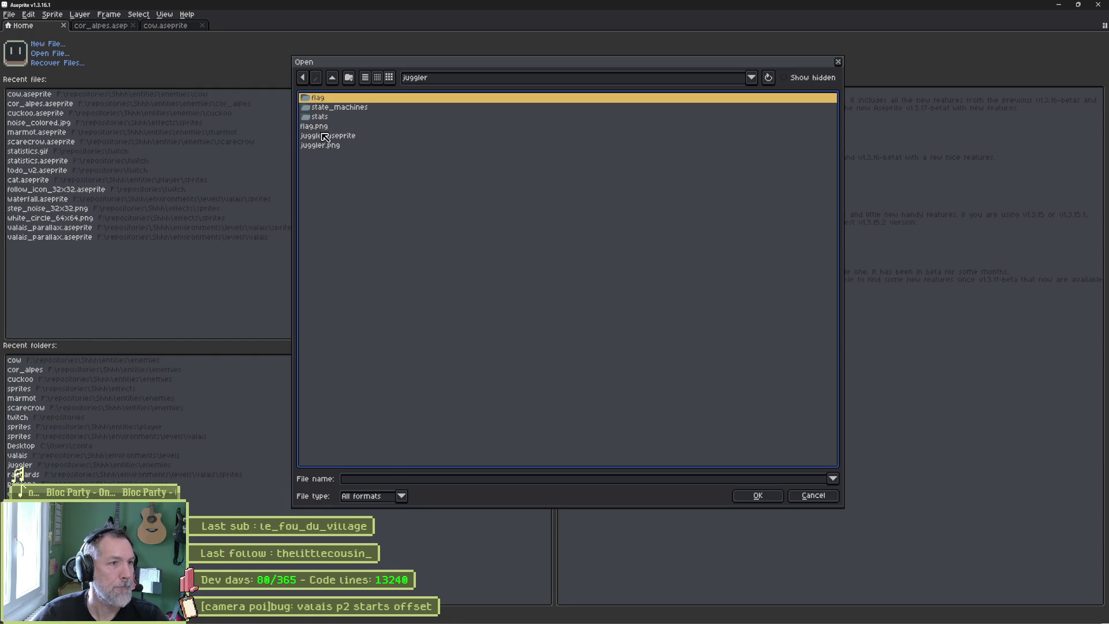
pyautogui.doubleClick(325, 136)
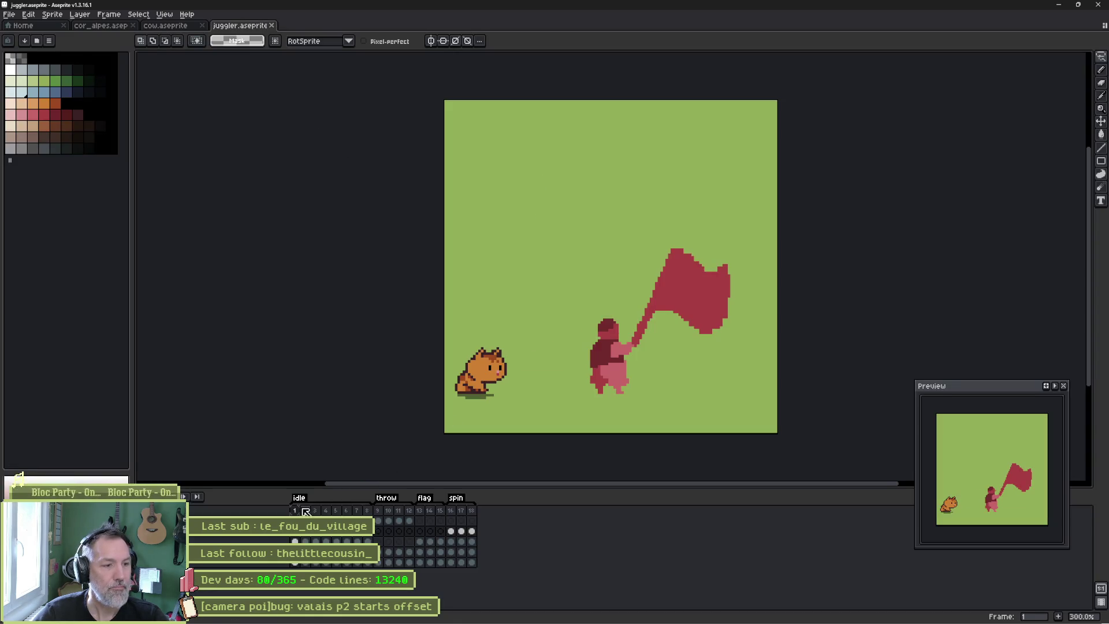
# Scrub through the juggler's idle frames 1–8, then minimize Aseprite
pyautogui.moveTo(306, 512)
pyautogui.mouseDown()
pyautogui.moveTo(373, 510)
pyautogui.moveTo(336, 511)
pyautogui.mouseUp()
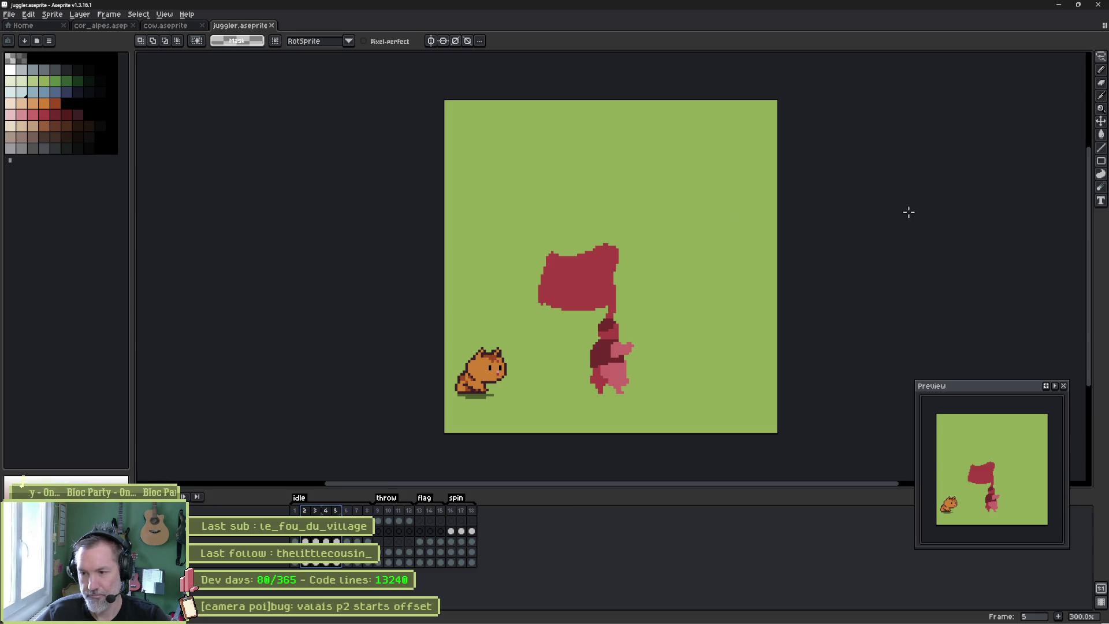
pyautogui.click(1062, 7)
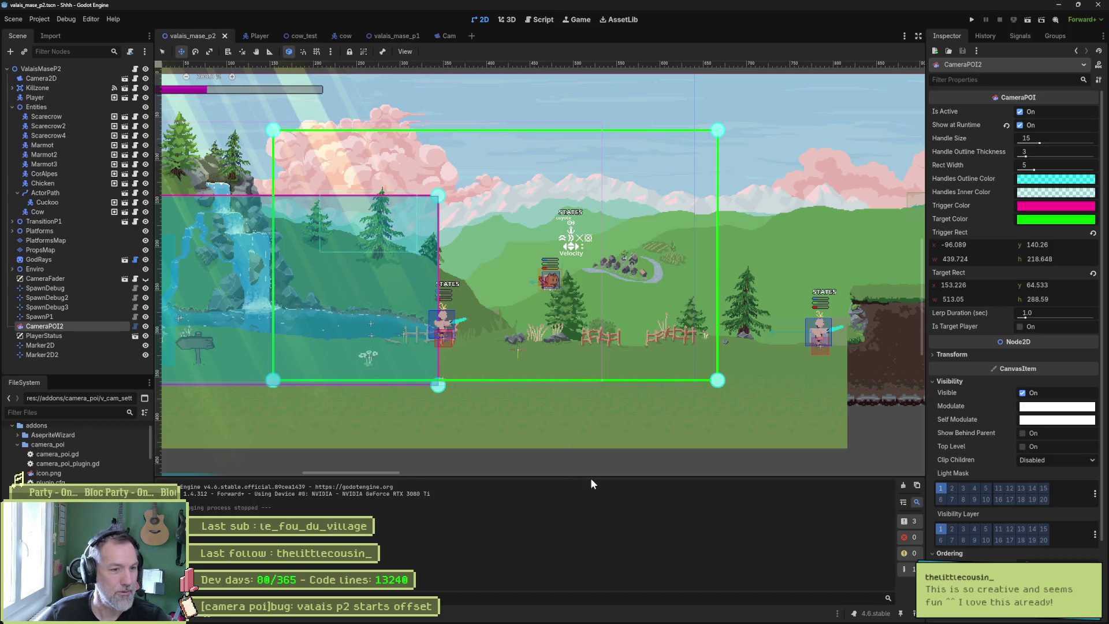
# Run the level, lower the remote Camera2D's Drag Vertical Offset from 0.44 to about 0.11, then stop
pyautogui.press('F6')
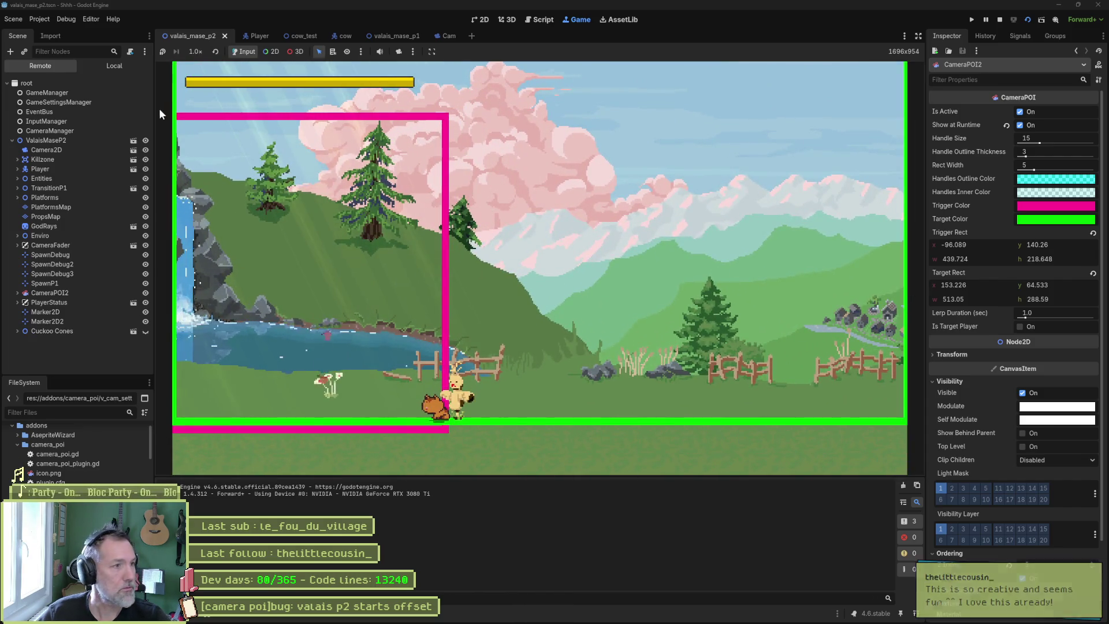
pyautogui.click(46, 150)
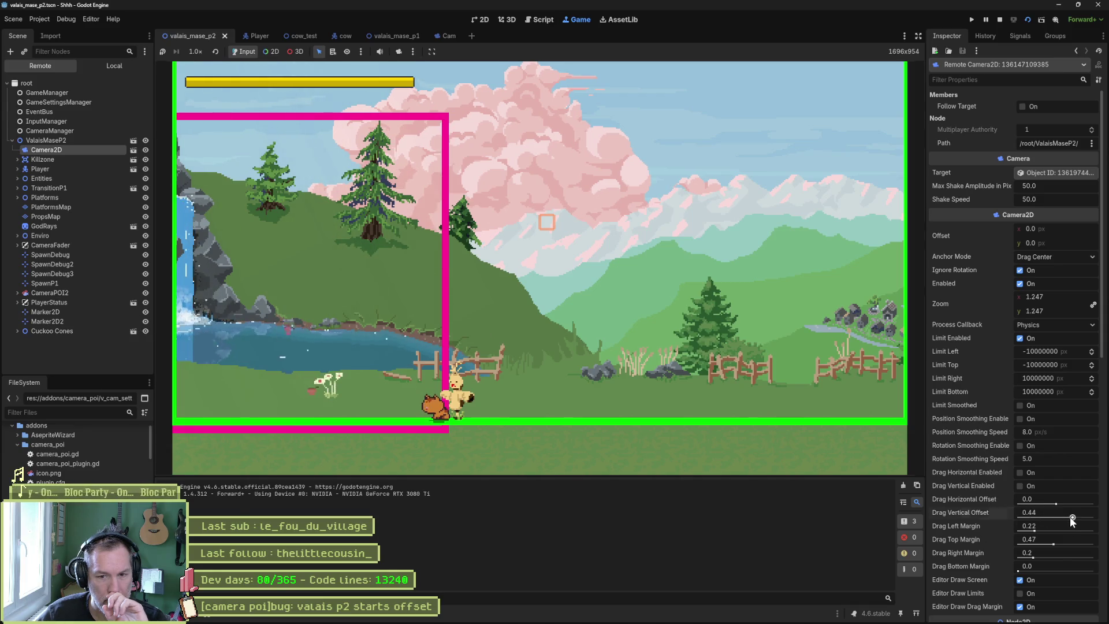
pyautogui.moveTo(1070, 516)
pyautogui.mouseDown()
pyautogui.moveTo(1040, 522)
pyautogui.moveTo(1050, 522)
pyautogui.mouseUp()
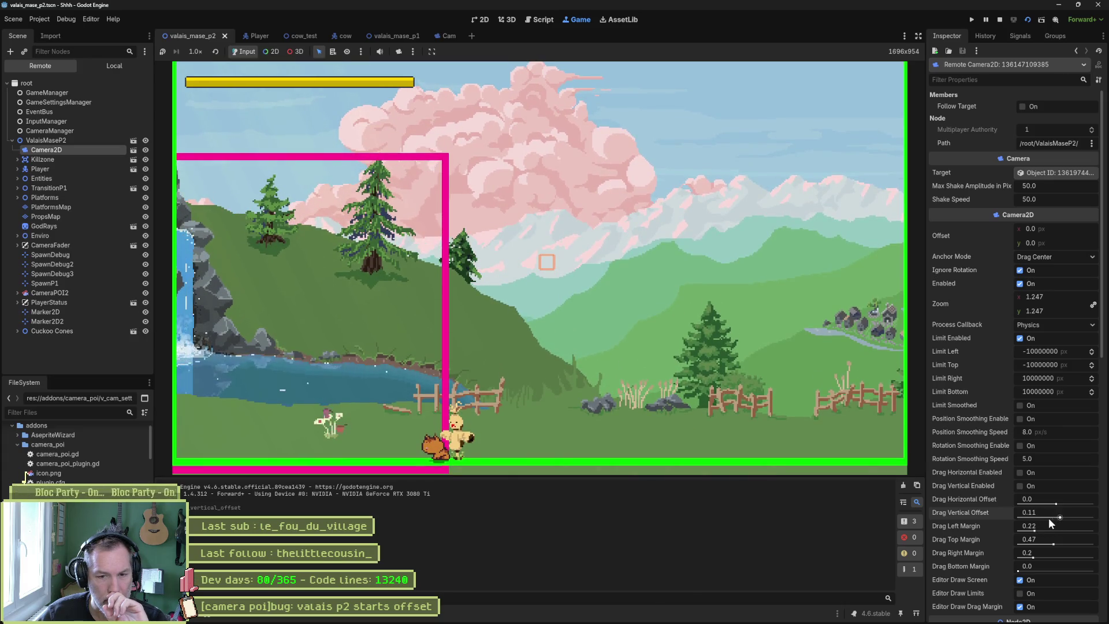
pyautogui.click(999, 21)
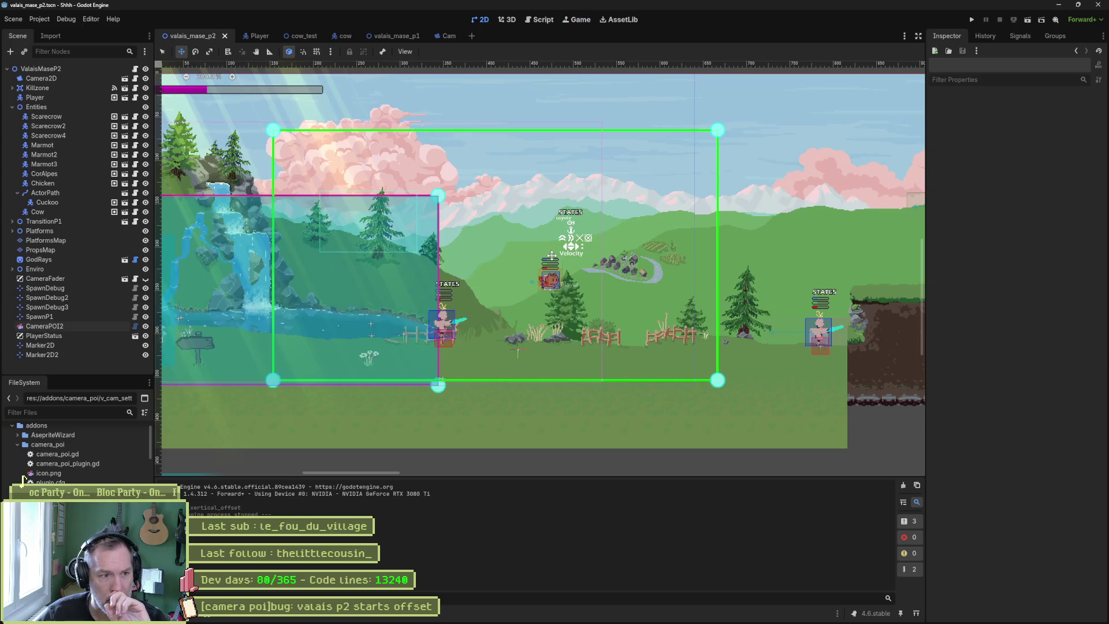
# In camera_poi.gd, duplicate the offset lerp line and retarget the copy to drag_vertical_offset
pyautogui.click(537, 21)
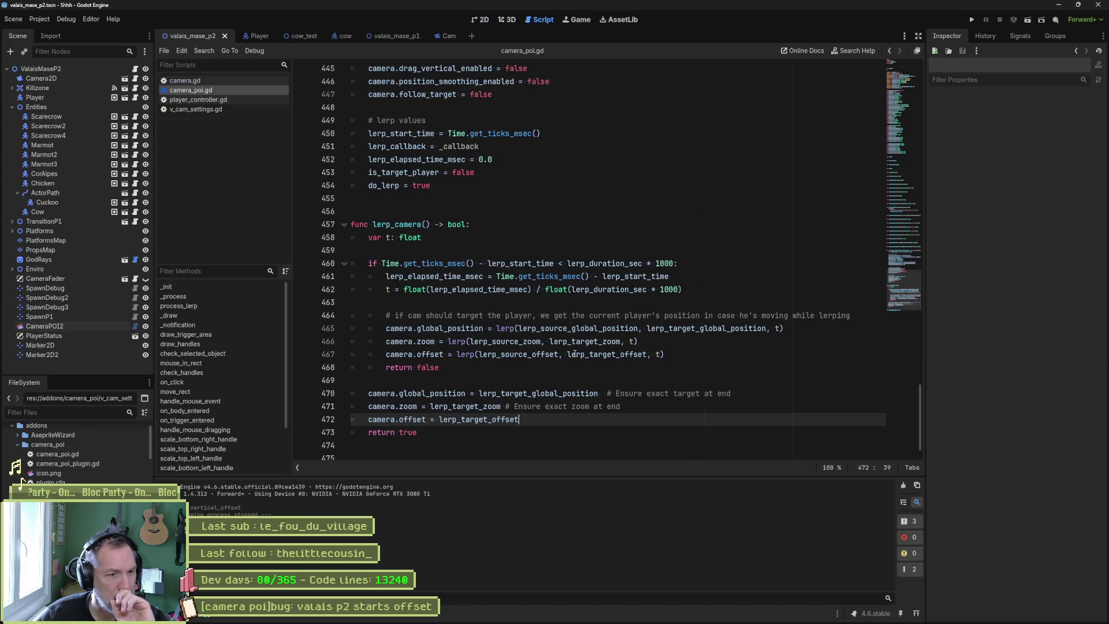
pyautogui.moveTo(675, 355); pyautogui.dragTo(679, 345)
pyautogui.hotkey('ctrl', 'c')
pyautogui.click(664, 355)
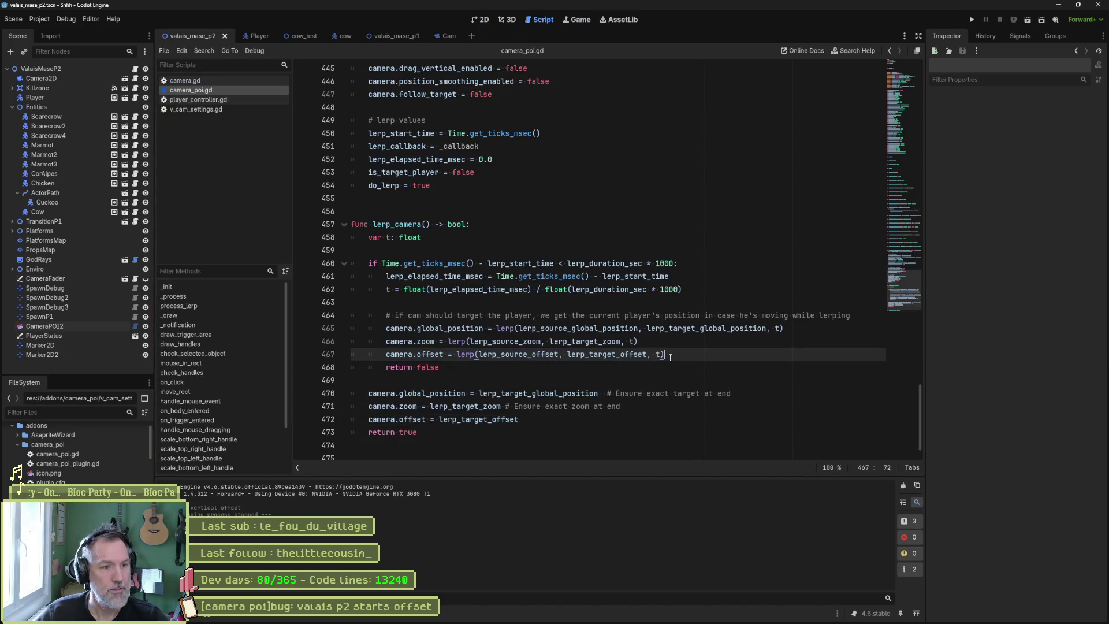
pyautogui.hotkey('ctrl', 'v')
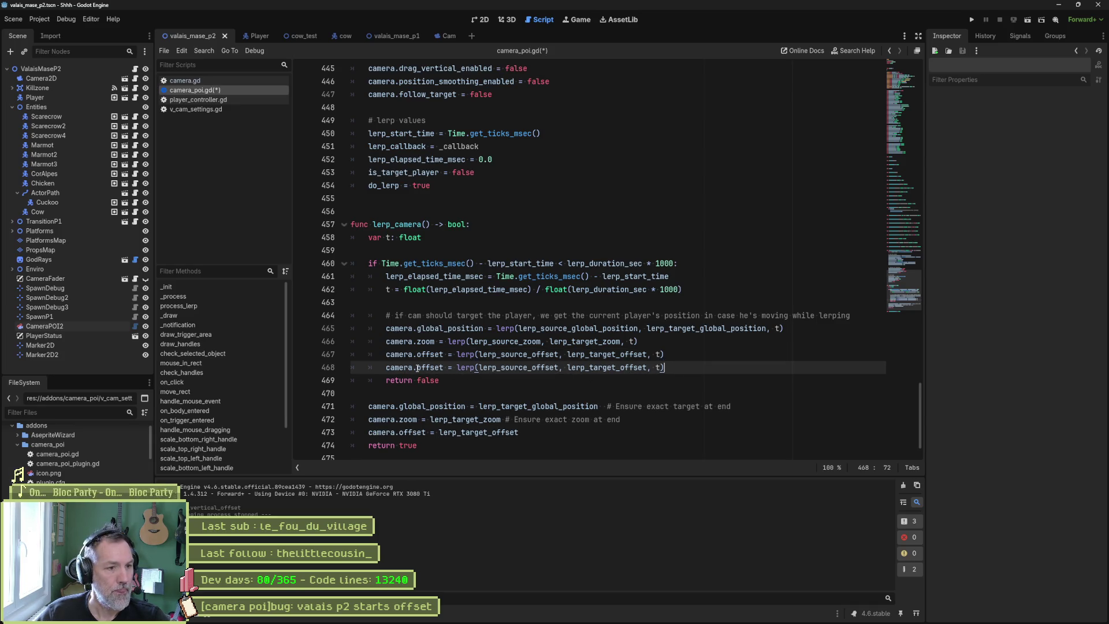
pyautogui.doubleClick(430, 367)
pyautogui.write('drag')
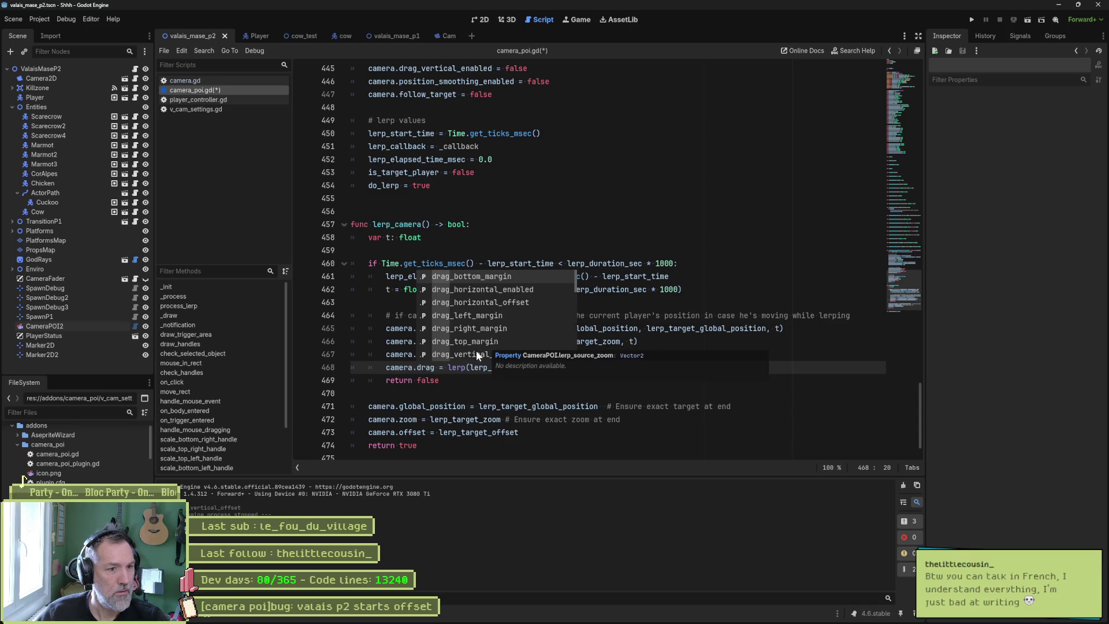
pyautogui.write('_ver')
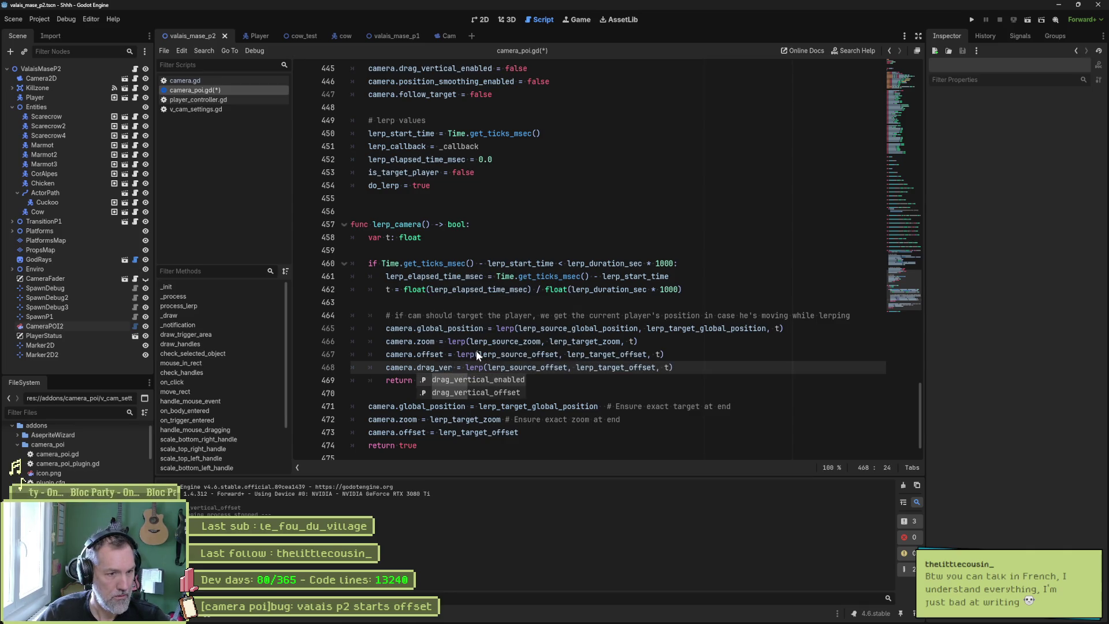
pyautogui.press('Down')
pyautogui.press('Return')
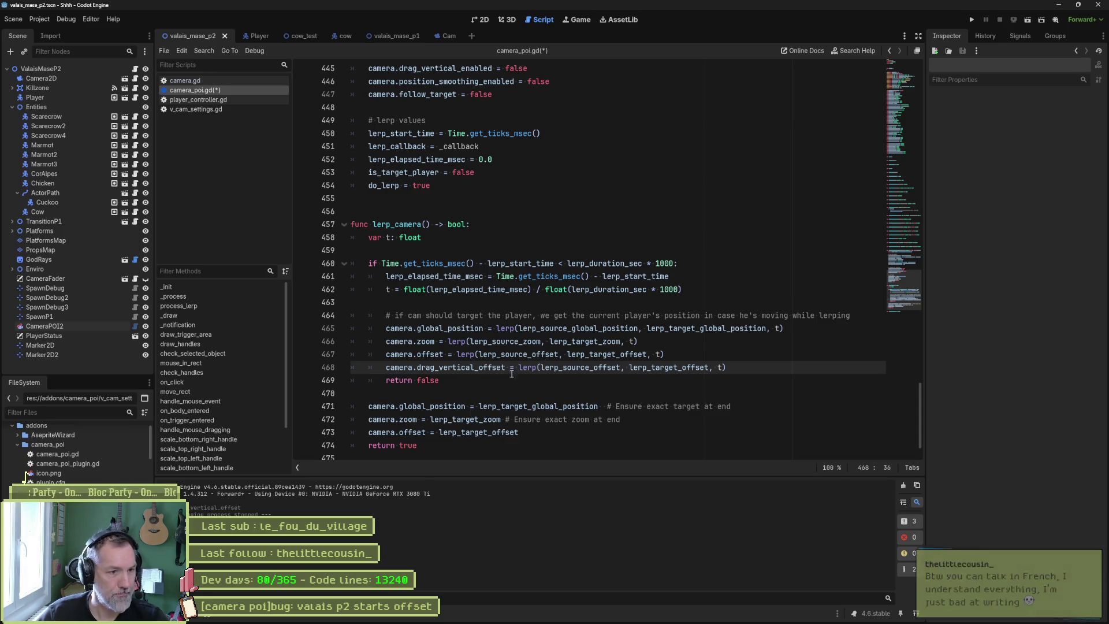
# Make its lerp use lerp_source_drag_vertical_offset and lerp_target_drag_vertical_offset, and save
pyautogui.doubleClick(484, 369)
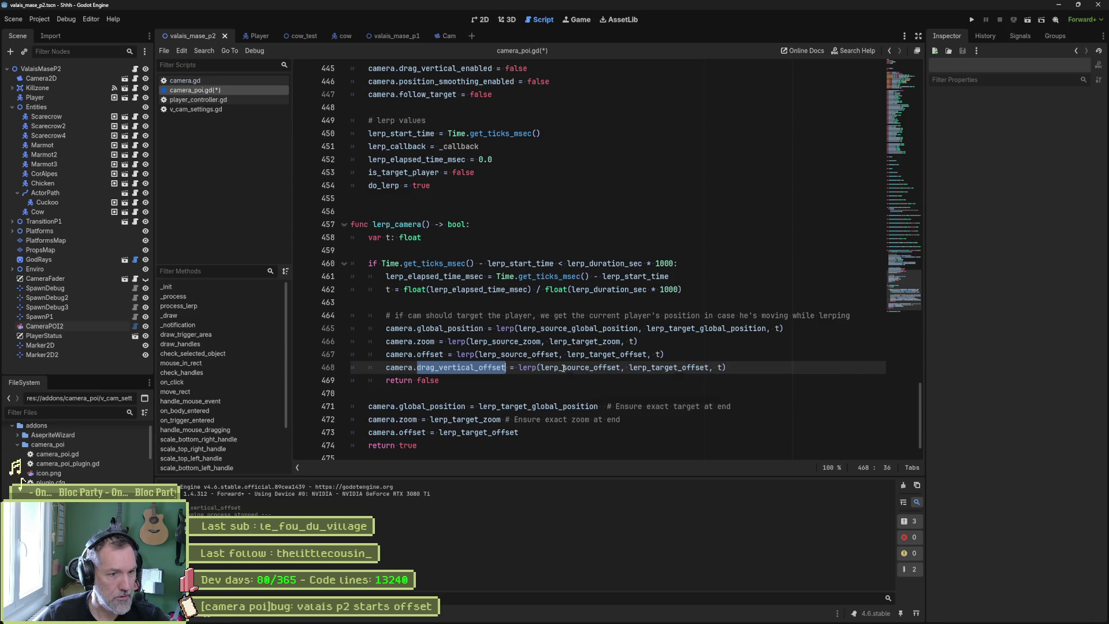
pyautogui.click(593, 368)
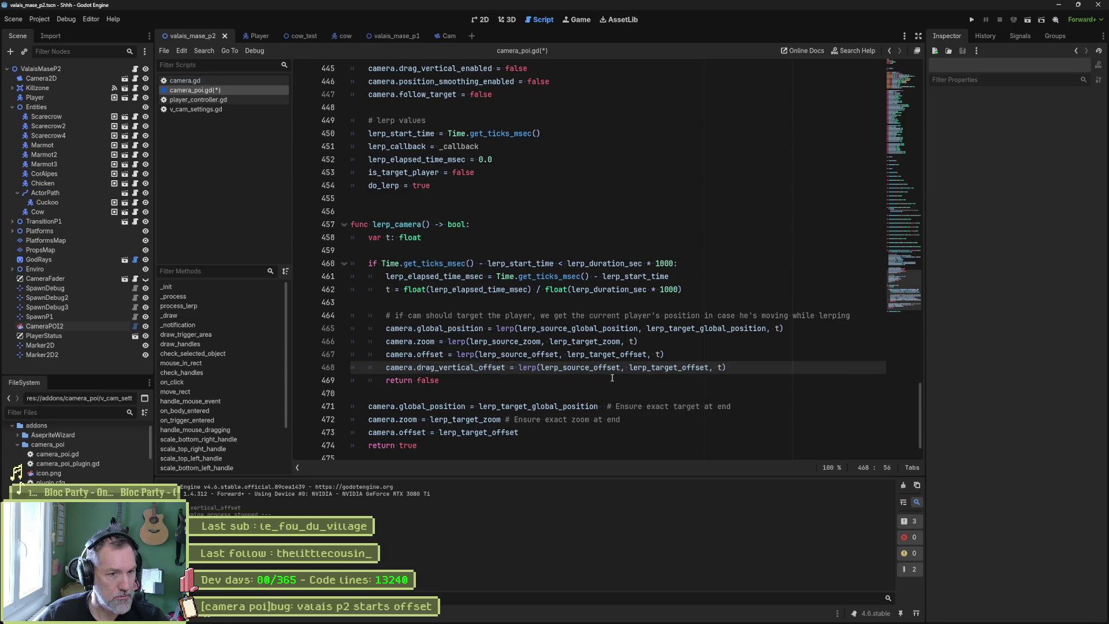
pyautogui.press('Delete')
pyautogui.press('Delete')
pyautogui.press('Delete')
pyautogui.write('dra')
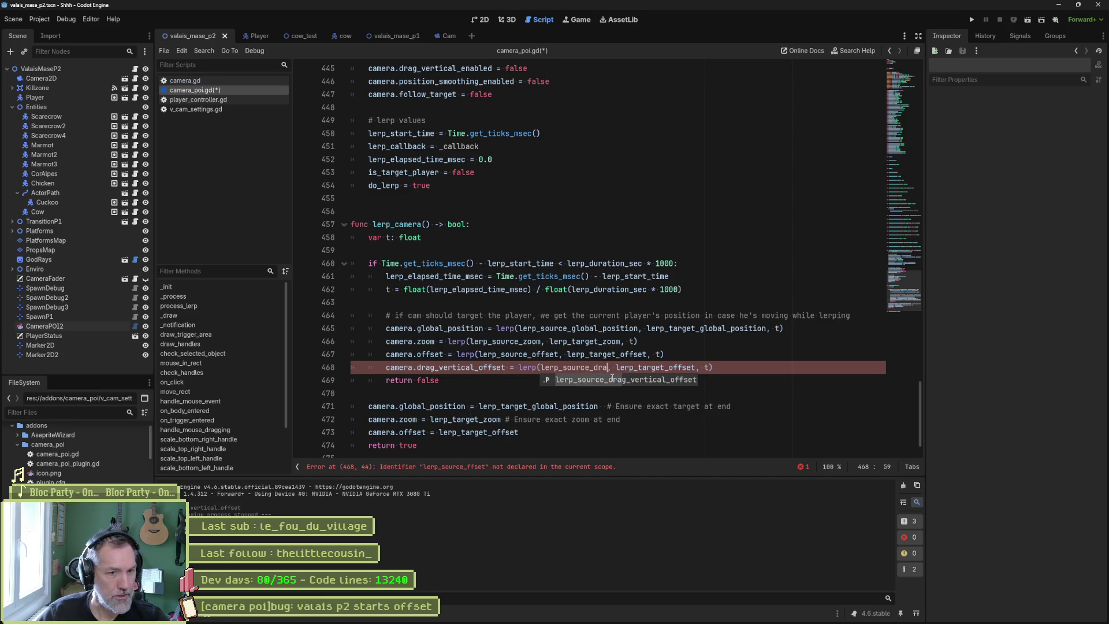
pyautogui.press('Return')
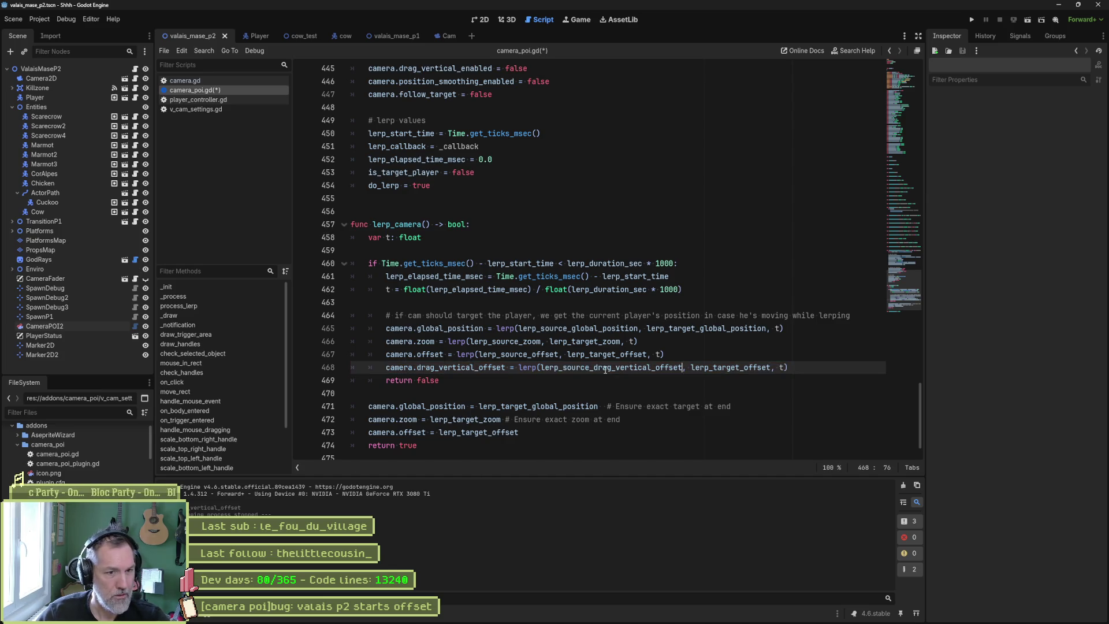
pyautogui.click(753, 367)
pyautogui.doubleClick(753, 367)
pyautogui.hotkey('ctrl', 'v')
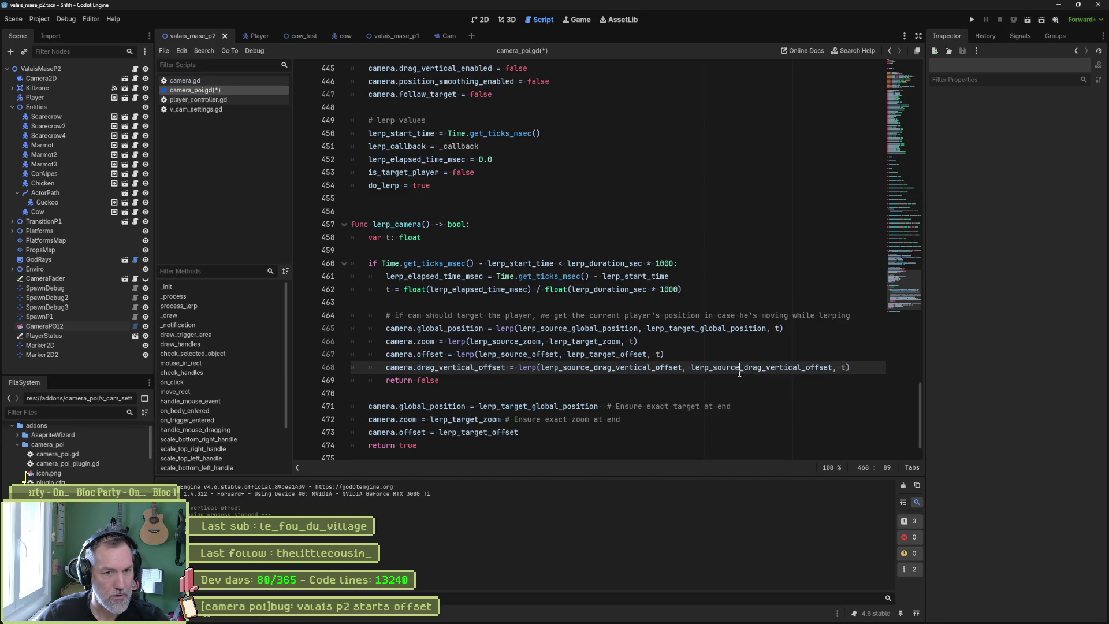
pyautogui.press('BackSpace')
pyautogui.press('BackSpace')
pyautogui.press('BackSpace')
pyautogui.write('target')
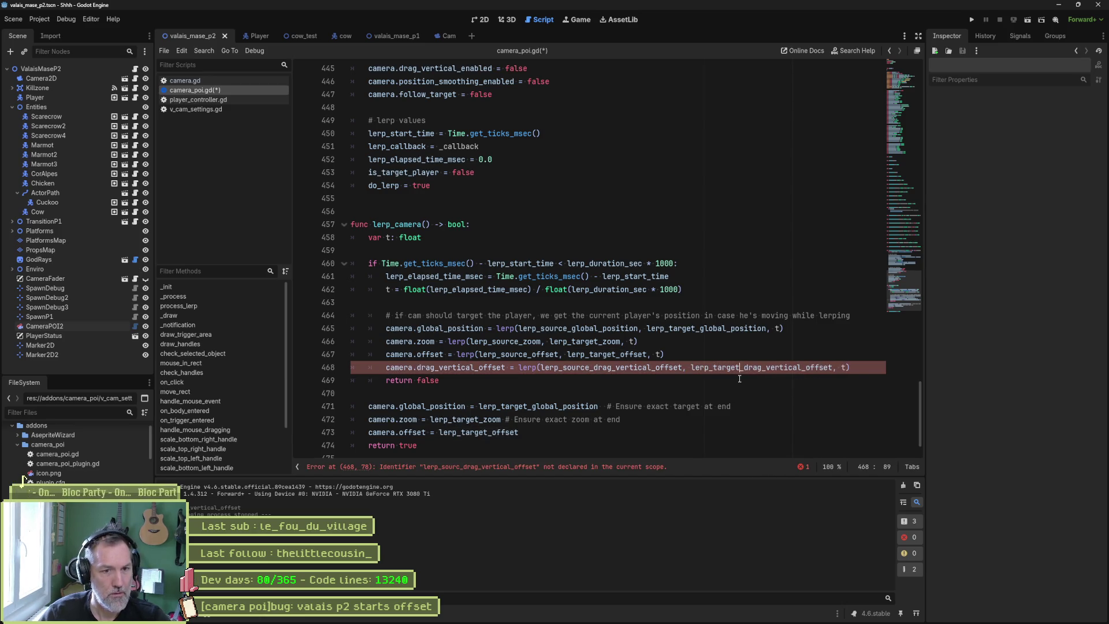
pyautogui.hotkey('ctrl', 's')
# Add camera.drag_vertical_offset = lerp_target_drag_vertical_offset after the offset reset and run the scene
pyautogui.click(564, 433)
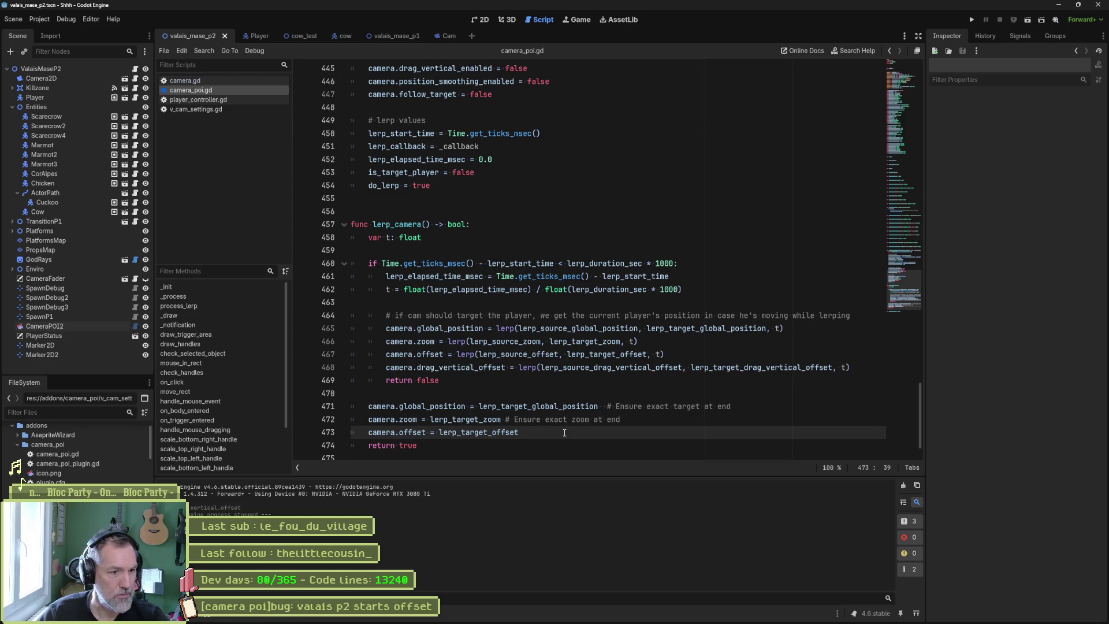
pyautogui.press('Return')
pyautogui.write('camera.drag_ver')
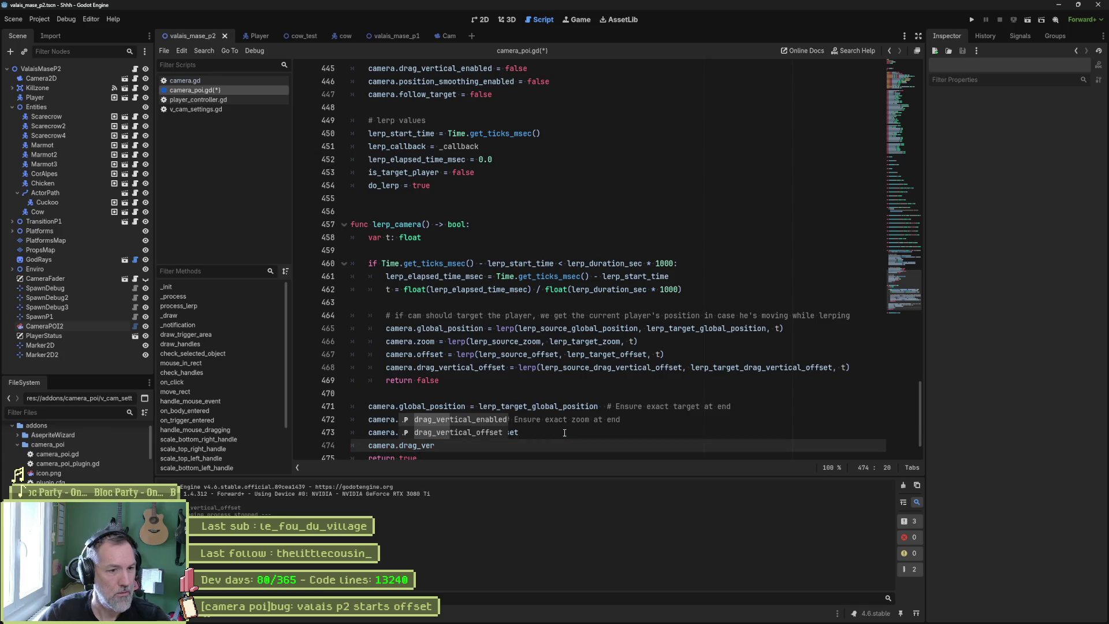
pyautogui.press('Return')
pyautogui.write('=')
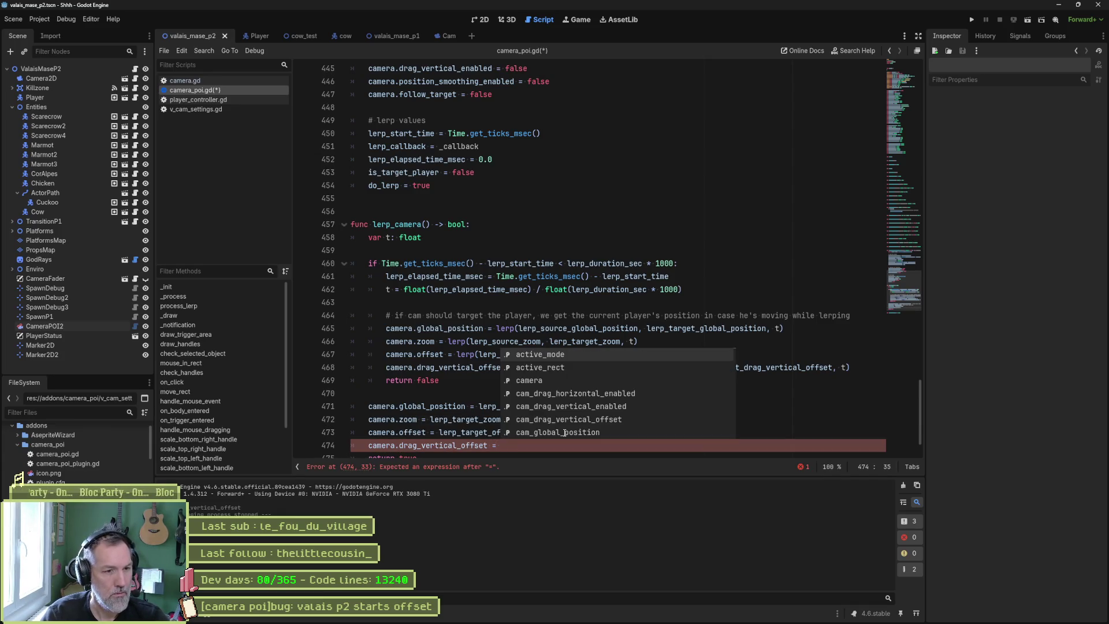
pyautogui.write(' lerp_target_ver')
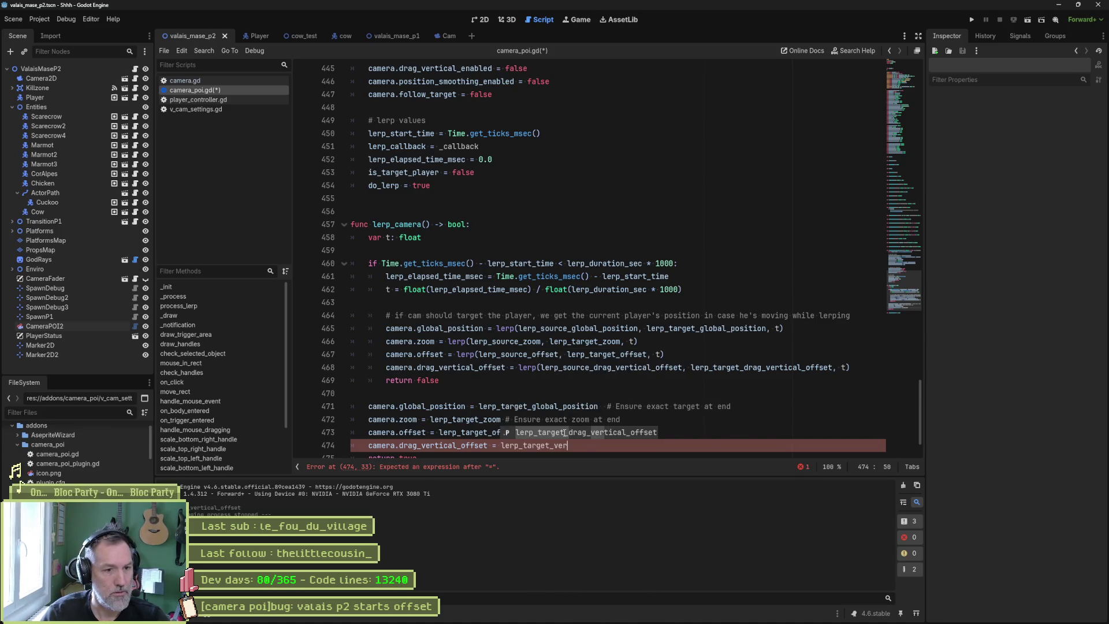
pyautogui.press('Return')
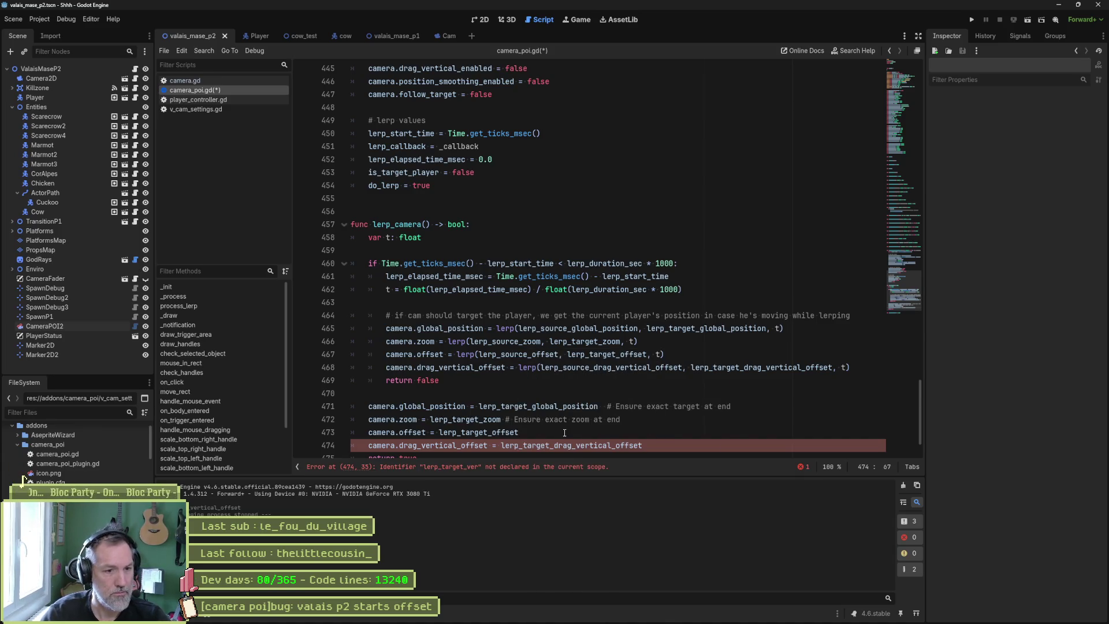
pyautogui.press('F6')
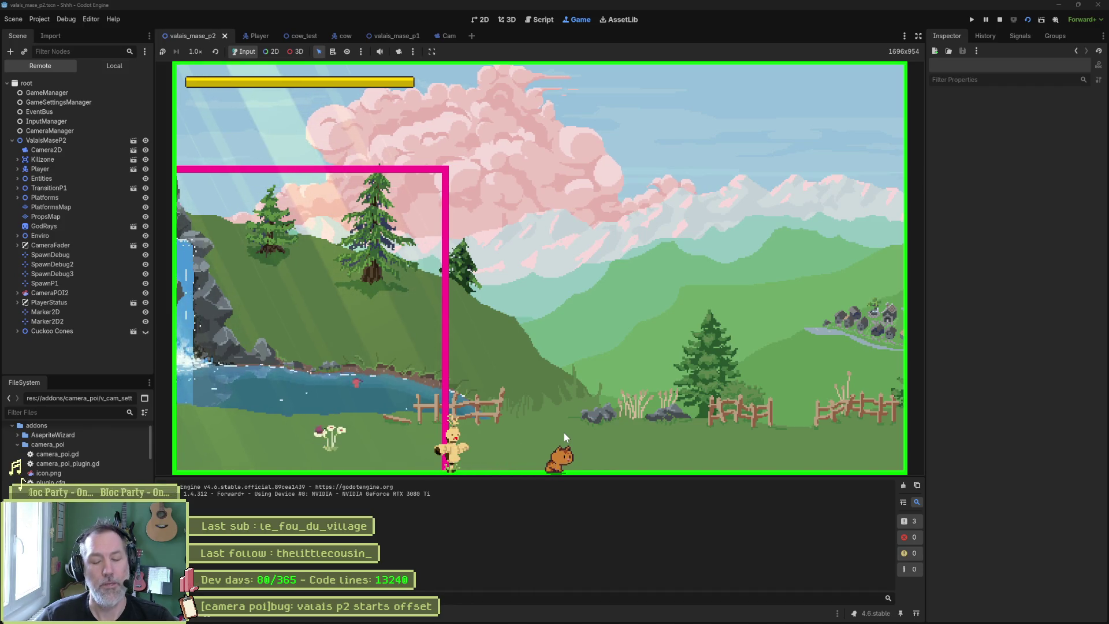
# Stop the game, relaunch valais_mase_p2 for another camera test, and stop it again
pyautogui.press('F8')
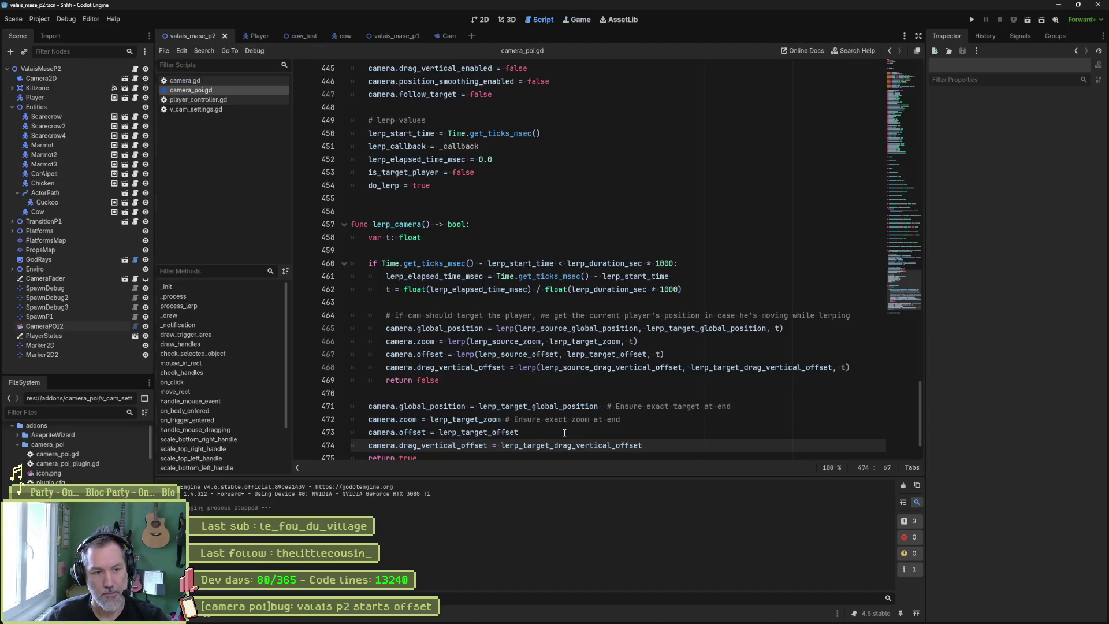
pyautogui.press('F6')
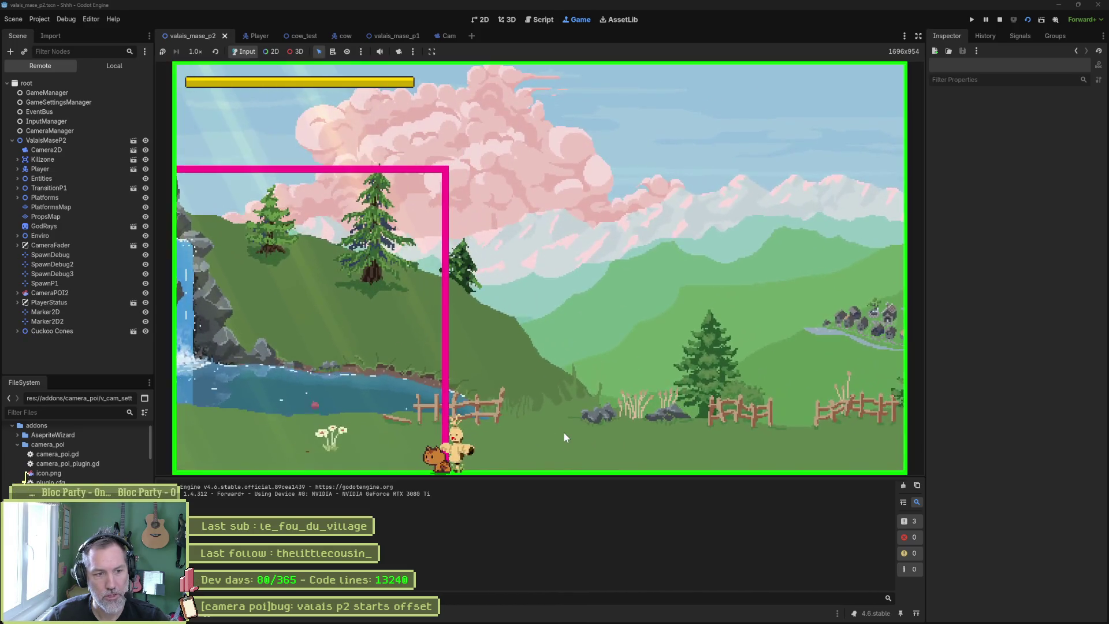
pyautogui.press('F8')
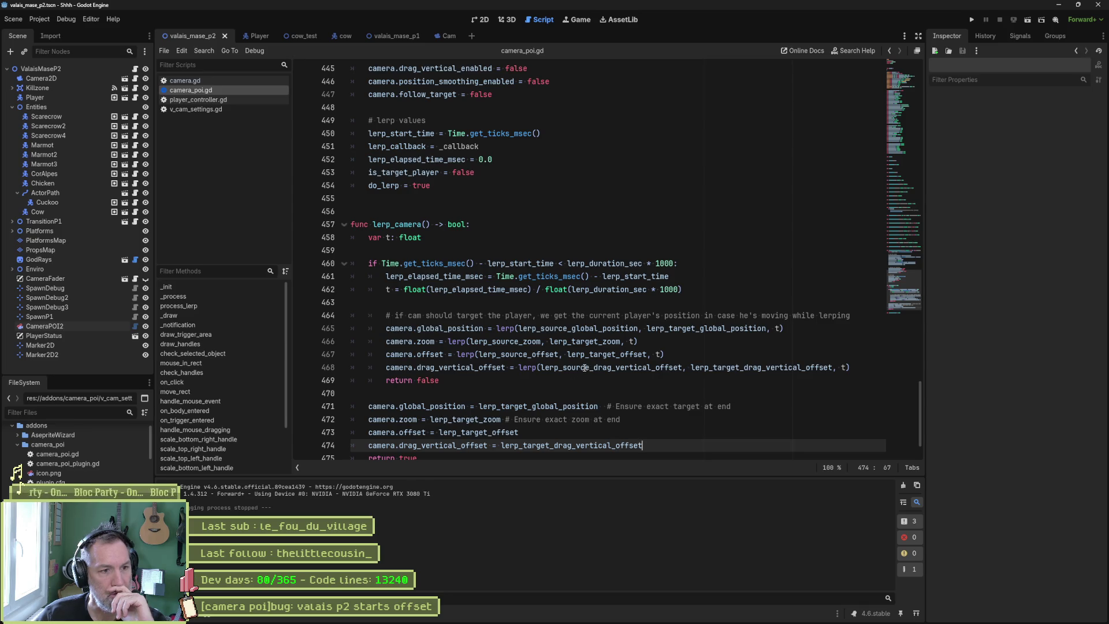
# Replace global_position with get_target_position() on line 434, then test-run and stop
pyautogui.scroll(5, 478, 354)
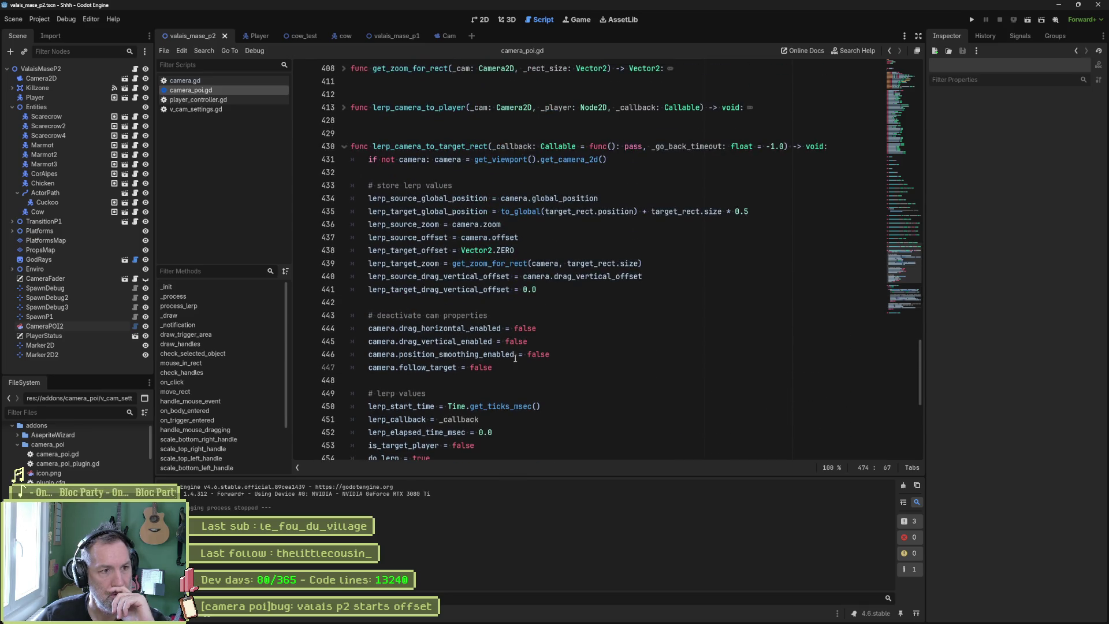
pyautogui.doubleClick(427, 198)
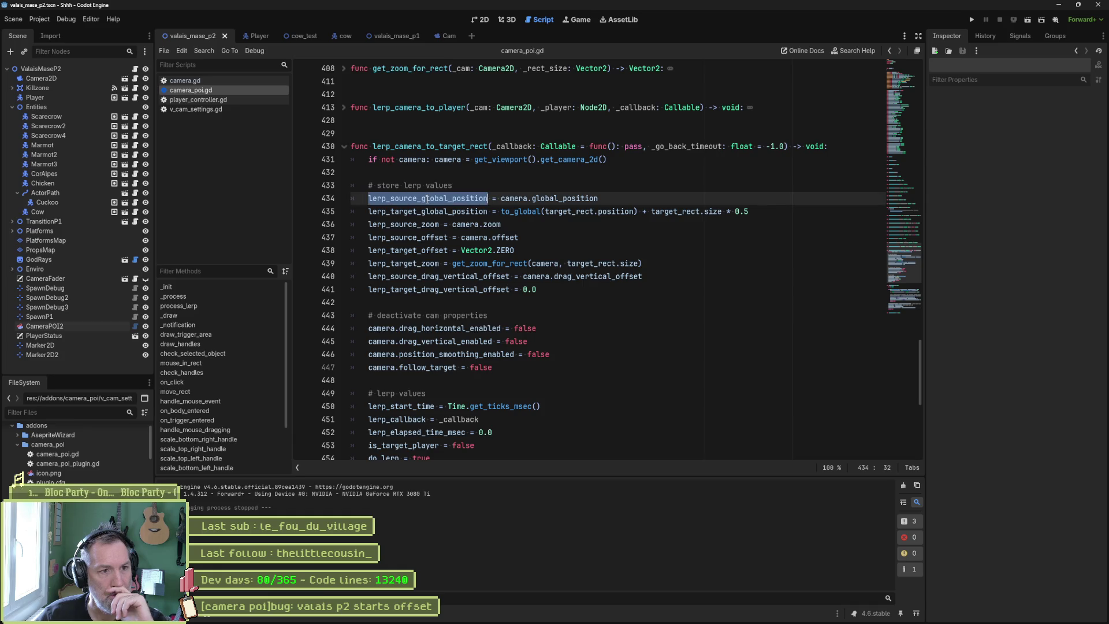
pyautogui.doubleClick(566, 199)
pyautogui.moveTo(627, 277)
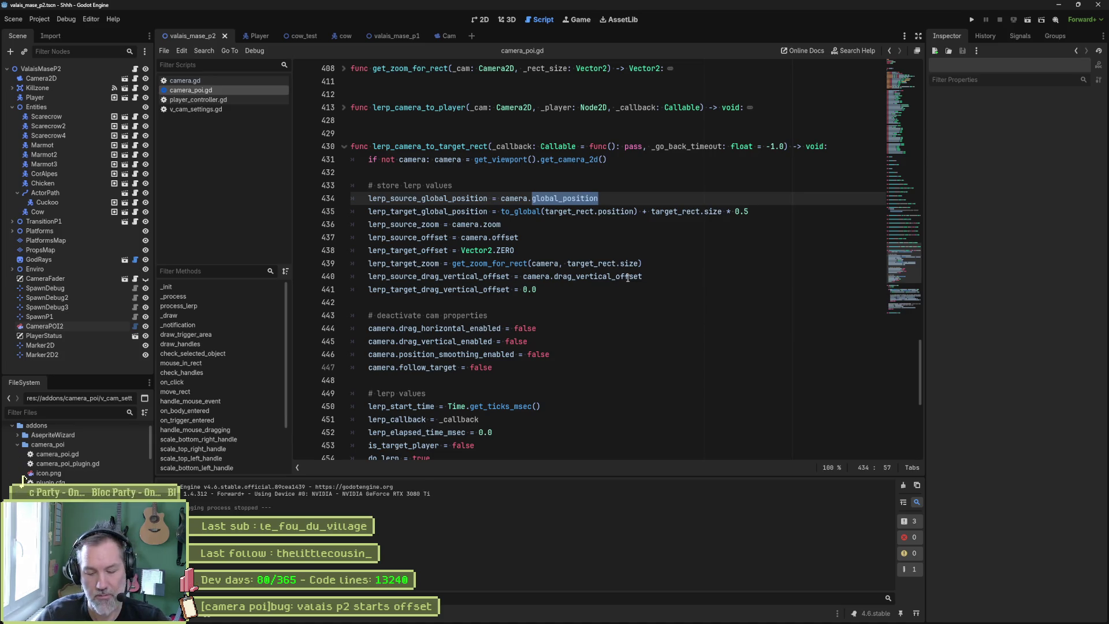
pyautogui.write('get_')
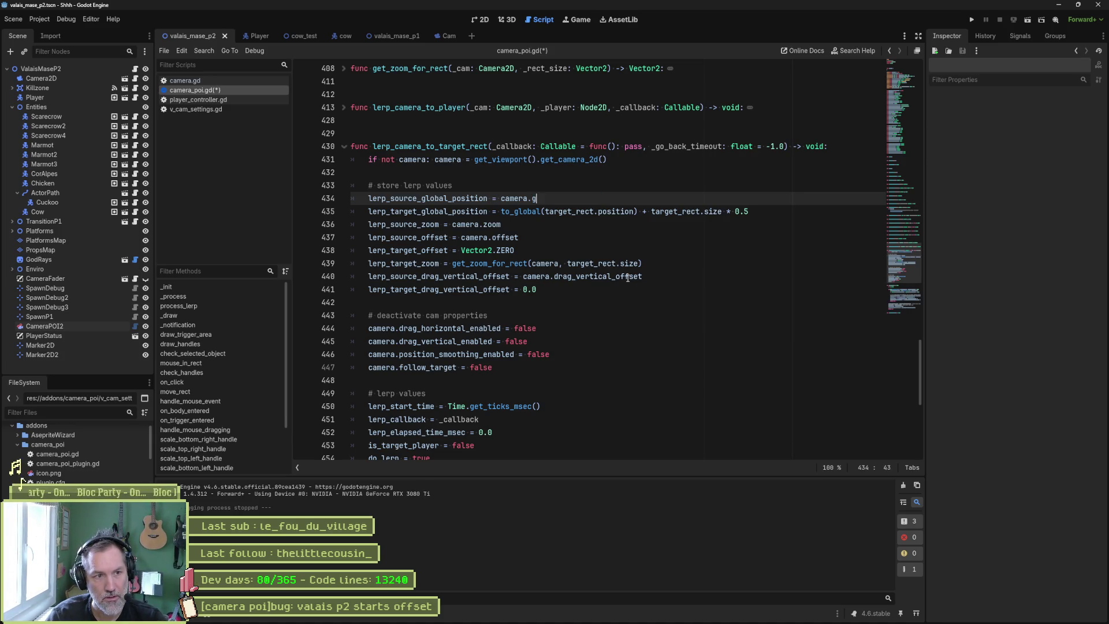
pyautogui.press('Down')
pyautogui.press('Down')
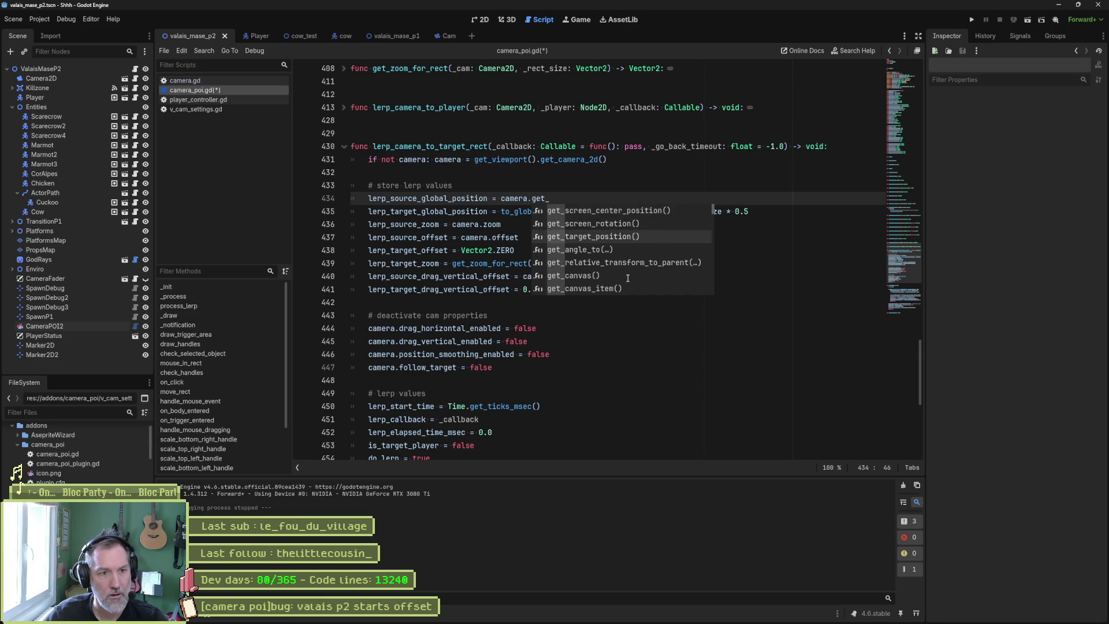
pyautogui.press('Return')
pyautogui.press('F6')
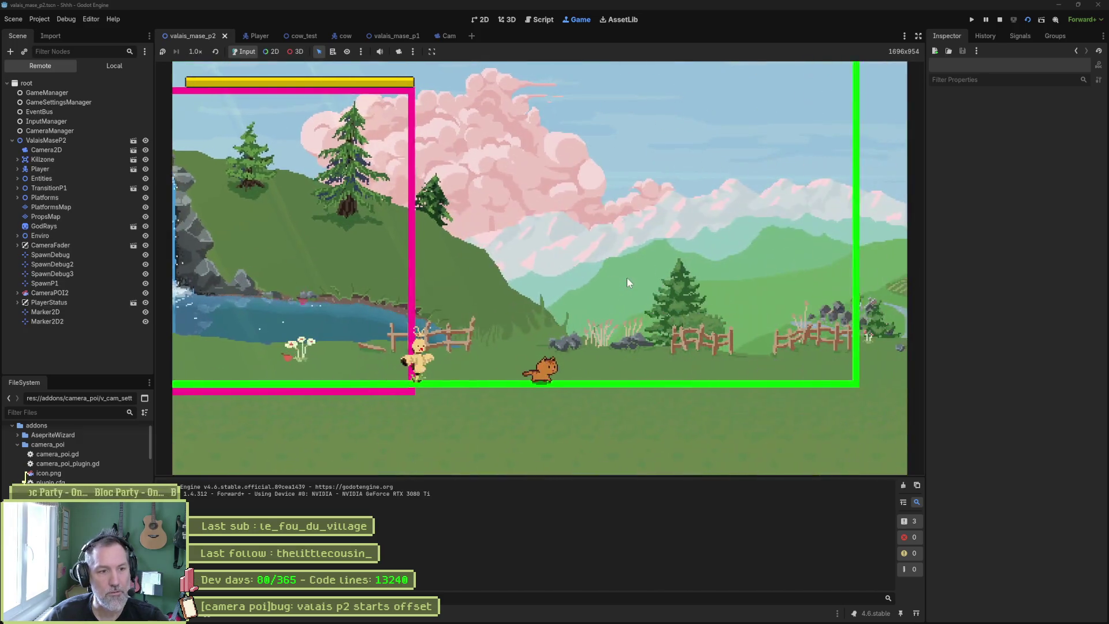
pyautogui.press('F8')
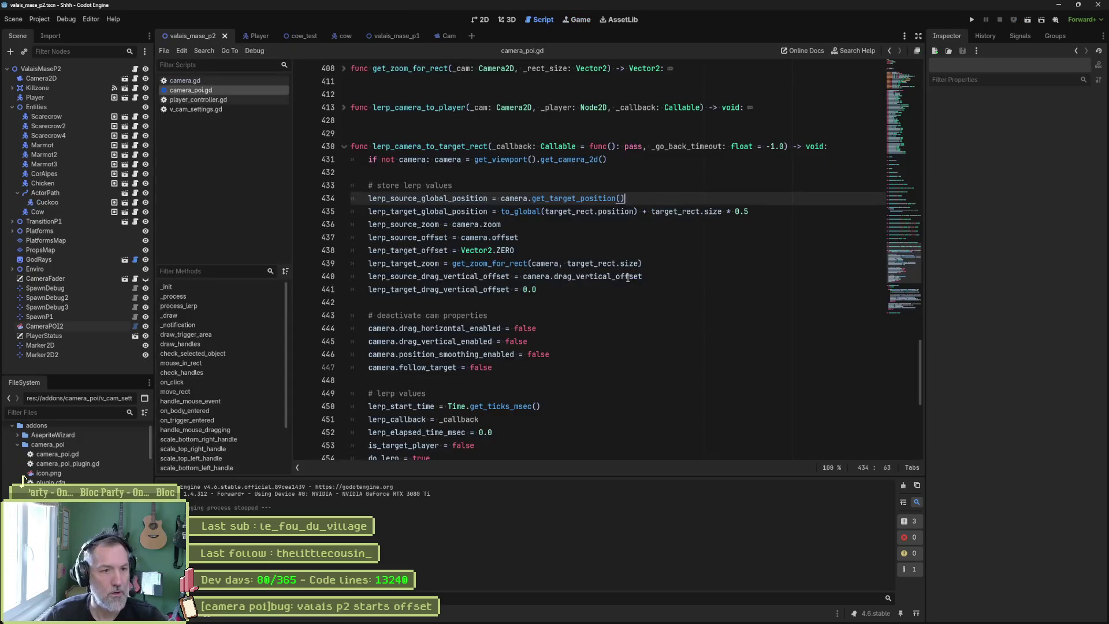
# Switch the call to camera.get_screen_center_position() and relaunch the scene
pyautogui.hotkey('ctrl', 'BackSpace')
pyautogui.hotkey('ctrl', 'BackSpace')
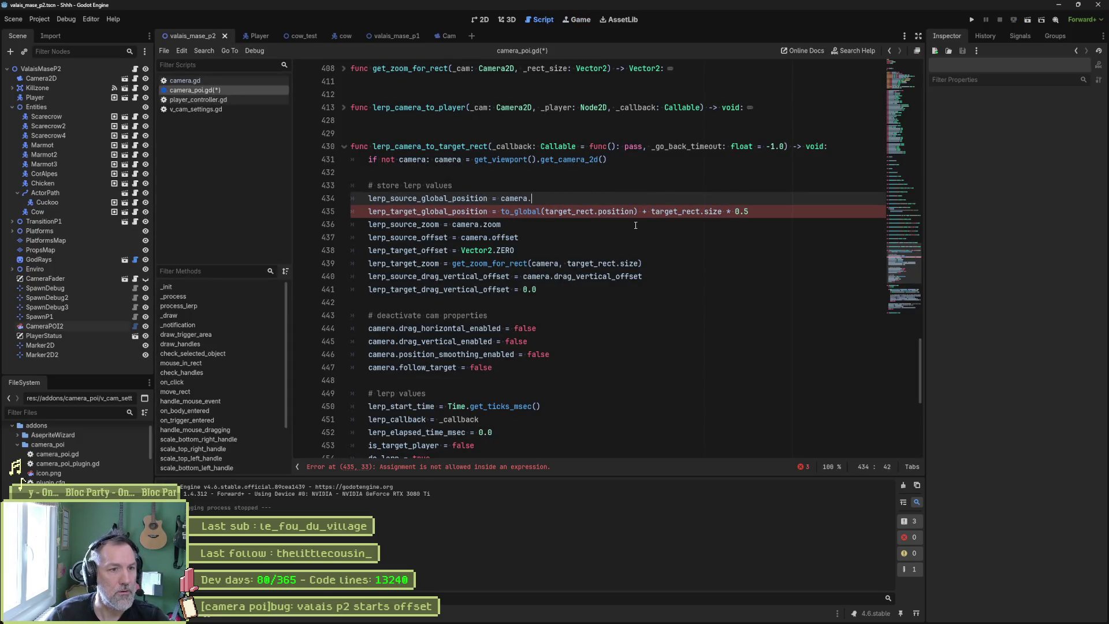
pyautogui.write('scre')
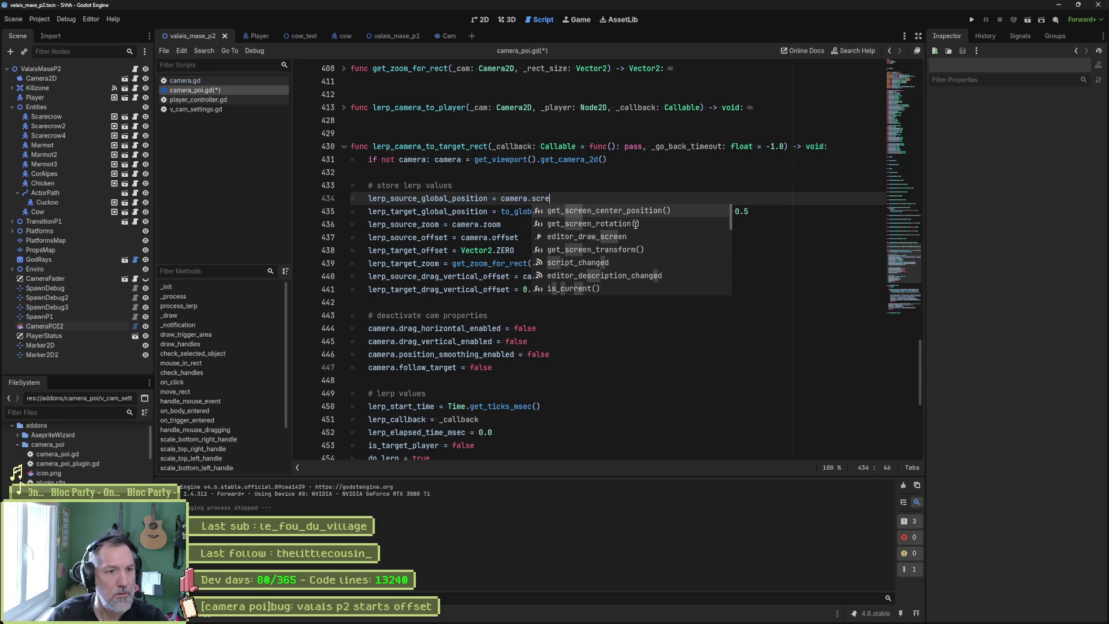
pyautogui.press('Return')
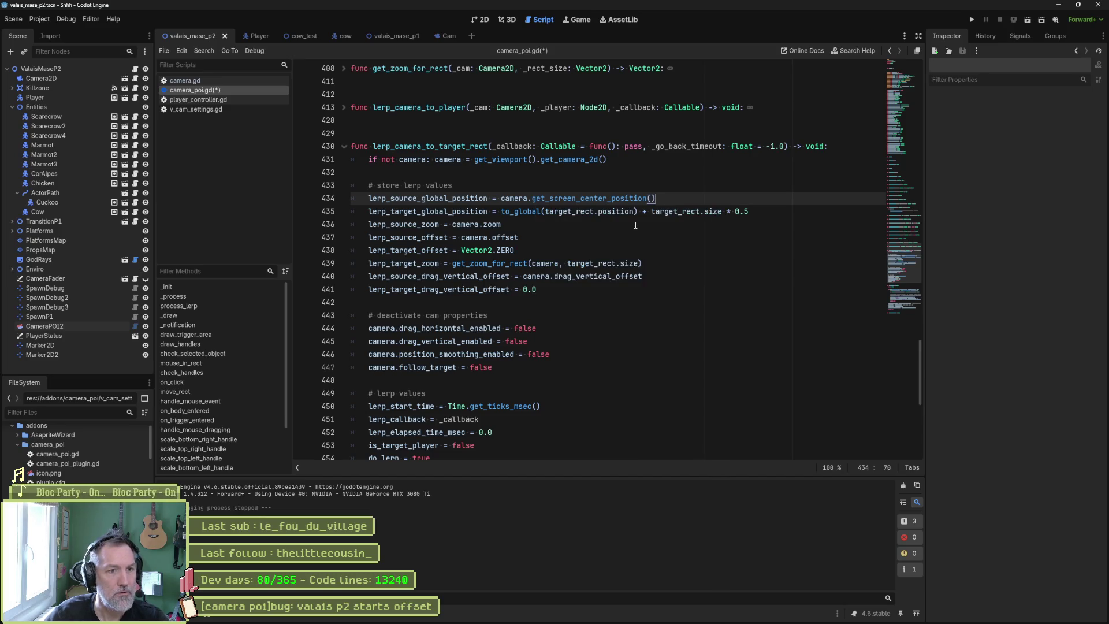
pyautogui.press('F6')
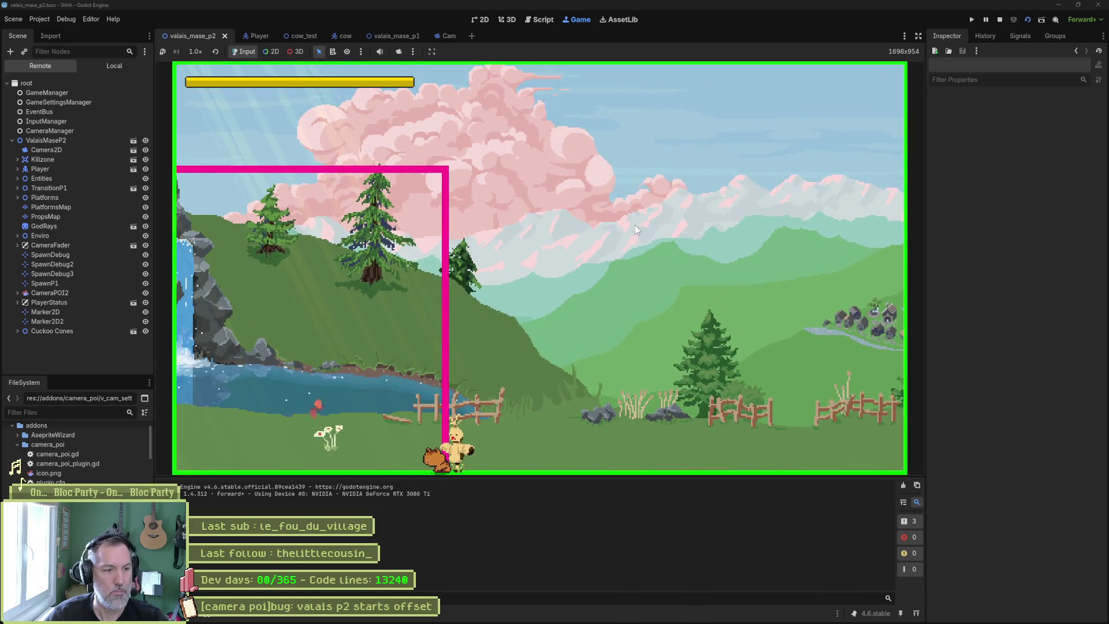
# Stop the test run and jump to the Camera2D help entry for get_screen_center_position
pyautogui.press('F8')
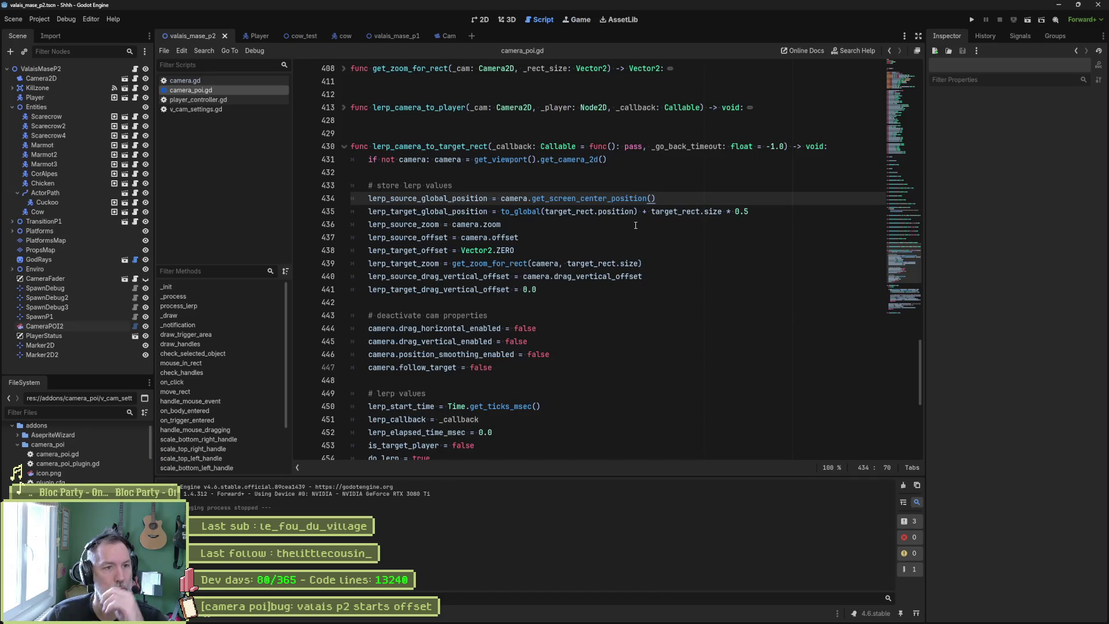
pyautogui.keyDown('ctrl'); pyautogui.click(618, 199); pyautogui.keyUp('ctrl')
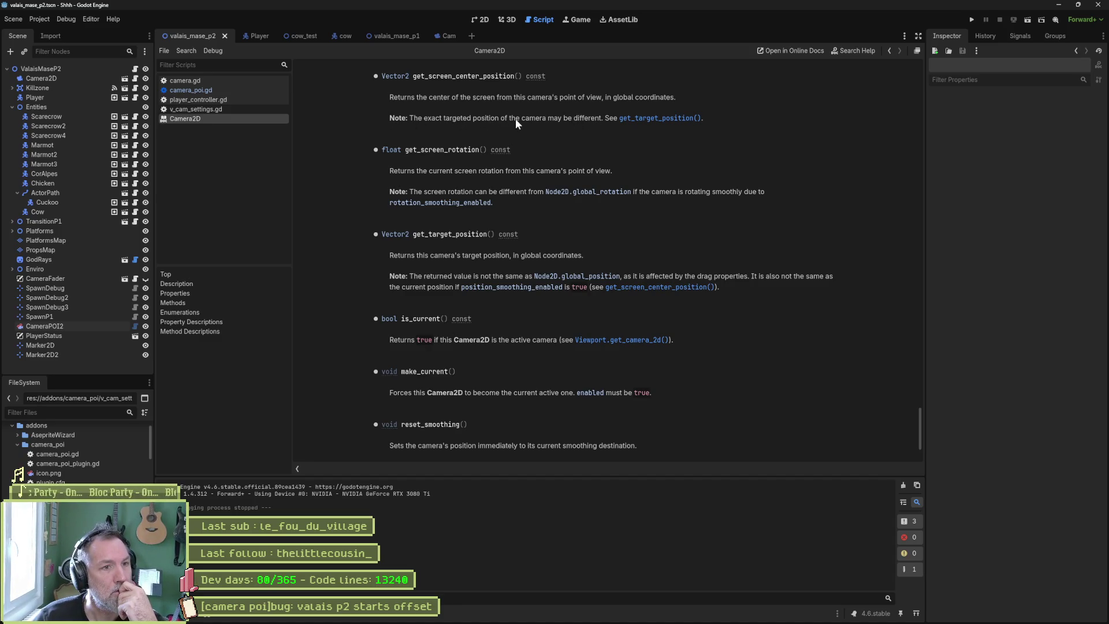
# Leave the Camera2D docs and return to camera_poi.gd at the position_smoothing_enabled line 446
pyautogui.scroll(-3, 658, 136)
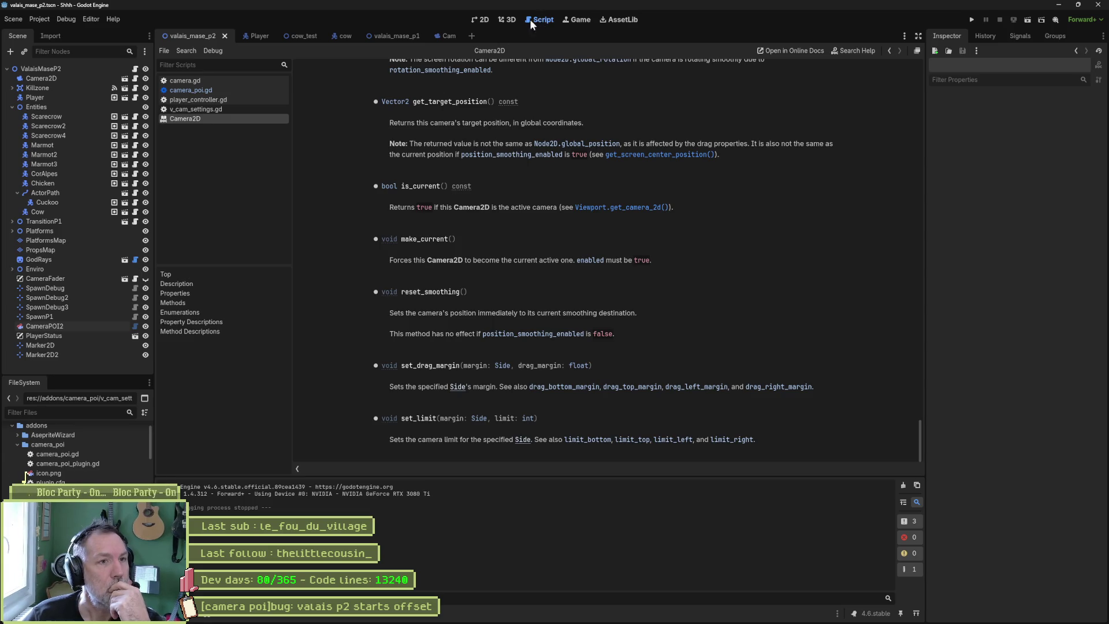
pyautogui.moveTo(282, 36)
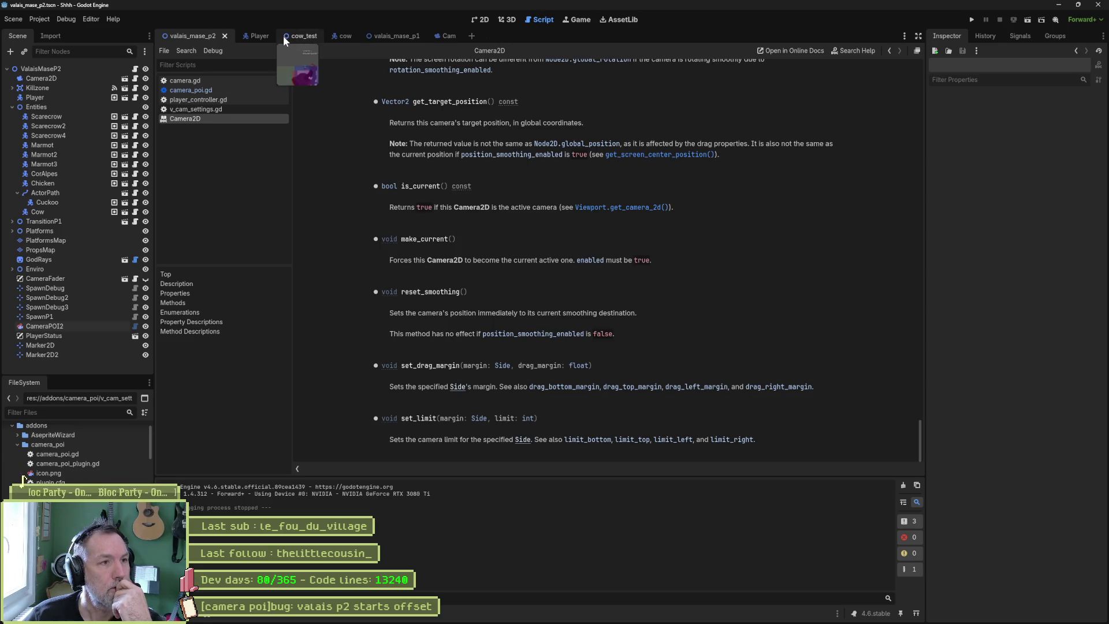
pyautogui.click(225, 92)
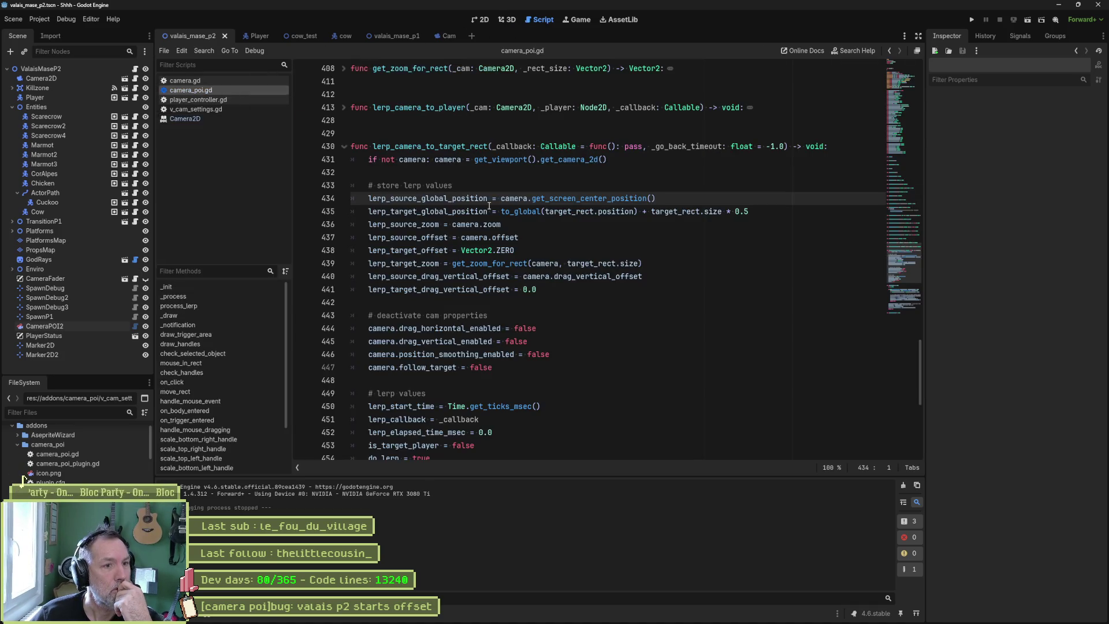
pyautogui.doubleClick(453, 354)
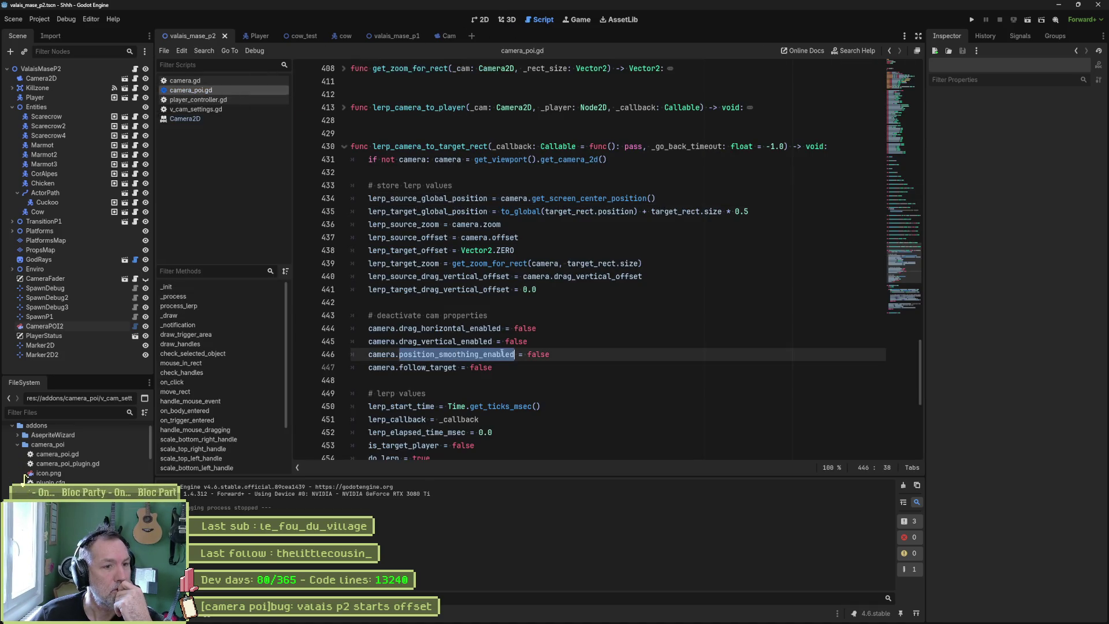
pyautogui.click(370, 354)
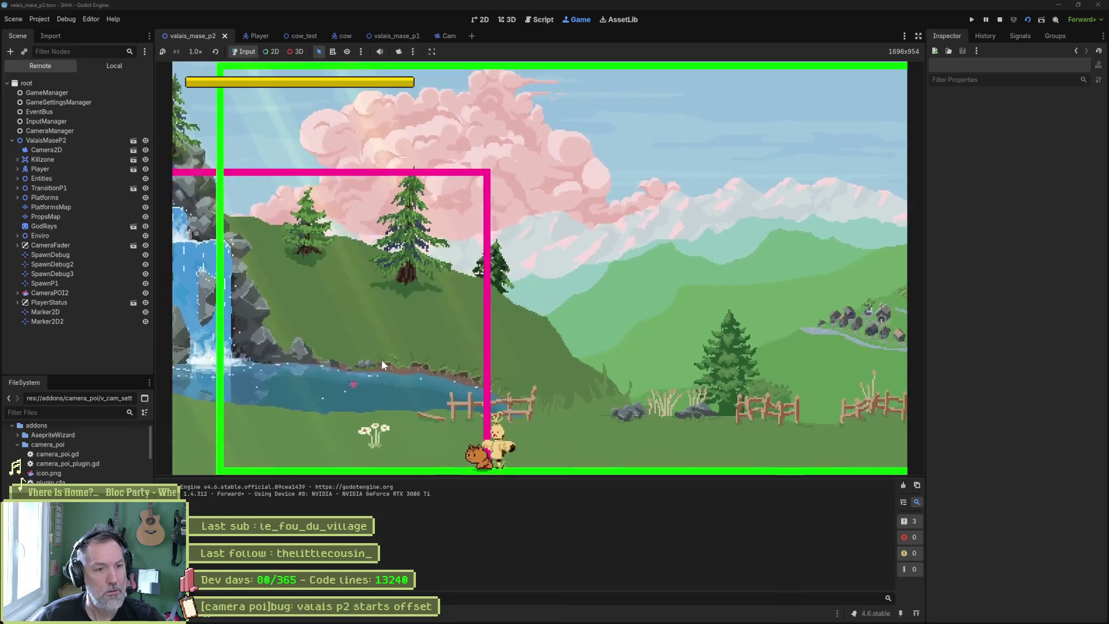
# Stop the game, change line 434's source to camera.global_position, and save camera_poi.gd
pyautogui.press('F8')
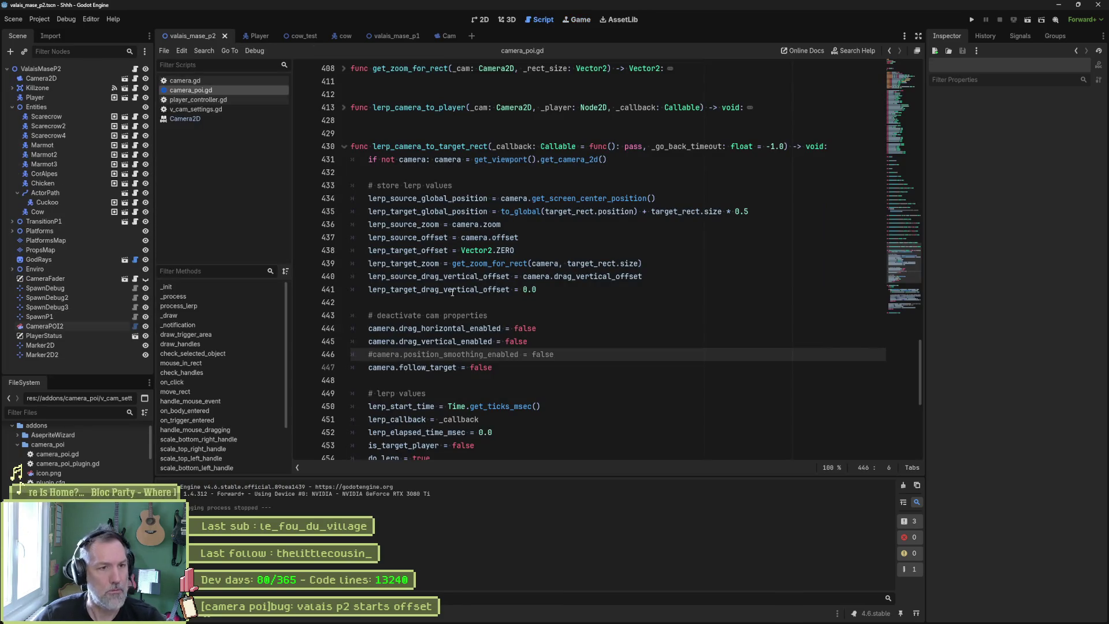
pyautogui.doubleClick(562, 198)
pyautogui.press('Delete')
pyautogui.press('Delete')
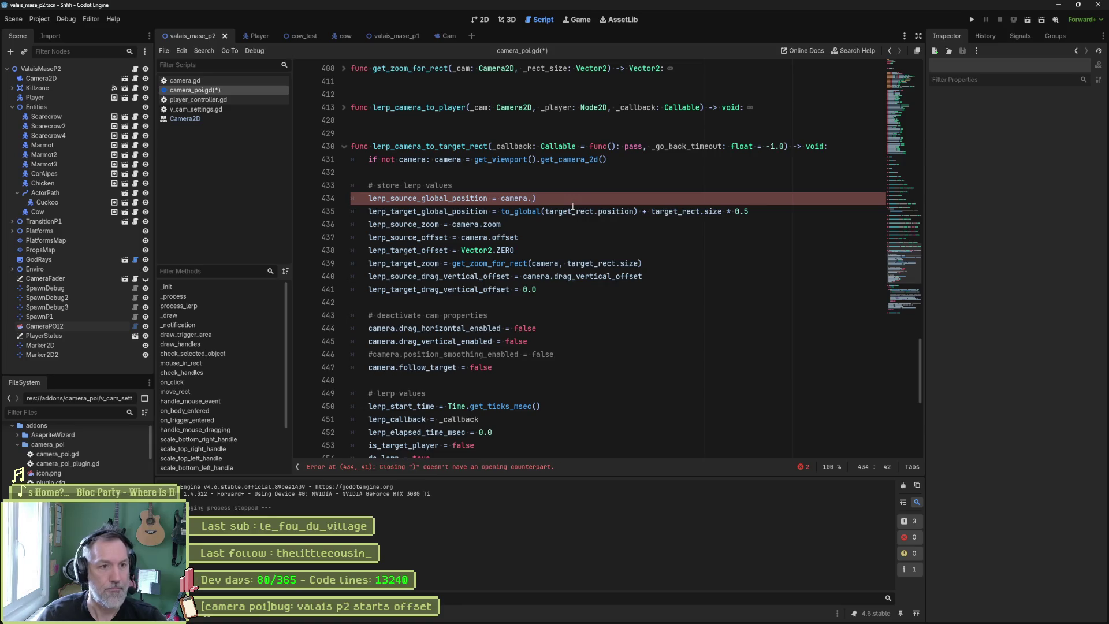
pyautogui.write('gl')
pyautogui.press('Return')
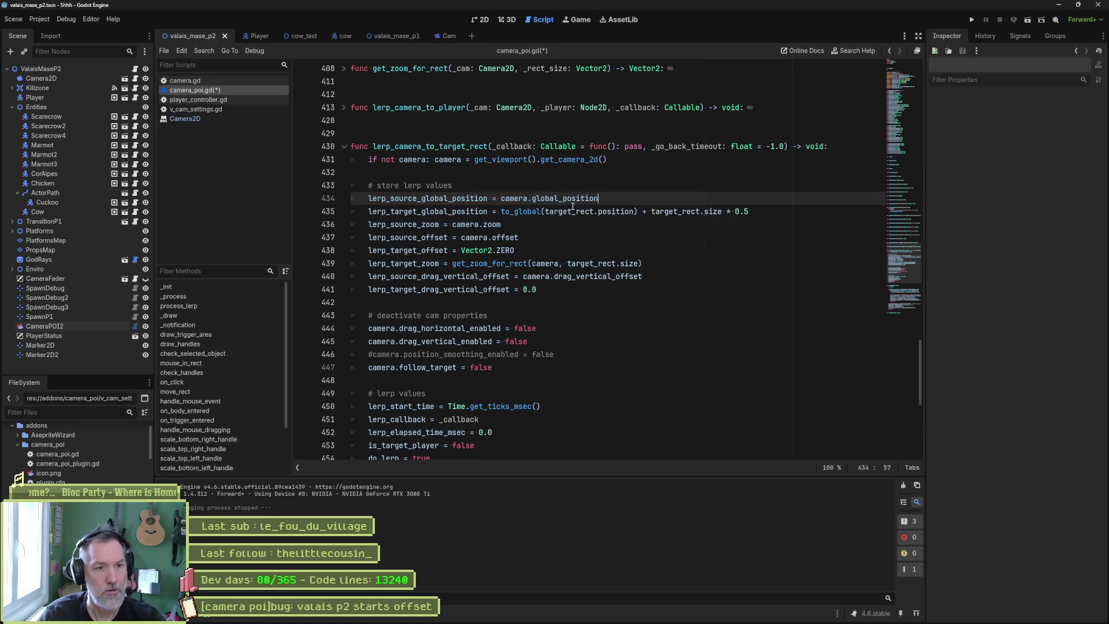
pyautogui.hotkey('ctrl', 's')
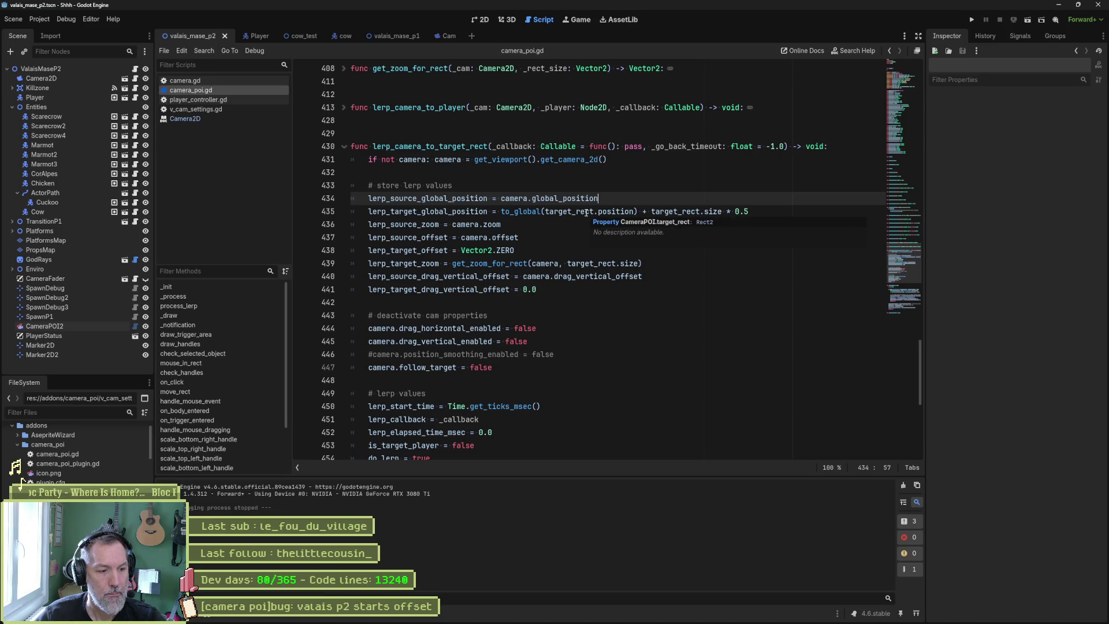
# Replace global_position on line 434 with get_target_position() and launch the scene
pyautogui.doubleClick(576, 198)
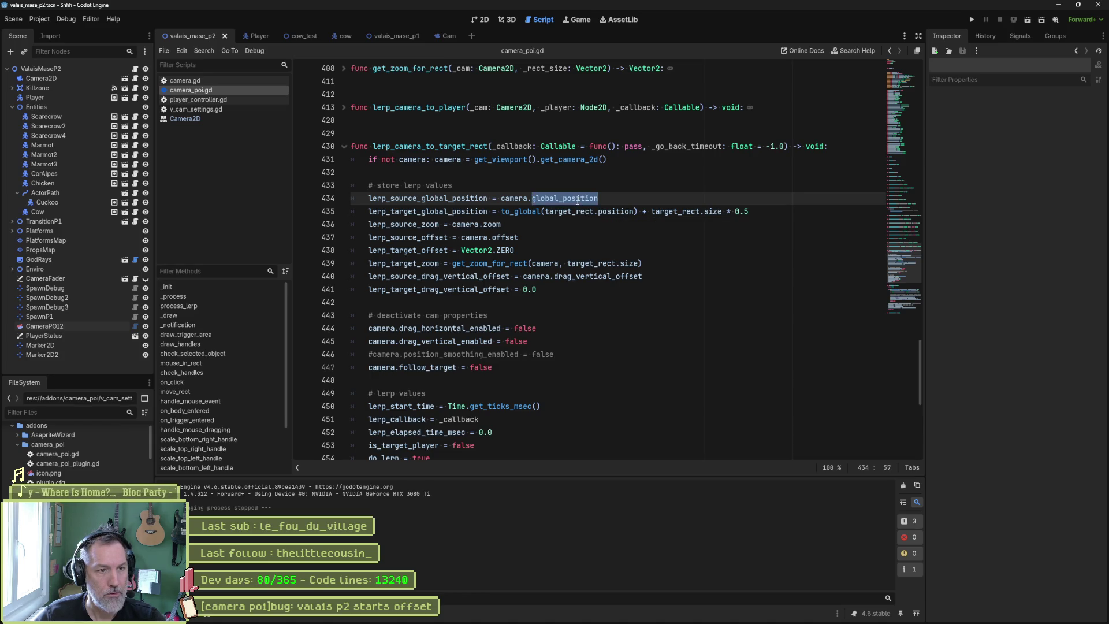
pyautogui.write('get')
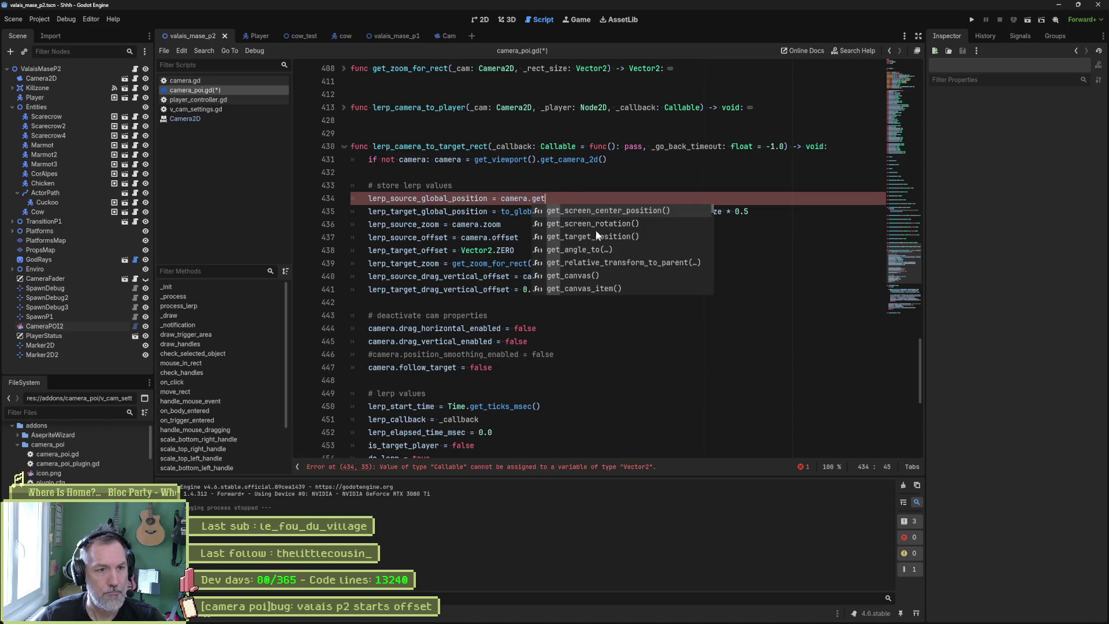
pyautogui.click(596, 236)
pyautogui.press('F6')
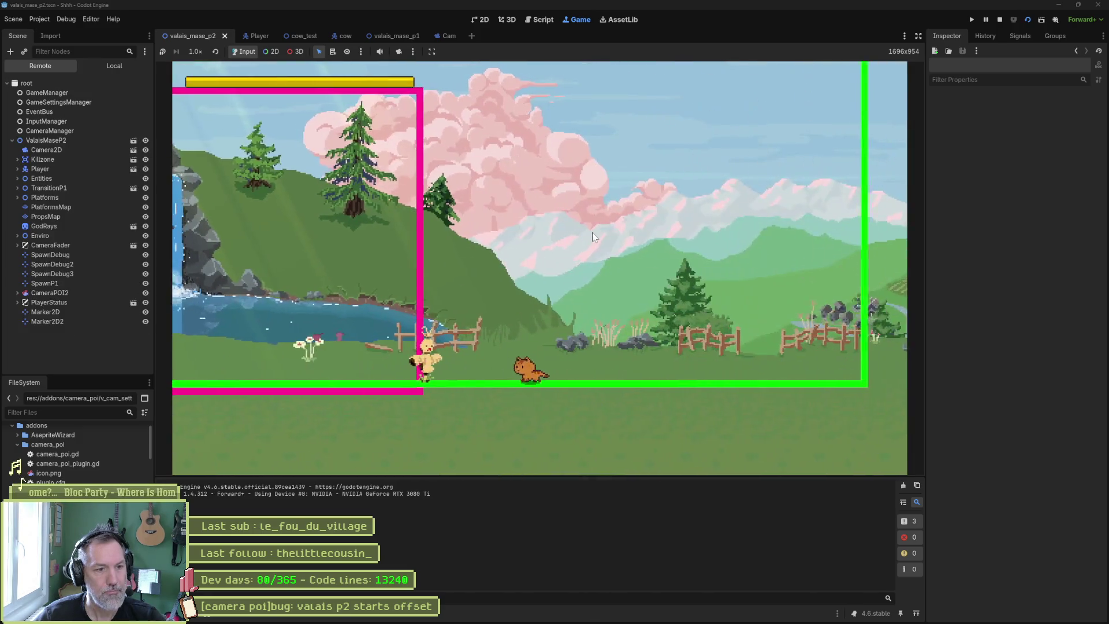
# Revert line 434 from get_target_position() back to global_position and relaunch the scene
pyautogui.press('F8')
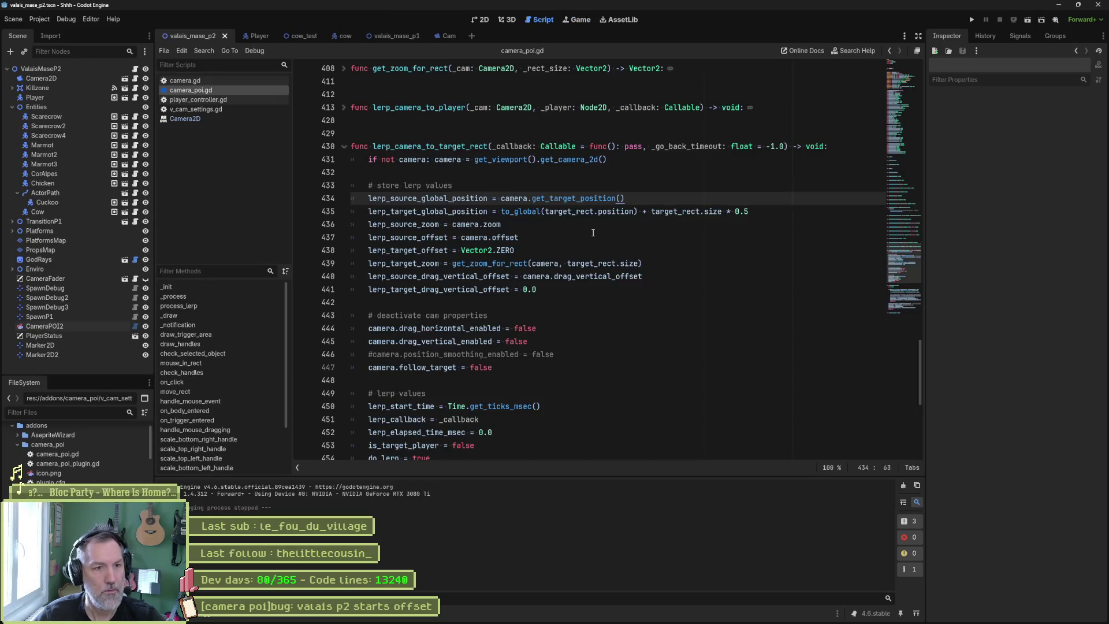
pyautogui.hotkey('ctrl', 'BackSpace')
pyautogui.hotkey('ctrl', 'BackSpace')
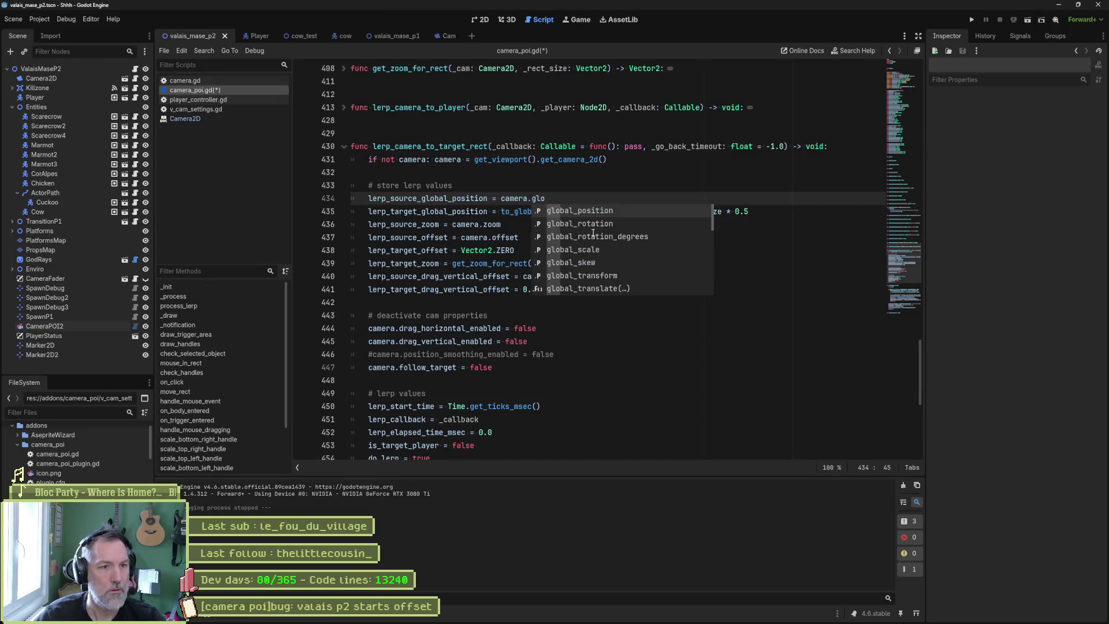
pyautogui.press('Return')
pyautogui.press('F6')
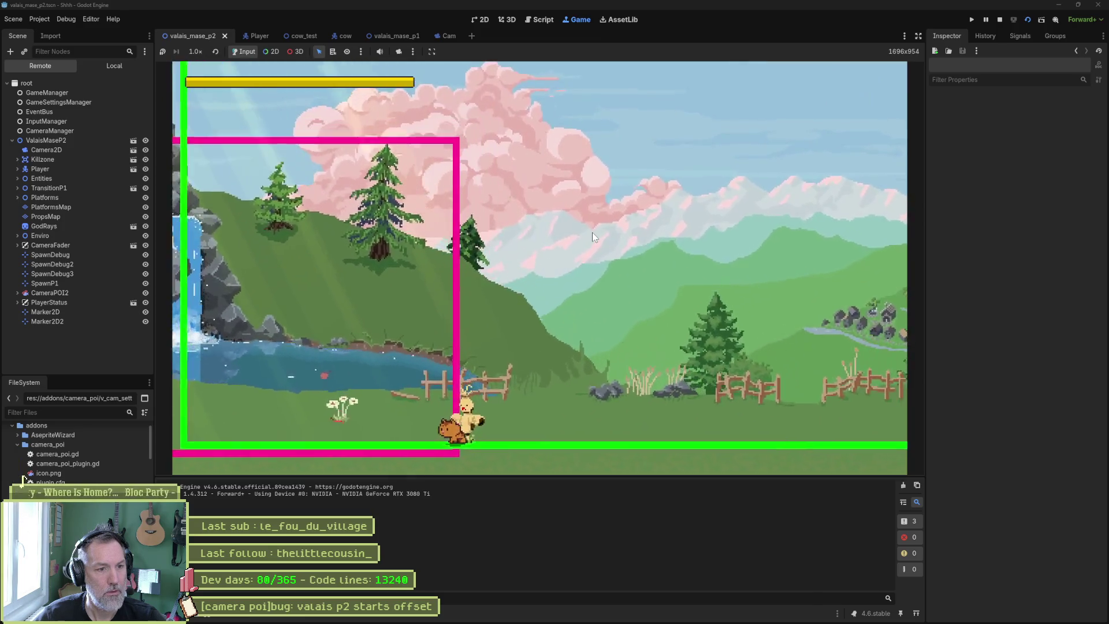
pyautogui.press('F5')
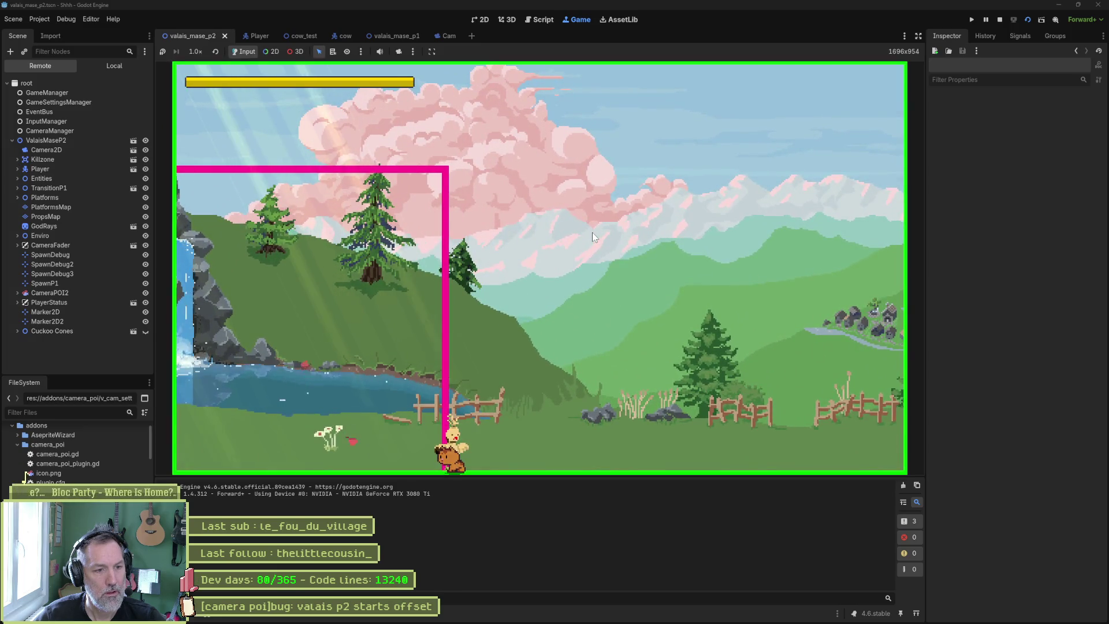
# Run the valais_mase_p2 level once more to check the camera offset, then stop it
pyautogui.press('F8')
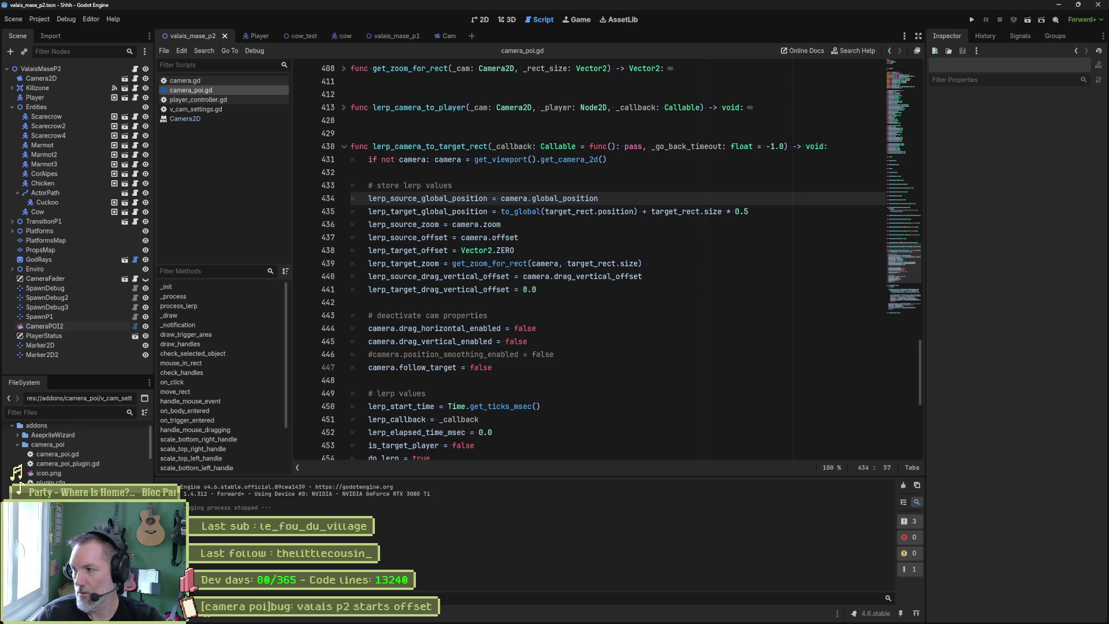
pyautogui.click(701, 406)
pyautogui.press('F6')
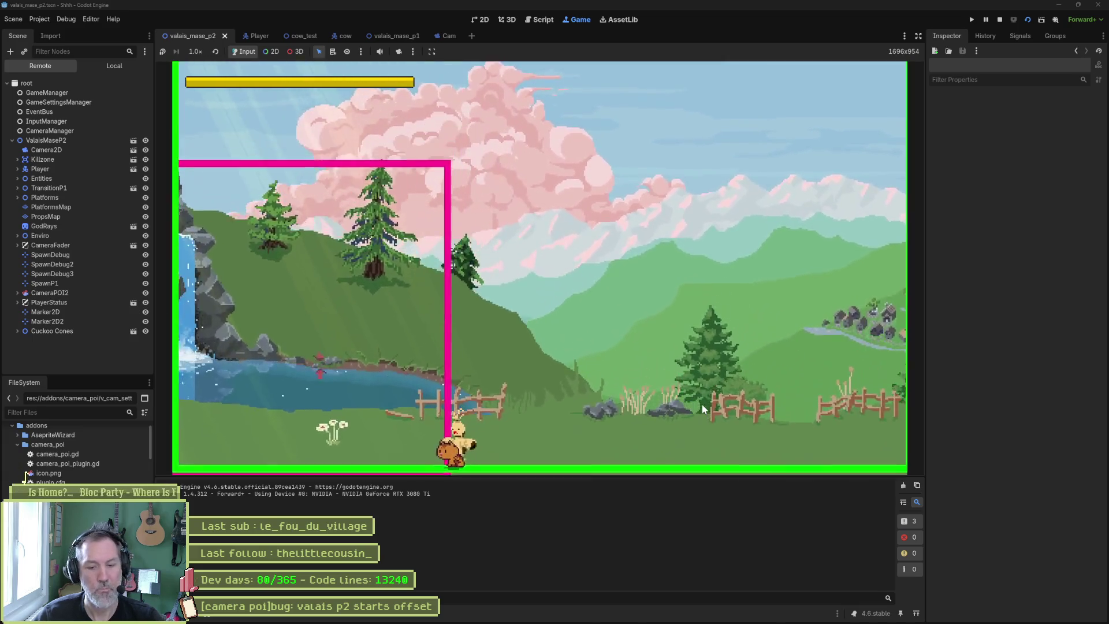
pyautogui.press('F8')
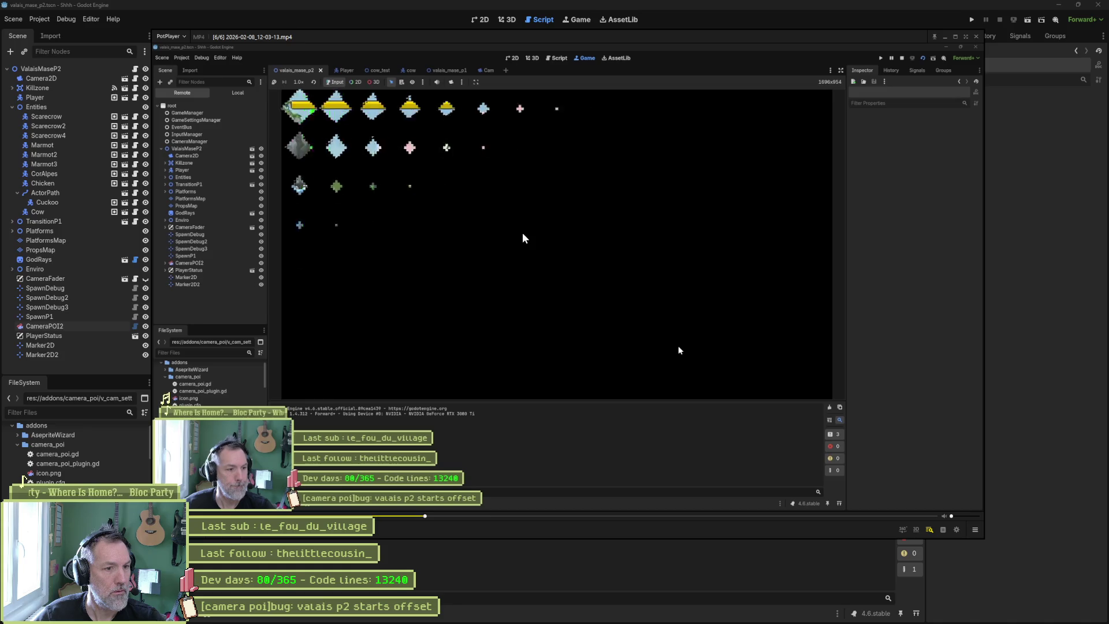
# Frame-step back and forth through the clip's camera move with the F and D keys
pyautogui.press('f')
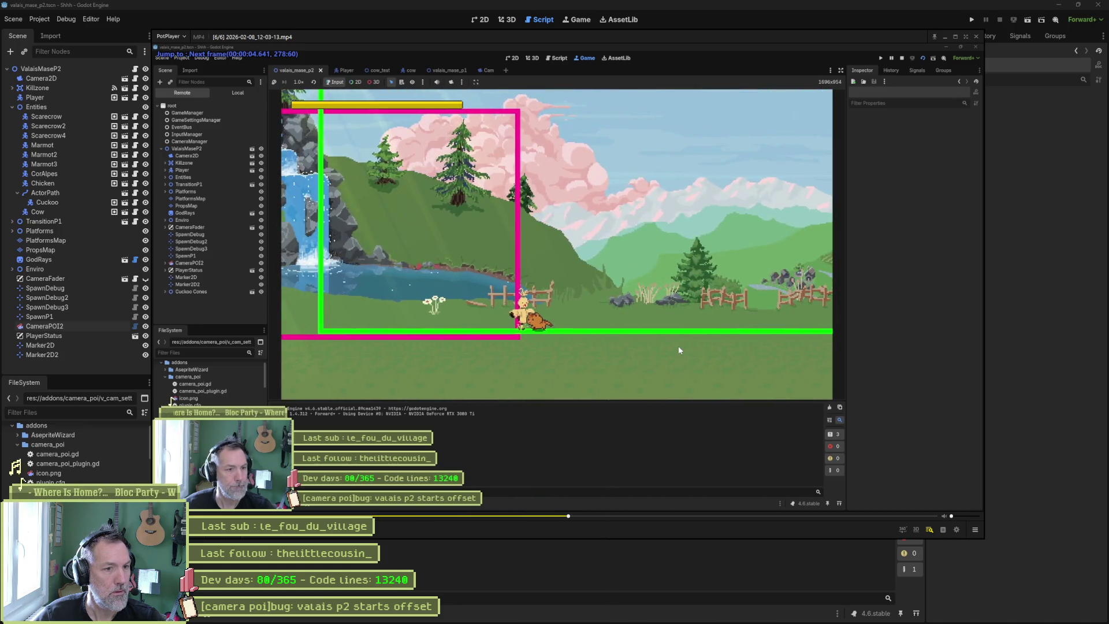
pyautogui.press('f')
pyautogui.press('f')
pyautogui.press('f')
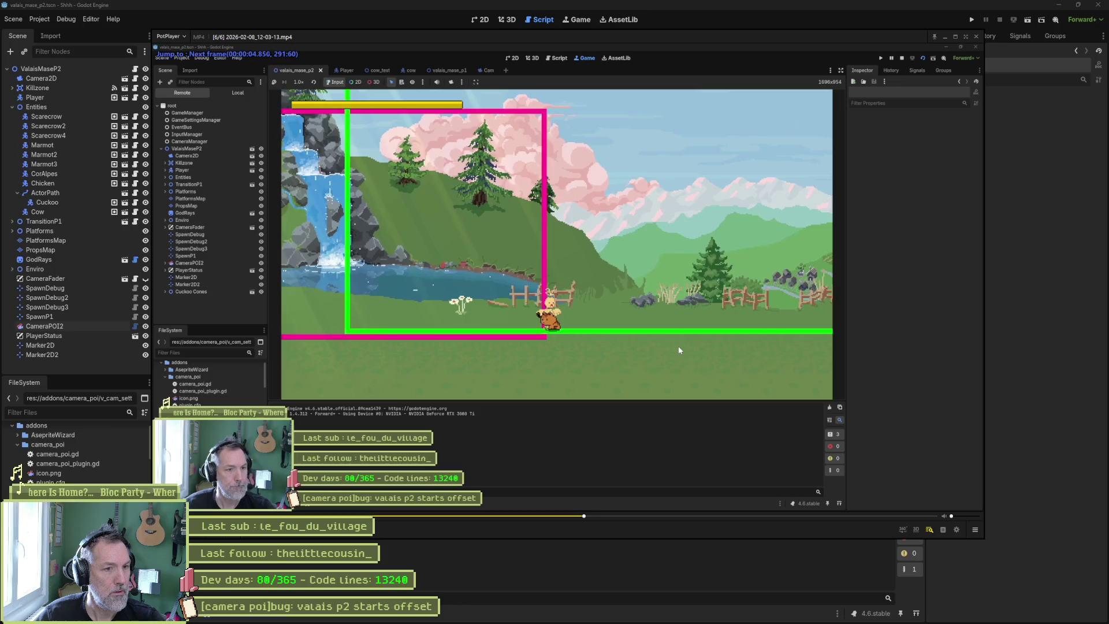
pyautogui.press('f')
pyautogui.press('f')
pyautogui.press('f')
pyautogui.press('d')
pyautogui.press('d')
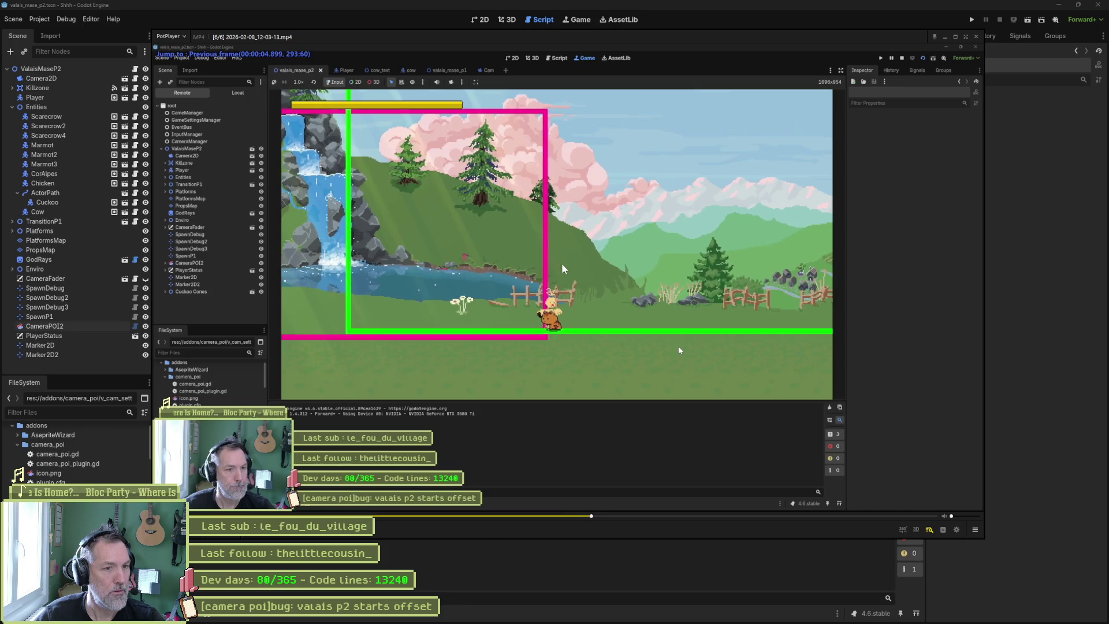
pyautogui.press('d')
pyautogui.press('d')
pyautogui.press('d')
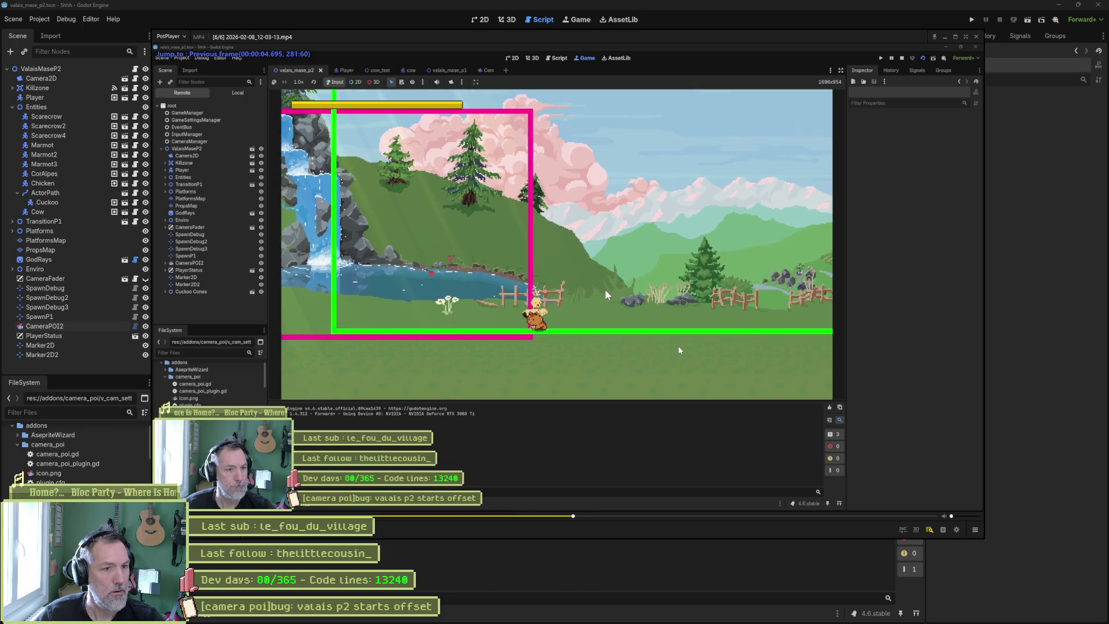
pyautogui.press('f')
pyautogui.press('f')
pyautogui.press('f')
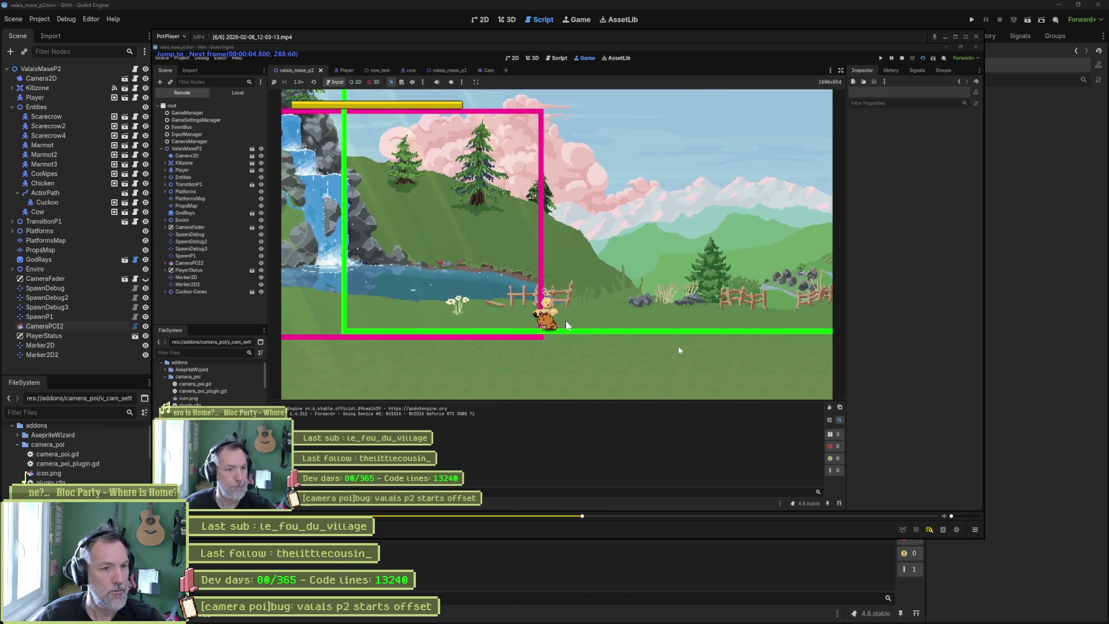
pyautogui.press('d')
pyautogui.press('d')
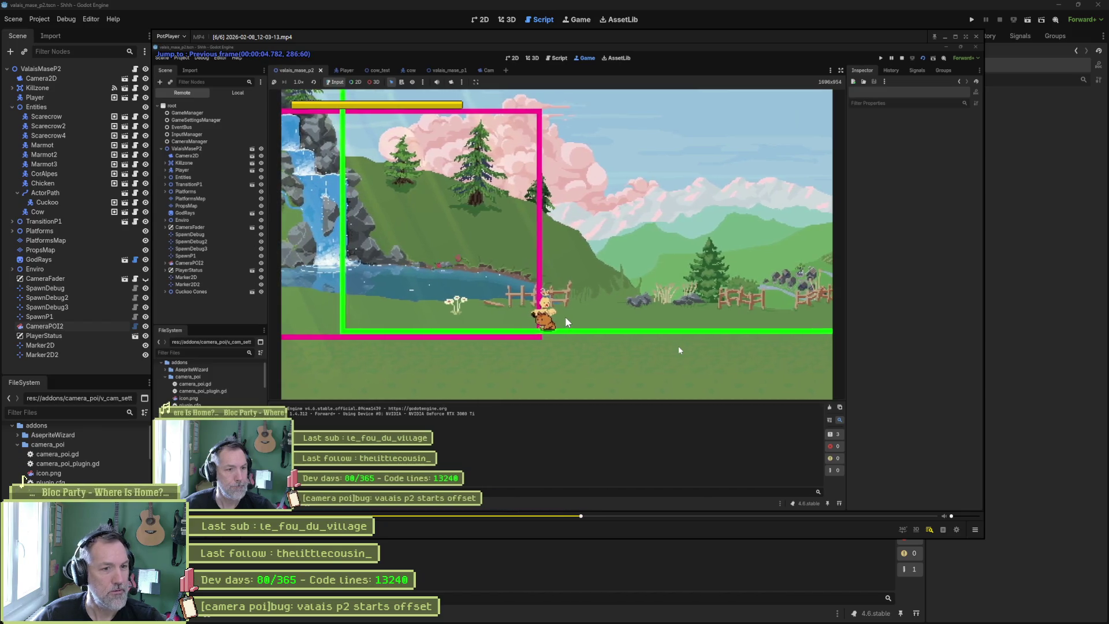
pyautogui.press('d')
pyautogui.press('d')
pyautogui.press('d')
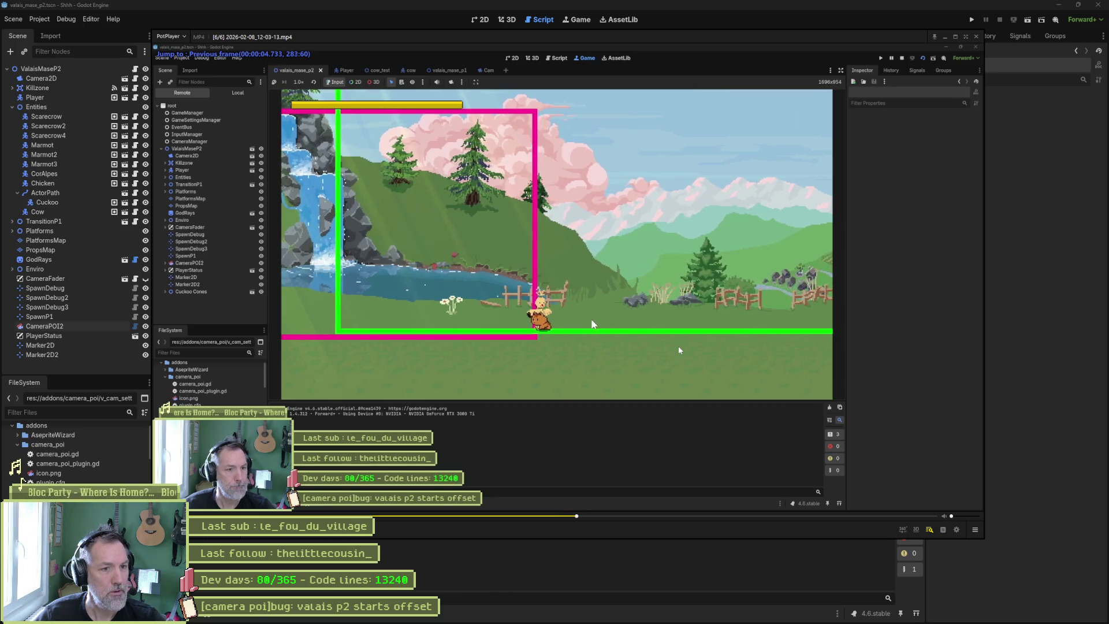
pyautogui.press('f')
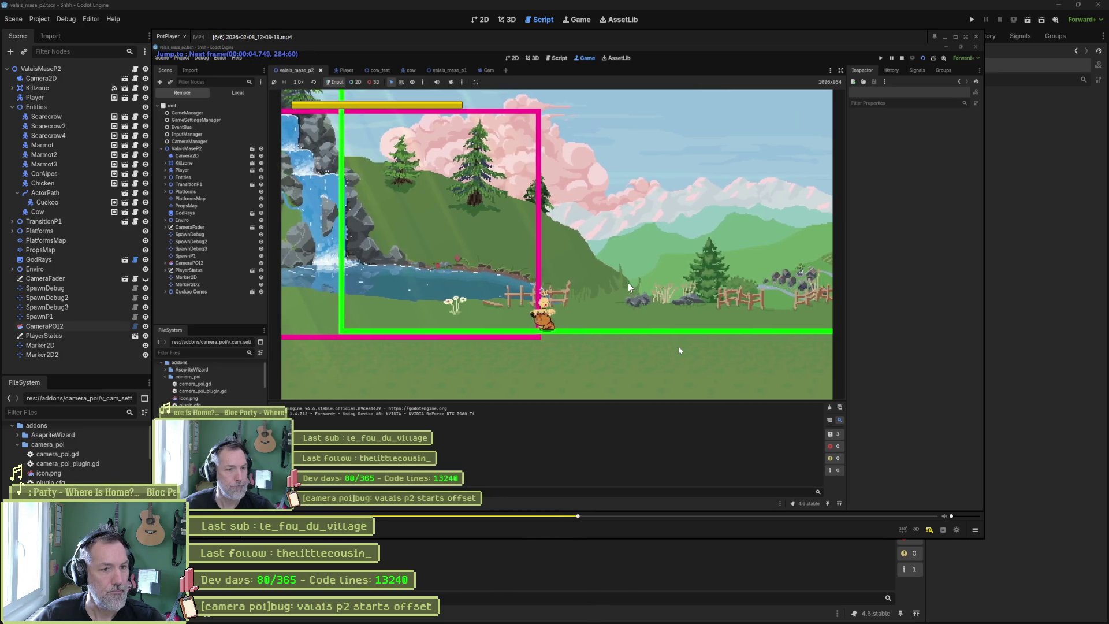
pyautogui.press('f')
pyautogui.press('f')
pyautogui.press('f')
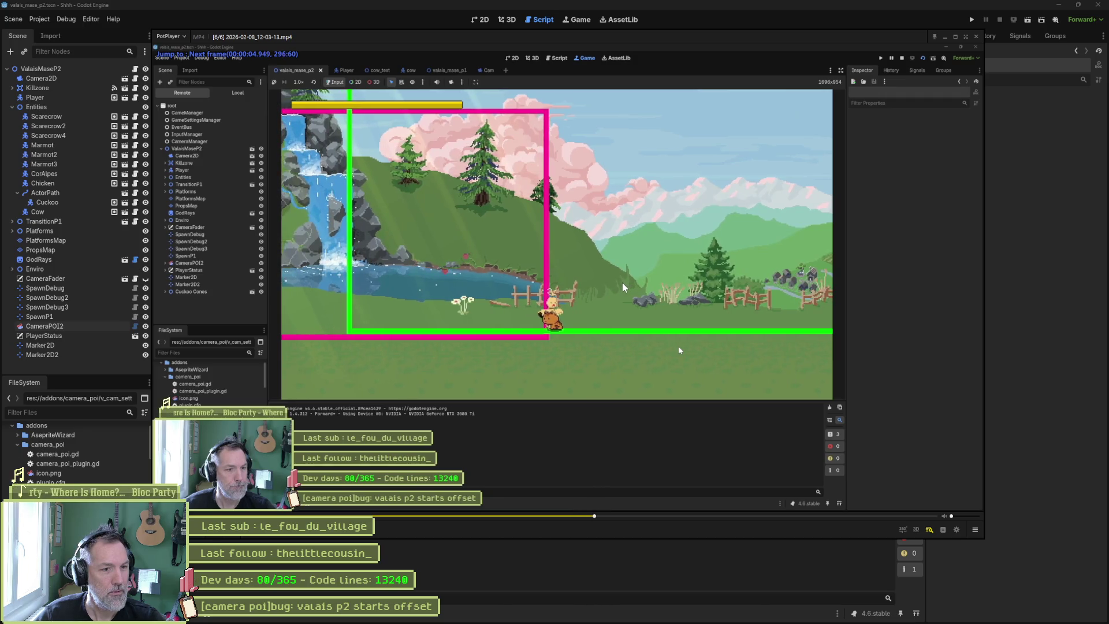
pyautogui.press('f')
pyautogui.press('f')
pyautogui.press('f')
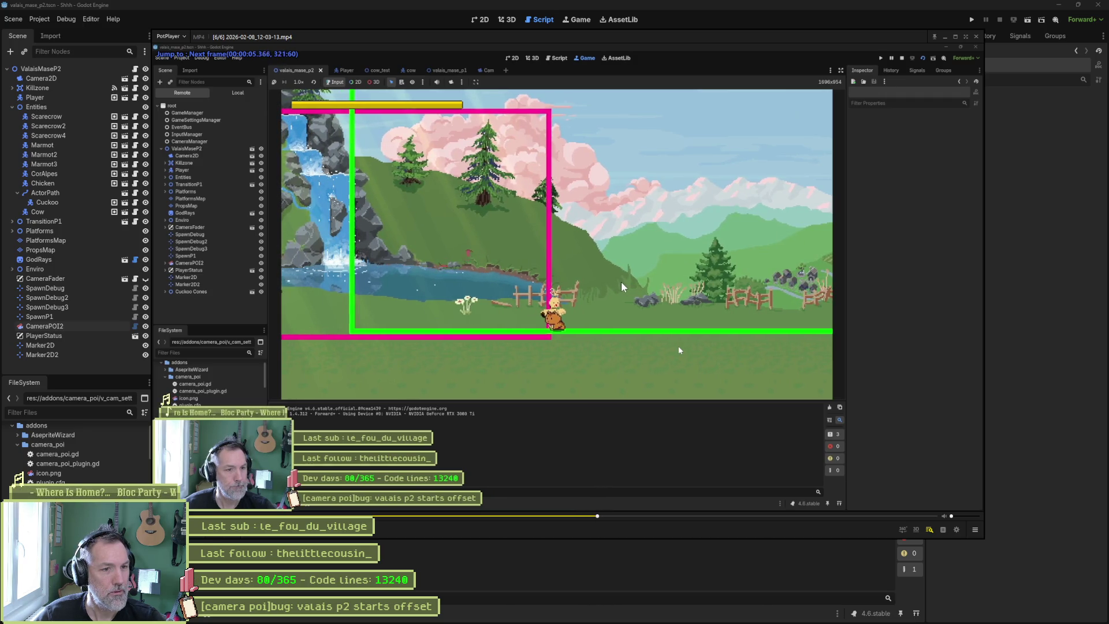
pyautogui.press('f')
pyautogui.press('f')
pyautogui.press('f')
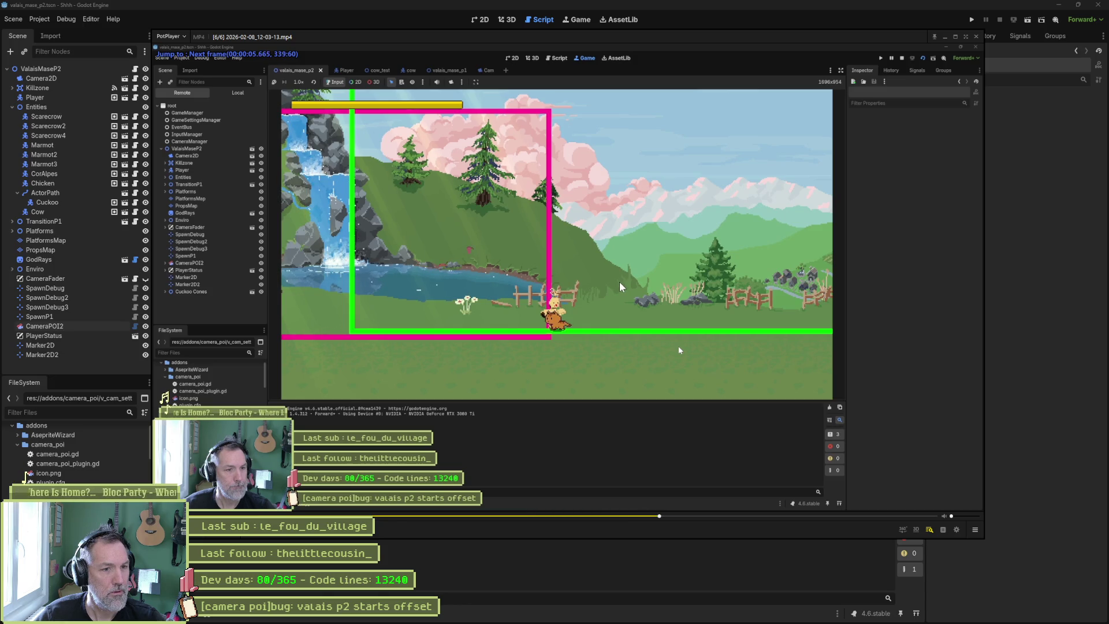
pyautogui.press('f')
pyautogui.press('f')
pyautogui.press('f')
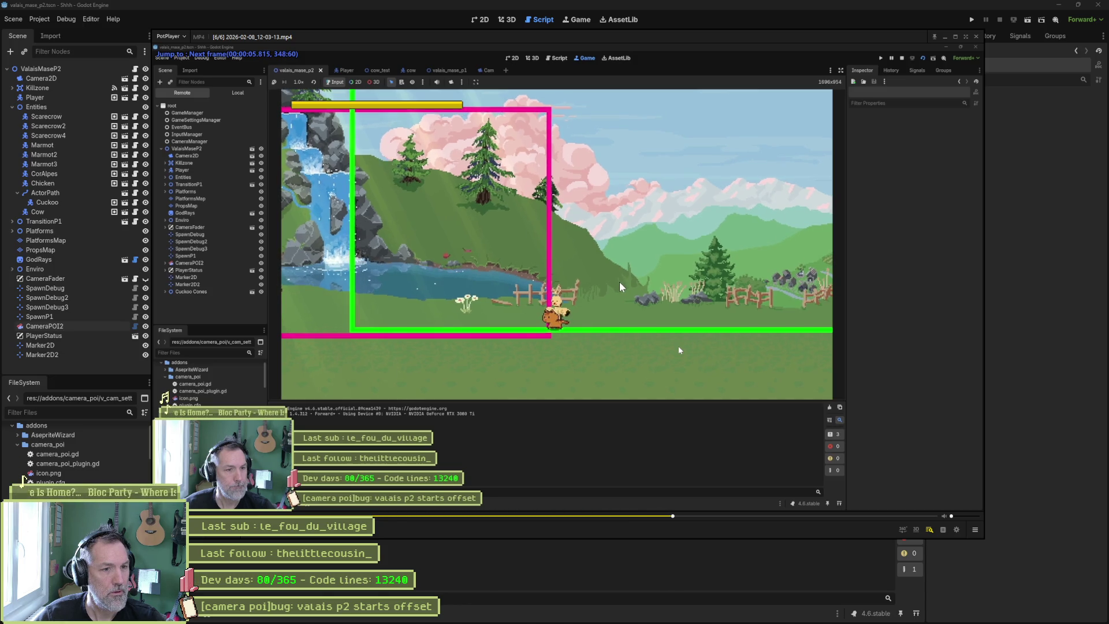
pyautogui.press('f')
pyautogui.press('f')
pyautogui.press('f')
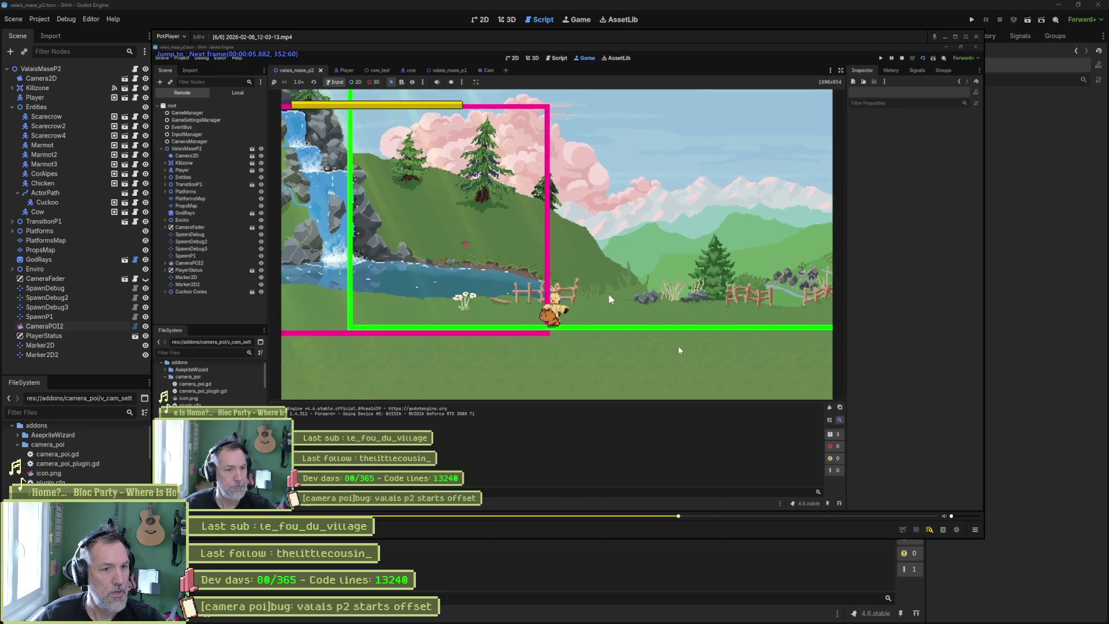
pyautogui.press('f')
pyautogui.press('f')
pyautogui.press('f')
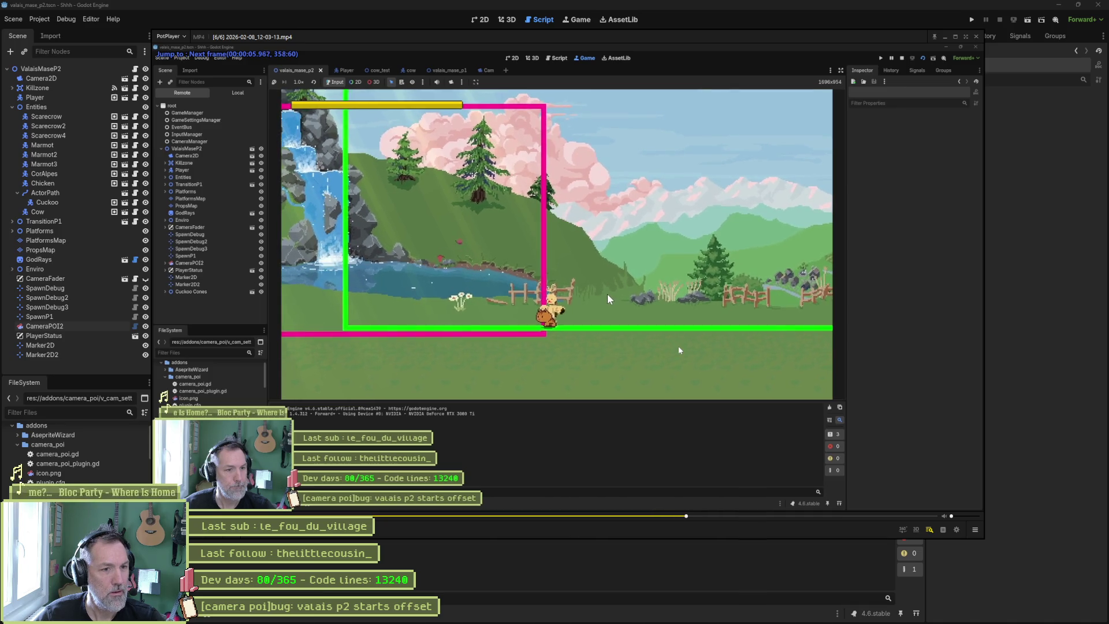
pyautogui.press('f')
pyautogui.press('f')
pyautogui.press('f')
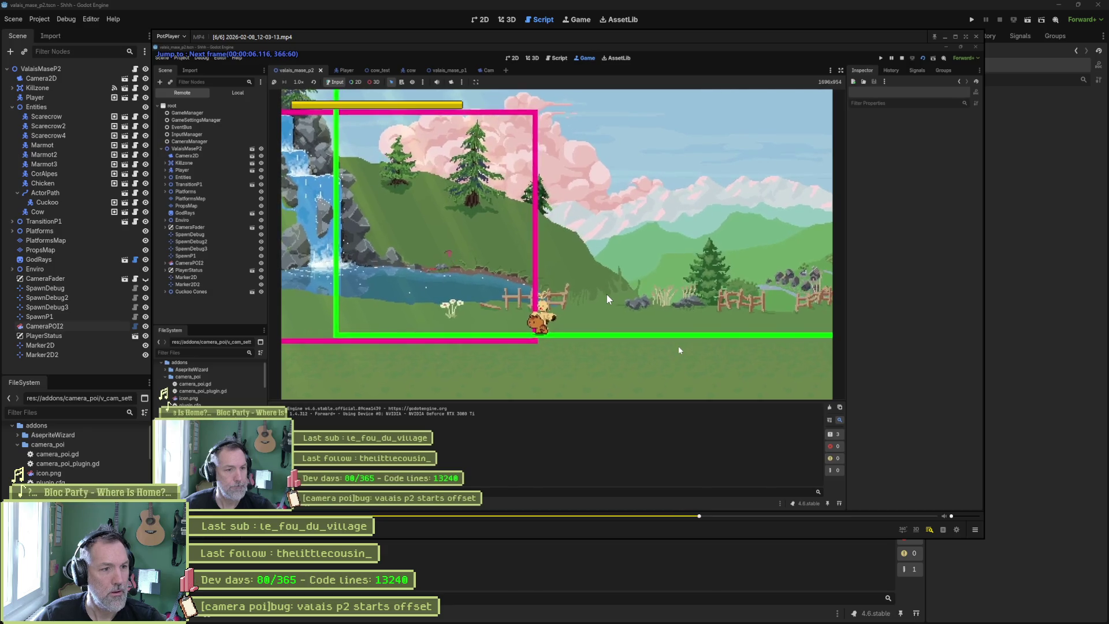
# Play the clip briefly, pause it, and close PotPlayer
pyautogui.press('space')
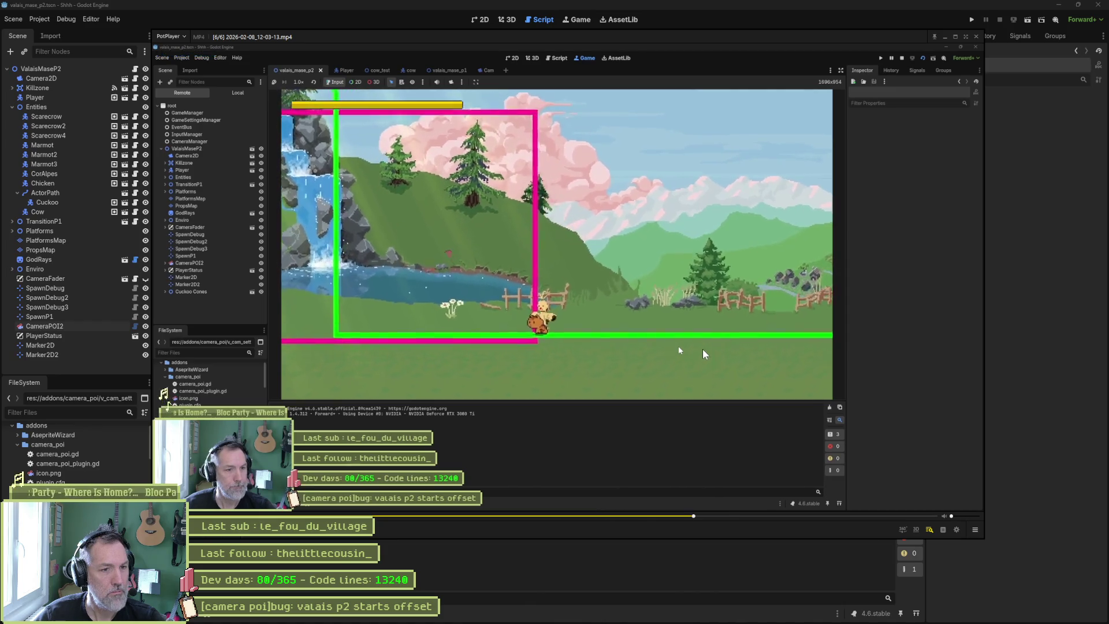
pyautogui.press('space')
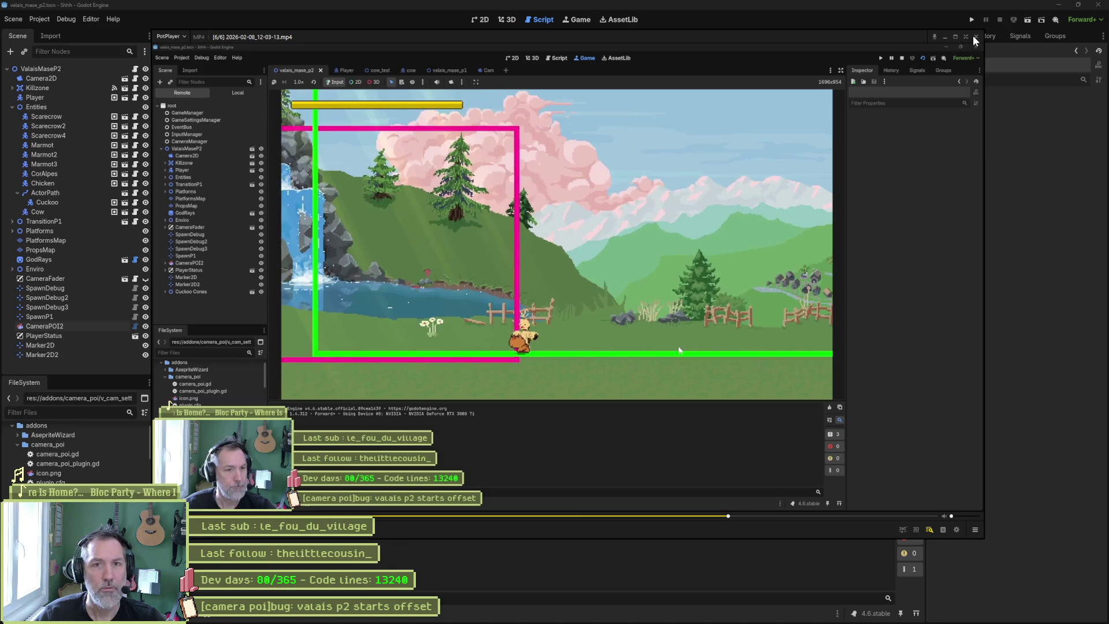
pyautogui.click(890, 28)
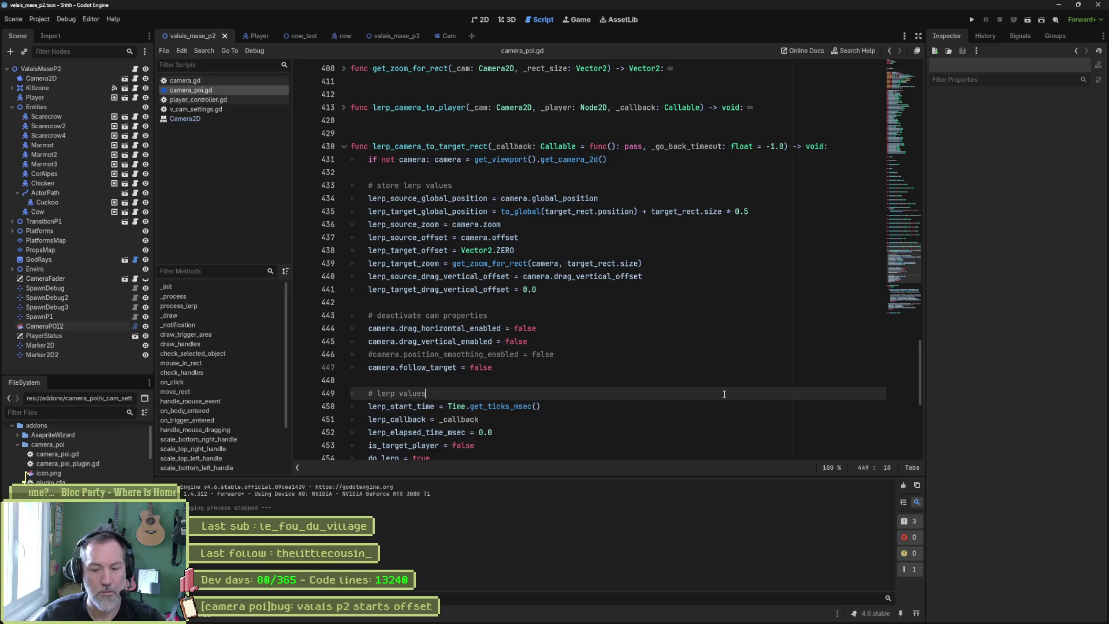
# Run the current level scene to watch the camera pan, then stop it
pyautogui.press('F6')
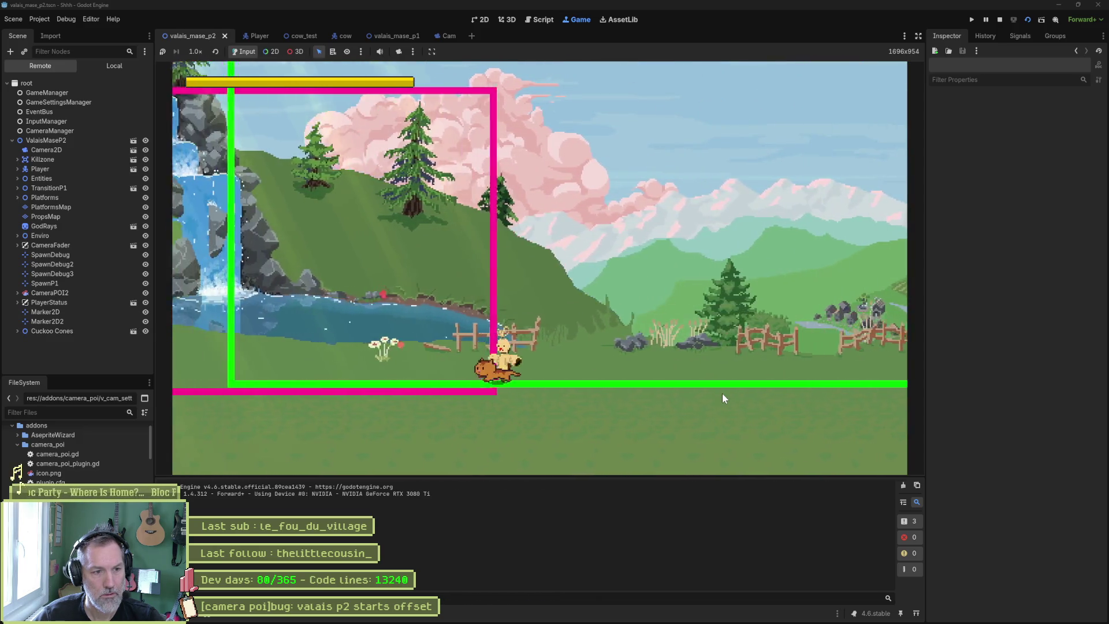
pyautogui.press('F8')
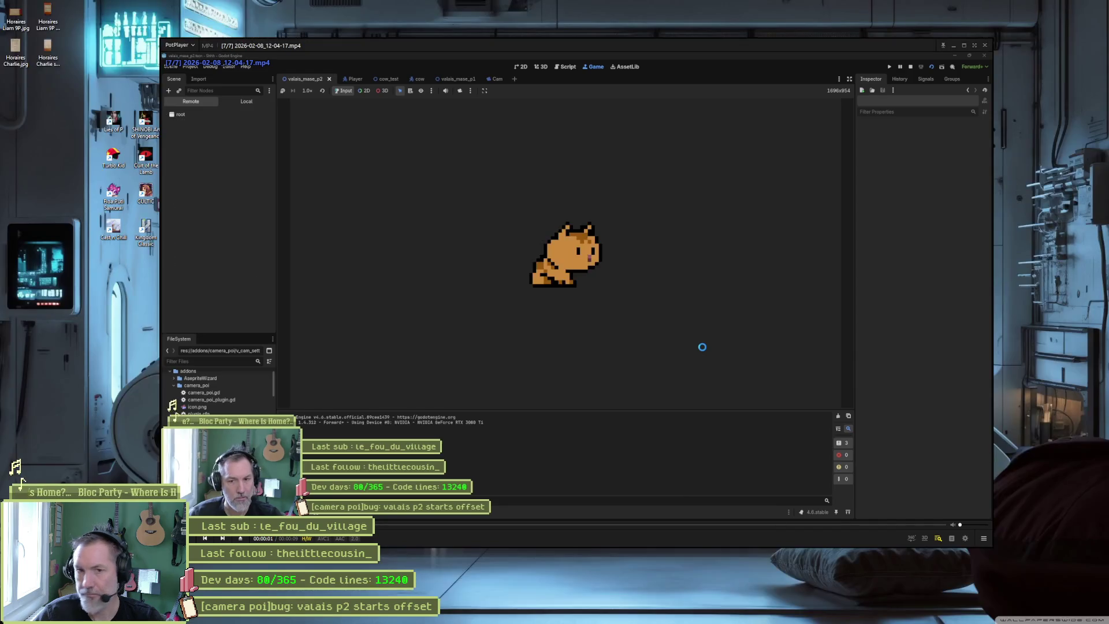
# Pause the new clip over the editor, step three frames as the camera catches up, and close PotPlayer
pyautogui.moveTo(615, 54)
pyautogui.mouseDown()
pyautogui.moveTo(616, 131)
pyautogui.moveTo(525, 48)
pyautogui.mouseUp()
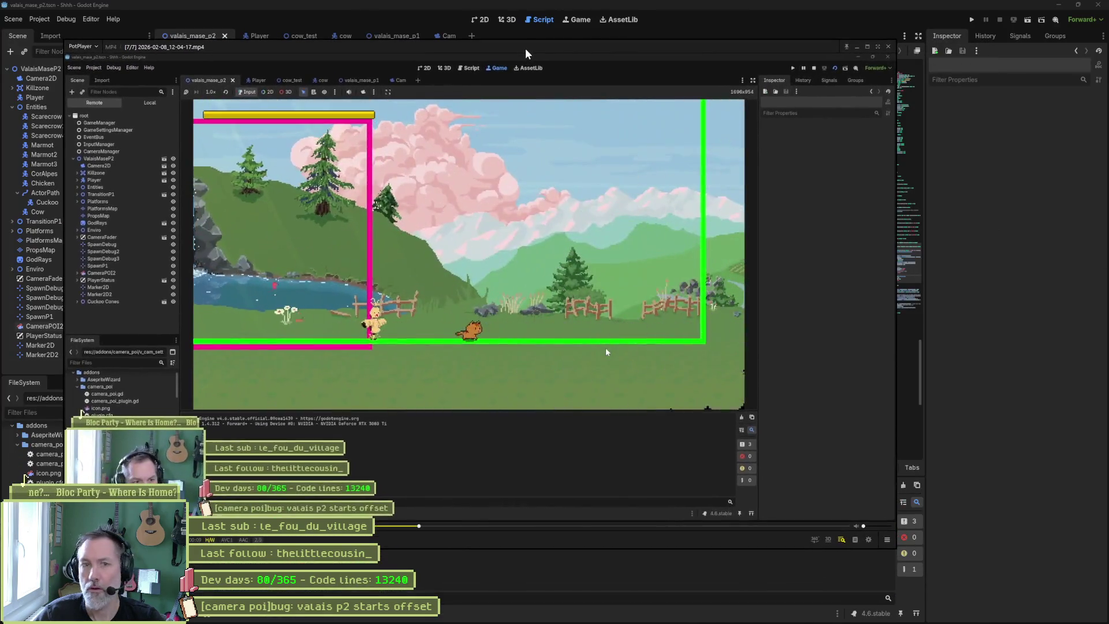
pyautogui.click(501, 362)
pyautogui.press('f')
pyautogui.press('f')
pyautogui.press('f')
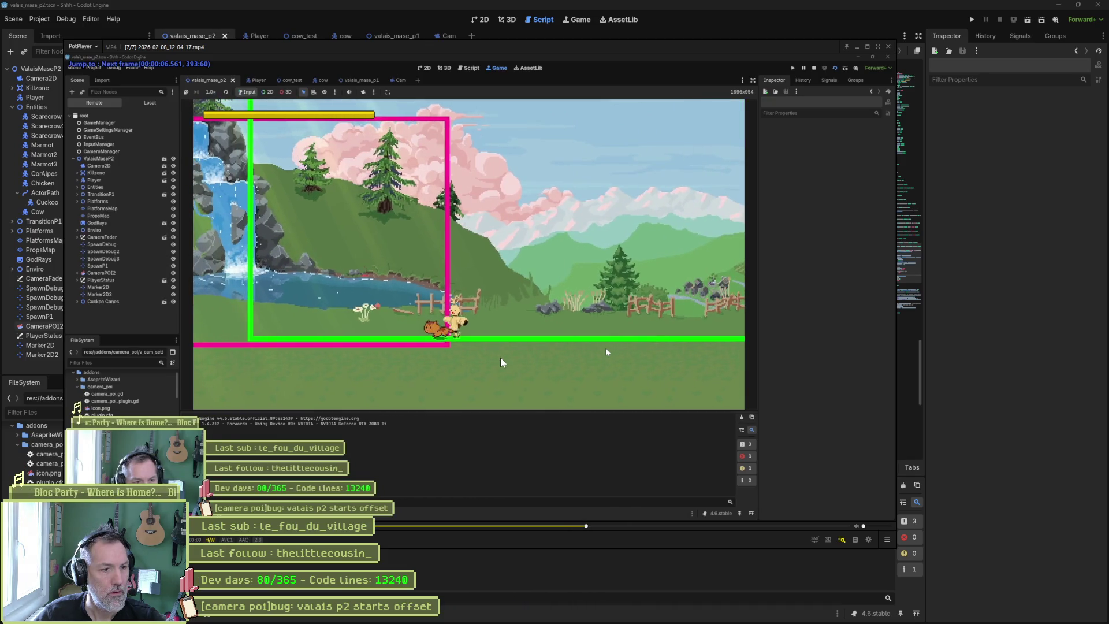
pyautogui.press('f')
pyautogui.press('f')
pyautogui.press('f')
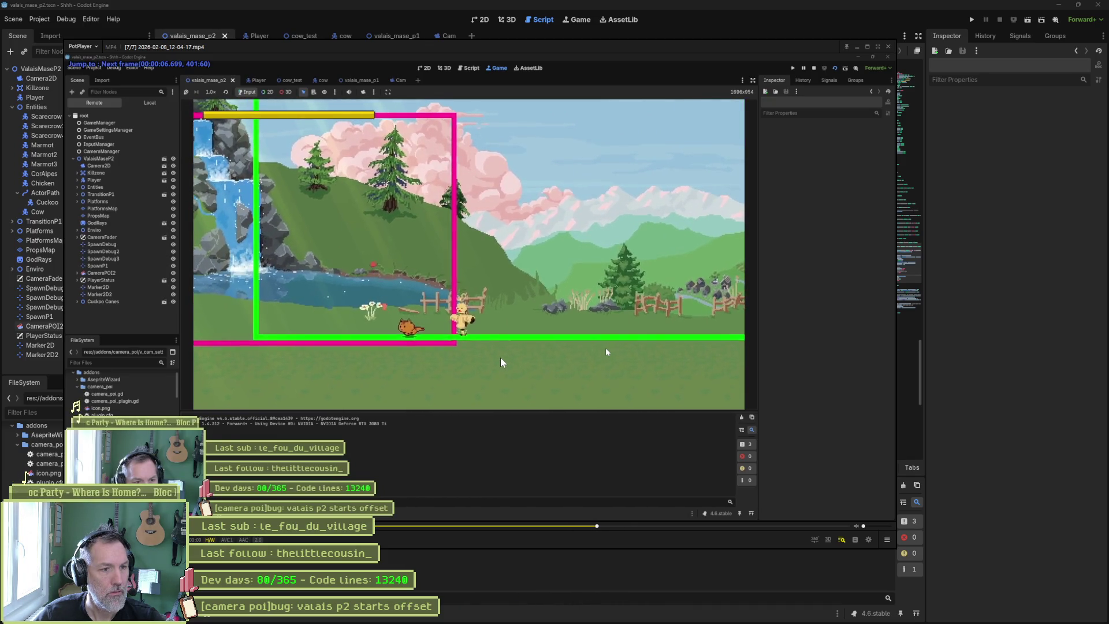
pyautogui.press('f')
pyautogui.press('f')
pyautogui.press('f')
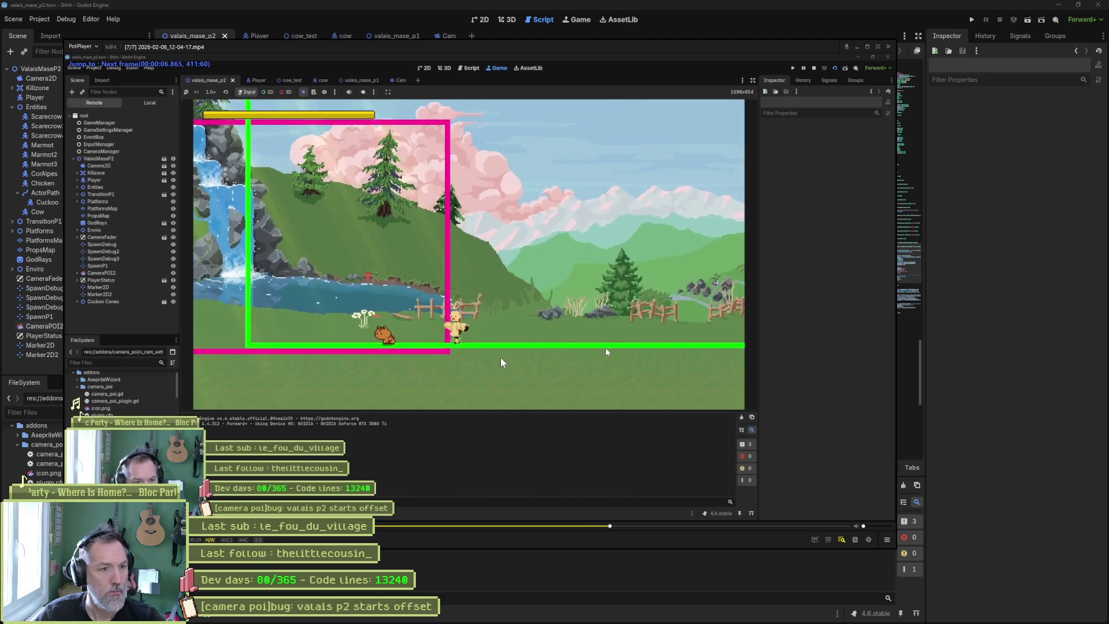
pyautogui.click(897, 51)
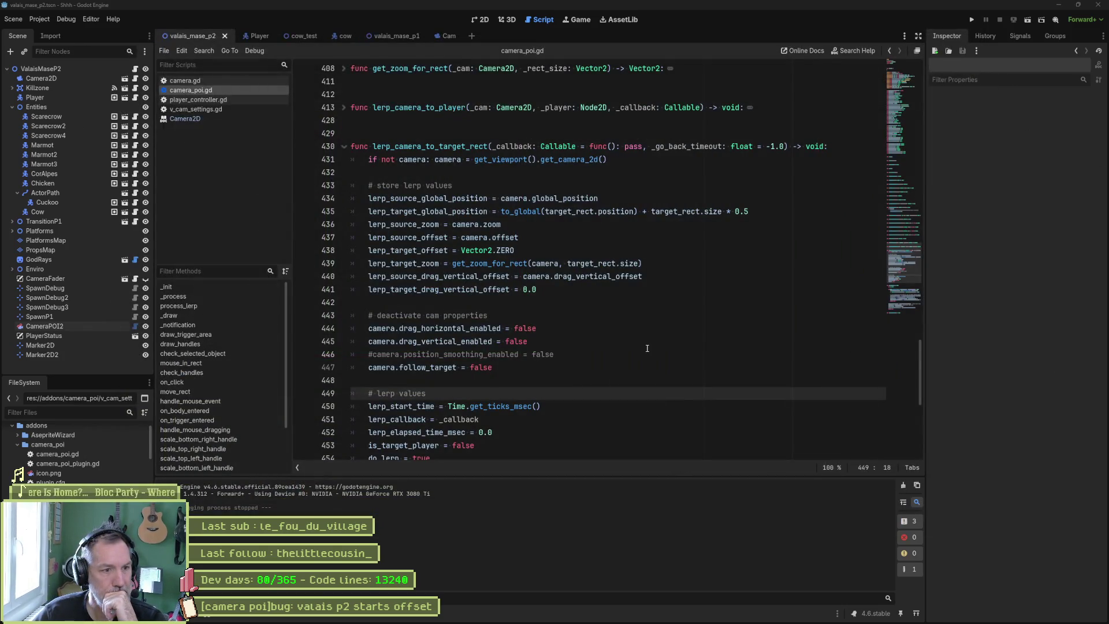
# Restore camera.position_smoothing_enabled = false on line 446, then test-run and stop the scene
pyautogui.click(373, 354)
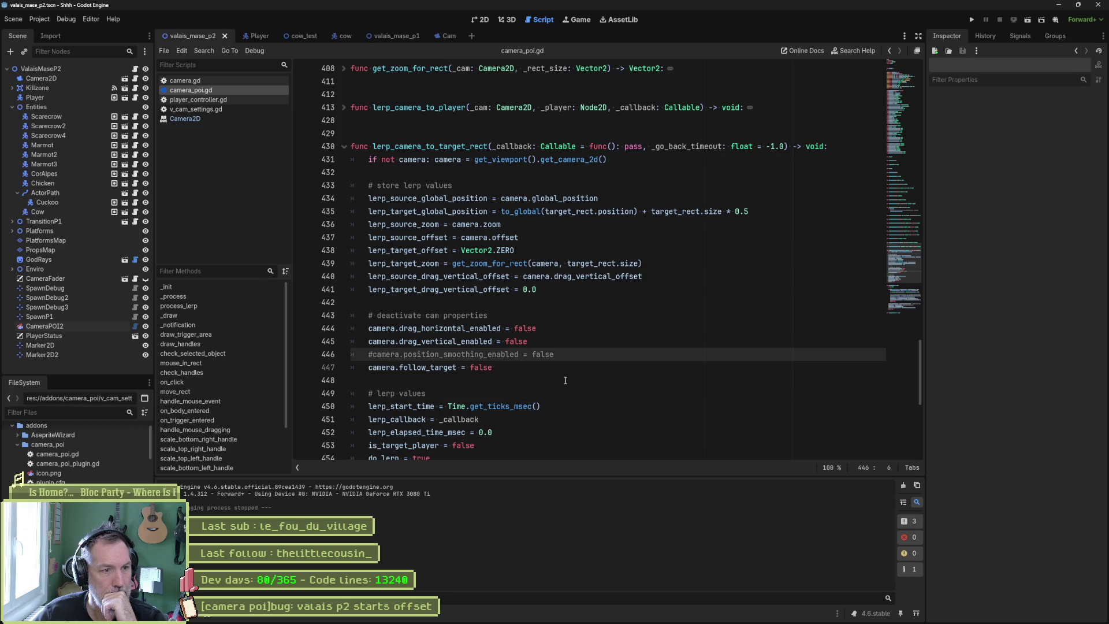
pyautogui.click(465, 368)
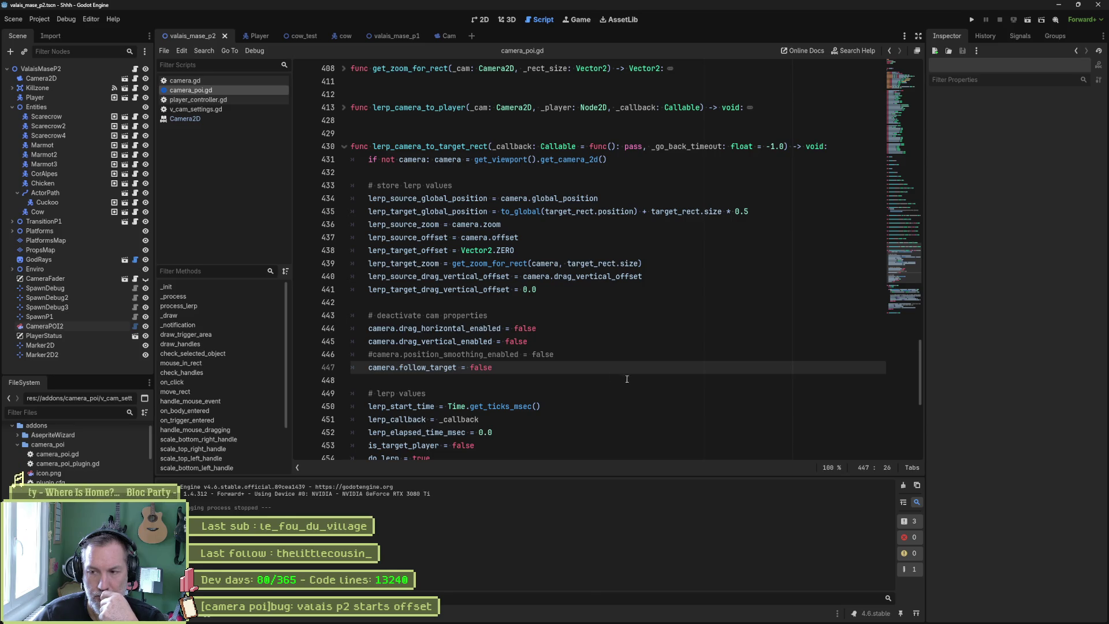
pyautogui.doubleClick(436, 369)
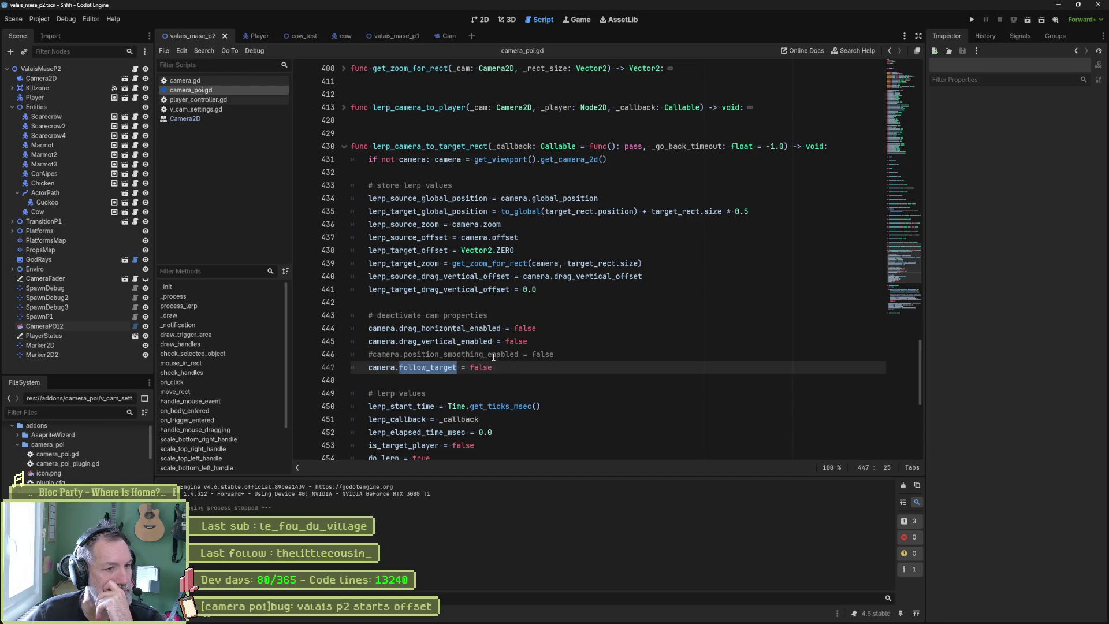
pyautogui.click(373, 354)
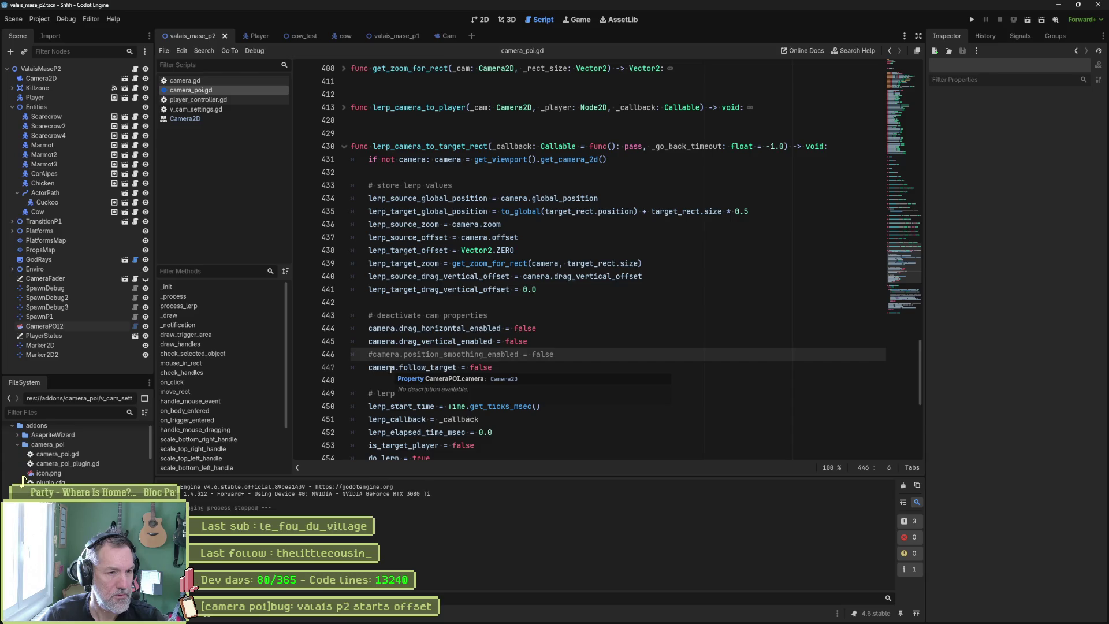
pyautogui.press('F6')
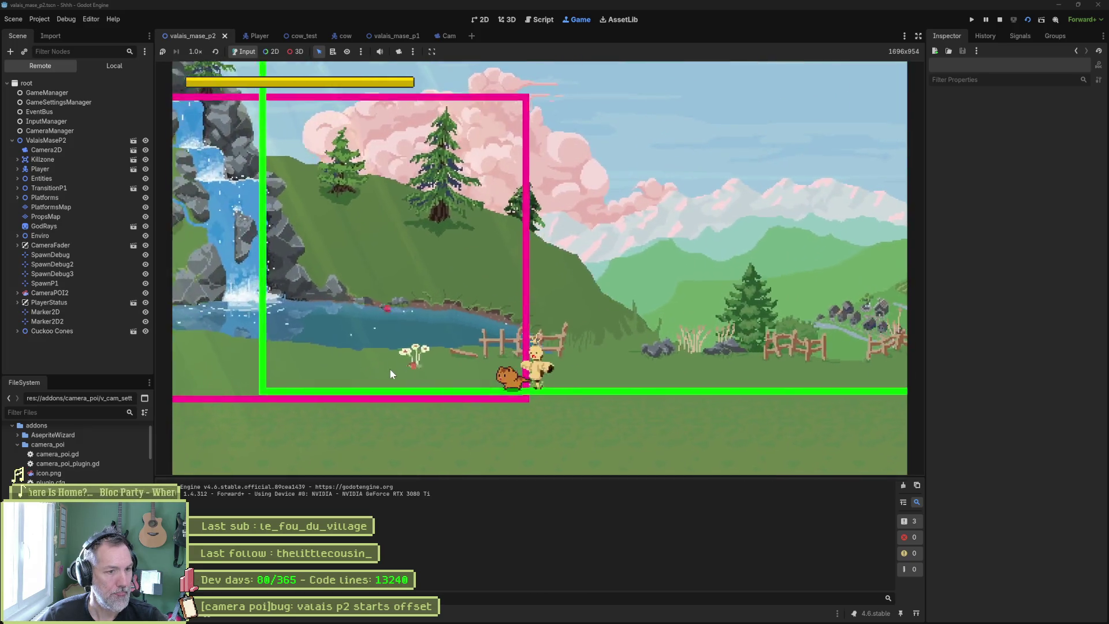
pyautogui.press('F8')
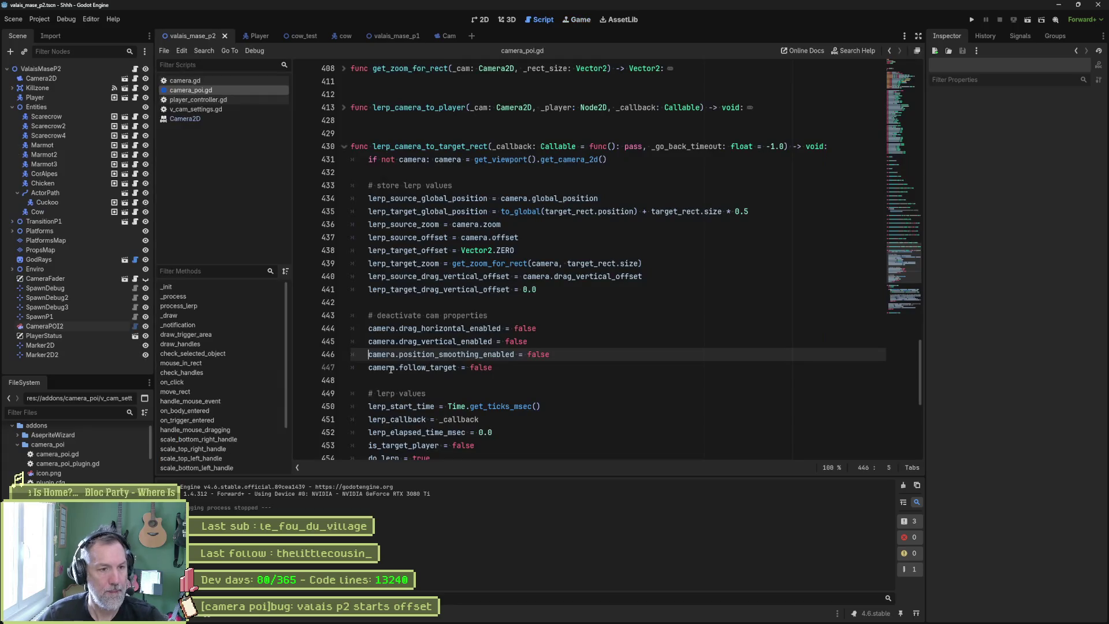
pyautogui.scroll(-5, 391, 370)
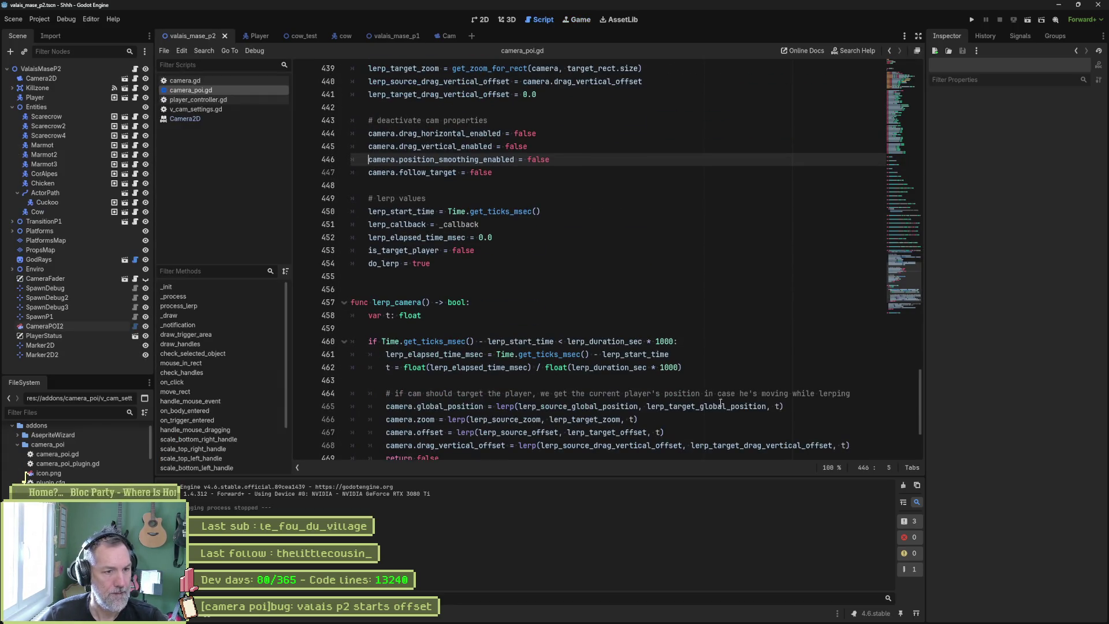
# Insert a new line above line 465 calling camera.global_position.move_toward()
pyautogui.scroll(-3, 706, 393)
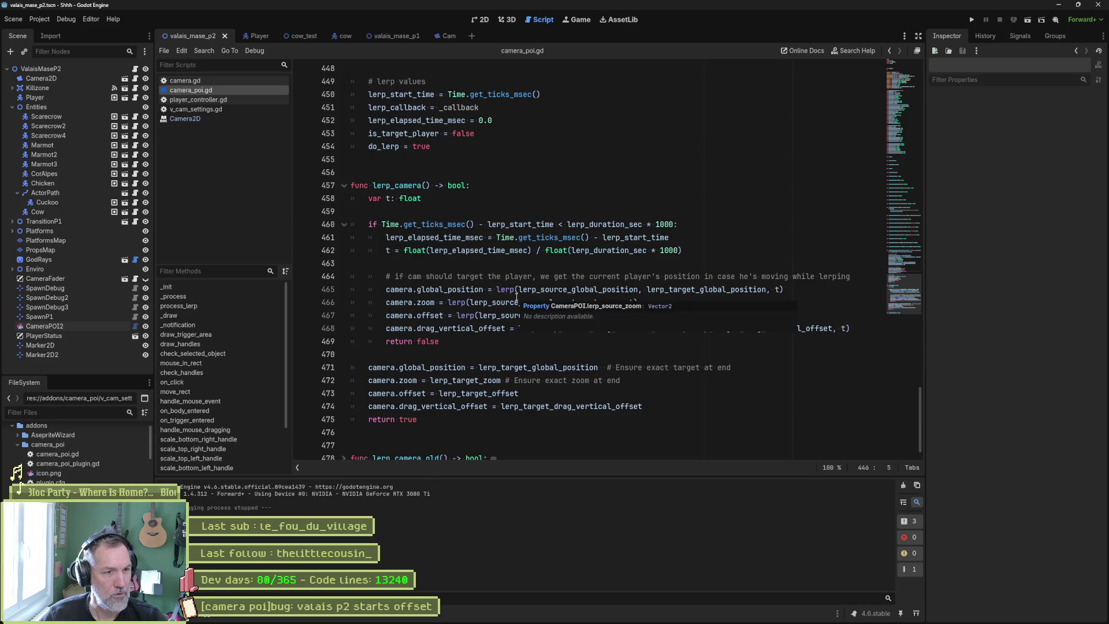
pyautogui.click(387, 289)
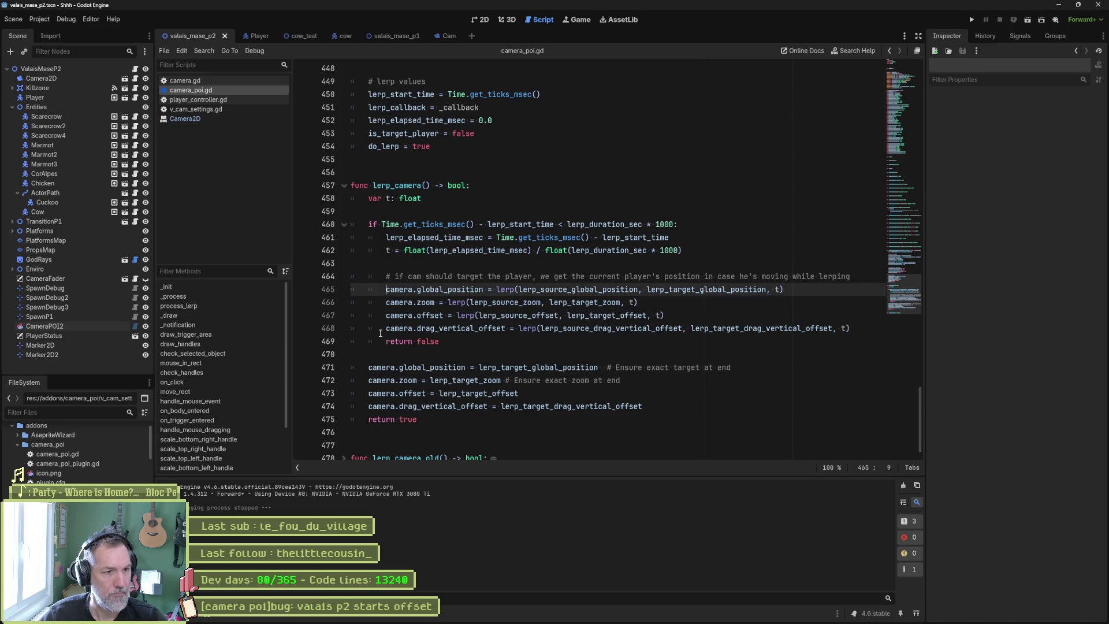
pyautogui.press('Return')
pyautogui.press('Up')
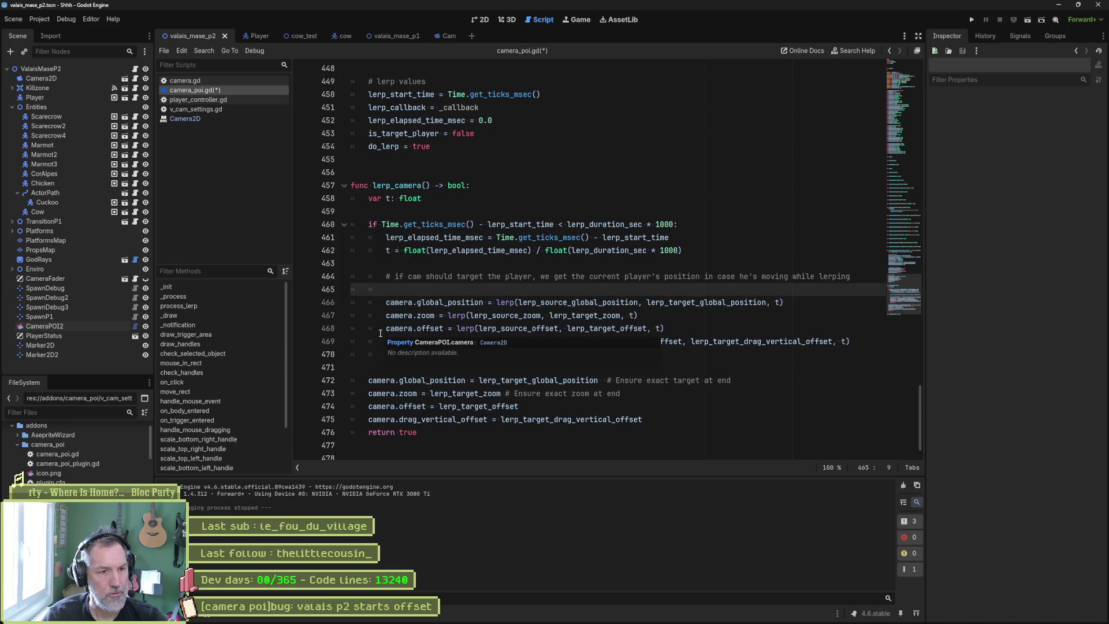
pyautogui.write('camera.')
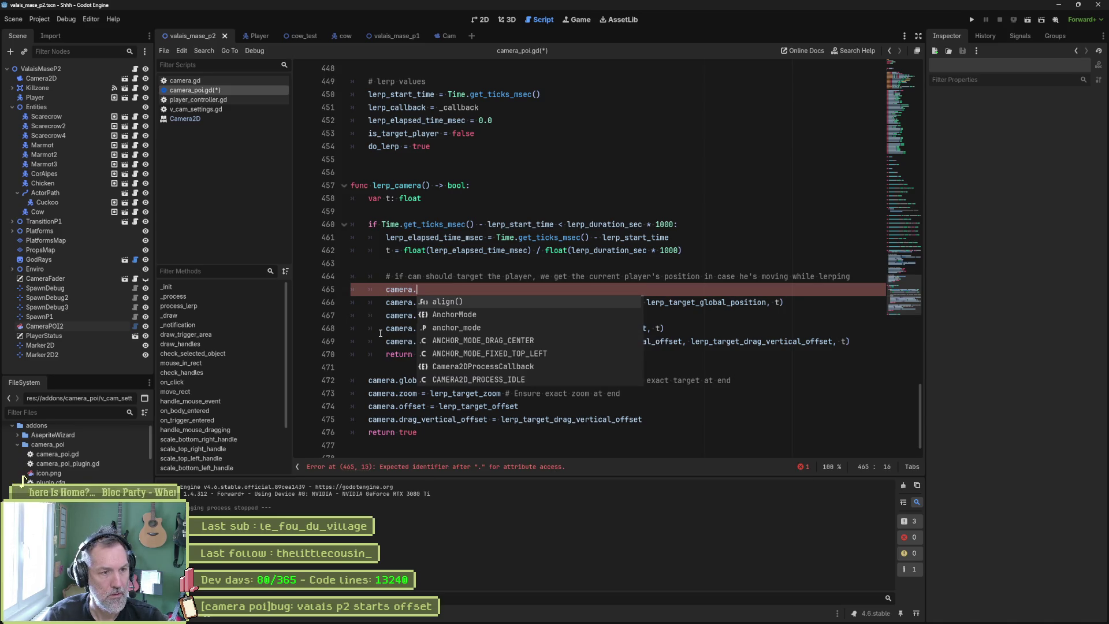
pyautogui.write('mov')
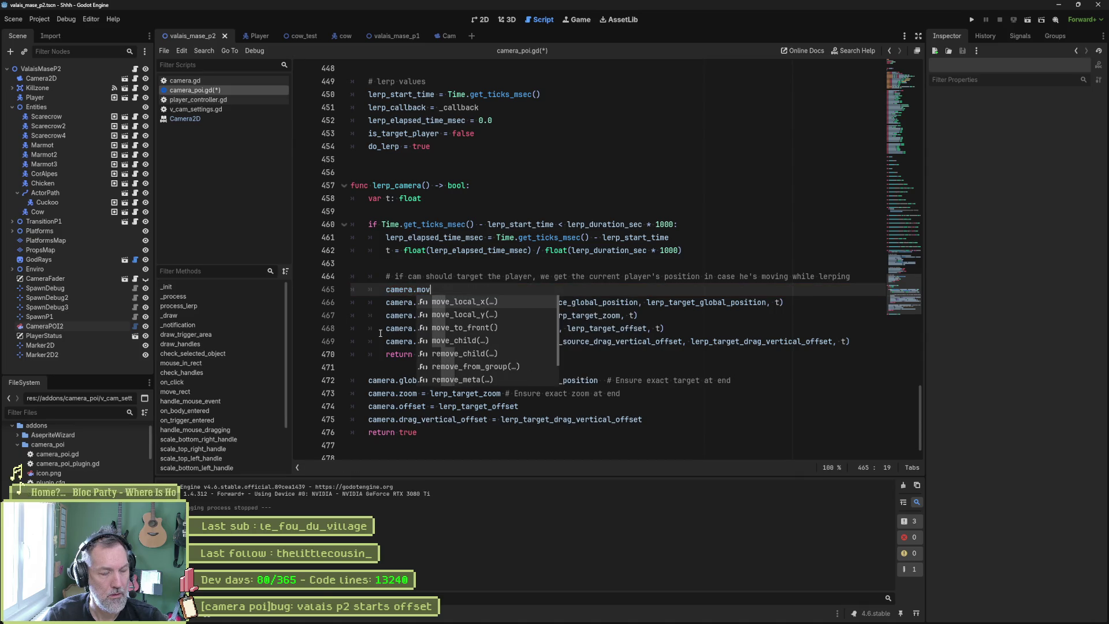
pyautogui.press('BackSpace')
pyautogui.press('BackSpace')
pyautogui.press('BackSpace')
pyautogui.write('glo')
pyautogui.press('Return')
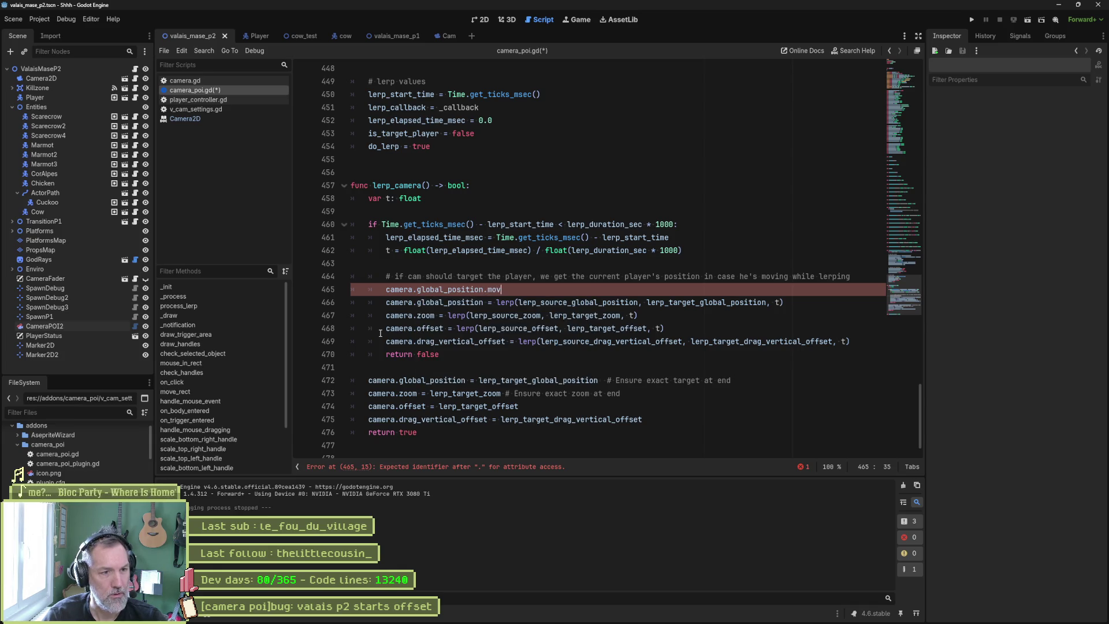
pyautogui.press('Return')
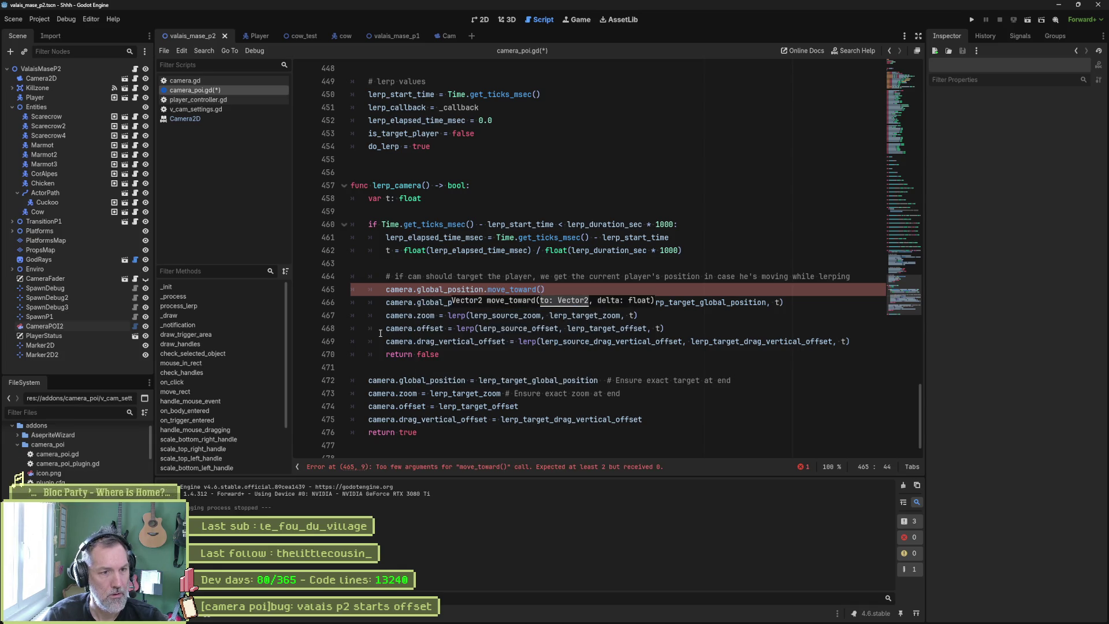
# Fill the move_toward call with lerp_target_global_position and t
pyautogui.click(697, 316)
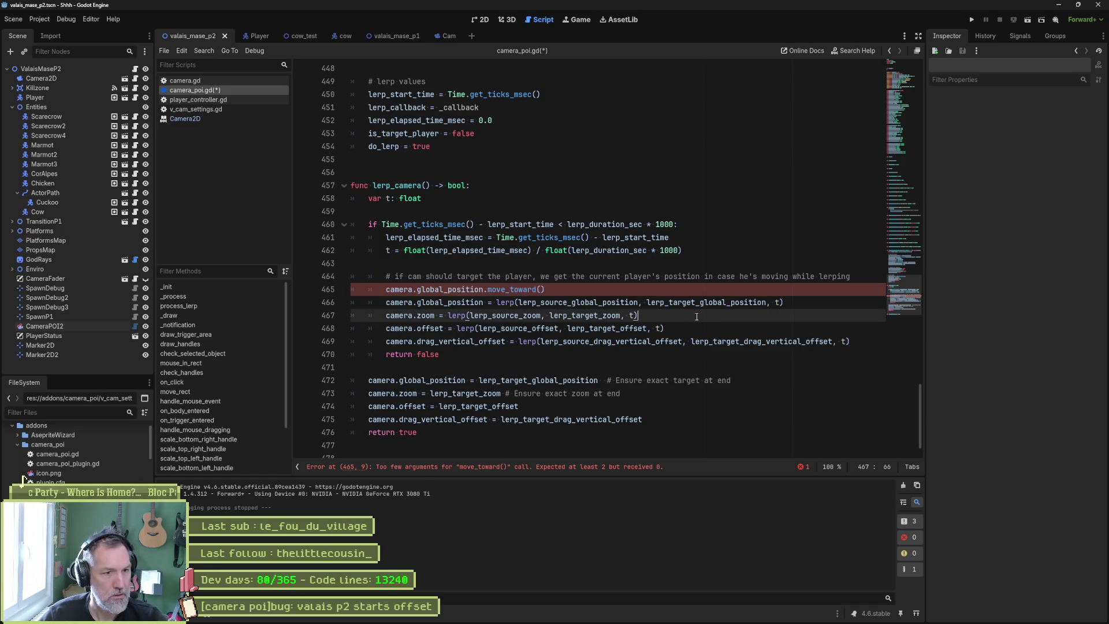
pyautogui.doubleClick(727, 302)
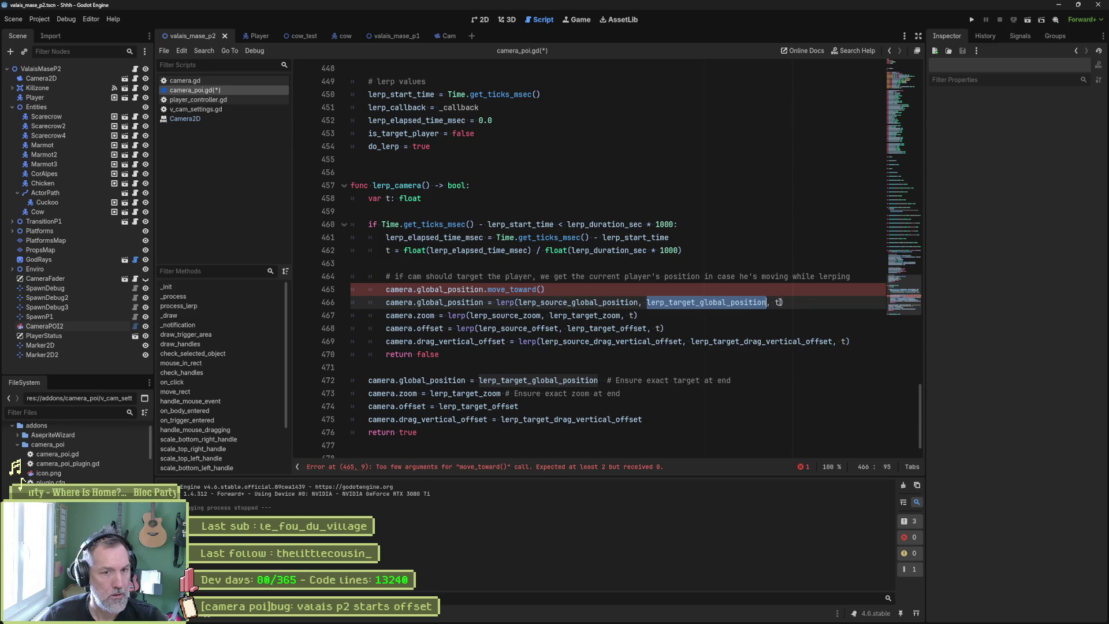
pyautogui.click(542, 289)
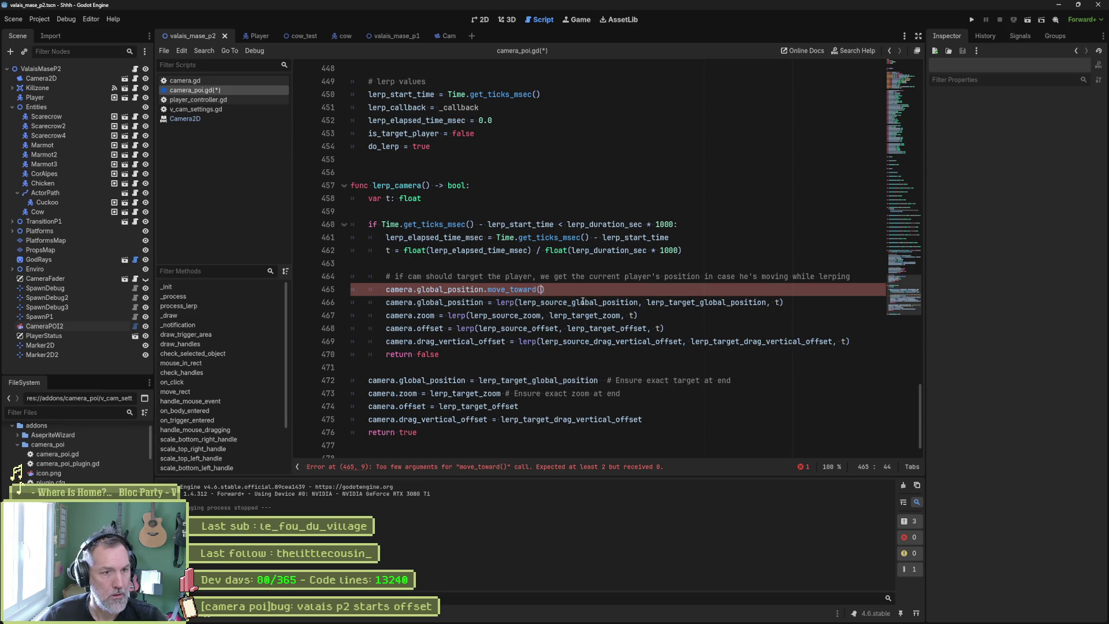
pyautogui.write('lerp_target_global_position, t')
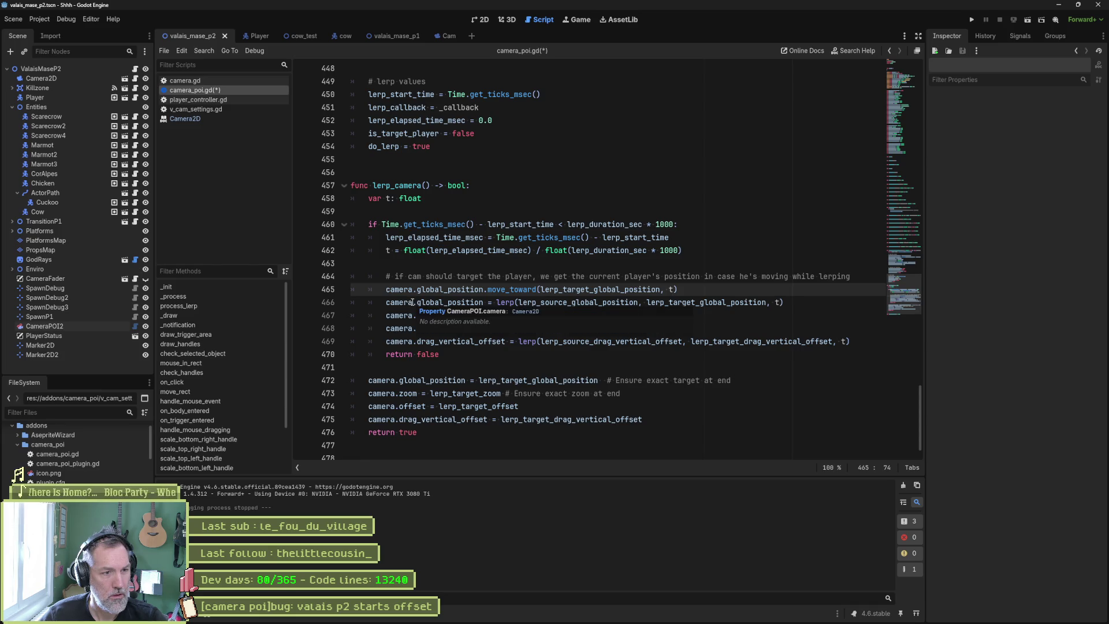
# Comment out the four lerp lines 466–469 below move_toward and test-run the scene
pyautogui.moveTo(413, 302); pyautogui.dragTo(412, 341)
pyautogui.hotkey('ctrl', 'k')
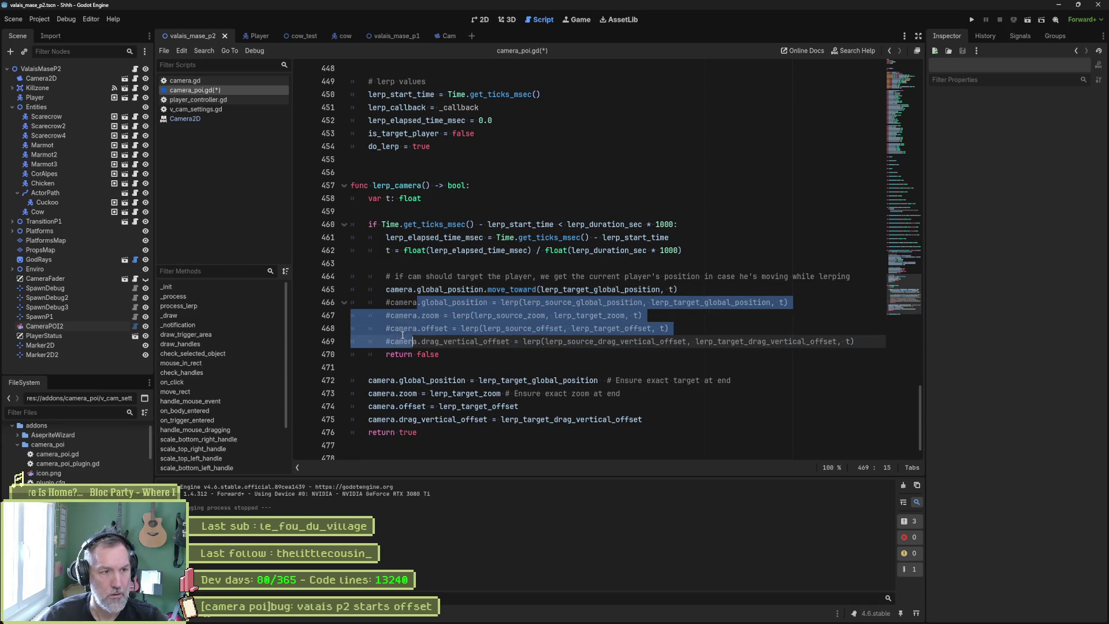
pyautogui.press('F6')
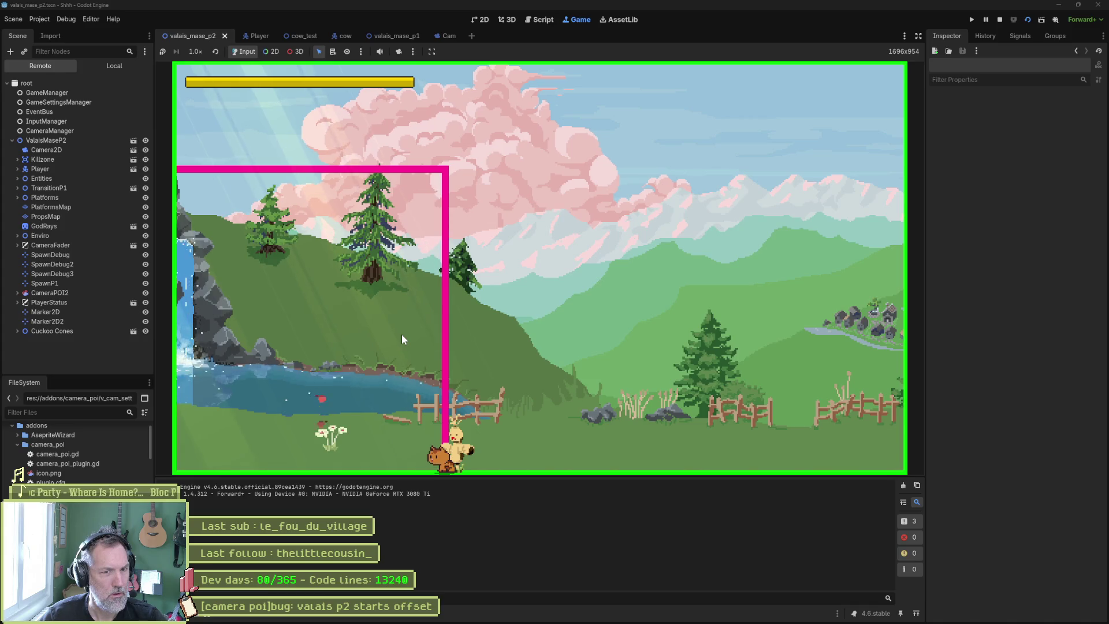
# Restart and stop the test, comment out snap-to-target lines 472–475, and rerun the scene
pyautogui.press('F5')
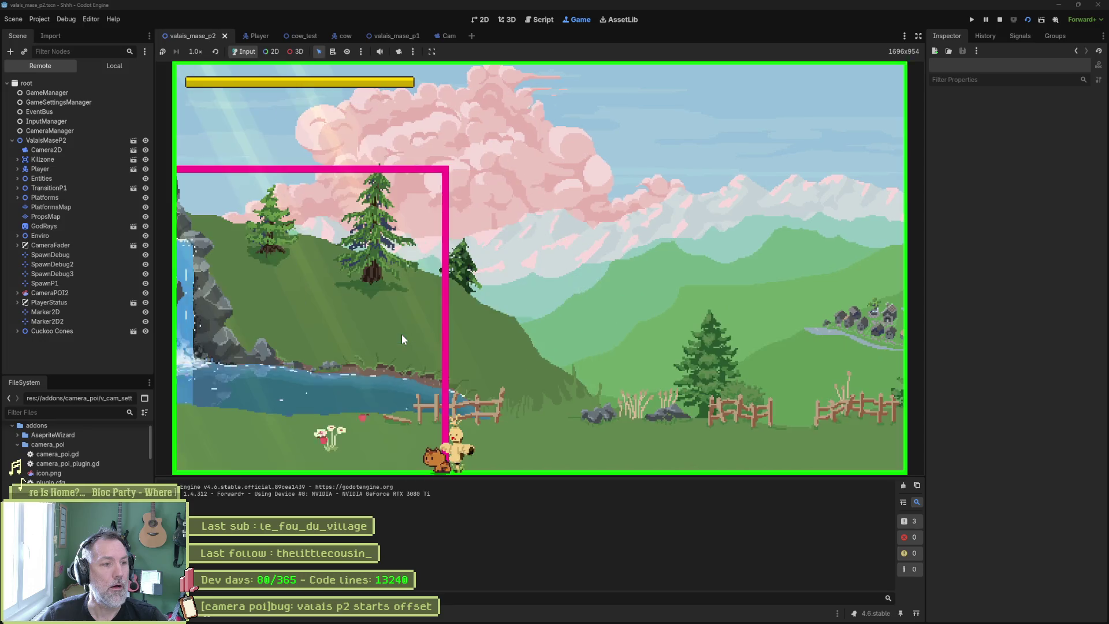
pyautogui.press('F8')
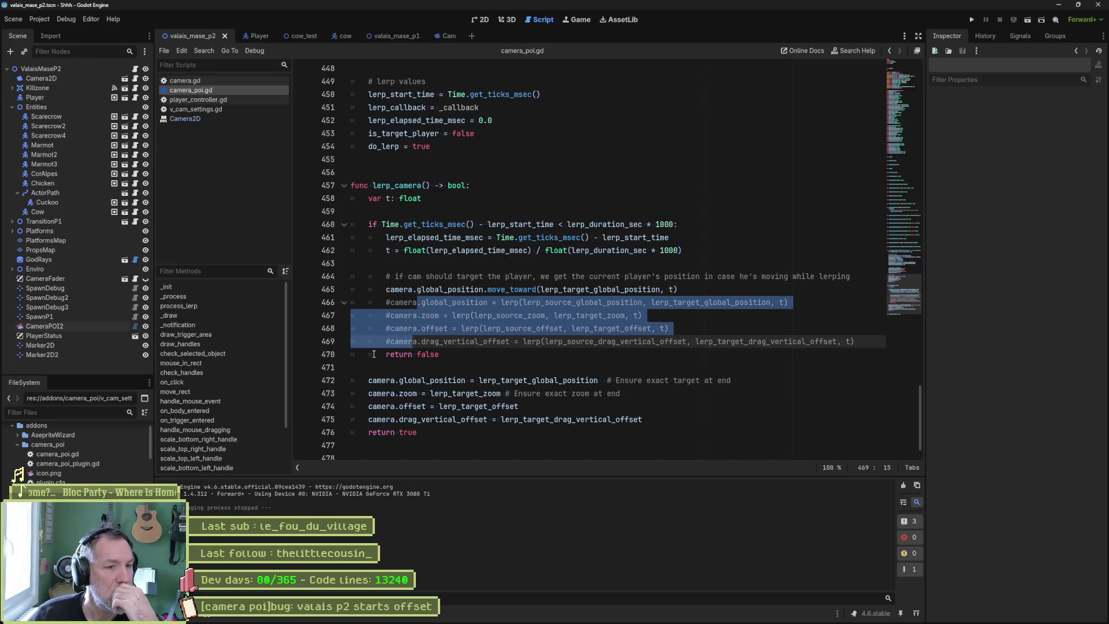
pyautogui.moveTo(417, 380); pyautogui.dragTo(421, 419)
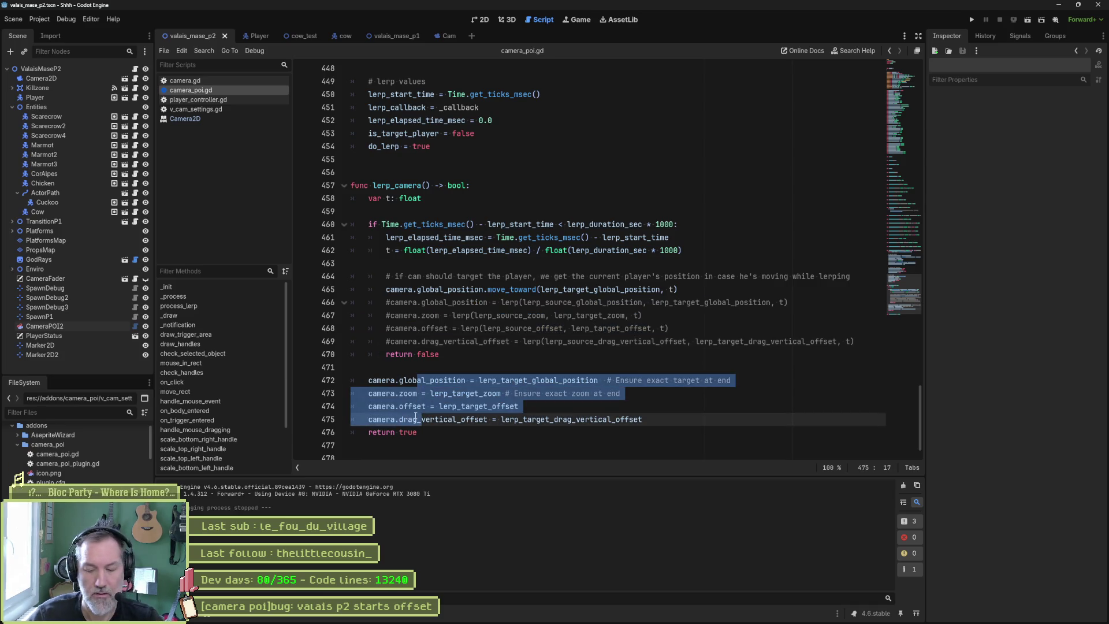
pyautogui.press('F6')
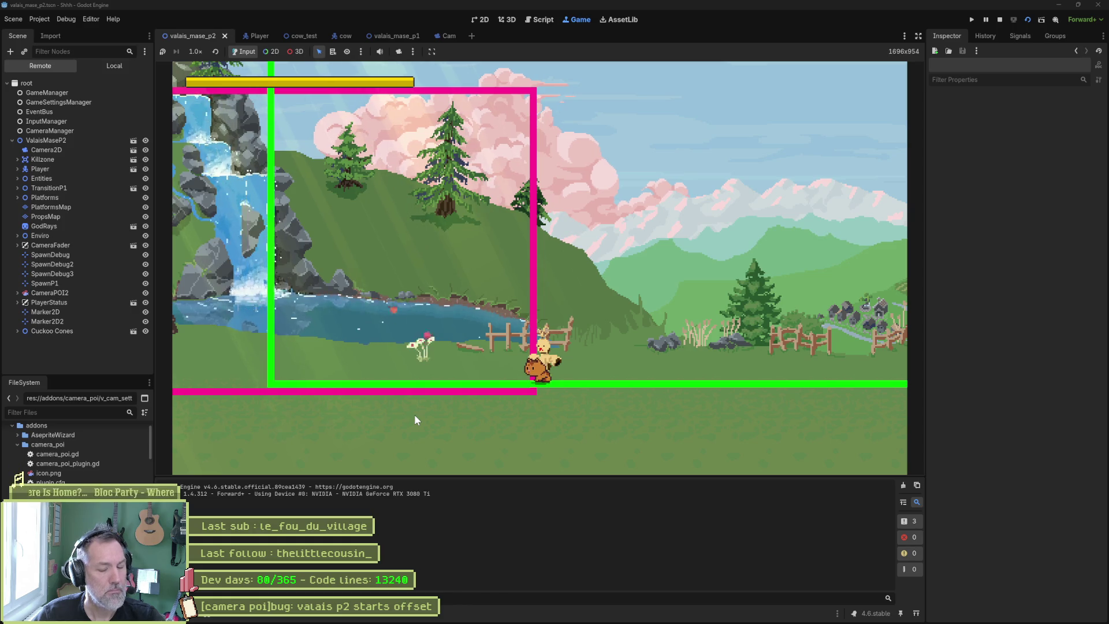
pyautogui.press('F8')
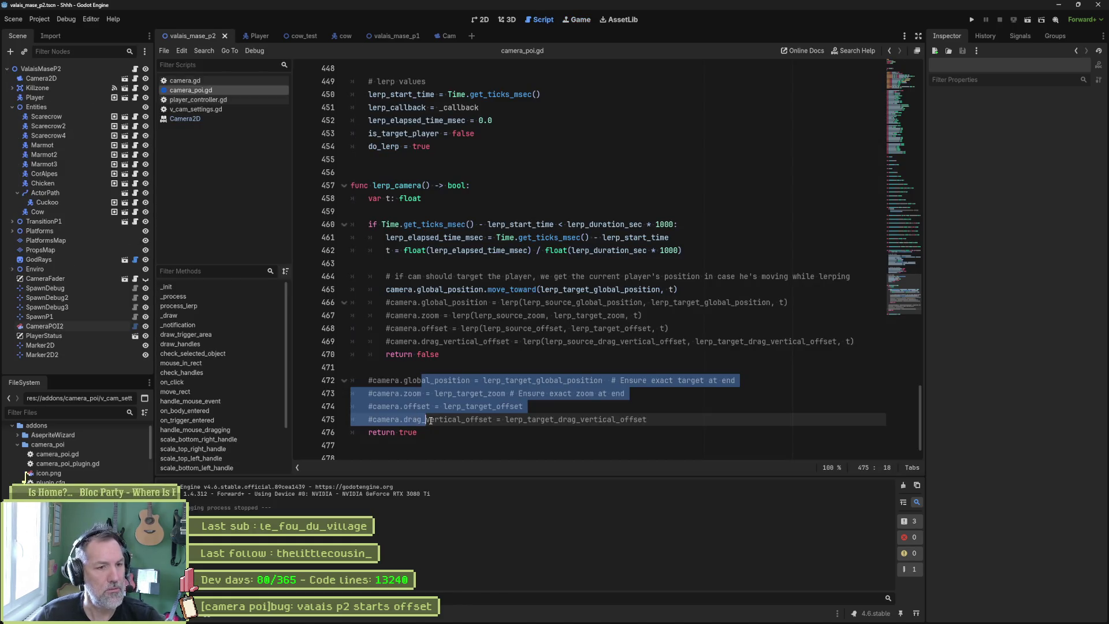
pyautogui.click(463, 353)
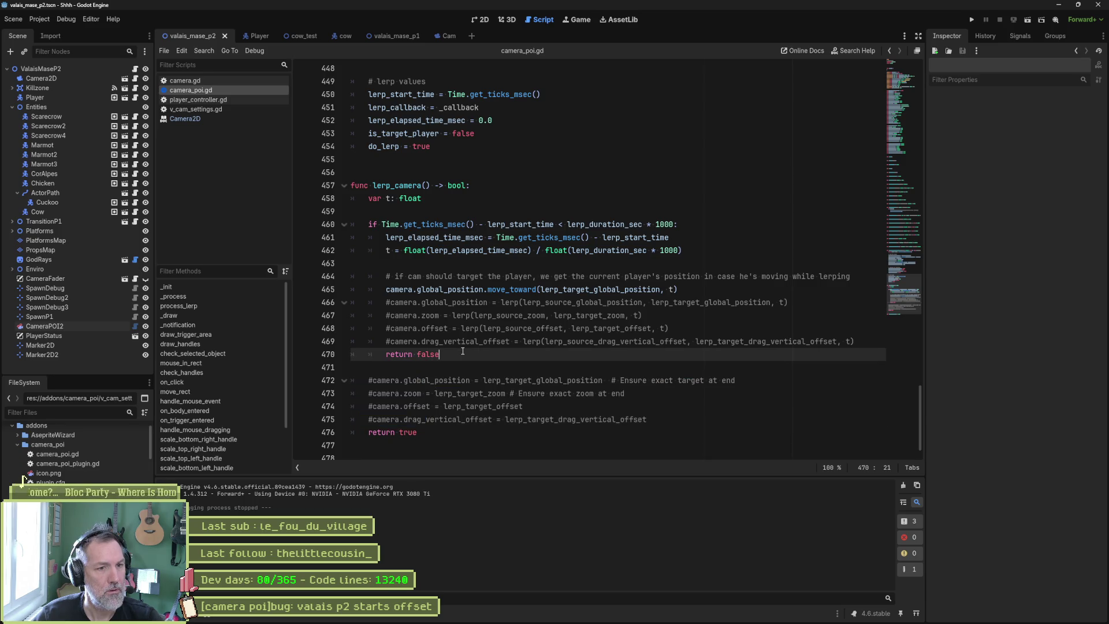
pyautogui.doubleClick(570, 289)
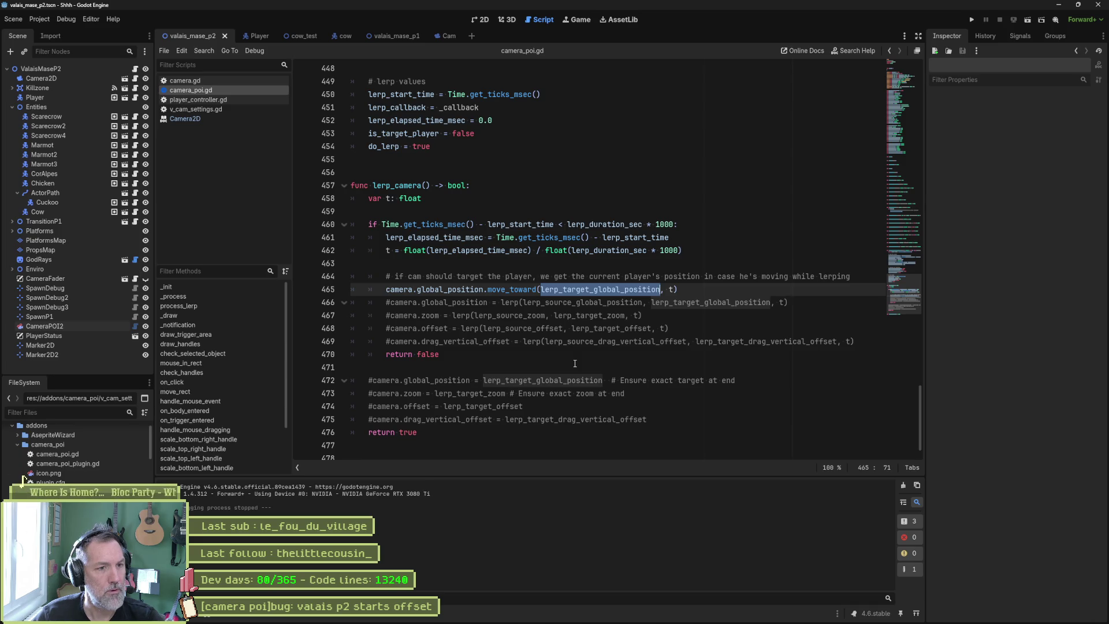
pyautogui.keyDown('ctrl'); pyautogui.click(524, 291); pyautogui.keyUp('ctrl')
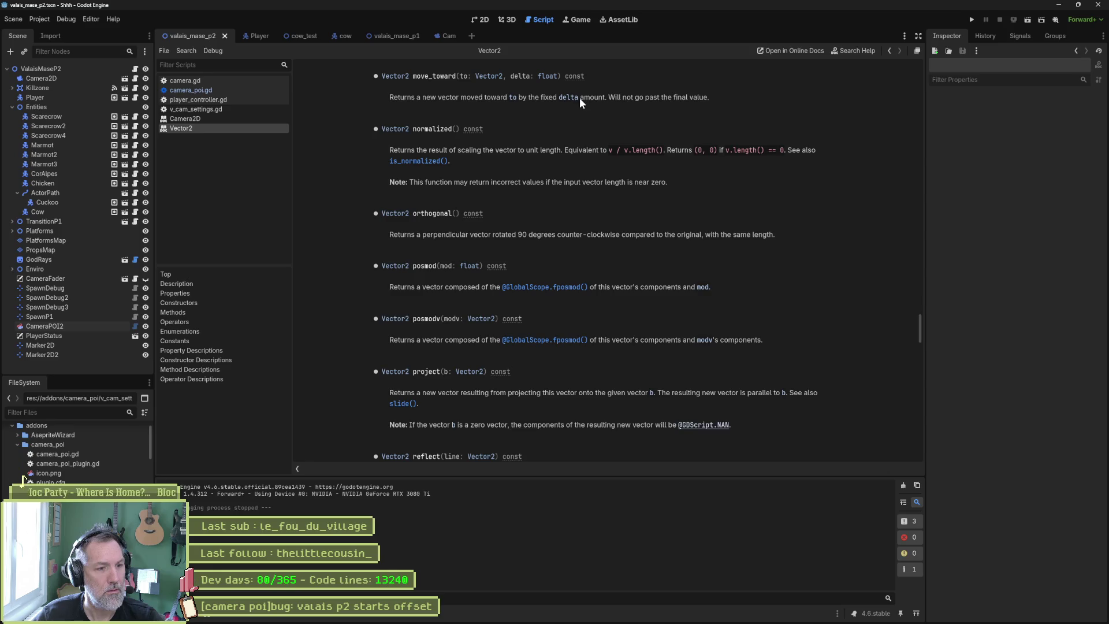
pyautogui.hotkey('ctrl', 'w')
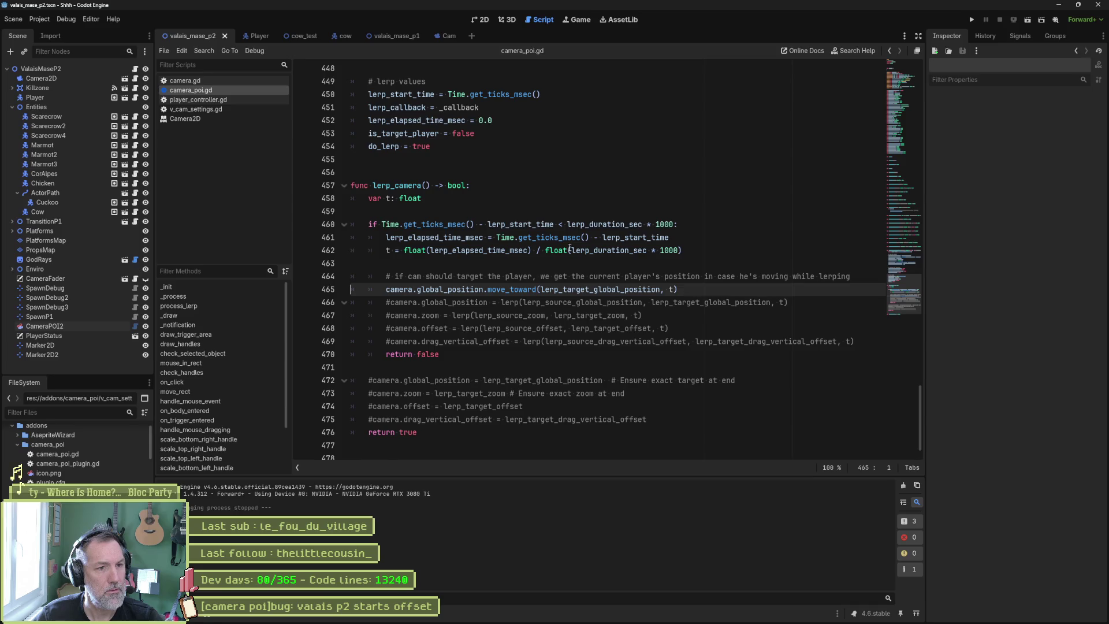
pyautogui.click(693, 250)
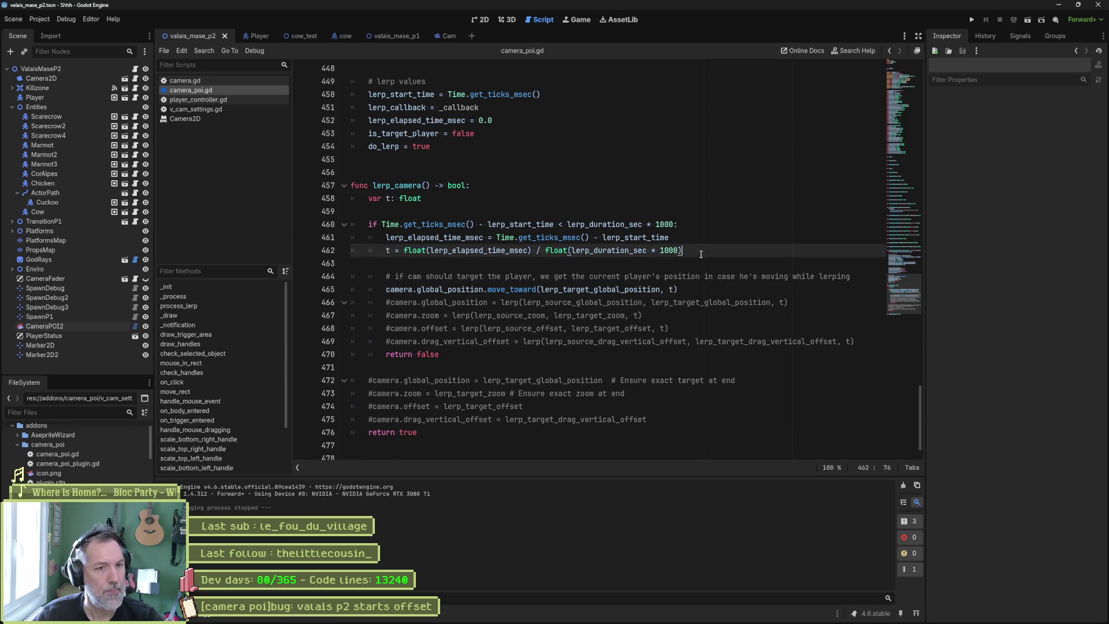
# Add a print_debug line in lerp_camera that logs the t value
pyautogui.press('Return')
pyautogui.write('print_debug')
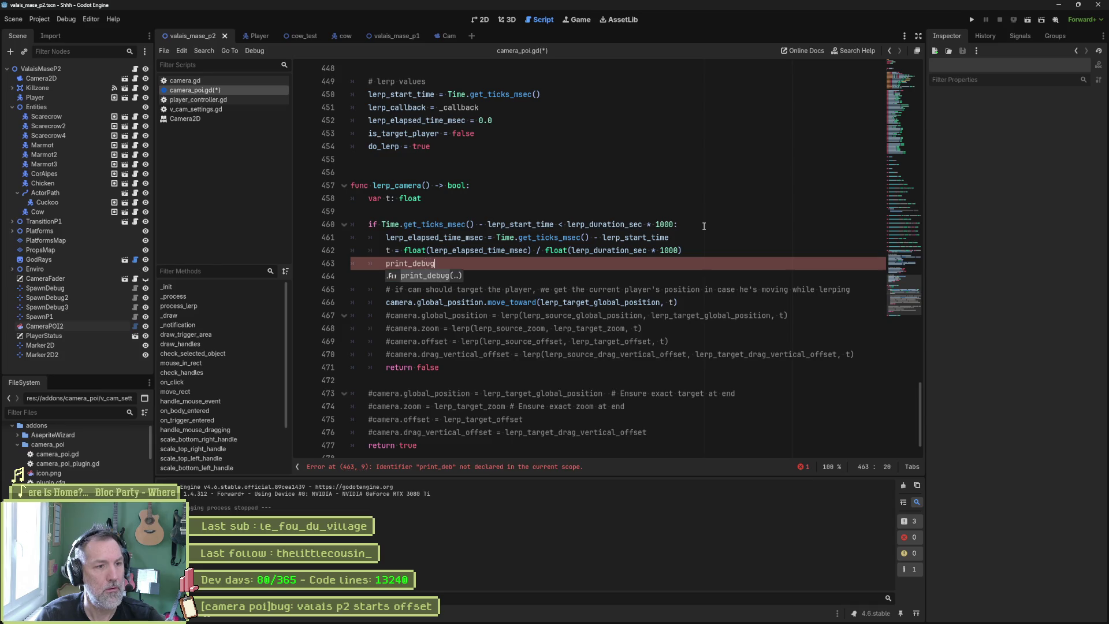
pyautogui.press('Return')
pyautogui.write('self, ')
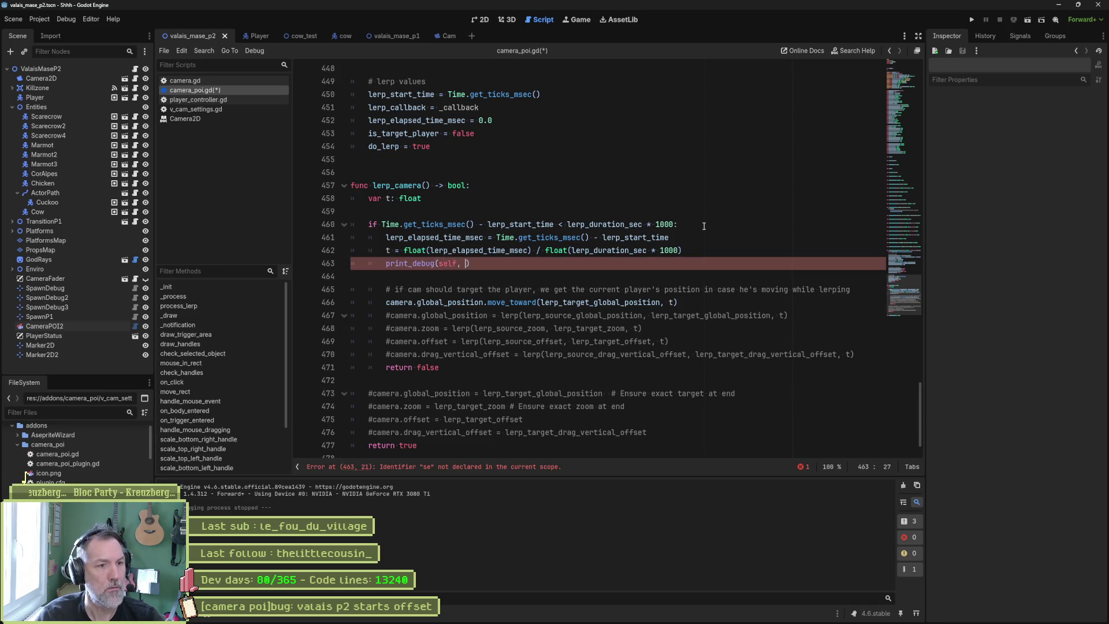
pyautogui.write('sition with t: ", ')
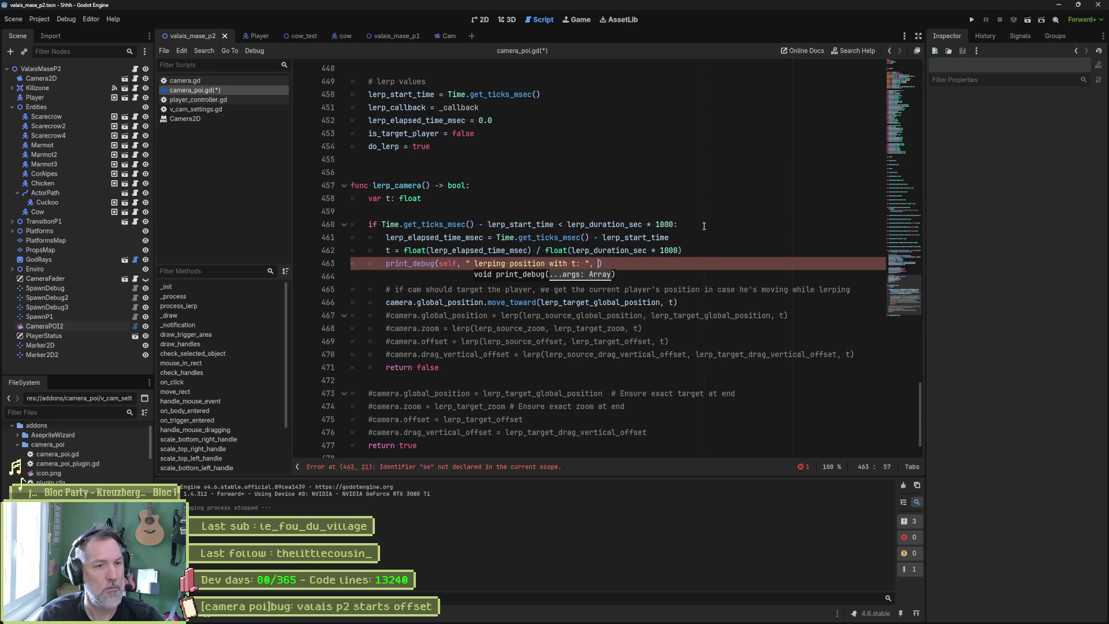
pyautogui.write('t')
# Test-run the scene to see the logged t values, then return to the move_toward line
pyautogui.press('F6')
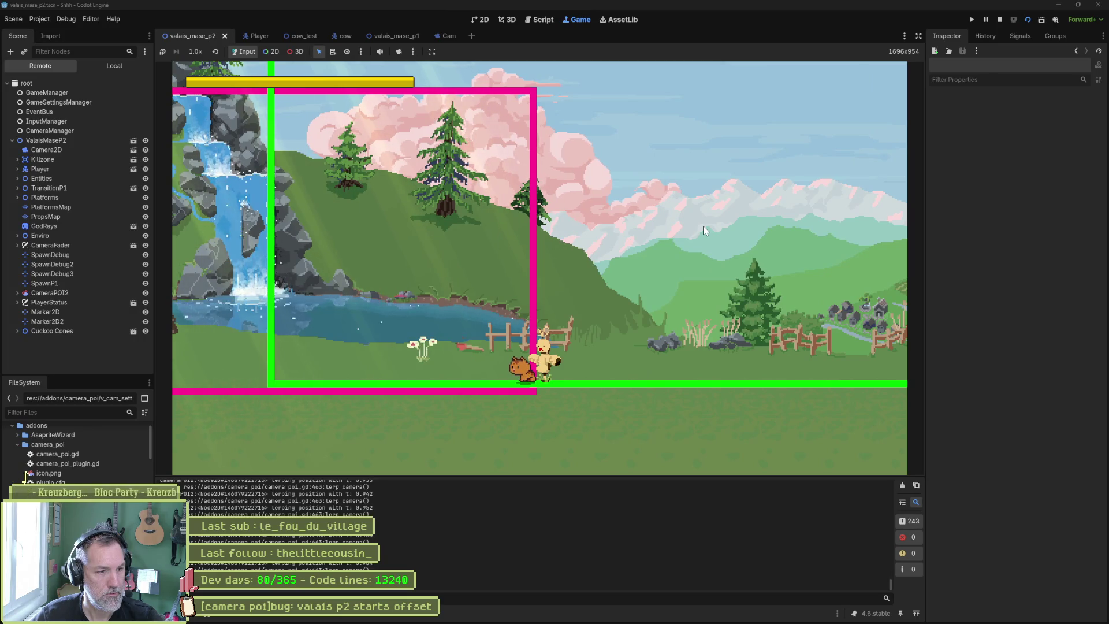
pyautogui.hotkey('ctrl', 'F3')
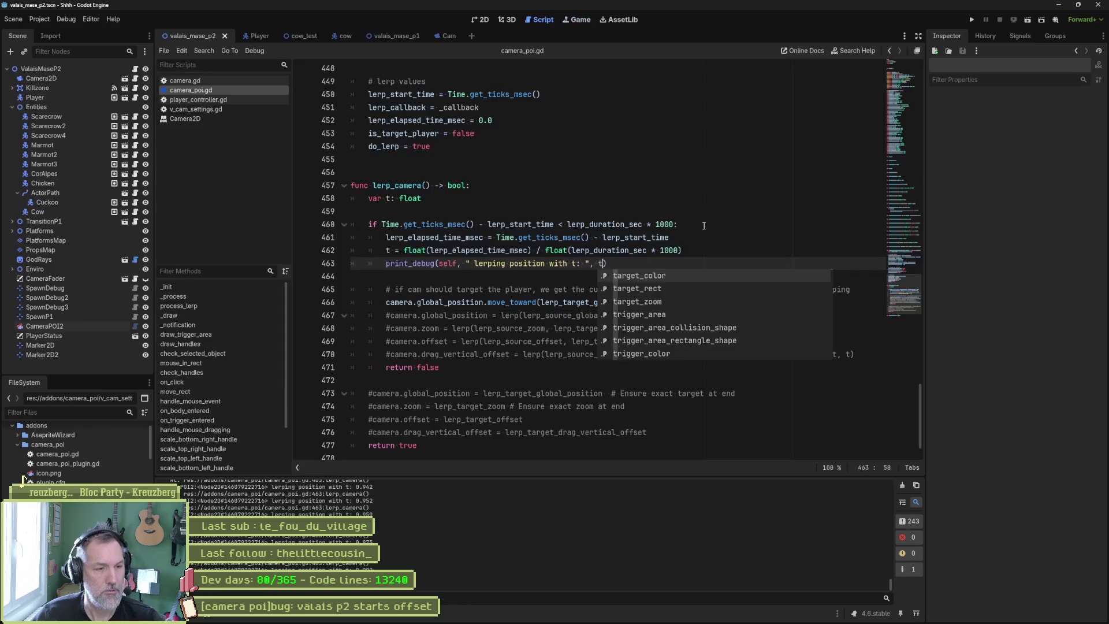
pyautogui.moveTo(892, 577)
pyautogui.mouseDown()
pyautogui.moveTo(883, 455)
pyautogui.moveTo(872, 588)
pyautogui.mouseUp()
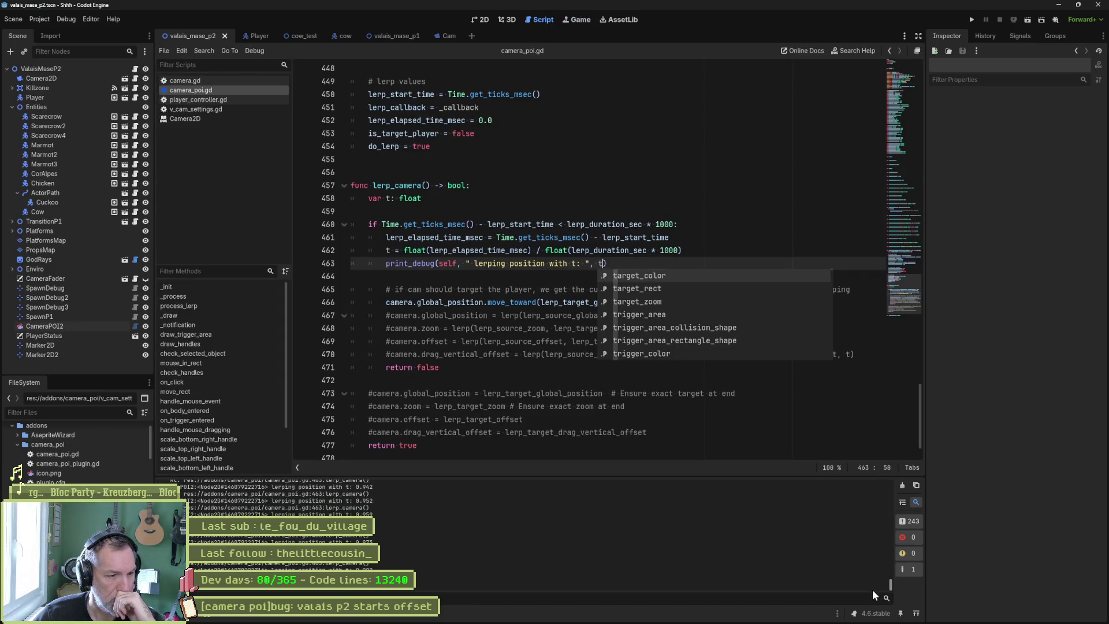
pyautogui.click(577, 288)
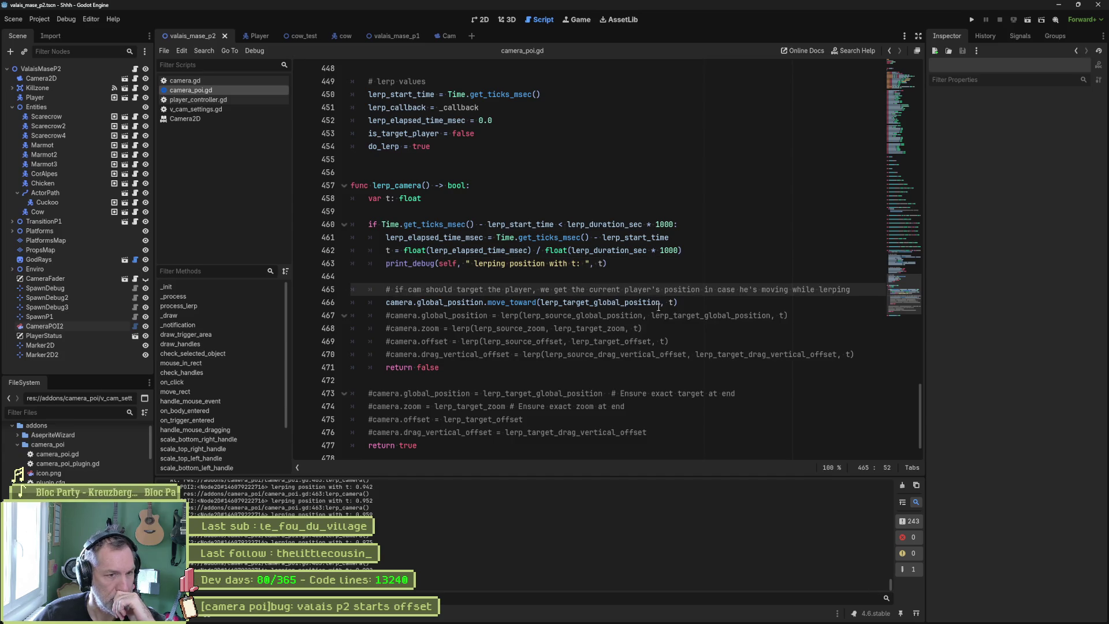
# Replace move_toward's t argument with lerp_elapsed_time_msec and test-run the scene
pyautogui.moveTo(527, 304)
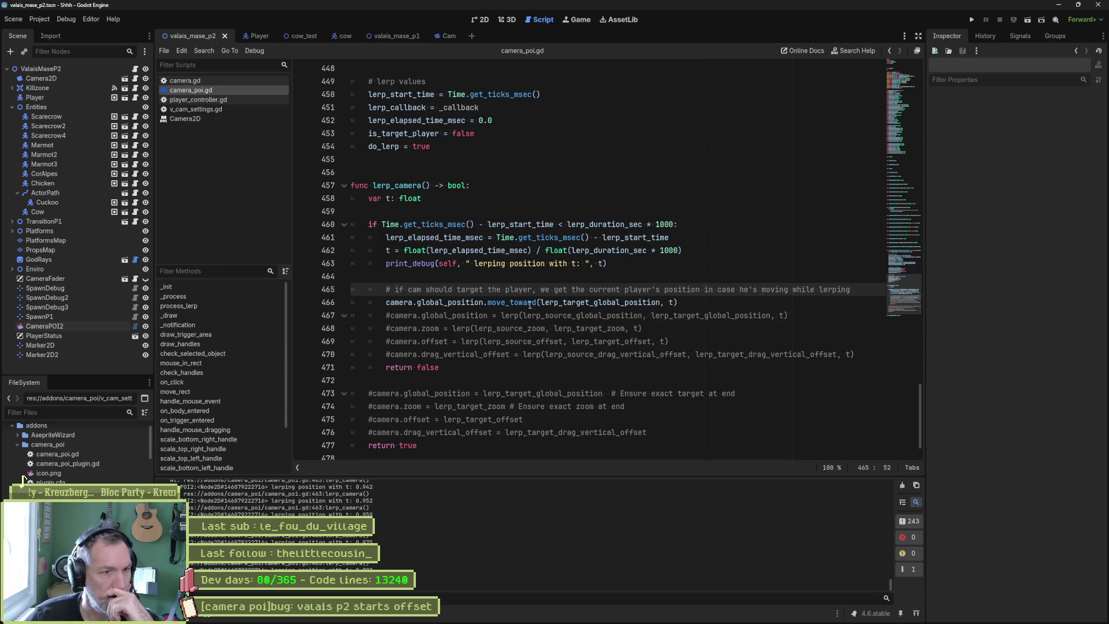
pyautogui.doubleClick(435, 237)
pyautogui.hotkey('ctrl', 'c')
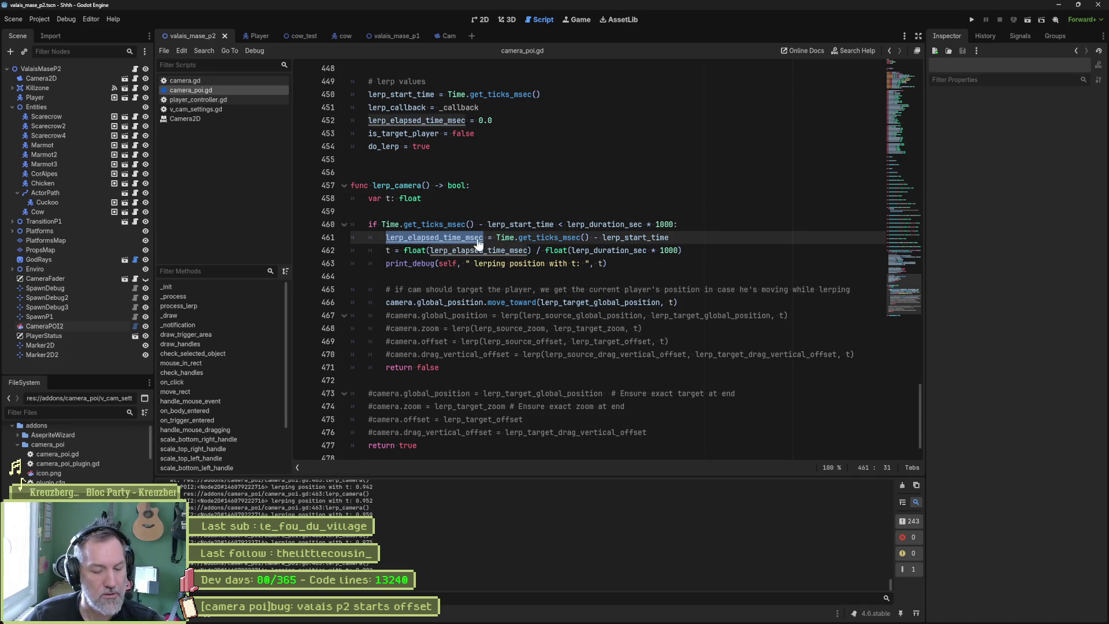
pyautogui.doubleClick(669, 302)
pyautogui.hotkey('ctrl', 'v')
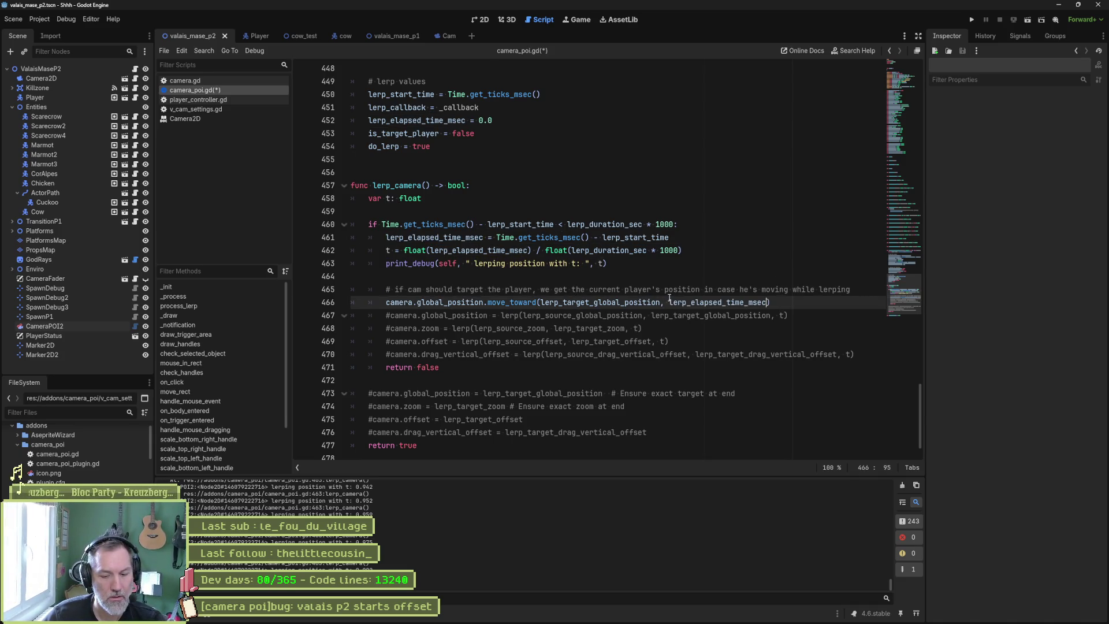
pyautogui.press('F6')
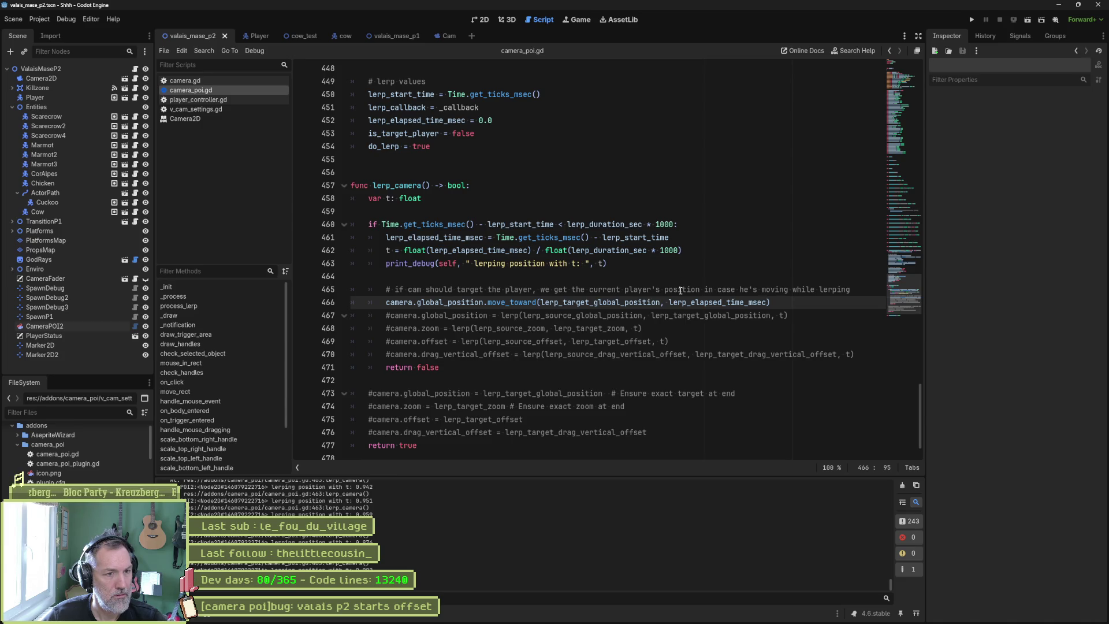
# Append " toward: " and lerp_target_global_position to the debug print after t
pyautogui.doubleClick(627, 302)
pyautogui.click(600, 263)
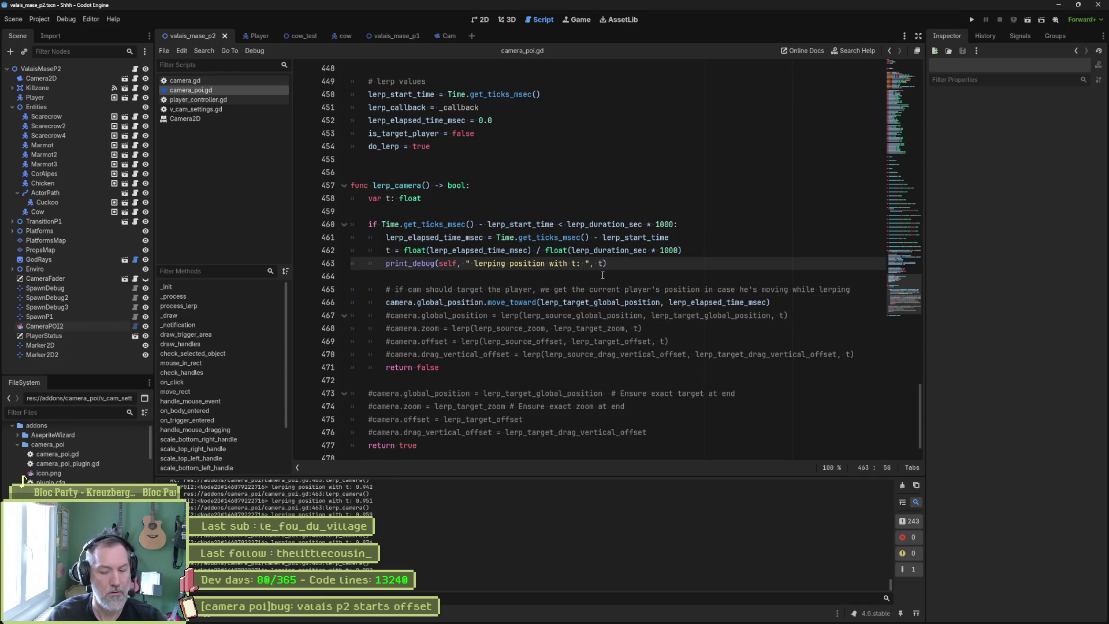
pyautogui.write(', " to')
pyautogui.write('ward: ", ')
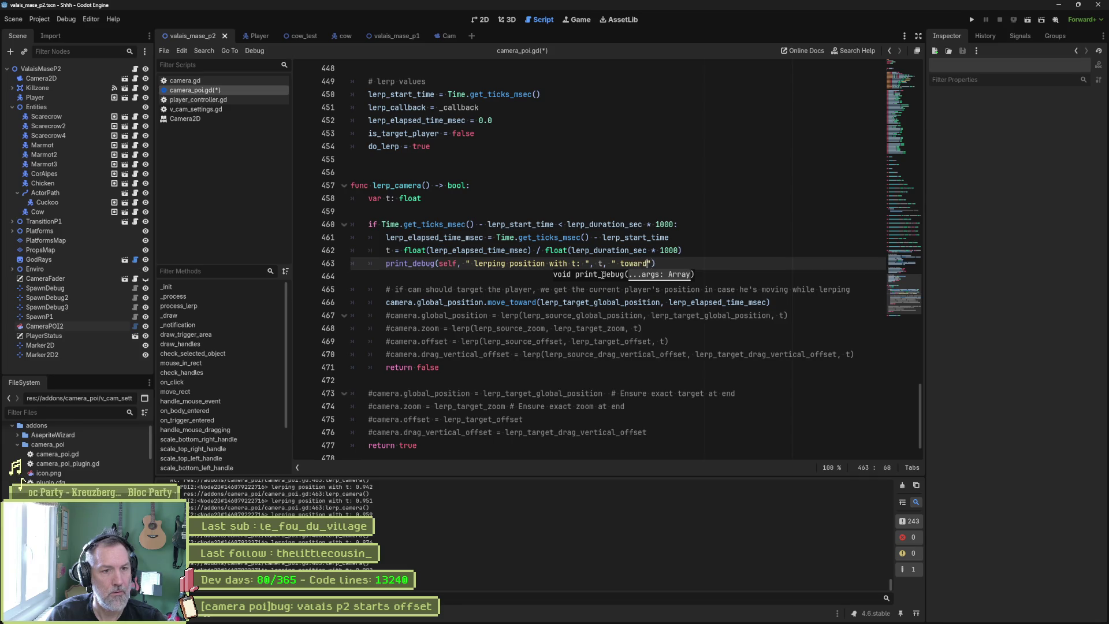
pyautogui.write('lerp_target_global_position')
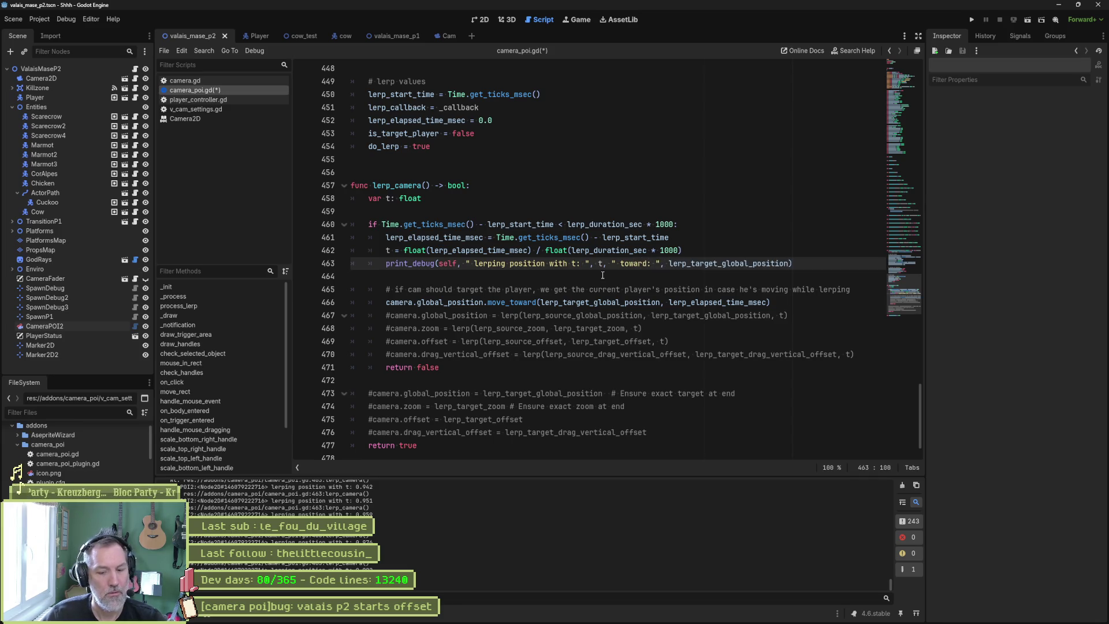
# Run the scene, walk the cat left, and pause to read the toward (409.7504, 208.8285) log
pyautogui.press('F6')
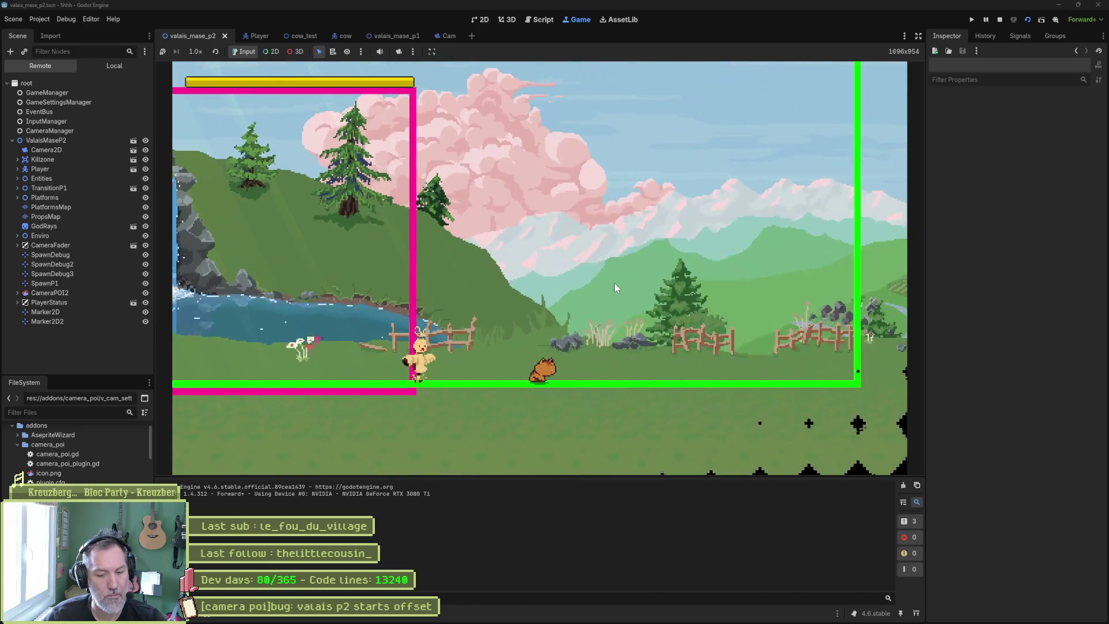
pyautogui.press('Left')
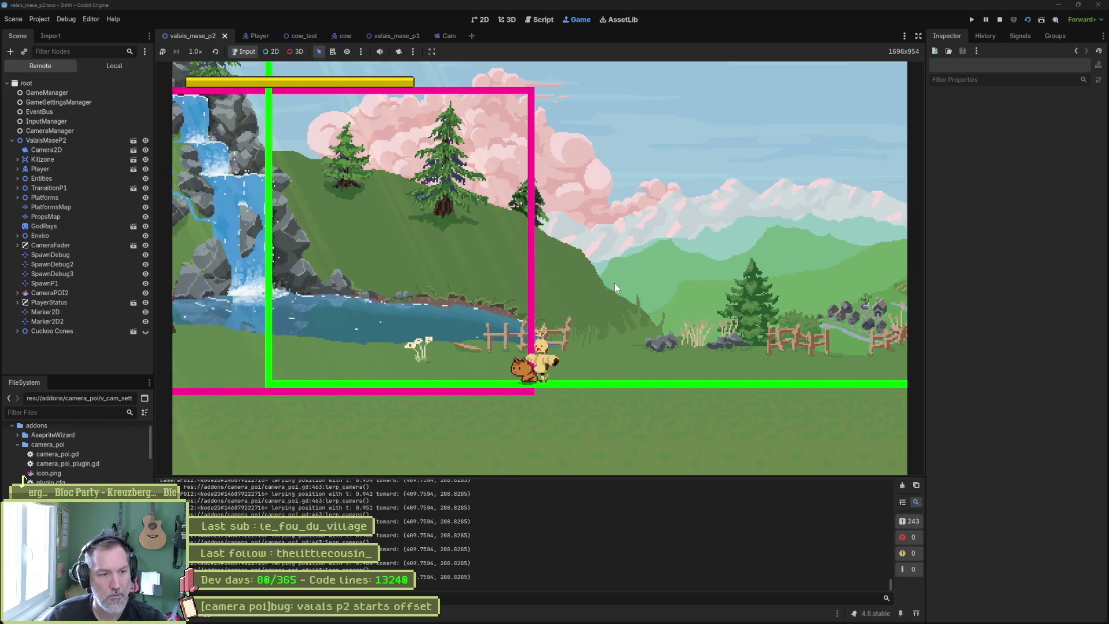
pyautogui.press('F7')
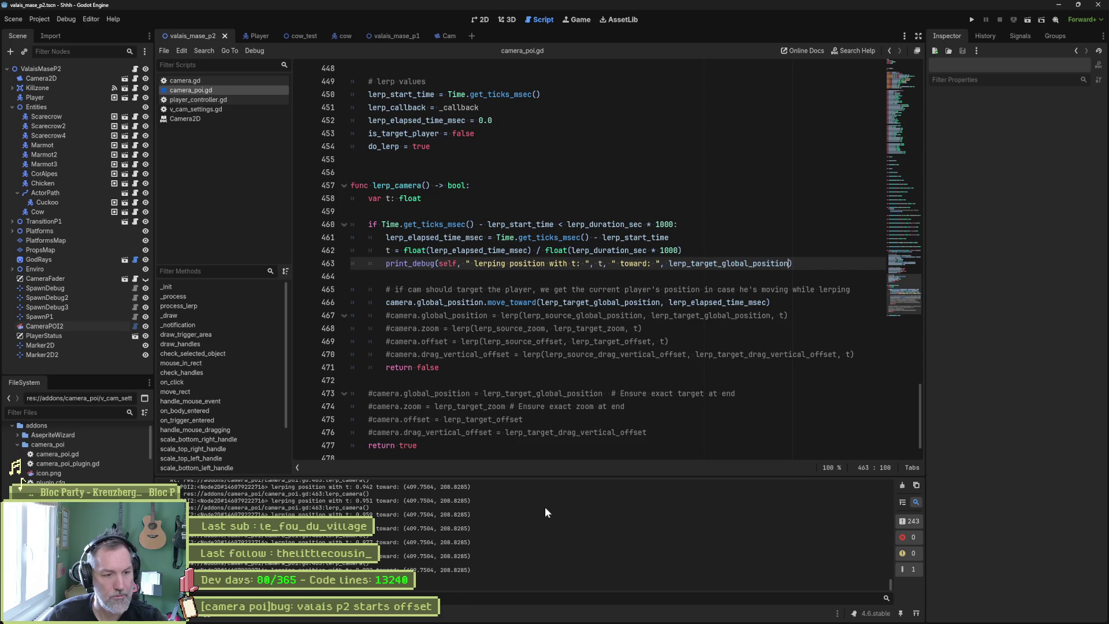
# Set Marker2D's position to 409, 208 in the 2D scene
pyautogui.click(481, 20)
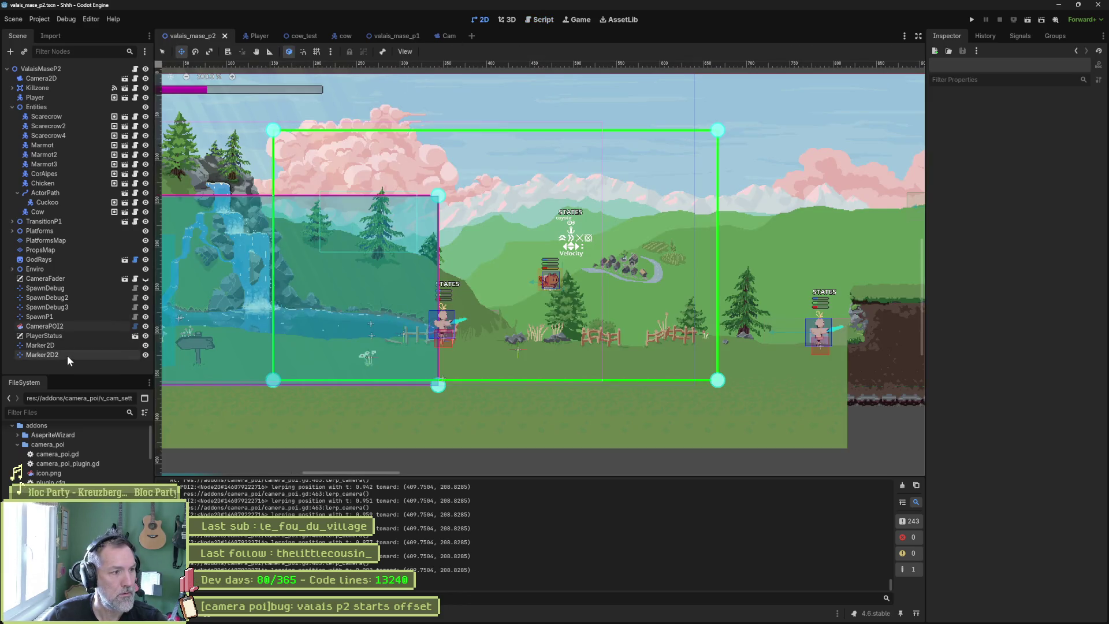
pyautogui.click(40, 344)
pyautogui.click(1055, 150)
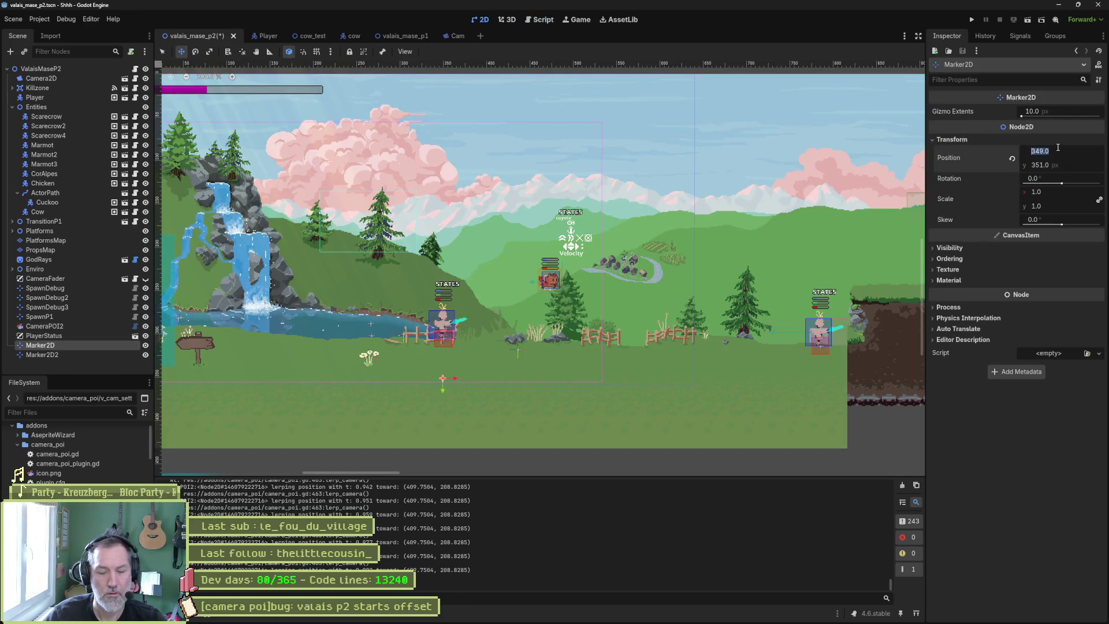
pyautogui.write('409')
pyautogui.press('Tab')
pyautogui.write('208')
pyautogui.press('Return')
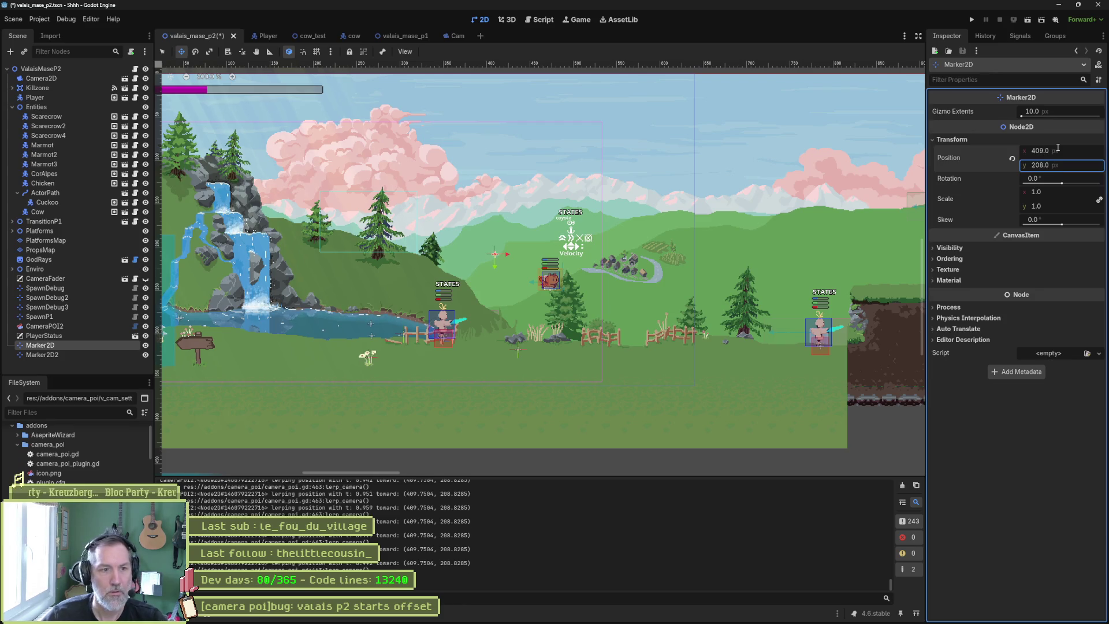
# Compare Marker2D with CameraPOI2's rects, then save the scene and run the game
pyautogui.scroll(-3, 528, 277)
pyautogui.scroll(-3, 528, 278)
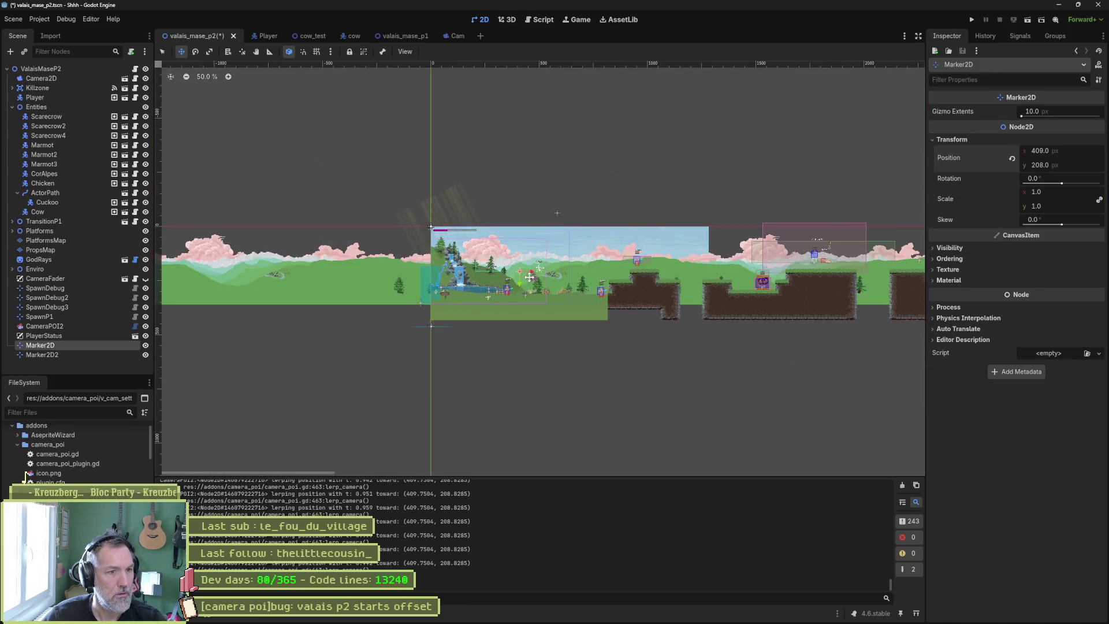
pyautogui.scroll(6, 528, 278)
pyautogui.click(77, 328)
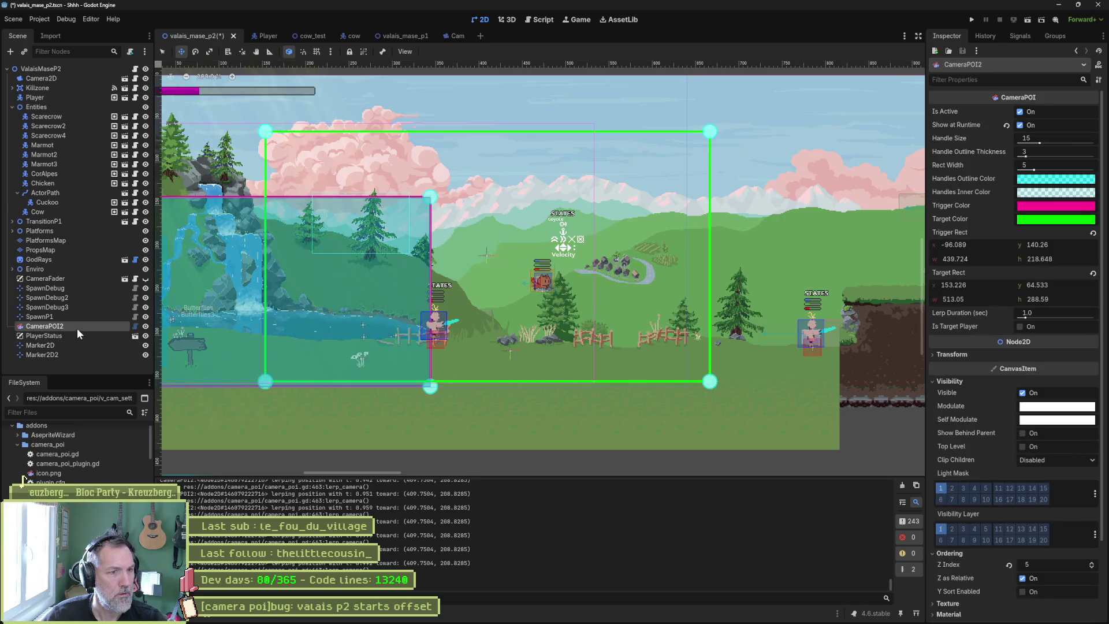
pyautogui.click(78, 345)
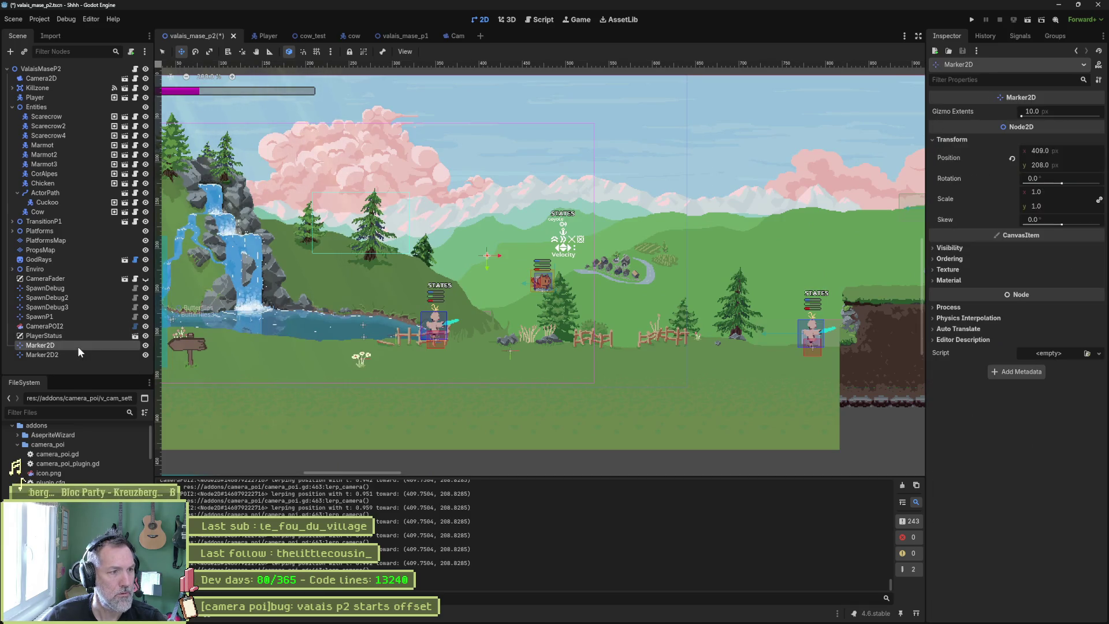
pyautogui.click(82, 325)
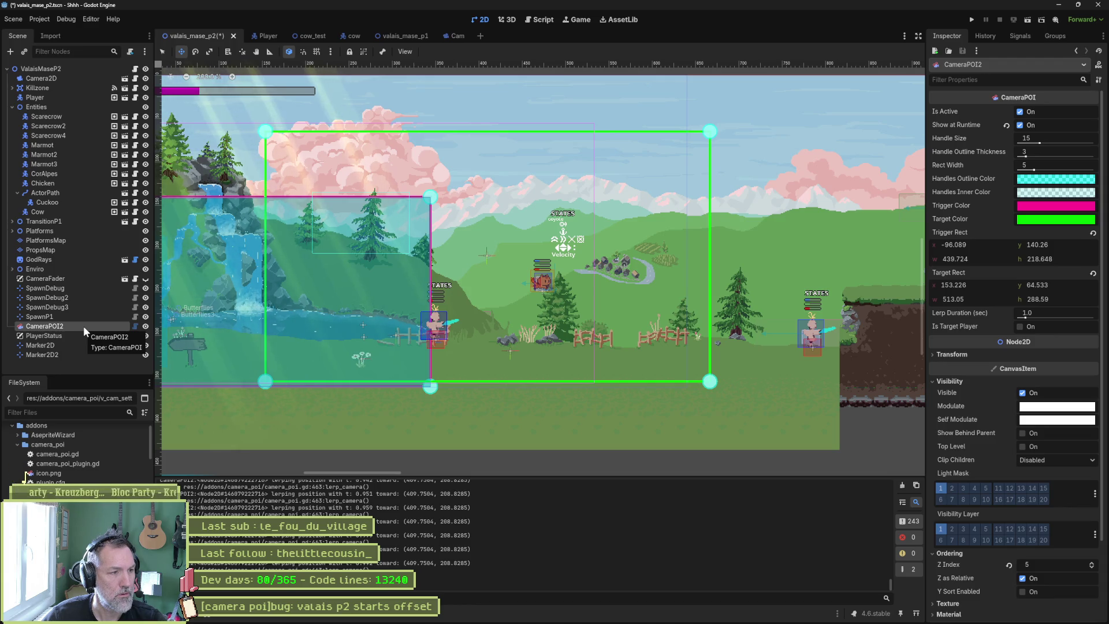
pyautogui.press('F6')
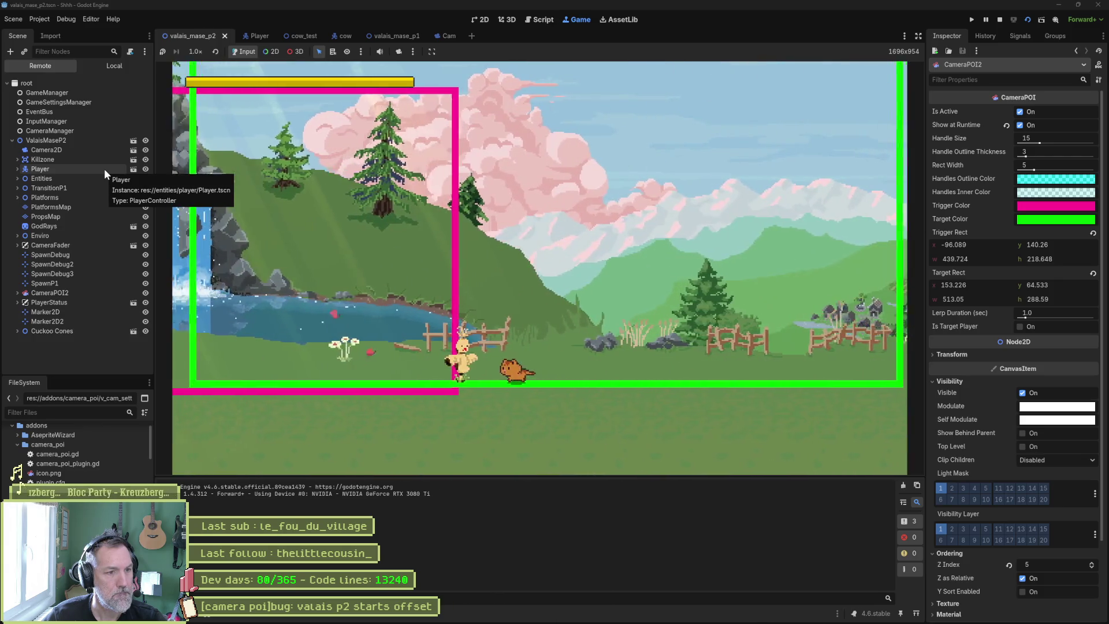
# On the live Camera2D, set Offset y to 0 and disable Limit Enabled
pyautogui.click(56, 148)
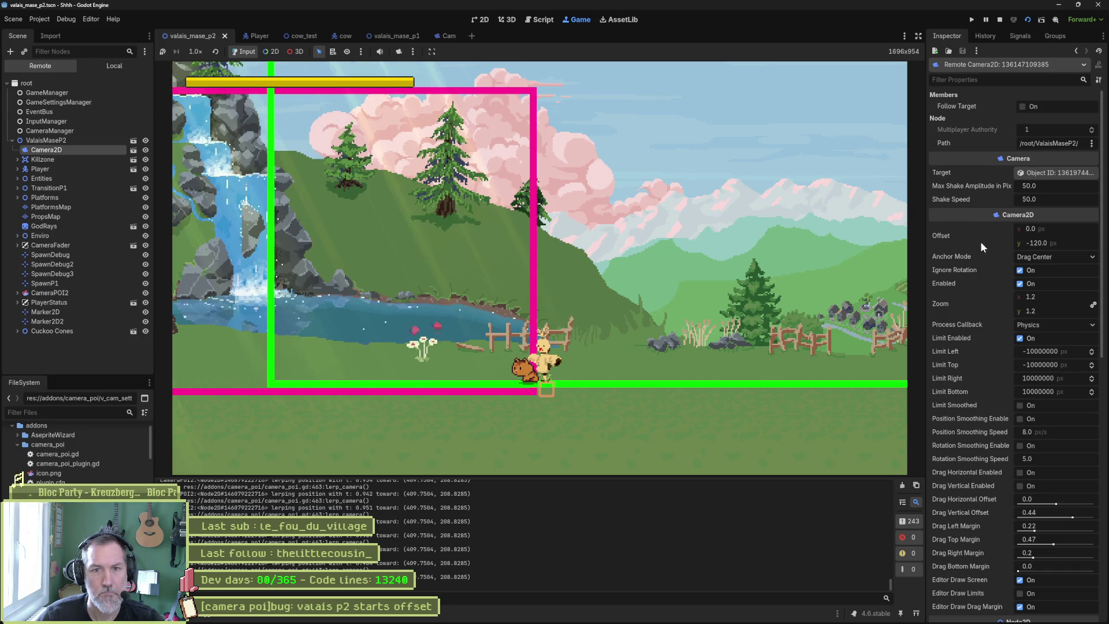
pyautogui.click(1063, 243)
pyautogui.write('0')
pyautogui.press('Return')
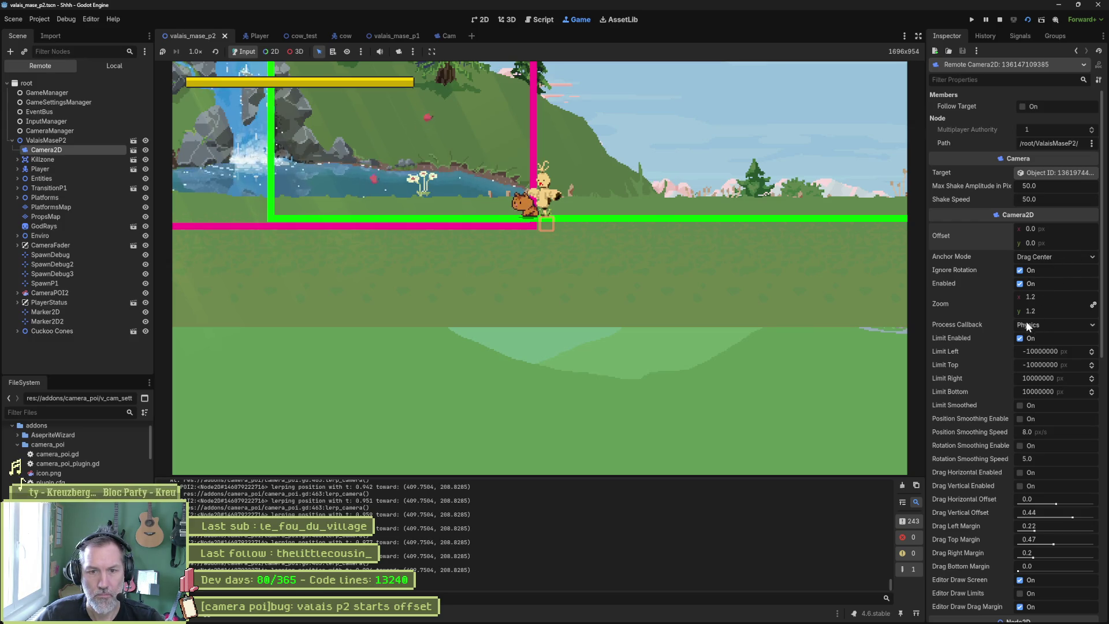
pyautogui.click(1020, 338)
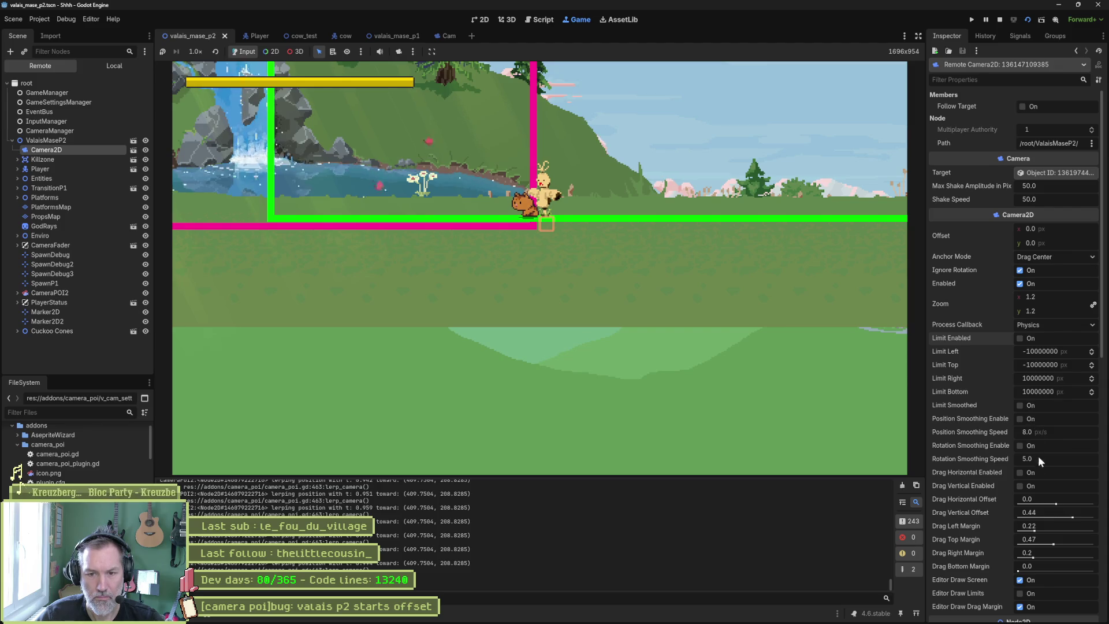
# Set Drag Vertical Offset to 0 and lower the drag margins, then stop the game
pyautogui.click(1048, 514)
pyautogui.write('0')
pyautogui.press('Return')
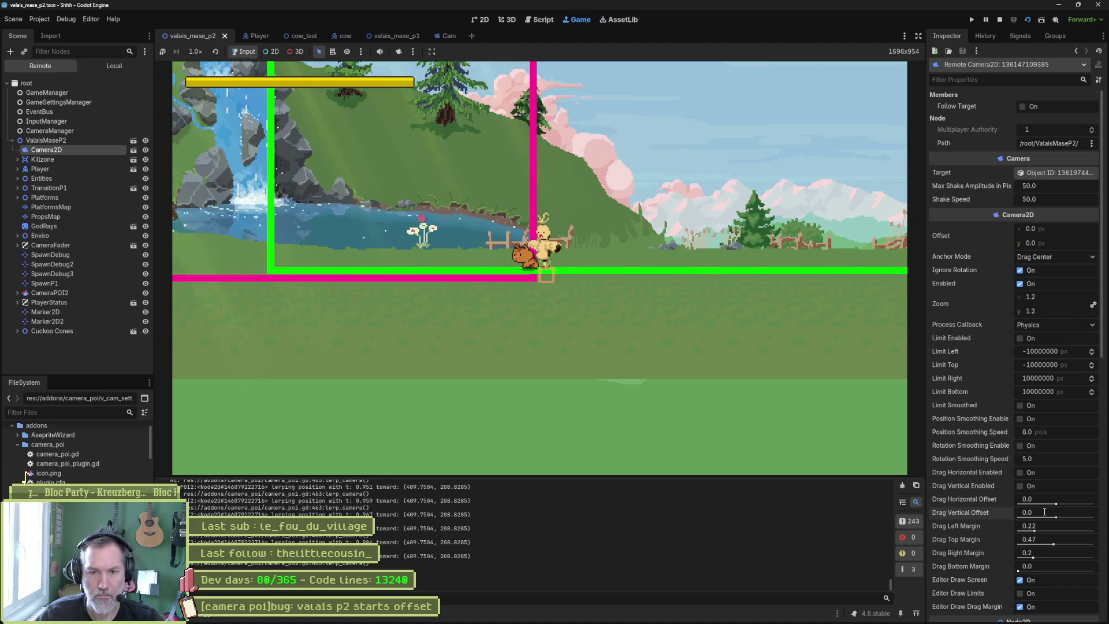
pyautogui.moveTo(1040, 526)
pyautogui.mouseDown()
pyautogui.moveTo(1019, 553)
pyautogui.moveTo(1022, 539)
pyautogui.moveTo(1040, 554)
pyautogui.mouseUp()
pyautogui.scroll(-2, 1033, 569)
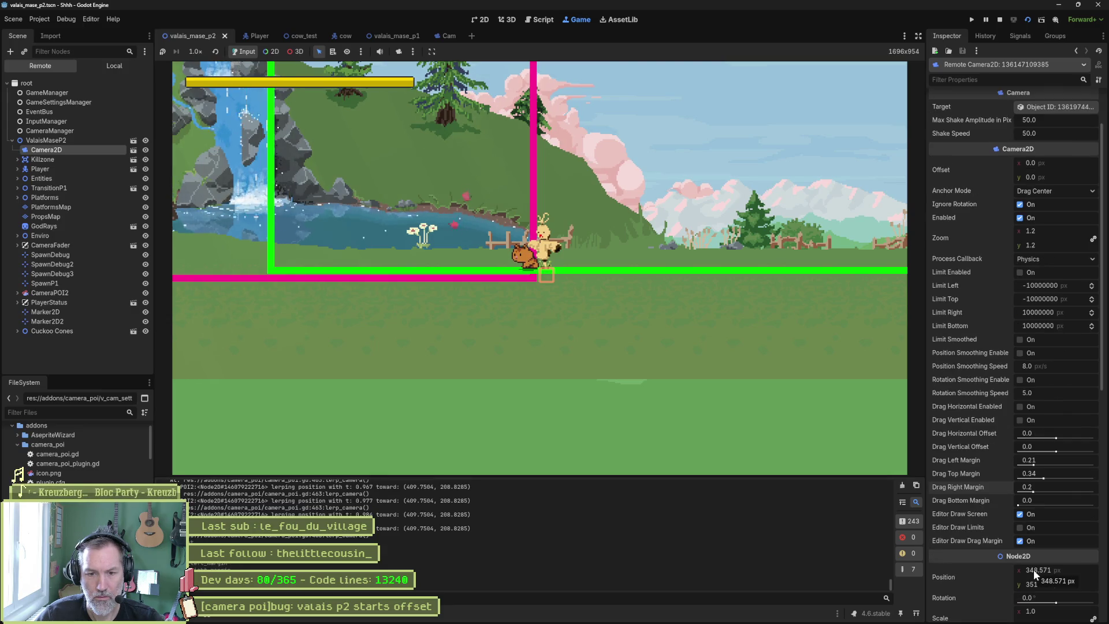
pyautogui.scroll(-2, 996, 567)
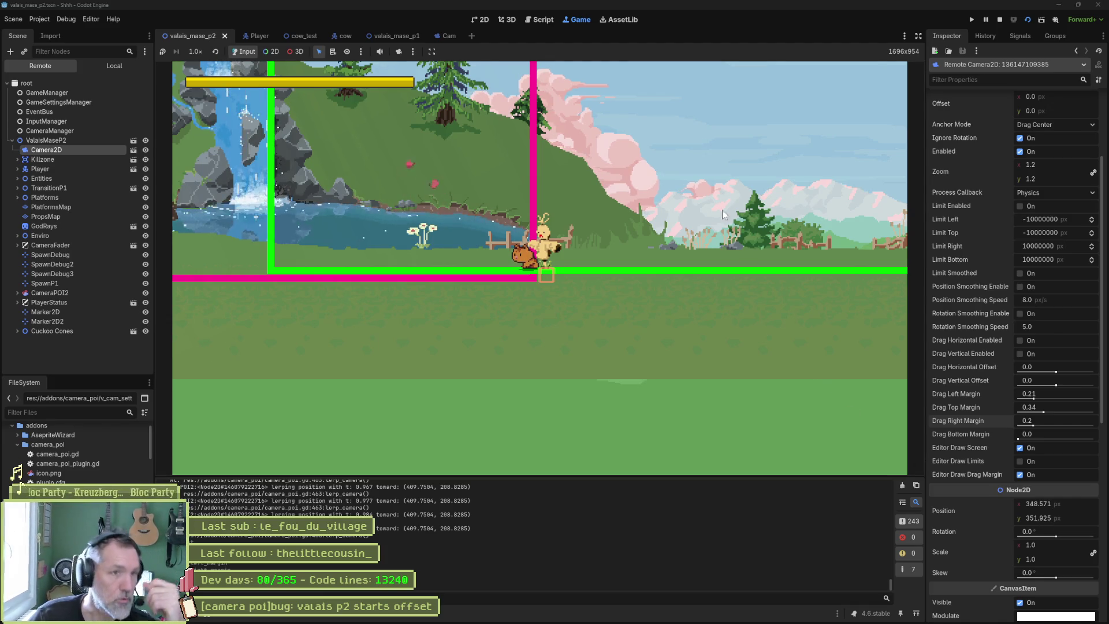
pyautogui.press('F8')
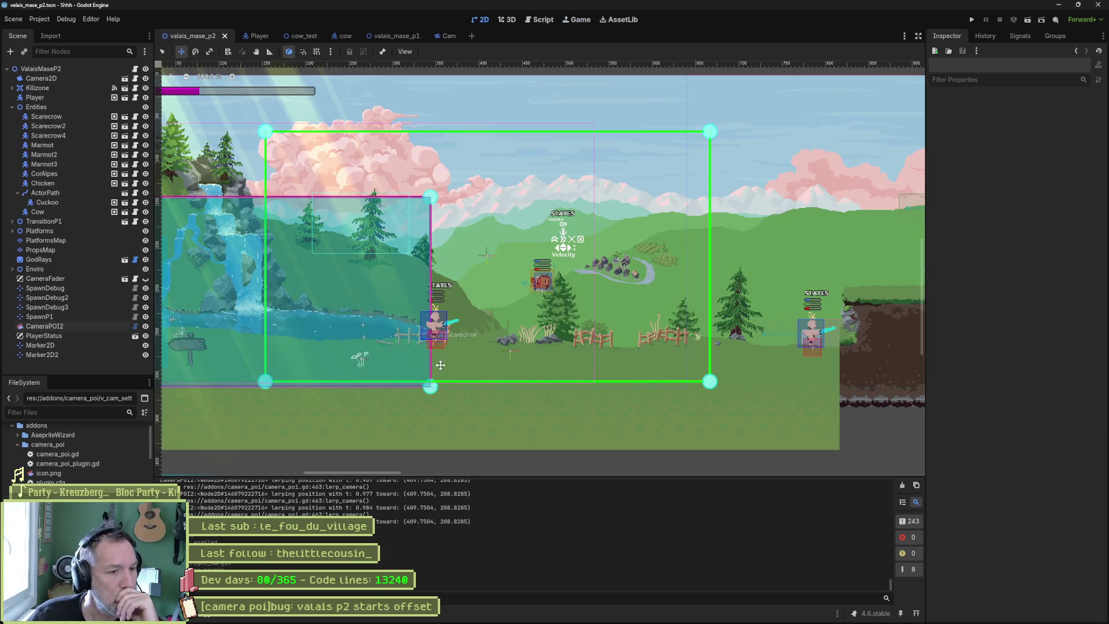
# Replace the debug print's label and t with camera.global_position on line 463
pyautogui.click(533, 21)
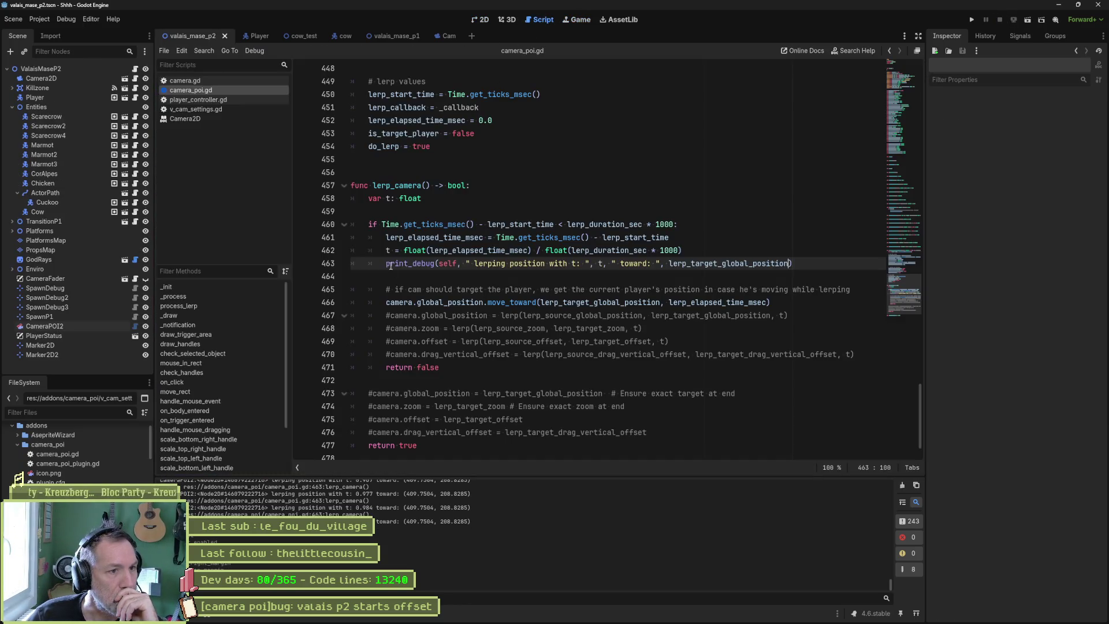
pyautogui.click(578, 302)
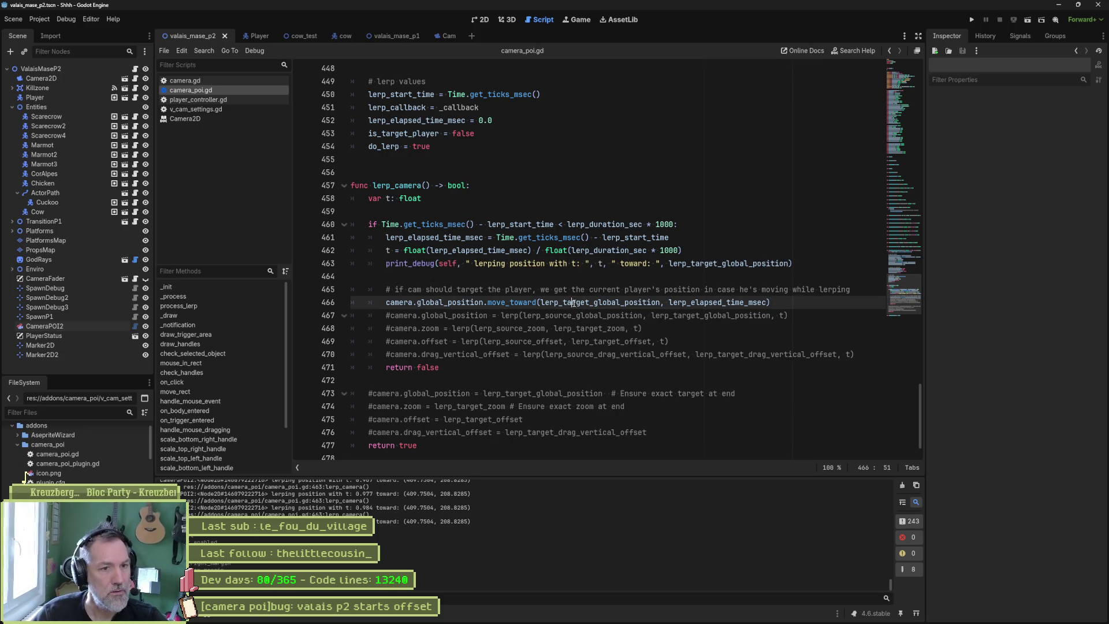
pyautogui.doubleClick(578, 303)
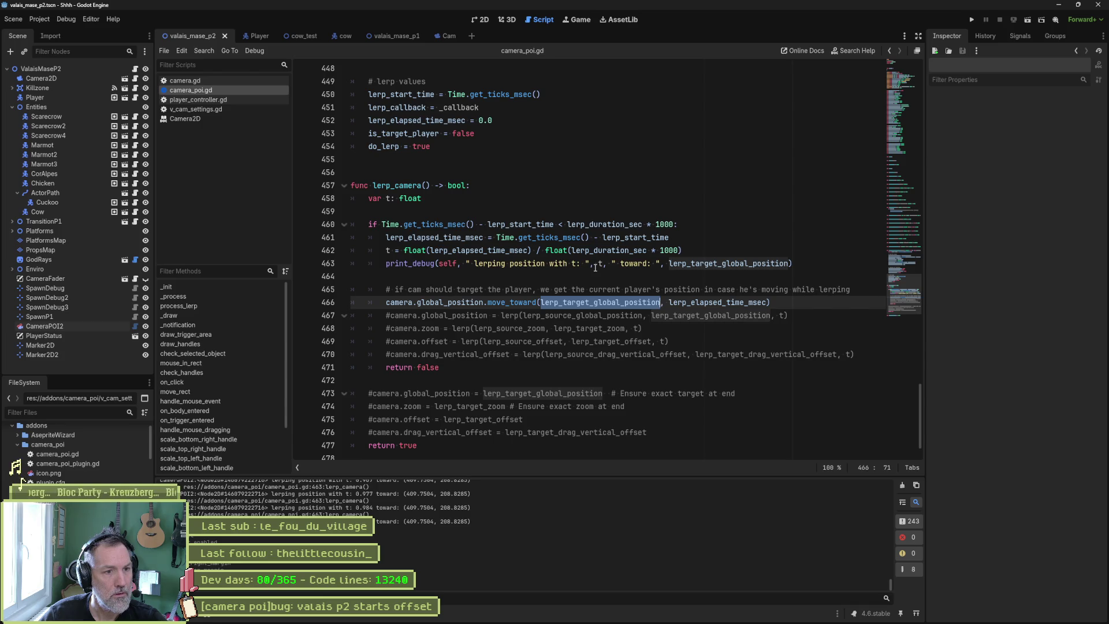
pyautogui.moveTo(385, 302); pyautogui.dragTo(484, 302)
pyautogui.moveTo(474, 263); pyautogui.dragTo(588, 262)
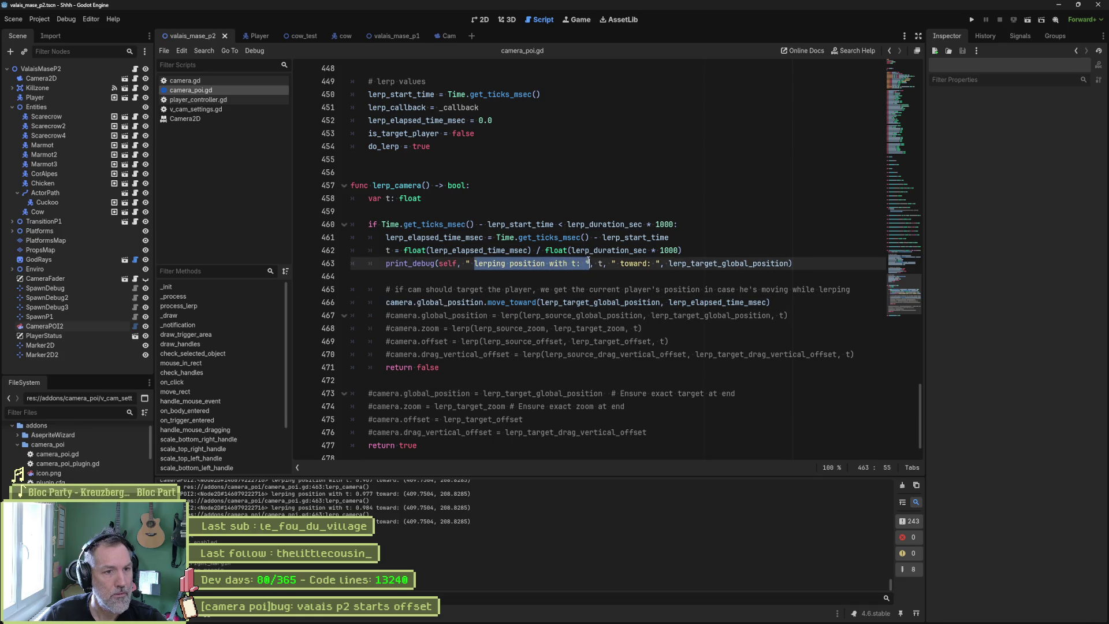
pyautogui.write('camera.global_position')
pyautogui.doubleClick(598, 263)
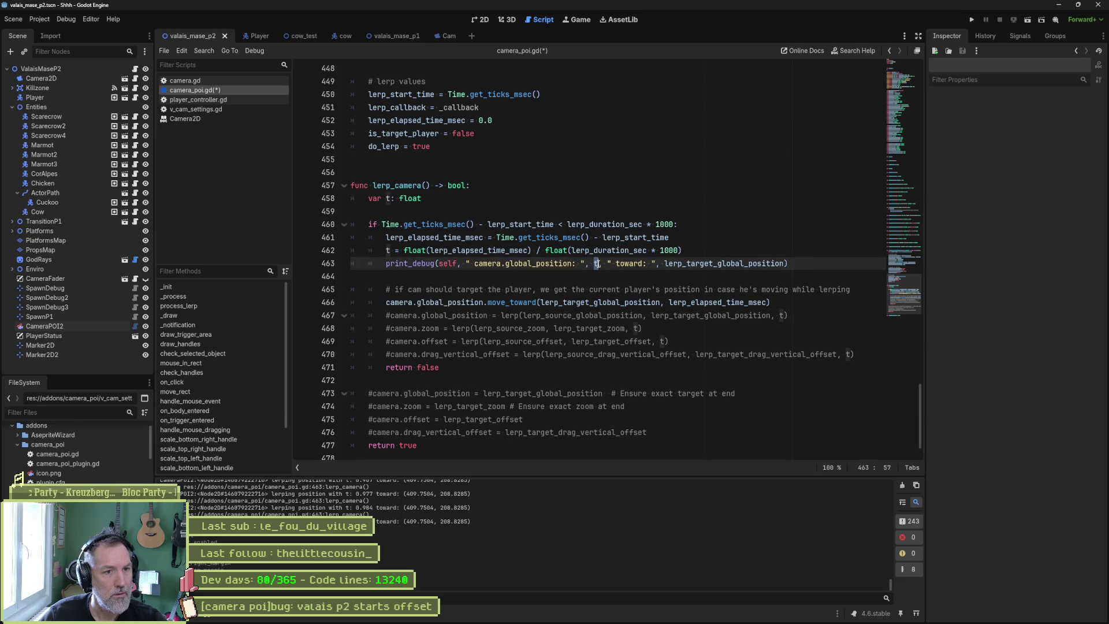
pyautogui.write('camera.global_position')
# Label the target as lerp_target_global_position in the print, then save, test-run and stop the game
pyautogui.doubleClick(600, 302)
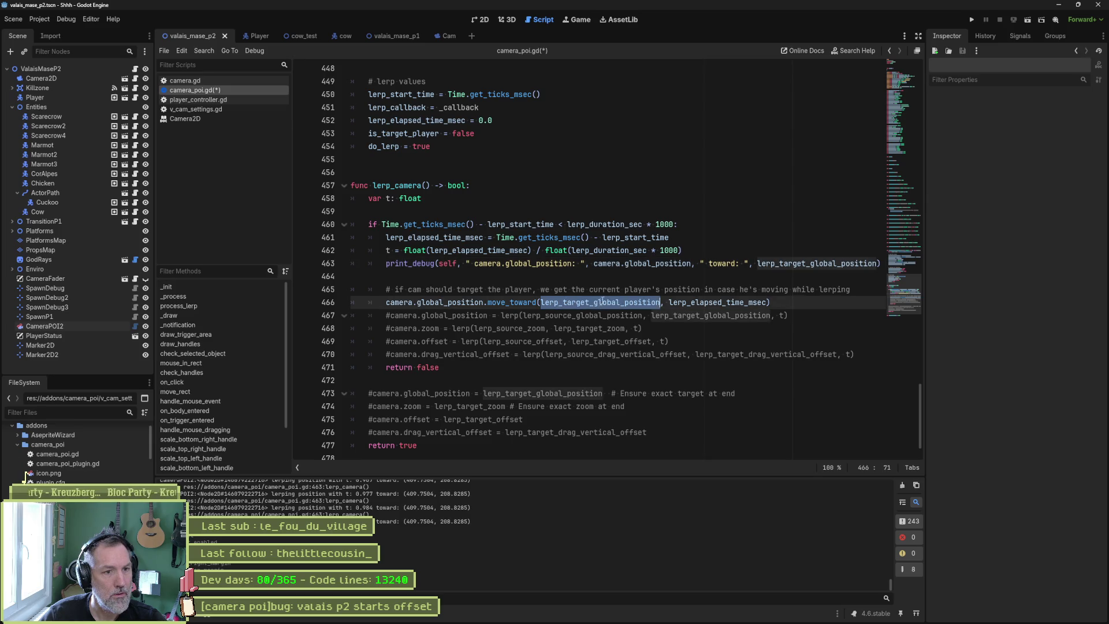
pyautogui.hotkey('ctrl', 'c')
pyautogui.doubleClick(719, 264)
pyautogui.hotkey('ctrl', 'v')
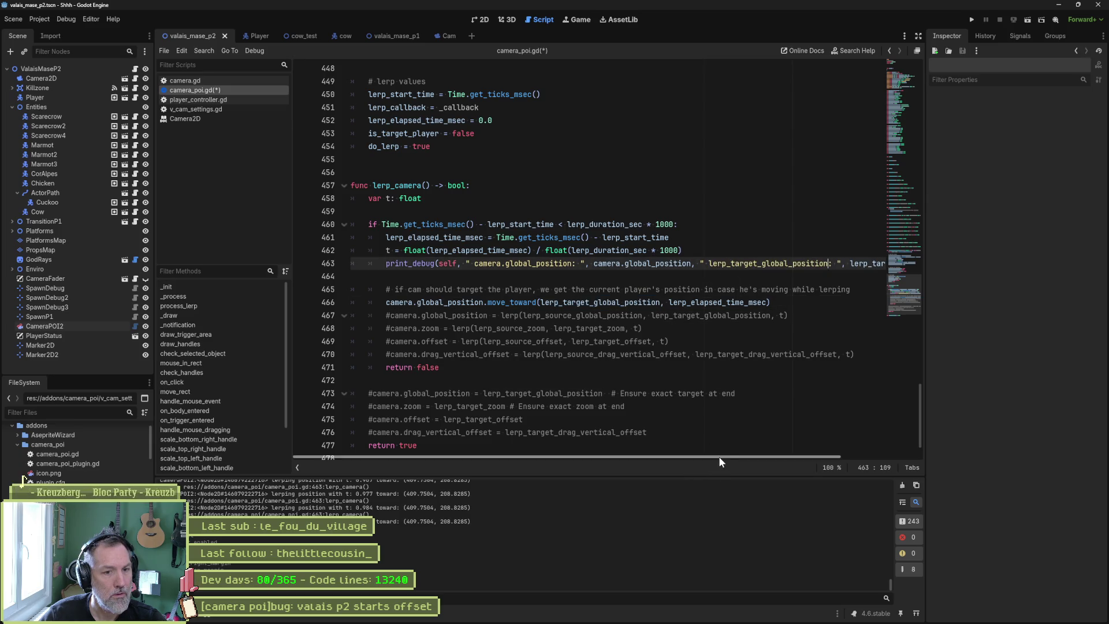
pyautogui.moveTo(718, 456)
pyautogui.mouseDown()
pyautogui.moveTo(844, 456)
pyautogui.moveTo(704, 449)
pyautogui.mouseUp()
pyautogui.hotkey('ctrl', 's')
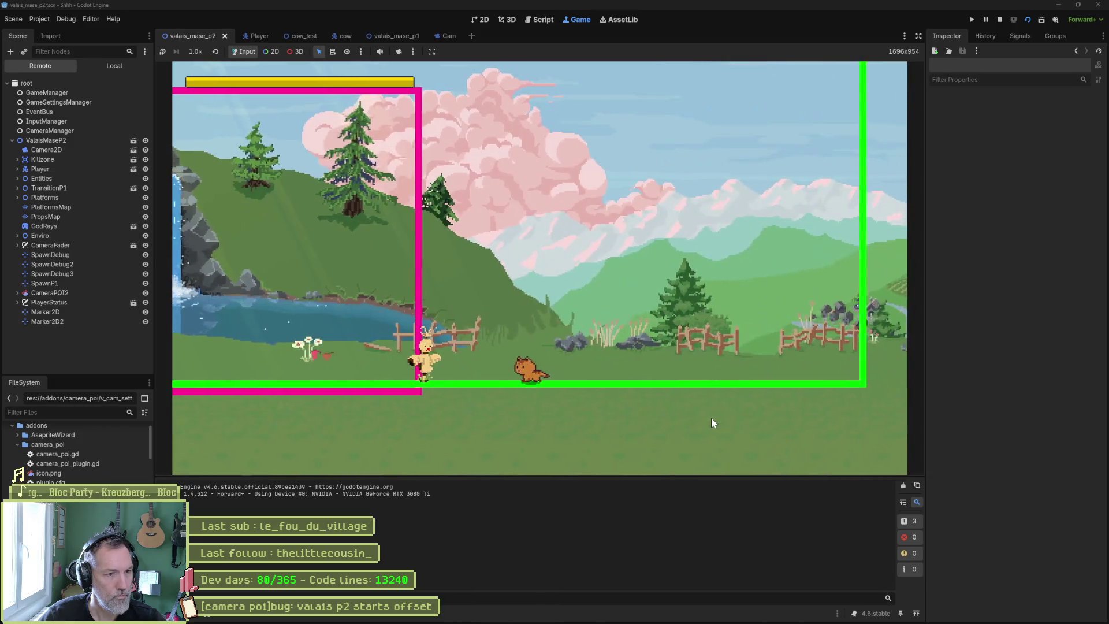
pyautogui.press('F8')
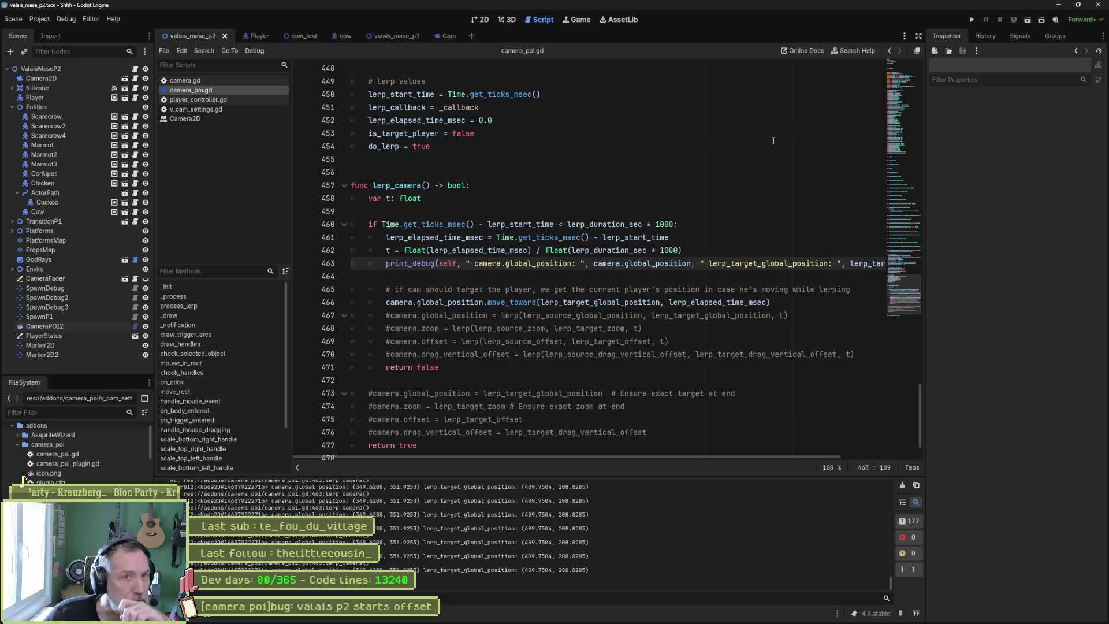
pyautogui.click(482, 20)
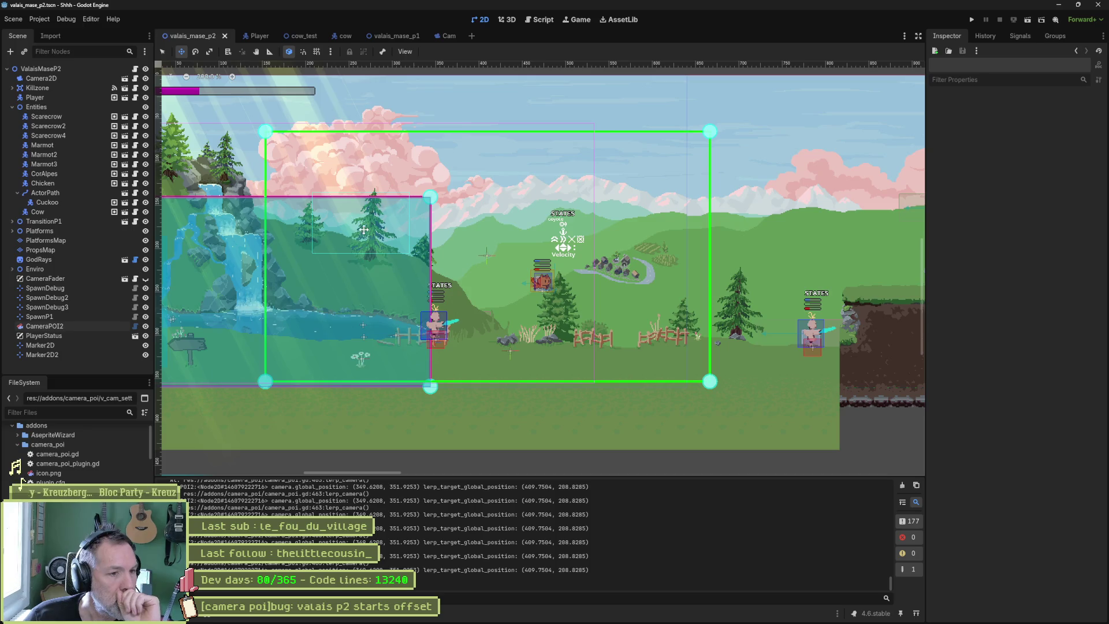
# Set Marker2D2's position to x 349, y 351 to mark the stuck camera
pyautogui.click(75, 354)
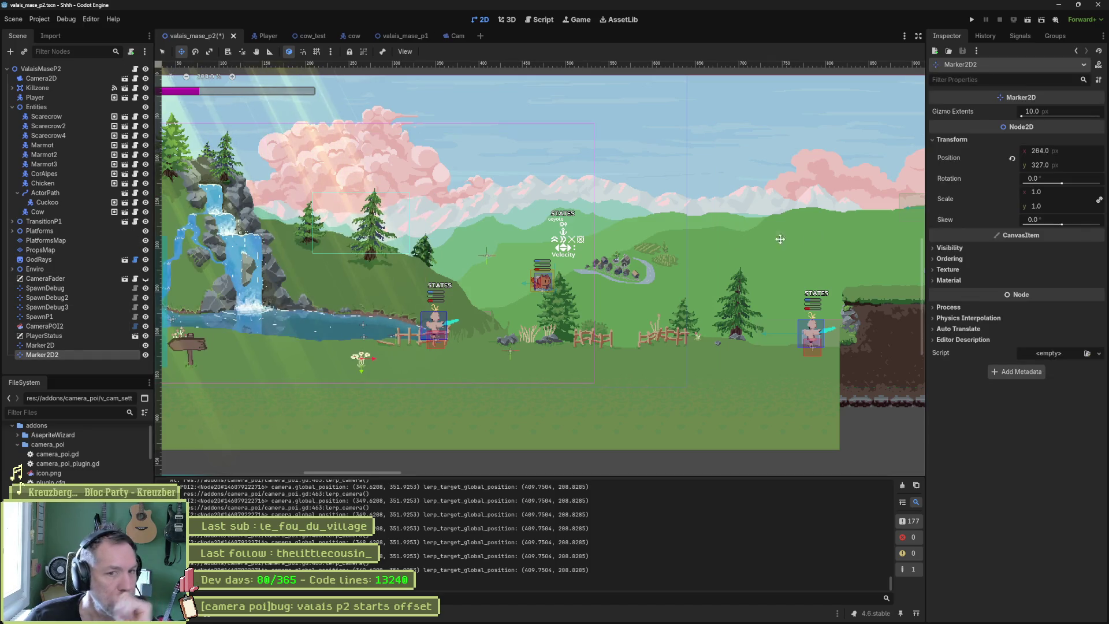
pyautogui.click(1073, 150)
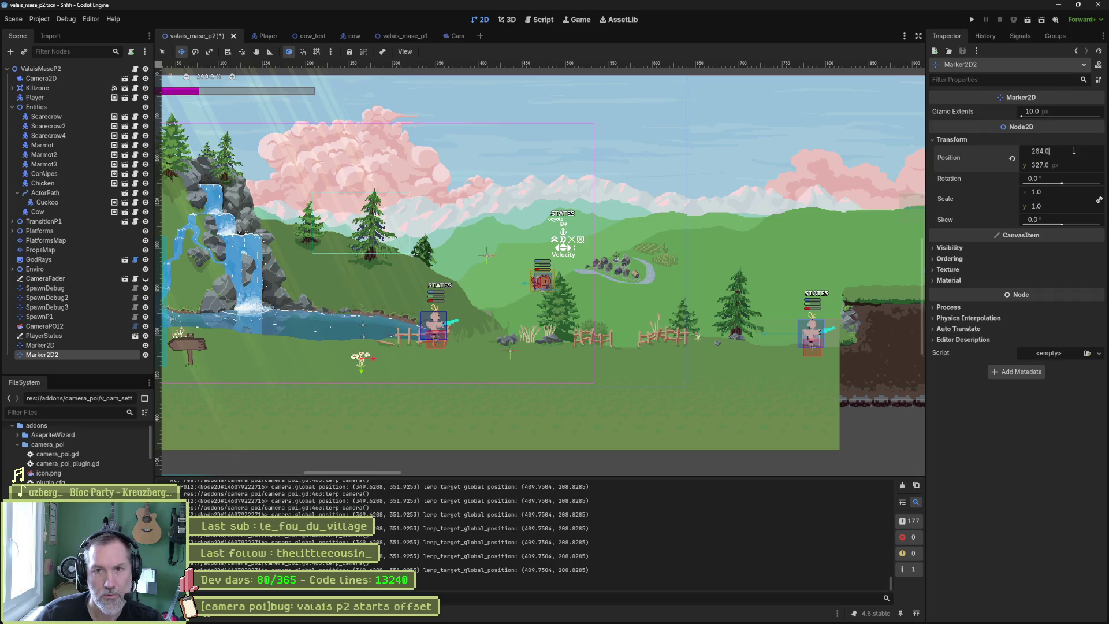
pyautogui.doubleClick(1066, 153)
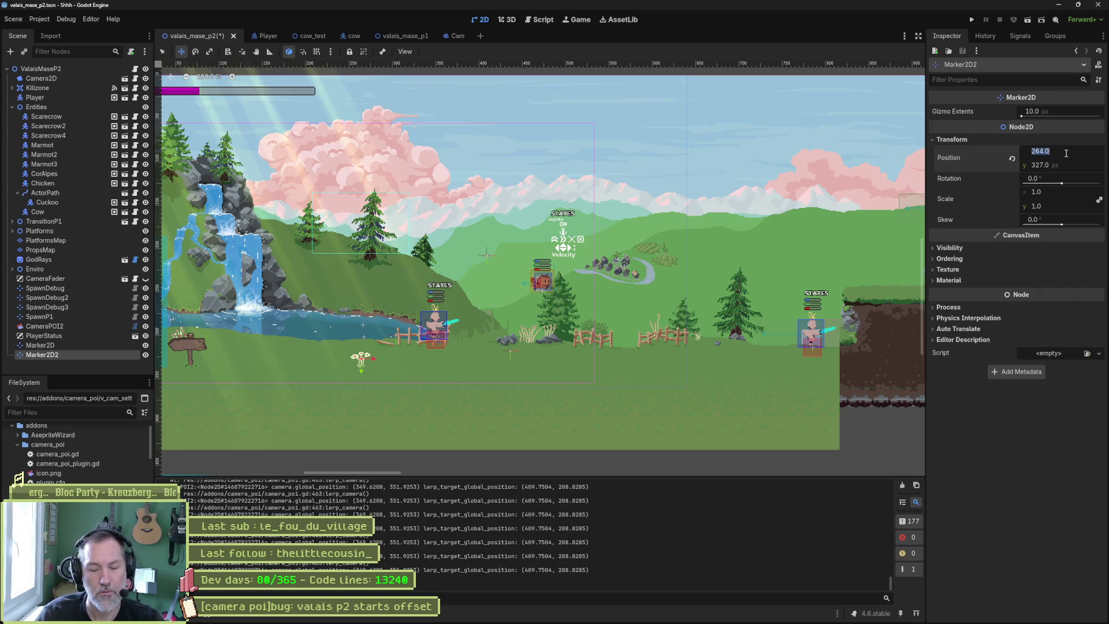
pyautogui.write('359')
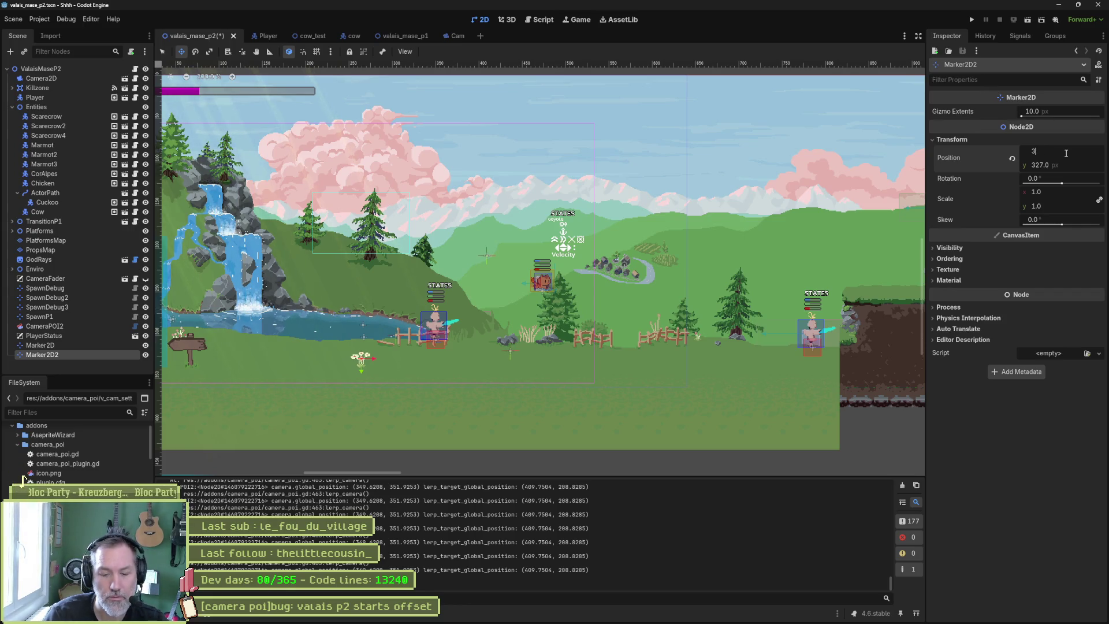
pyautogui.press('Tab')
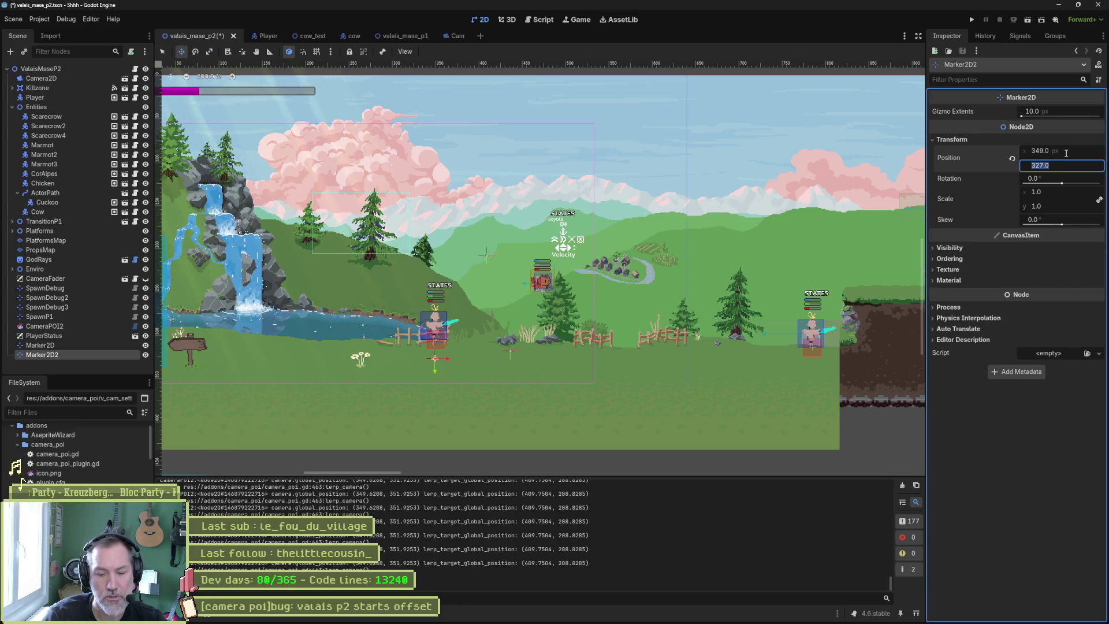
pyautogui.write('351')
pyautogui.press('Return')
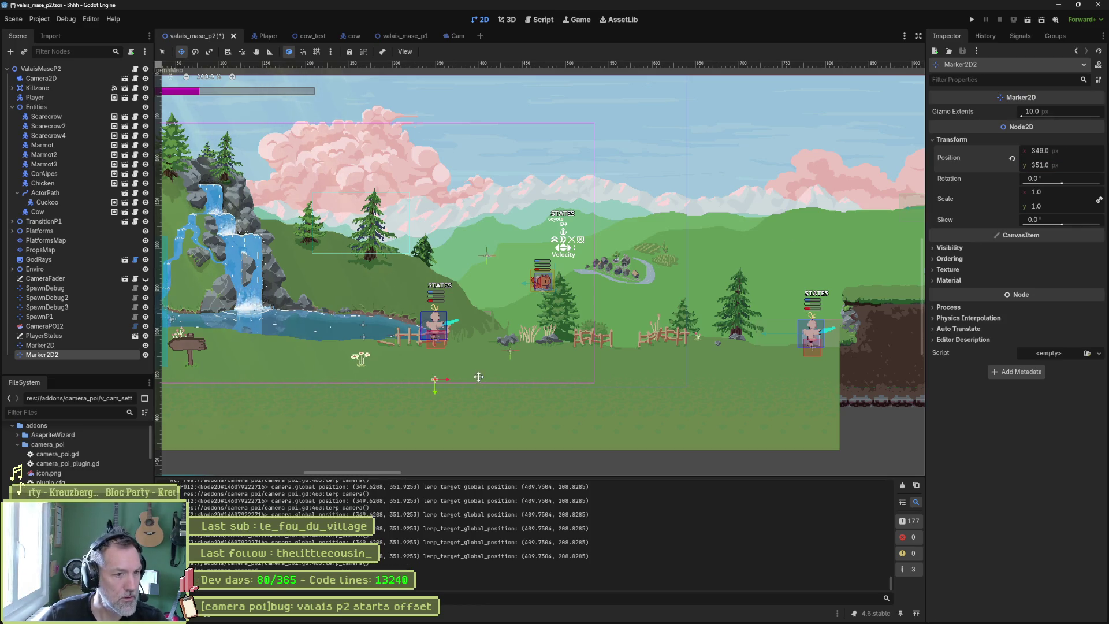
# Compare Marker2D2 against CameraPOI2 and Marker2D, then go back to camera_poi.gd
pyautogui.scroll(5, 432, 388)
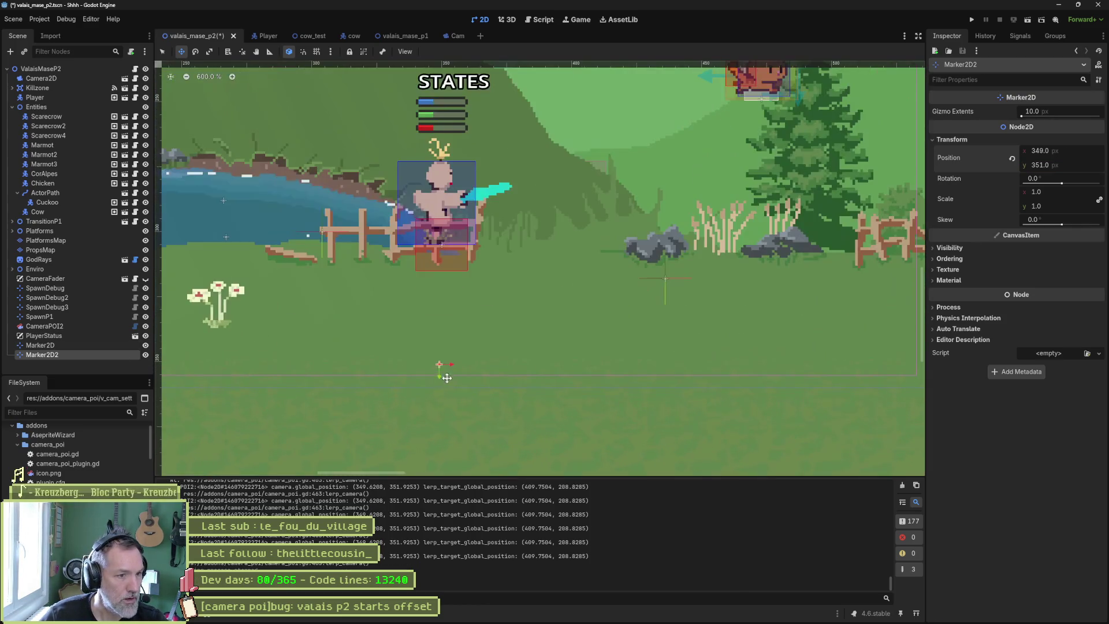
pyautogui.click(67, 323)
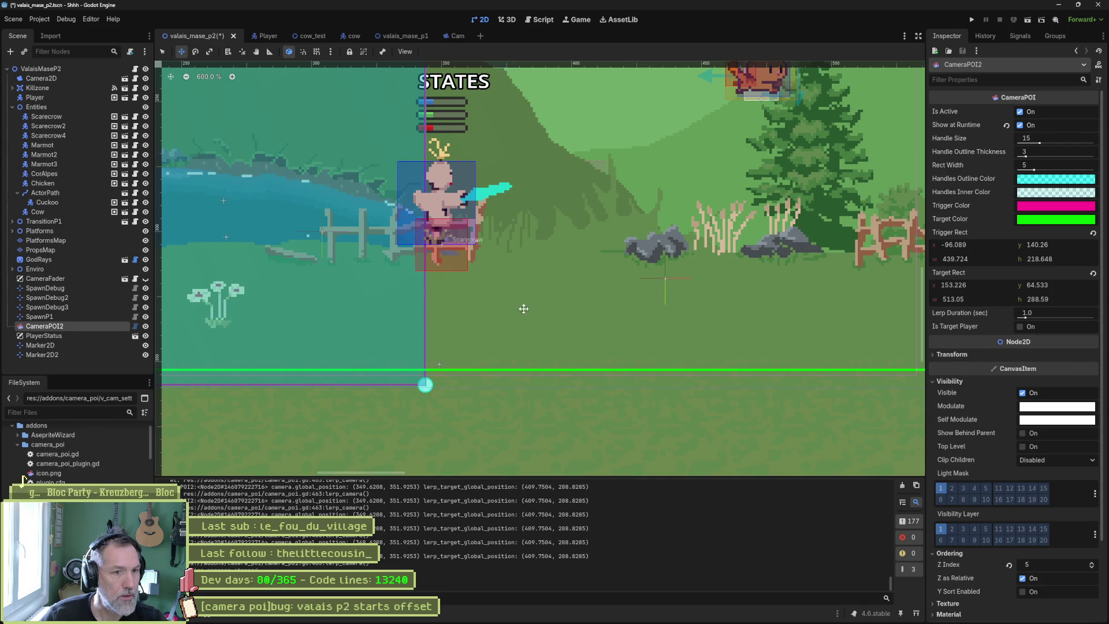
pyautogui.scroll(-1, 523, 308)
pyautogui.click(73, 345)
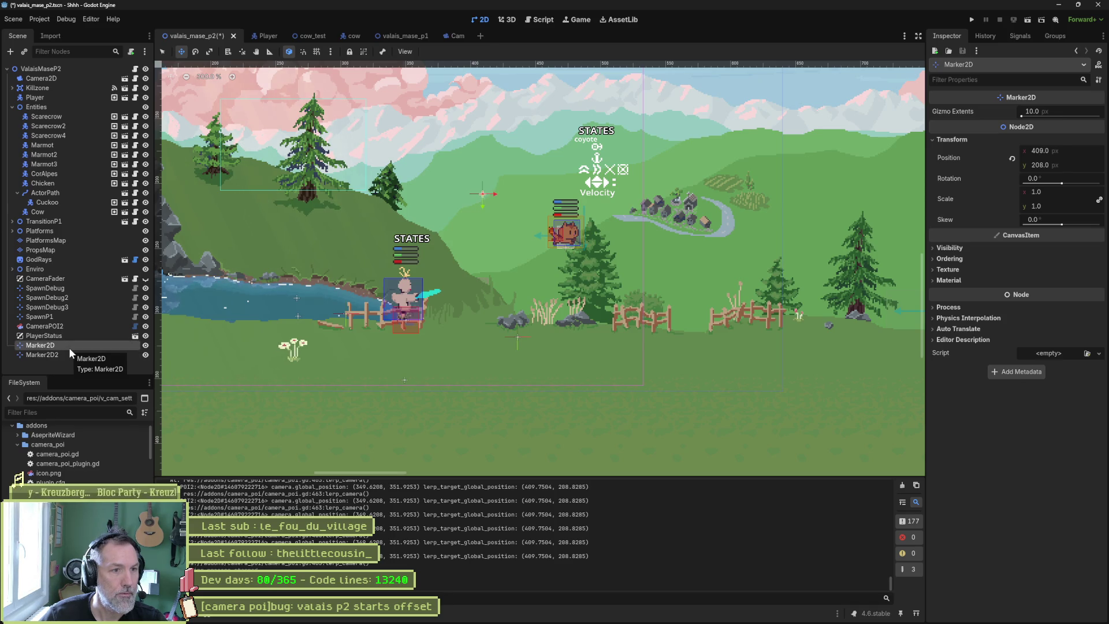
pyautogui.press('Down')
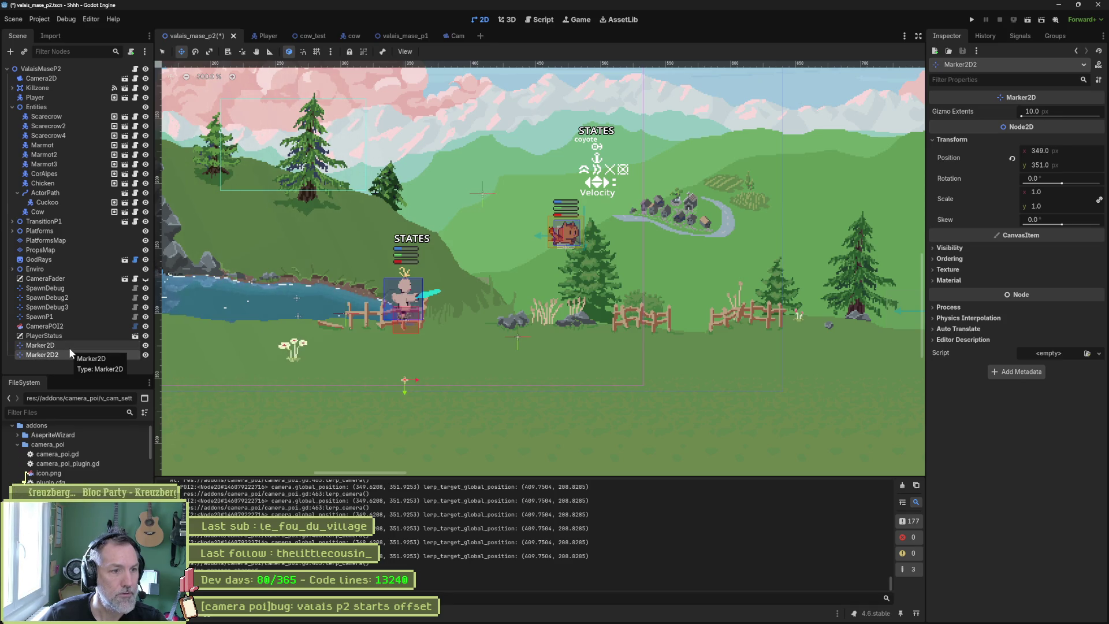
pyautogui.press('Up')
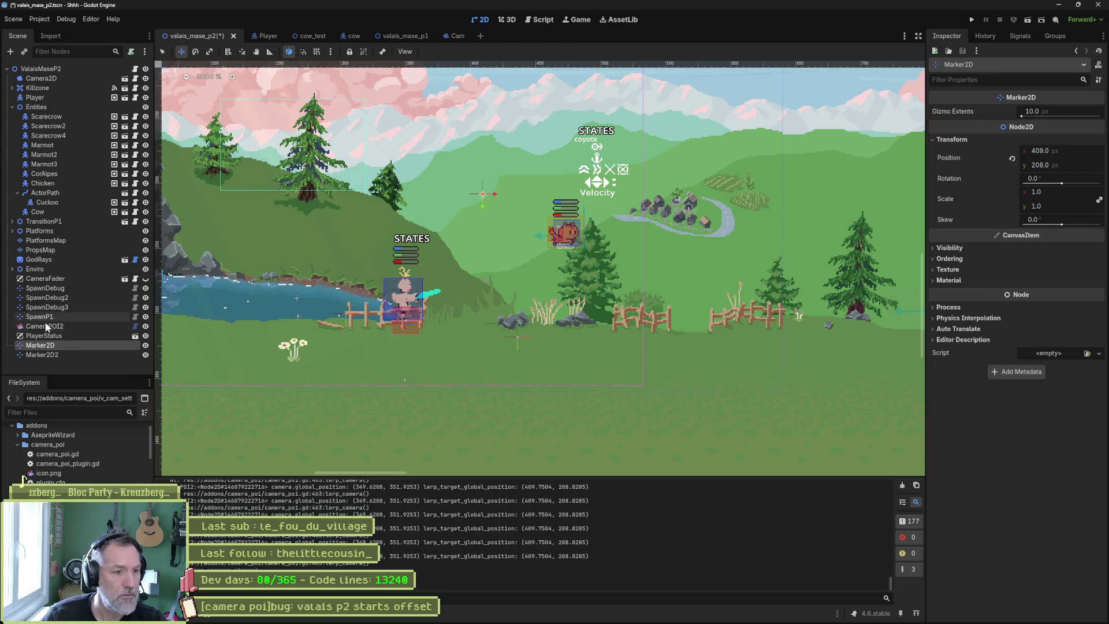
pyautogui.click(535, 21)
pyautogui.moveTo(564, 248)
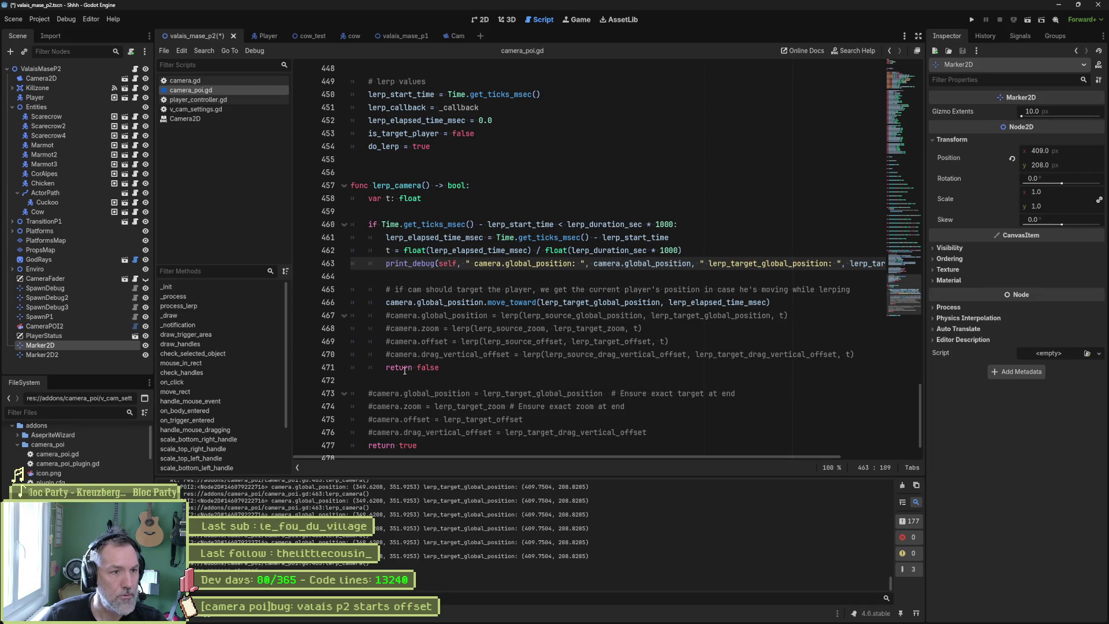
pyautogui.moveTo(390, 224); pyautogui.dragTo(686, 230)
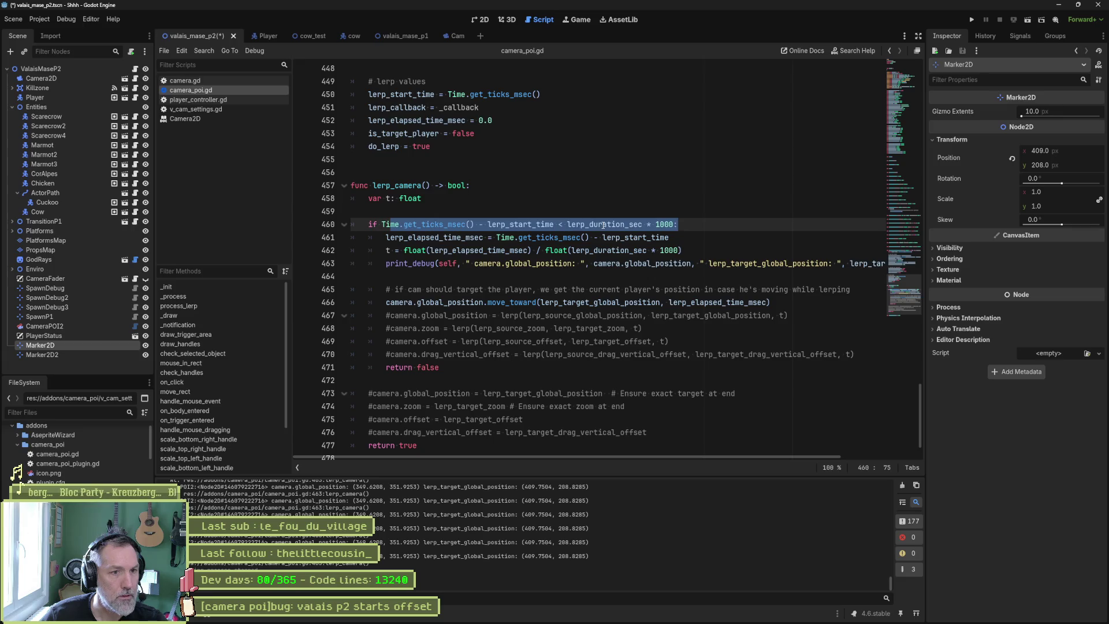
pyautogui.moveTo(603, 225)
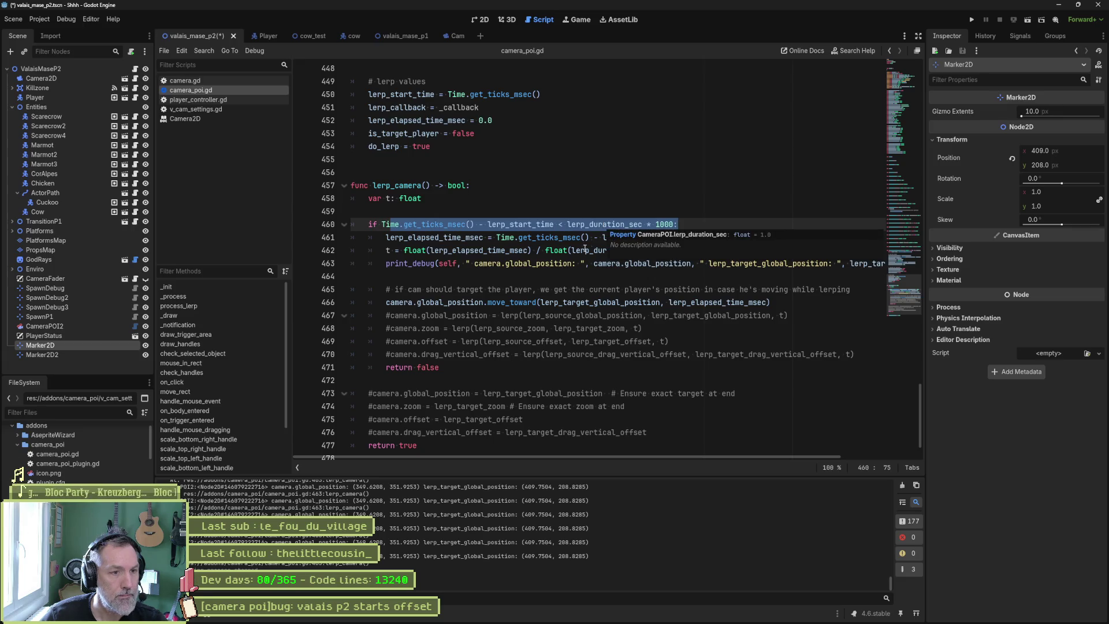
pyautogui.moveTo(519, 303)
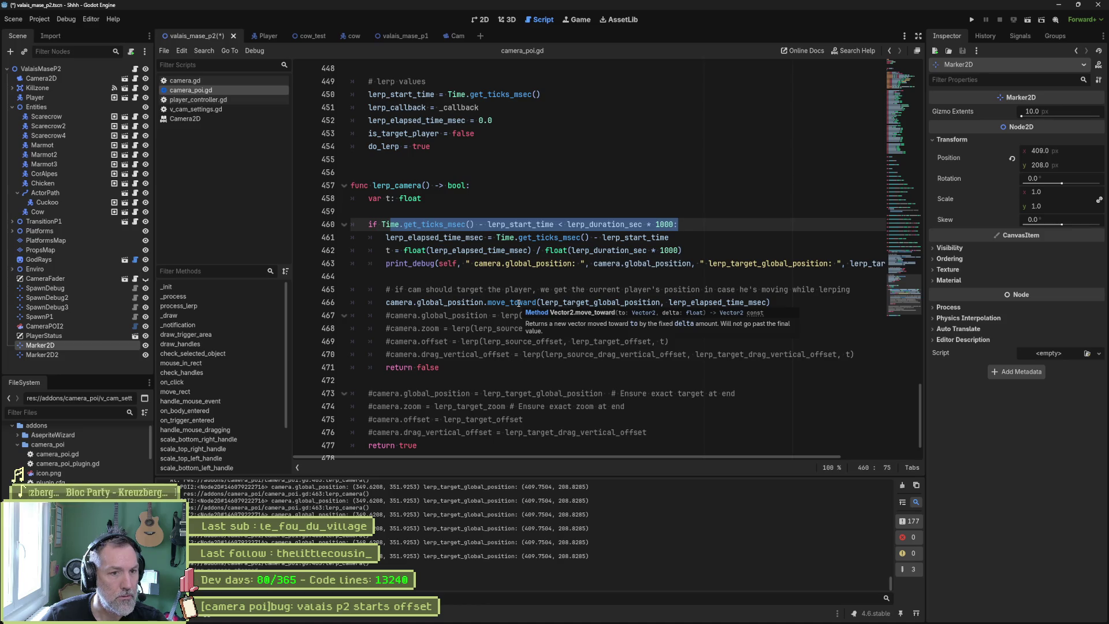
pyautogui.moveTo(386, 303); pyautogui.dragTo(484, 302)
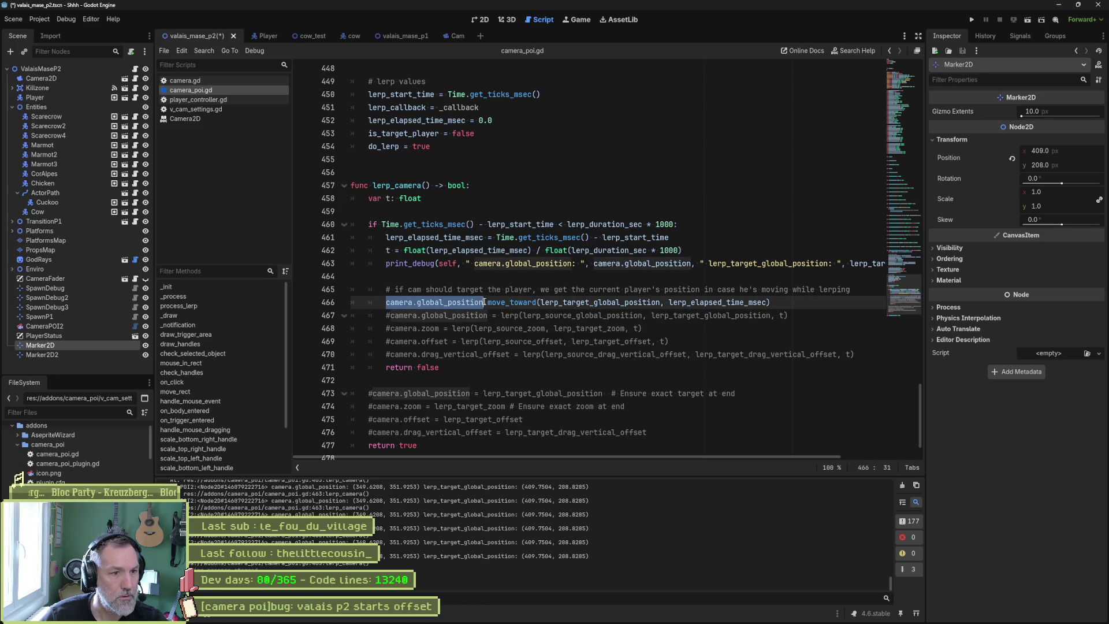
pyautogui.hotkey('ctrl', 'c')
# Assign the move_toward result to camera.global_position on line 466 and test-run the game
pyautogui.click(384, 302)
pyautogui.hotkey('ctrl', 'v')
pyautogui.write('=')
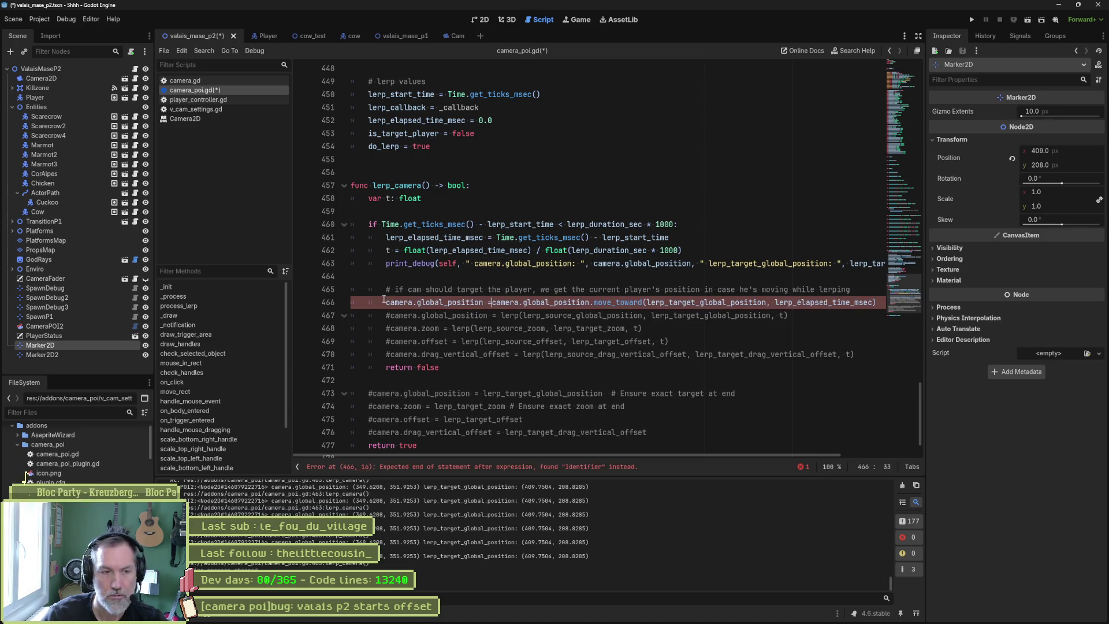
pyautogui.press('F6')
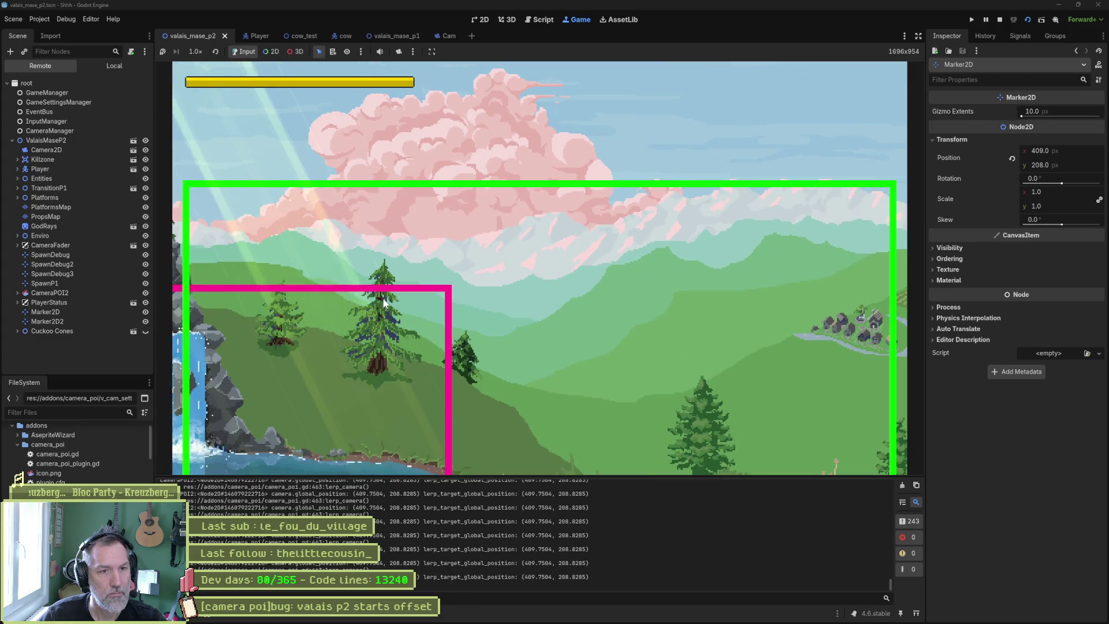
pyautogui.press('F8')
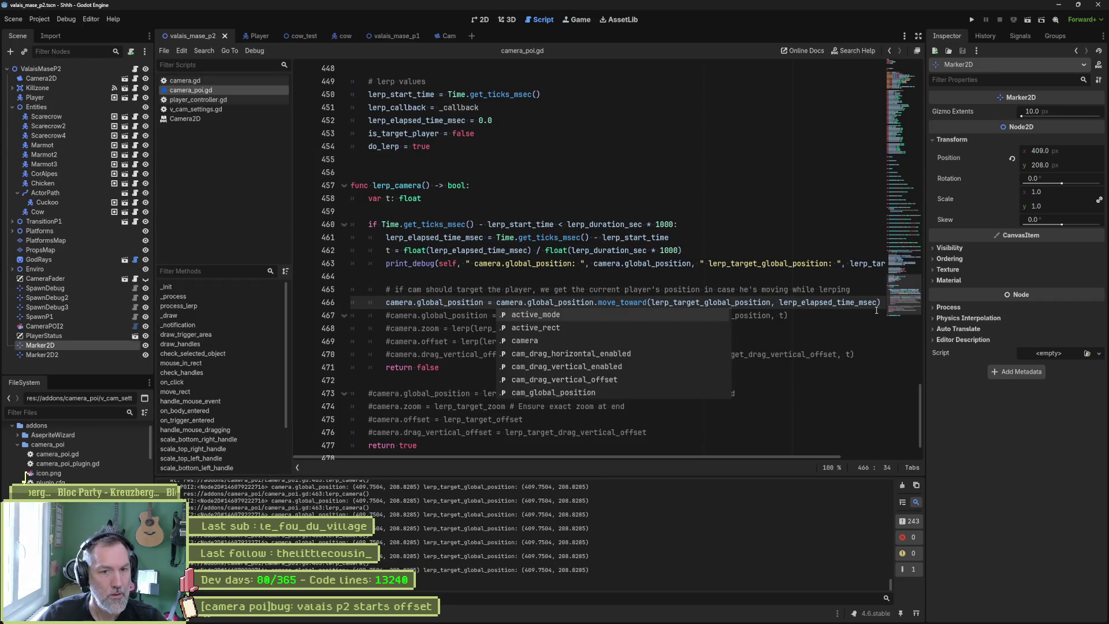
# Change move_toward's step argument from lerp_elapsed_time_msec back to t and test again
pyautogui.doubleClick(866, 302)
pyautogui.write('t')
pyautogui.press('F5')
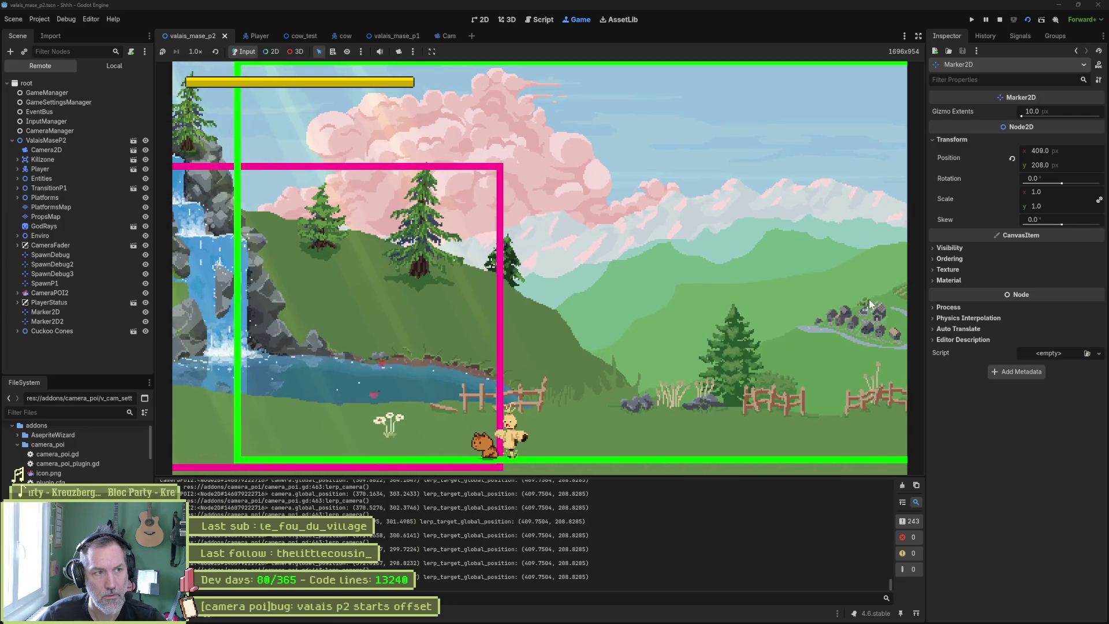
pyautogui.press('F8')
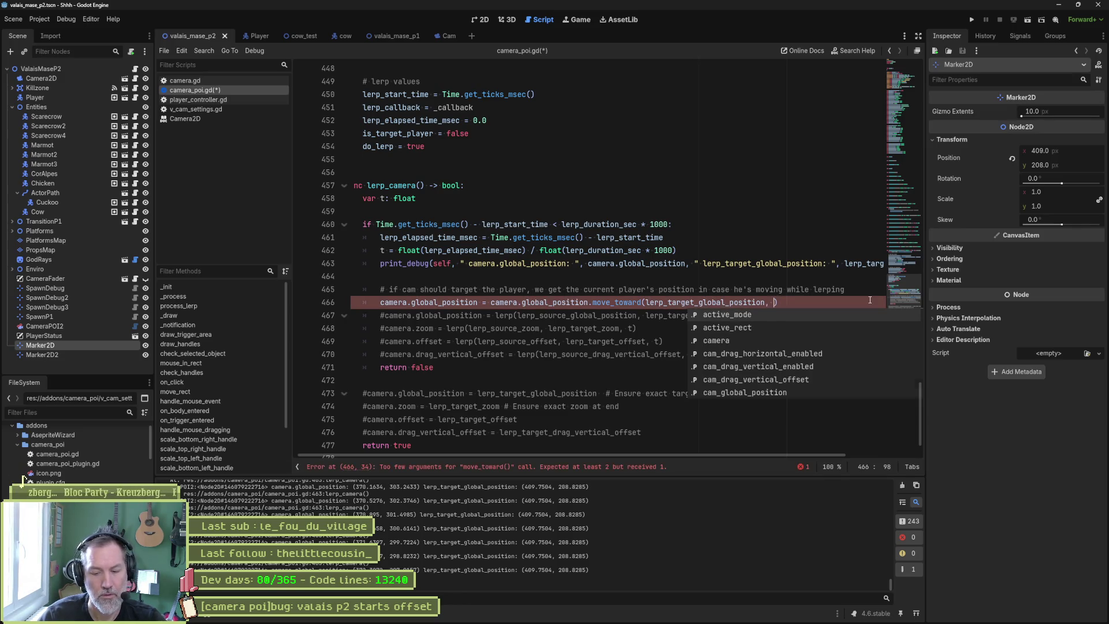
# Relaunch the scene and select the live Camera2D in the Remote tree
pyautogui.press('Escape')
pyautogui.press('F6')
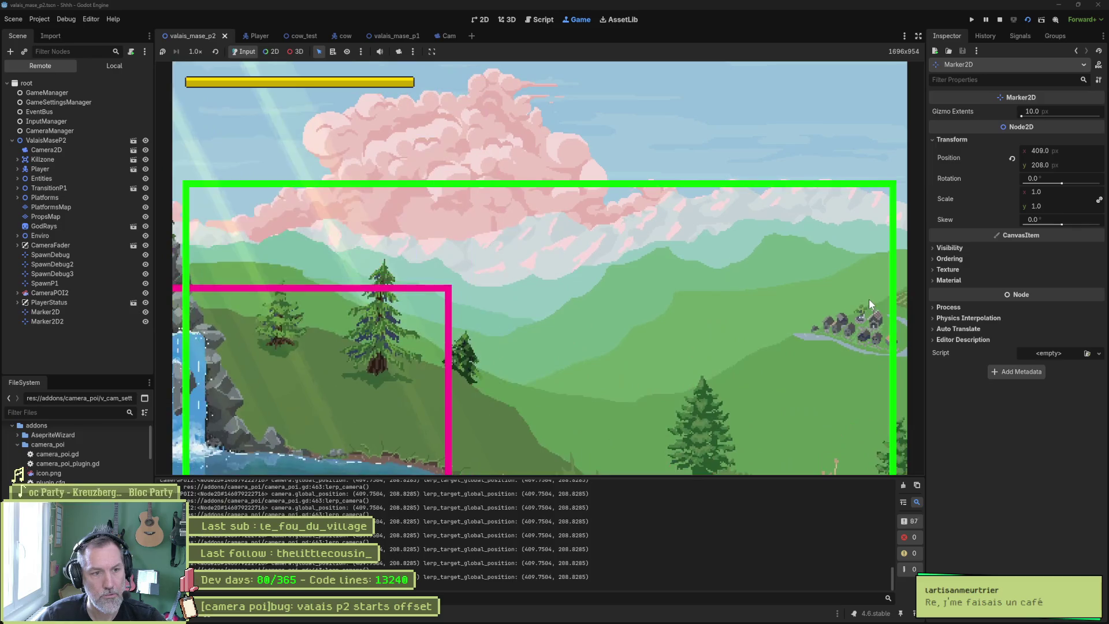
pyautogui.press('F6')
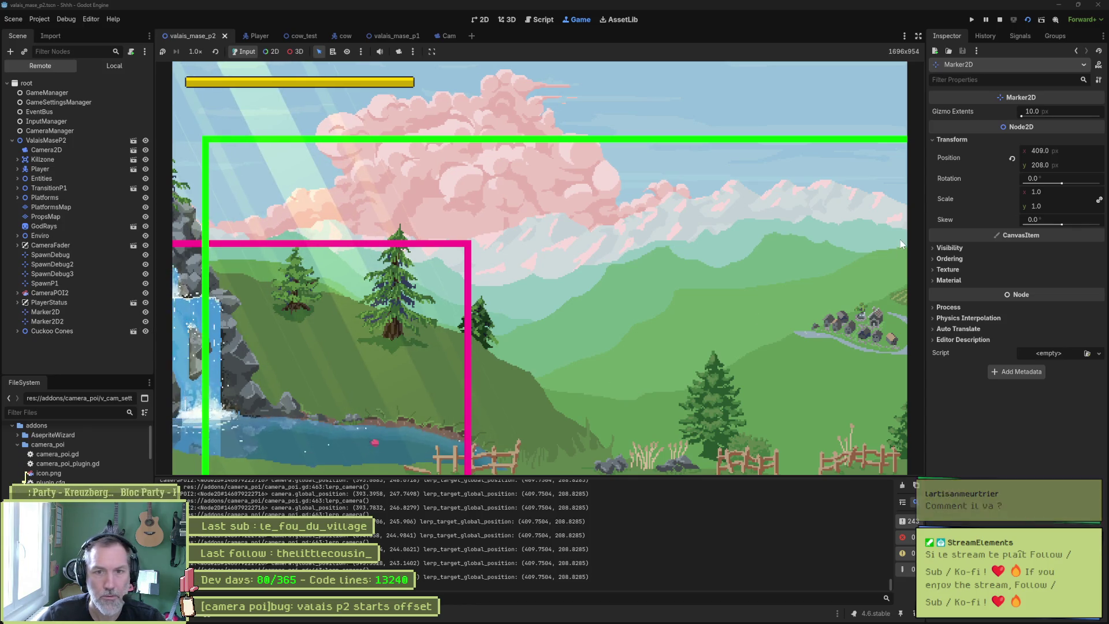
pyautogui.moveTo(949, 236)
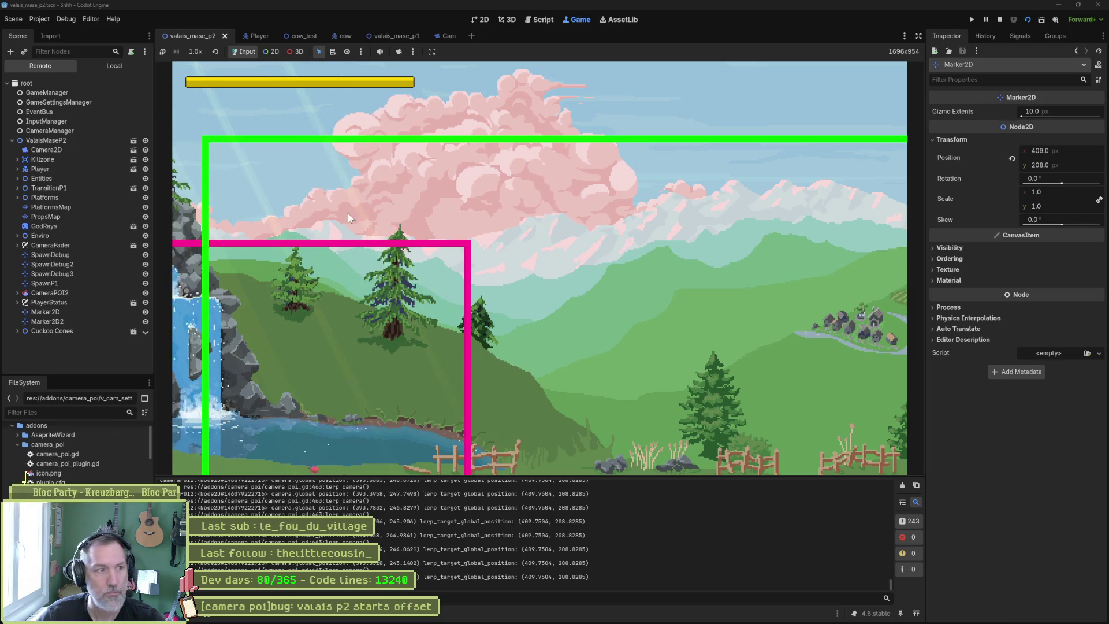
pyautogui.click(81, 149)
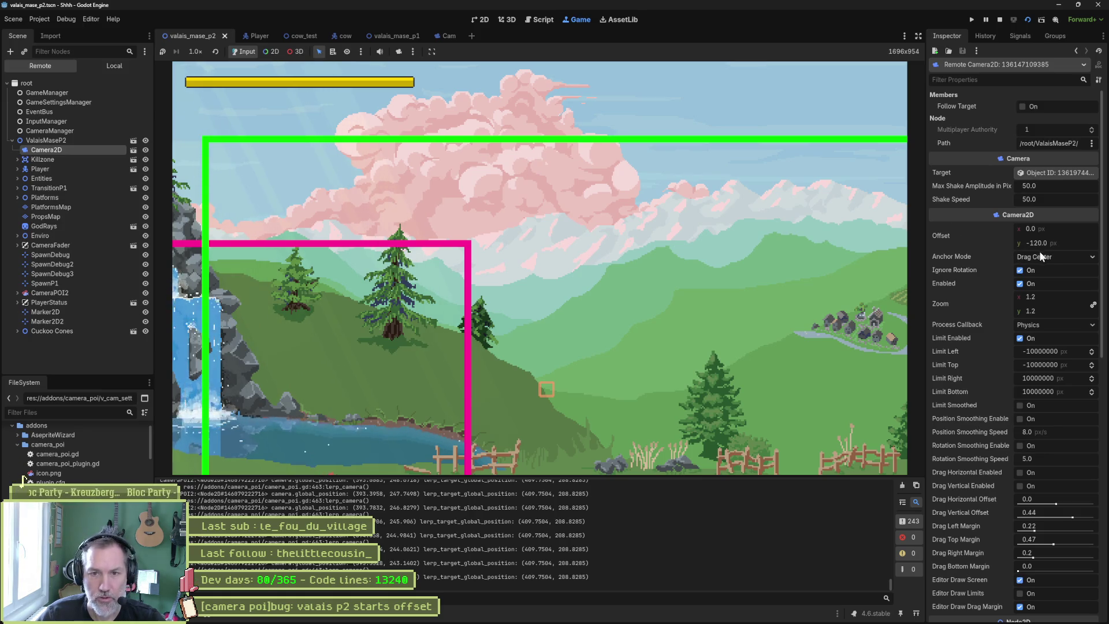
# Set the live Camera2D's Offset y, Drag Vertical Offset and Drag Left Margin to 0
pyautogui.click(1055, 242)
pyautogui.write('0')
pyautogui.press('Return')
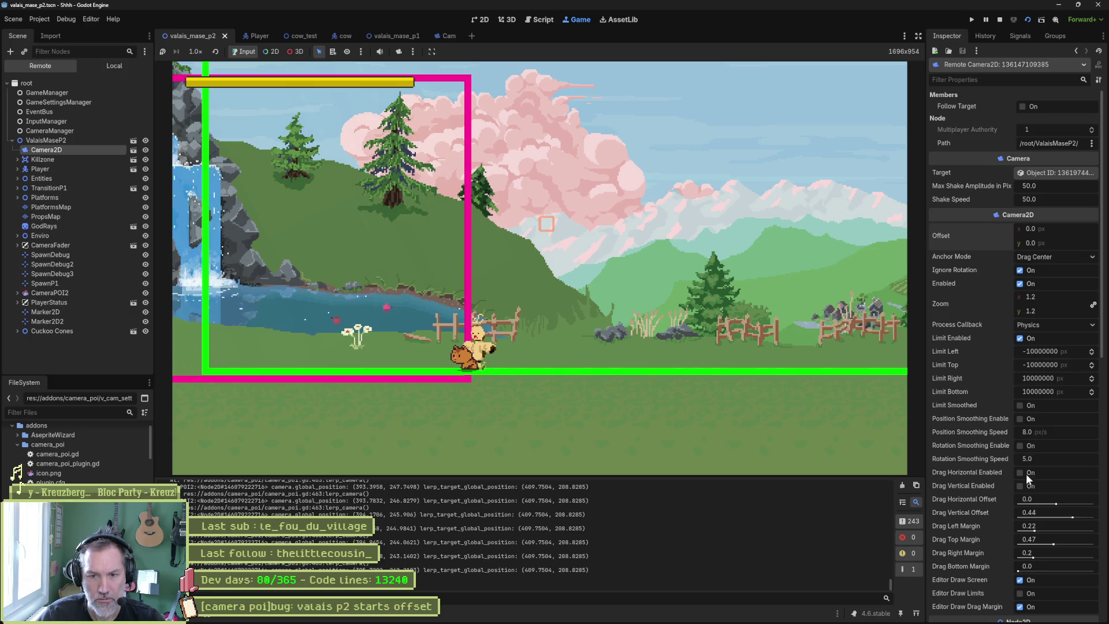
pyautogui.click(1046, 512)
pyautogui.write('0')
pyautogui.press('Tab')
pyautogui.write('0')
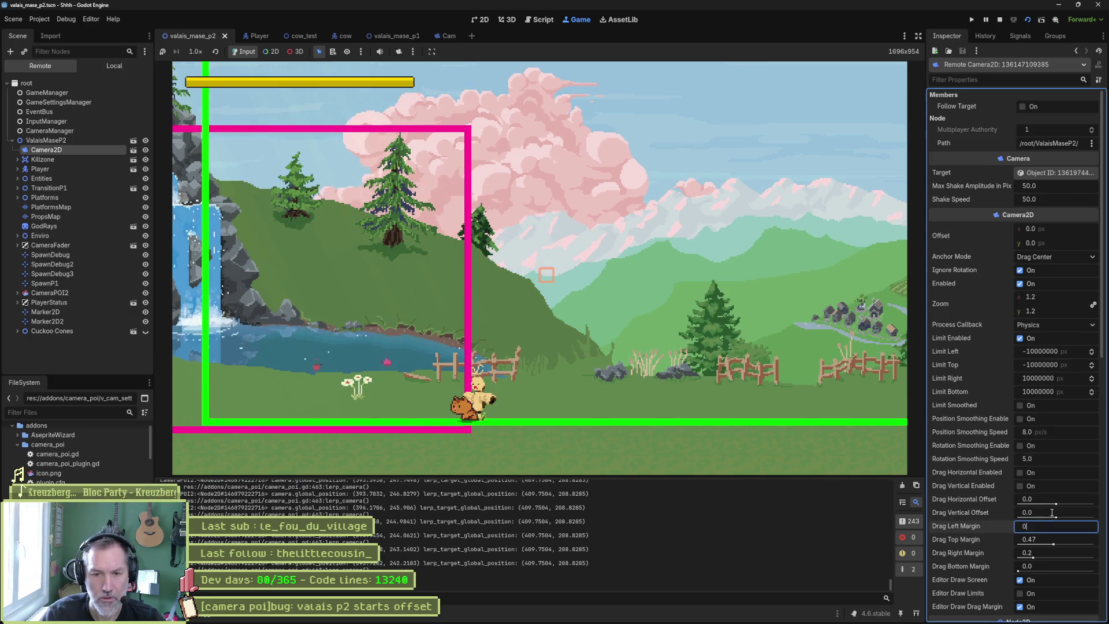
pyautogui.press('Return')
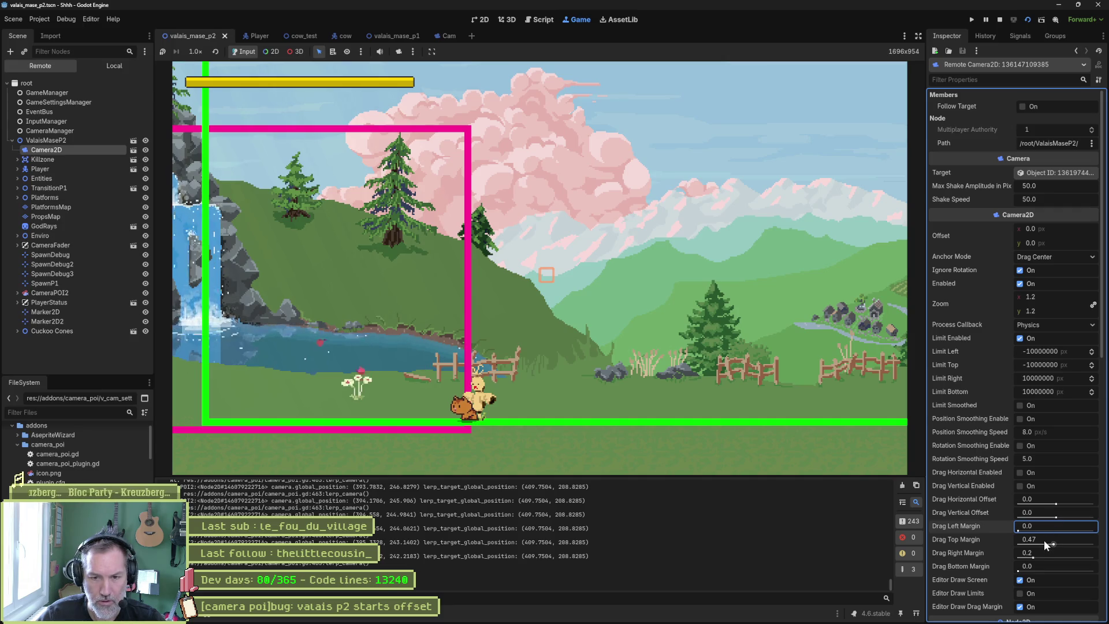
# Set Drag Right Margin to 0.36 and inspect the remote Marker2D
pyautogui.click(1040, 552)
pyautogui.write('0.36')
pyautogui.press('Return')
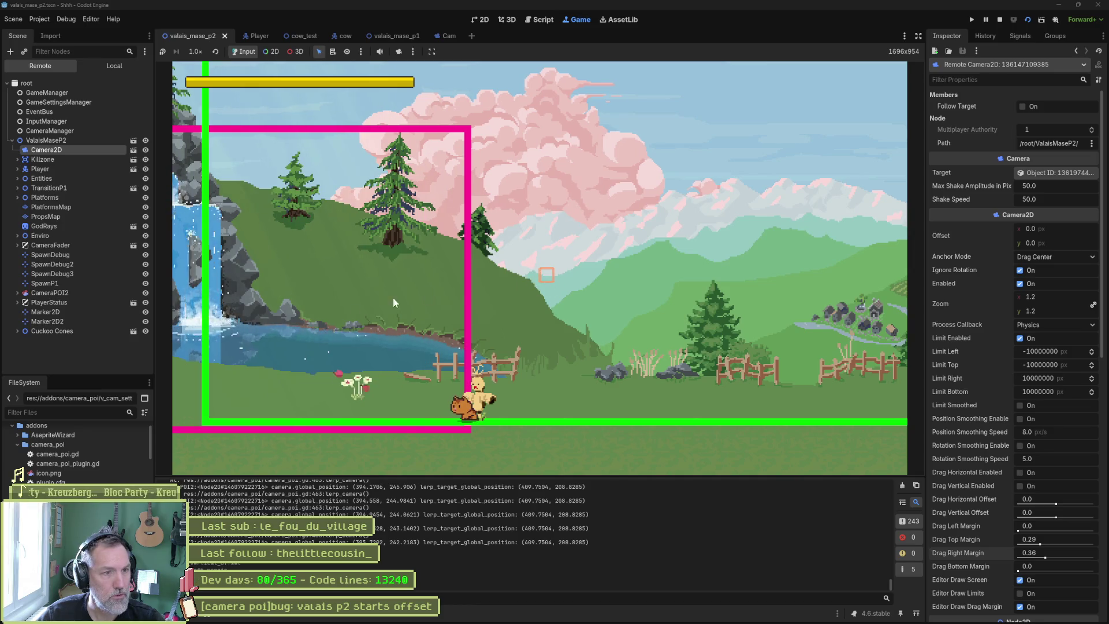
pyautogui.click(42, 313)
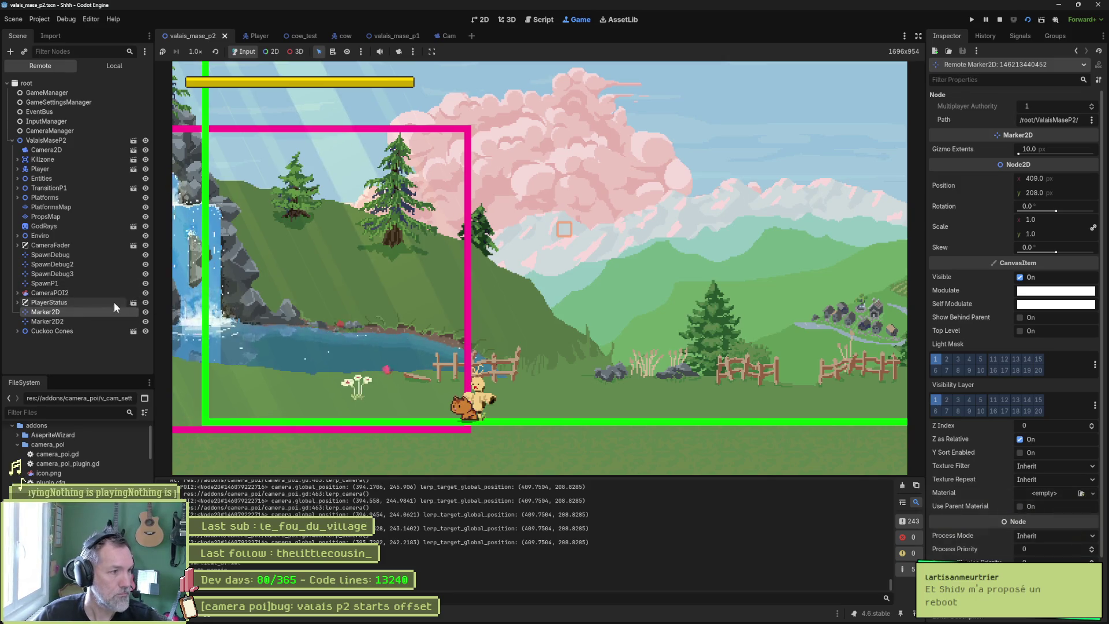
# Compare the remote Marker2D2, CameraPOI2 and Marker2D positions
pyautogui.click(92, 321)
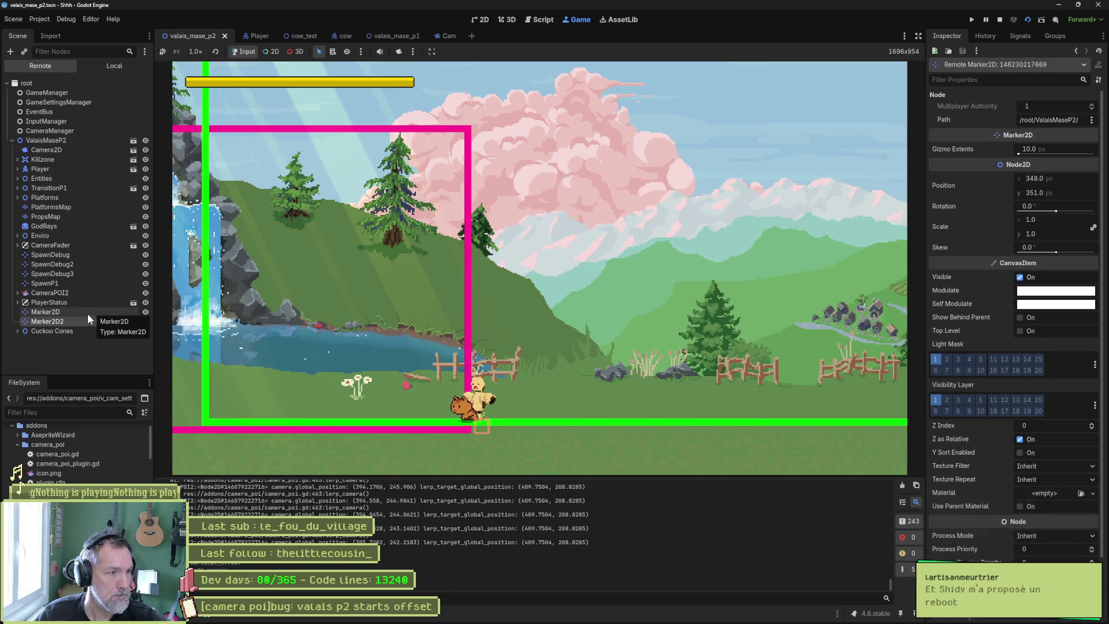
pyautogui.click(79, 294)
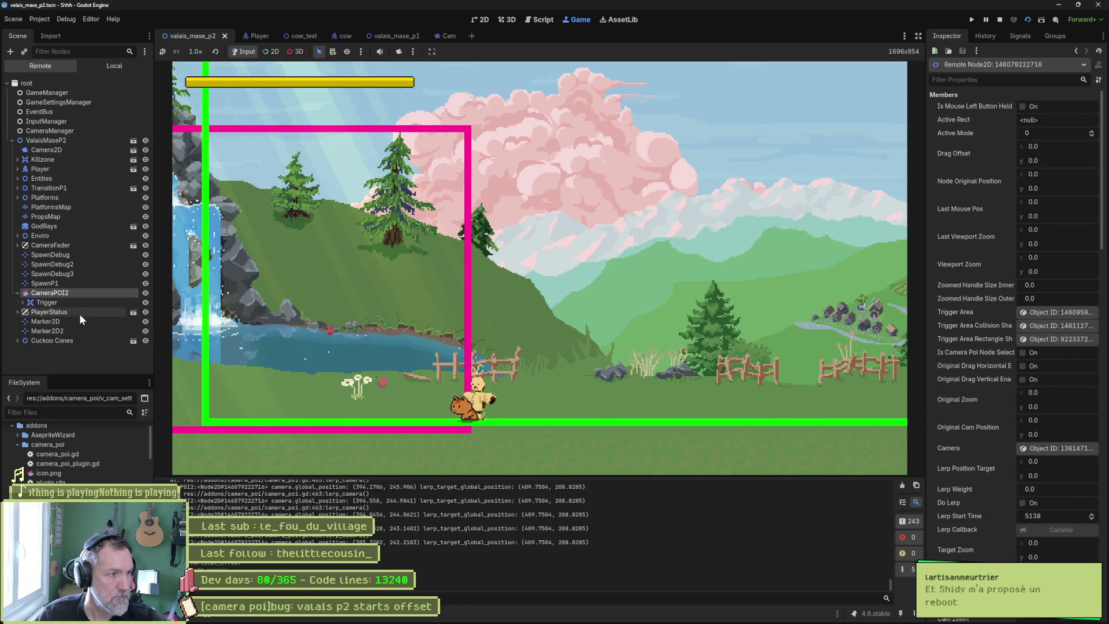
pyautogui.click(76, 321)
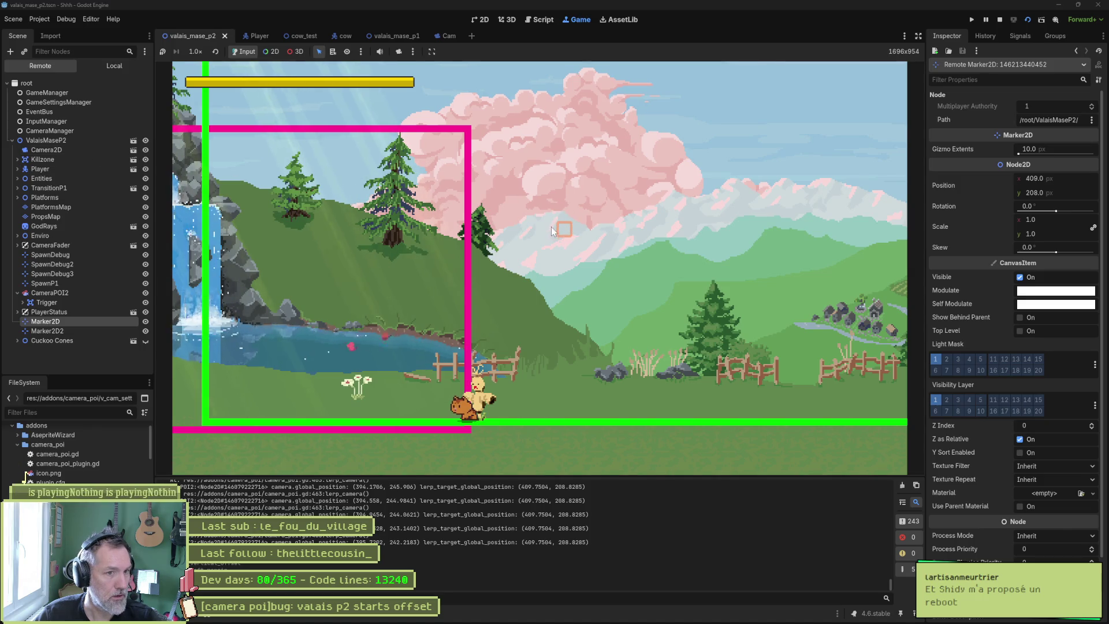
# Review the live Camera2D's Inspector settings, then switch to the browser window
pyautogui.click(68, 150)
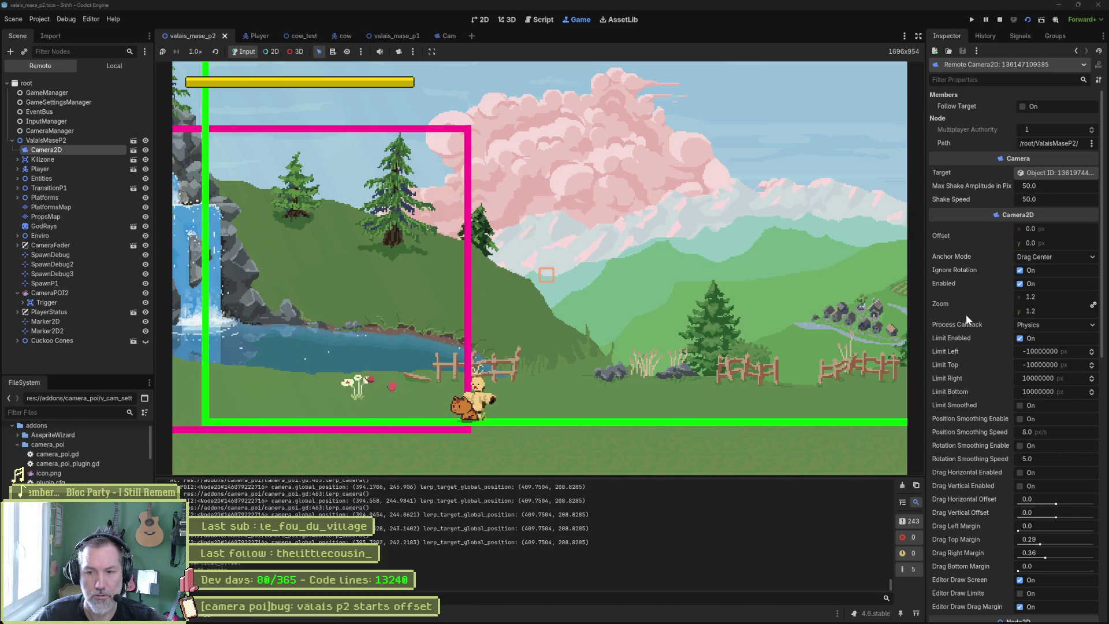
pyautogui.moveTo(965, 314)
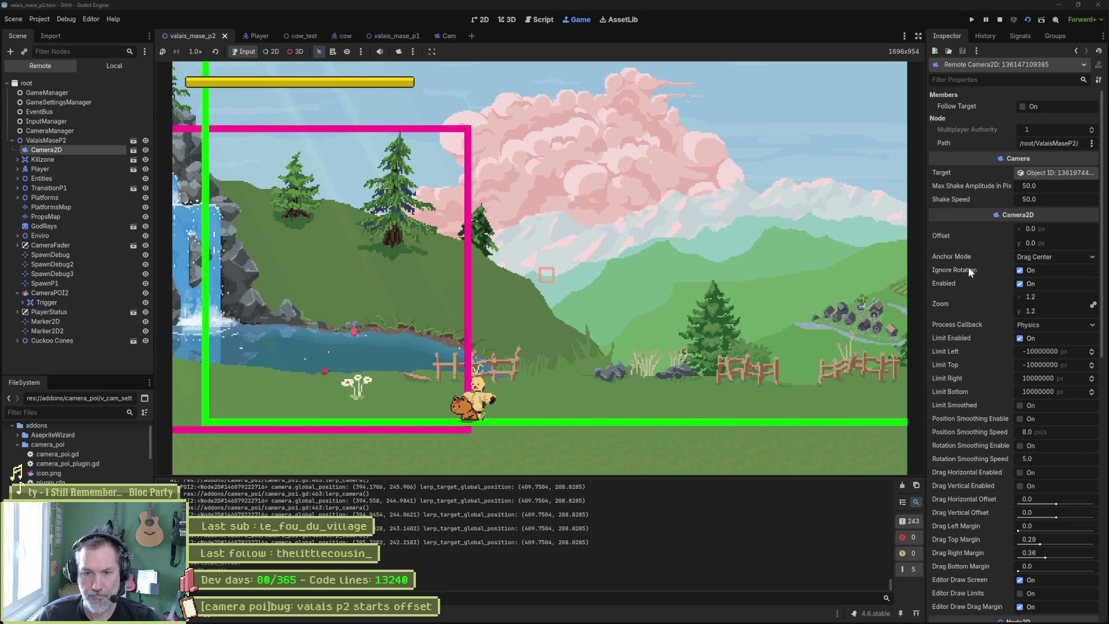
pyautogui.scroll(-2, 968, 267)
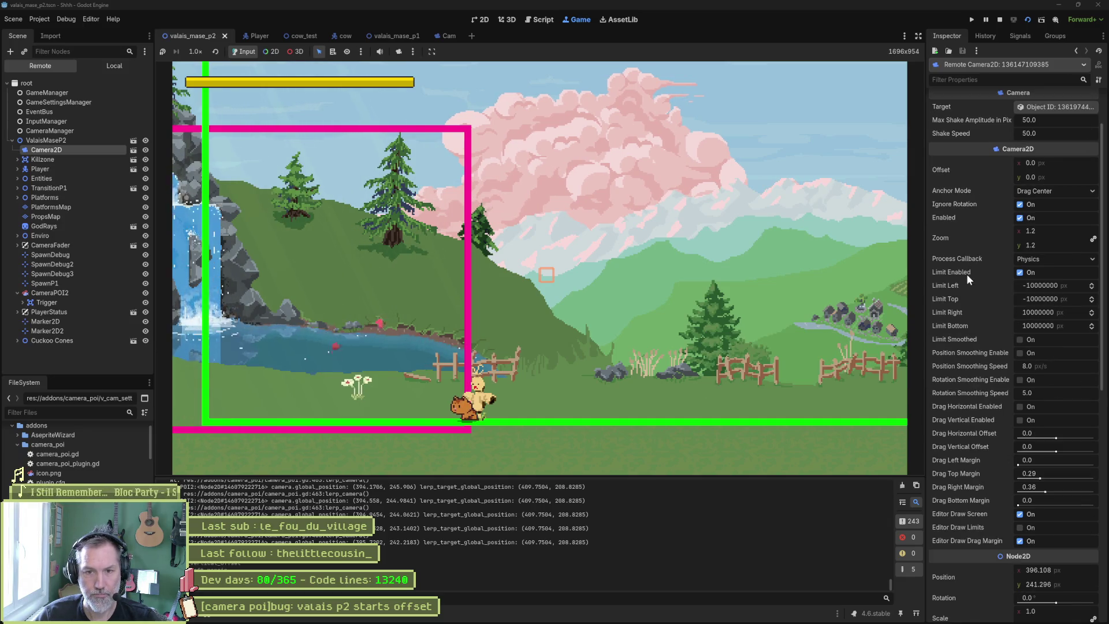
pyautogui.scroll(-2, 966, 274)
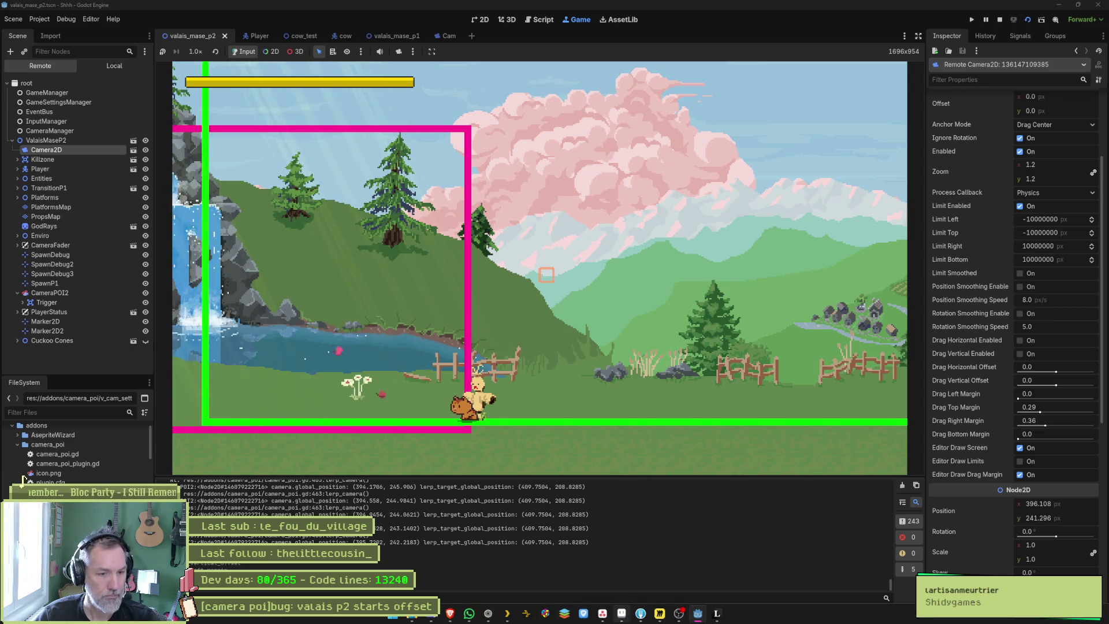
pyautogui.moveTo(589, 619)
pyautogui.click(488, 613)
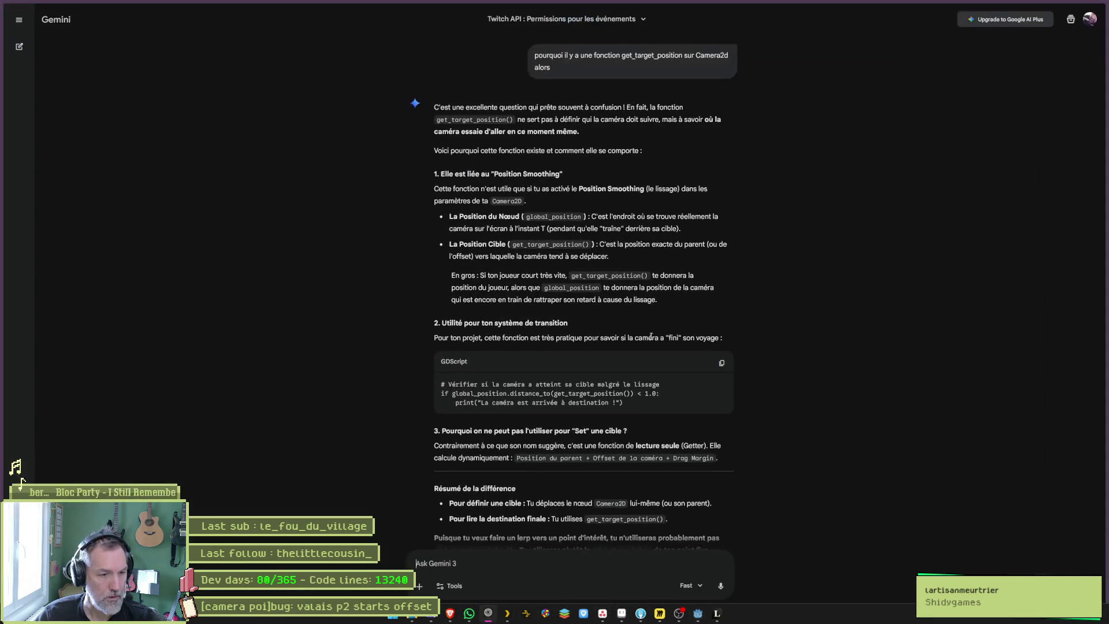
# Search the web for 'shidygames' and open the ShidyGames official site from the results
pyautogui.hotkey('ctrl', 'l')
pyautogui.write('shidygam')
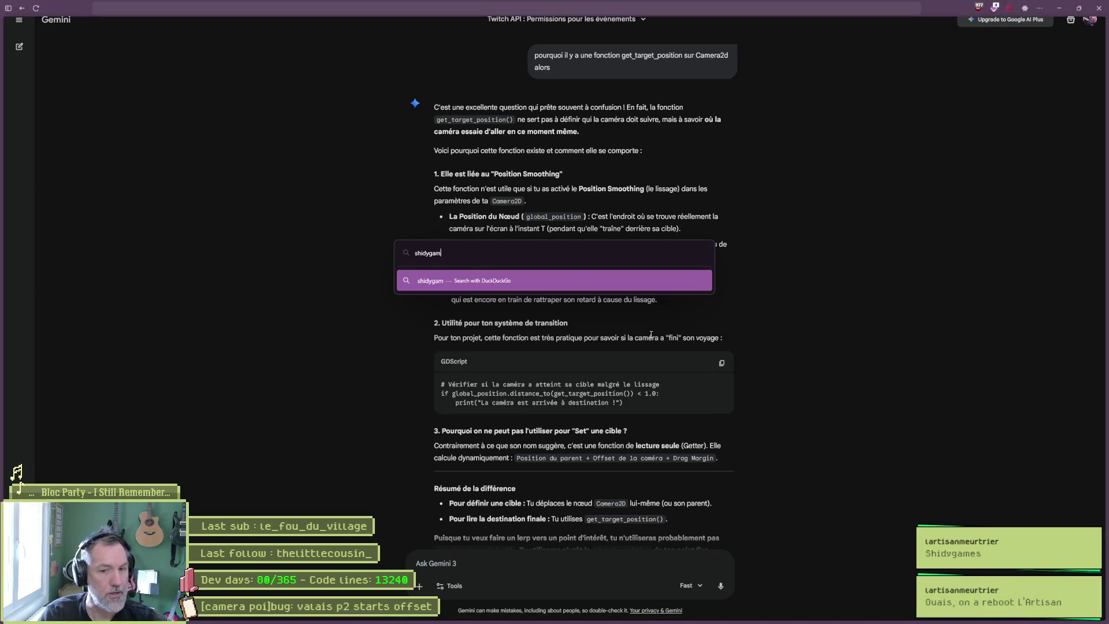
pyautogui.write('es')
pyautogui.press('Return')
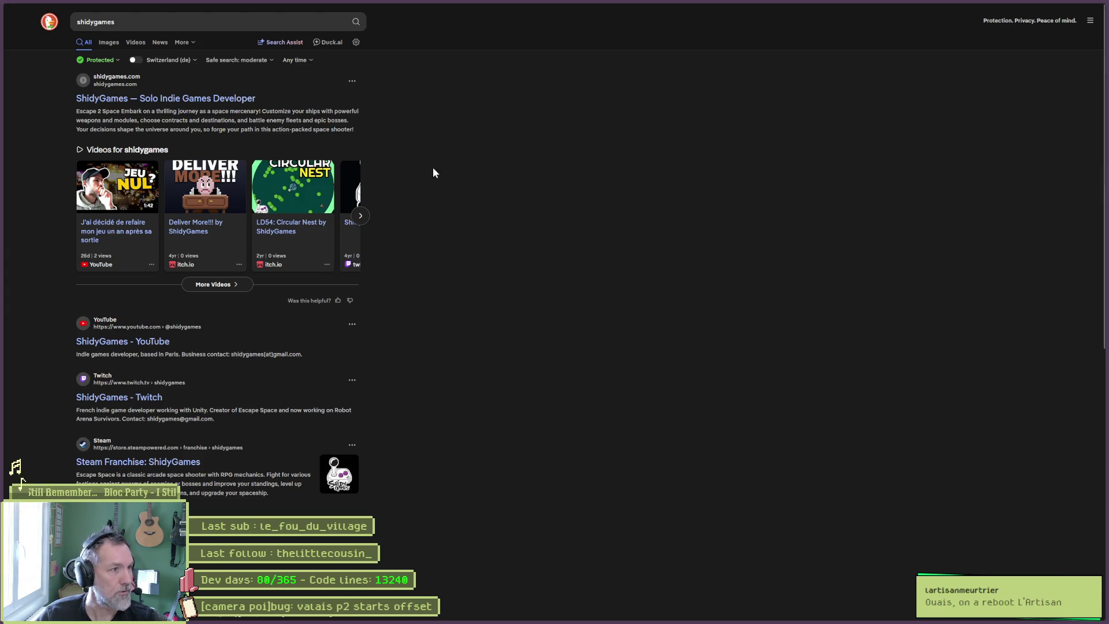
pyautogui.click(194, 99)
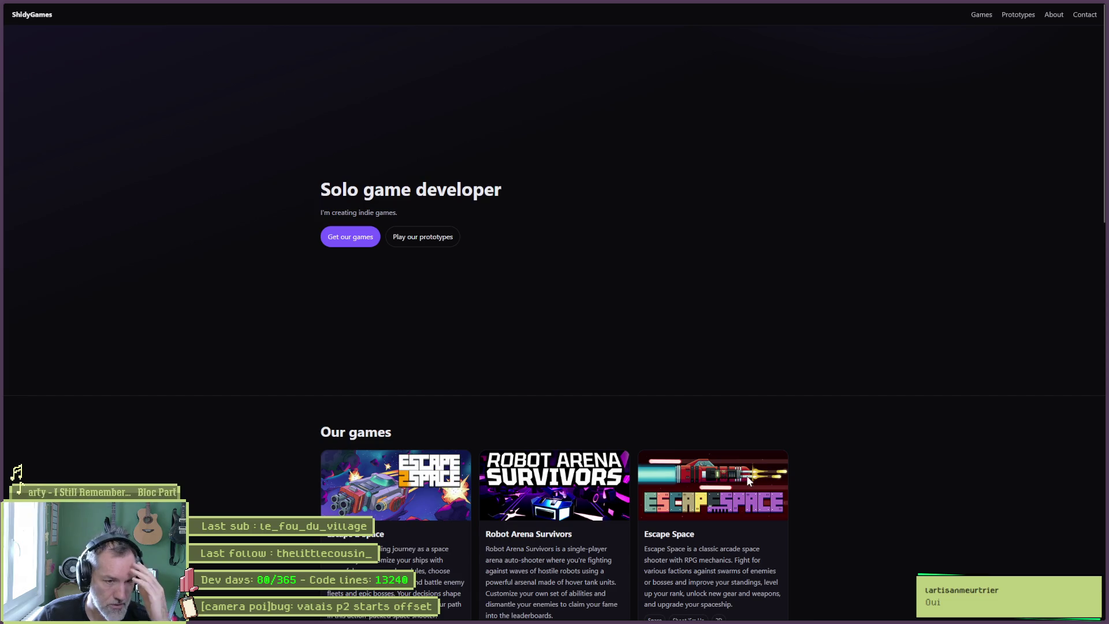
# Browse the Our games and Our prototypes lists, then open Escape 2 Space's Steam page
pyautogui.scroll(-2, 819, 498)
pyautogui.scroll(-3, 830, 501)
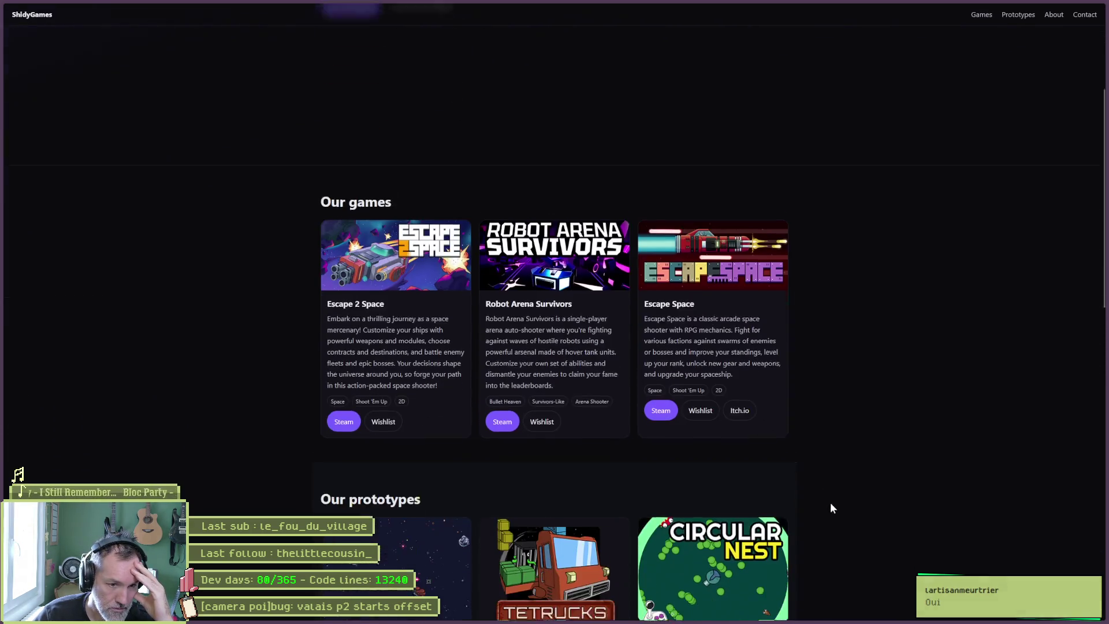
pyautogui.scroll(-2, 851, 497)
pyautogui.scroll(-3, 848, 502)
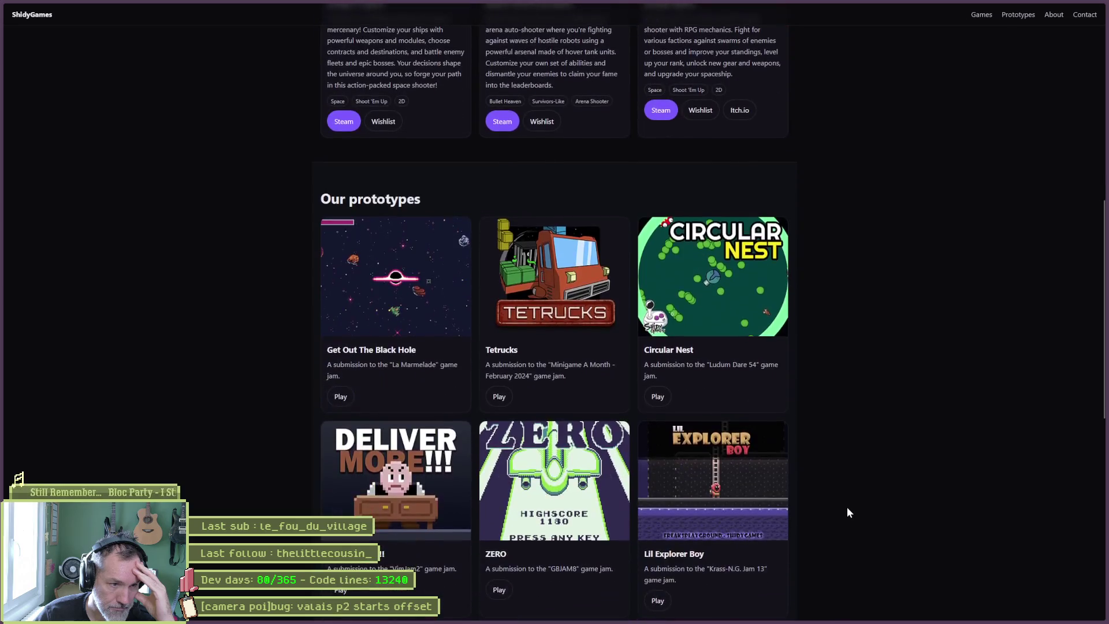
pyautogui.scroll(-4, 845, 508)
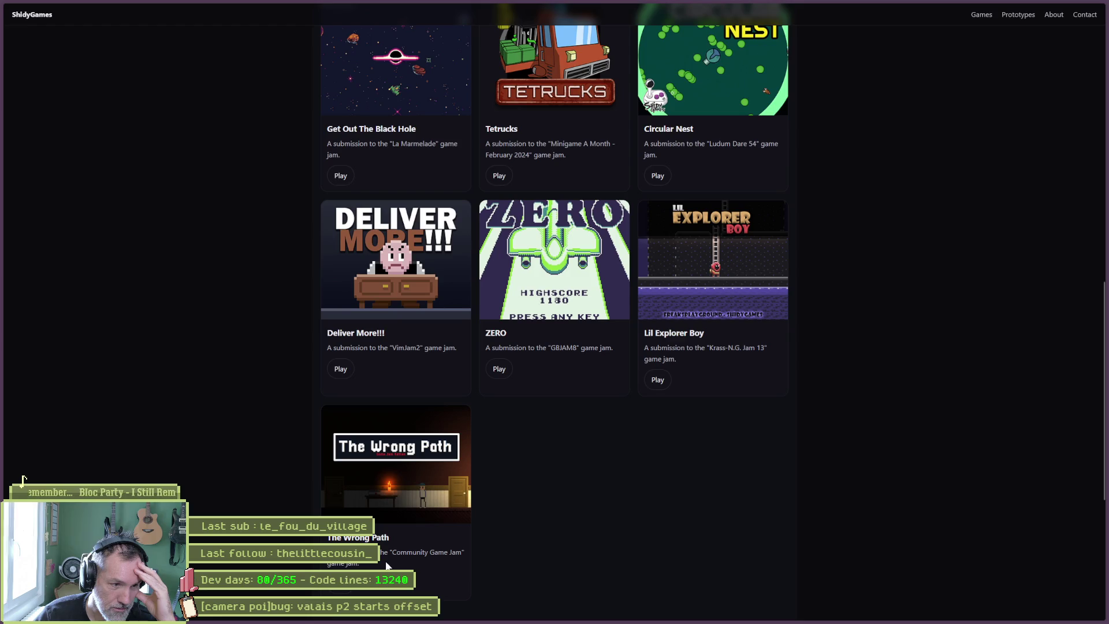
pyautogui.scroll(9, 794, 417)
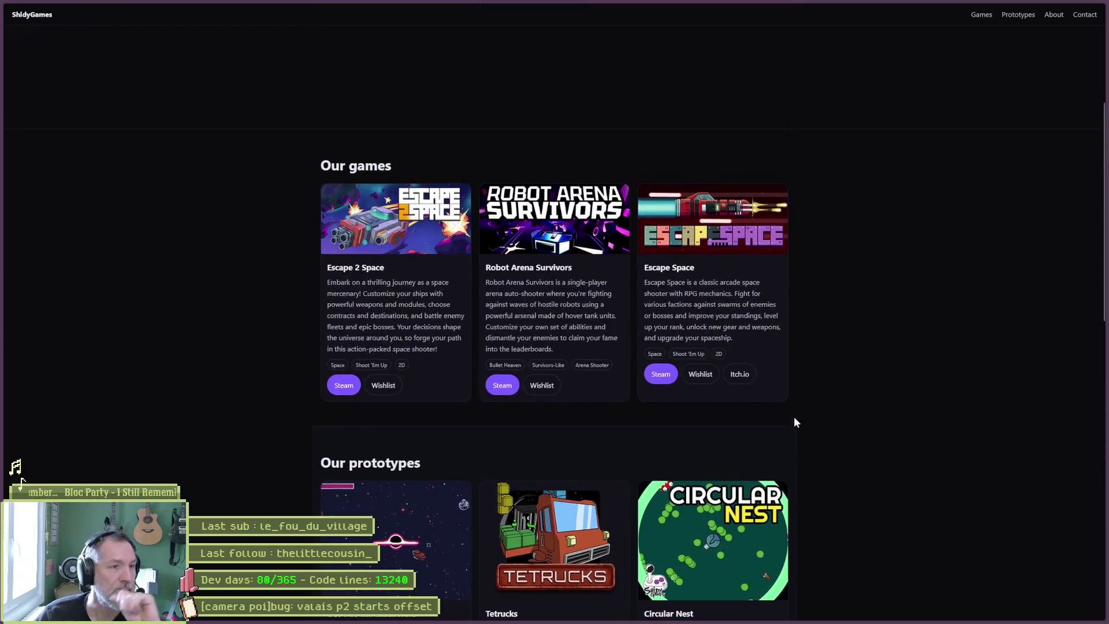
pyautogui.click(346, 389)
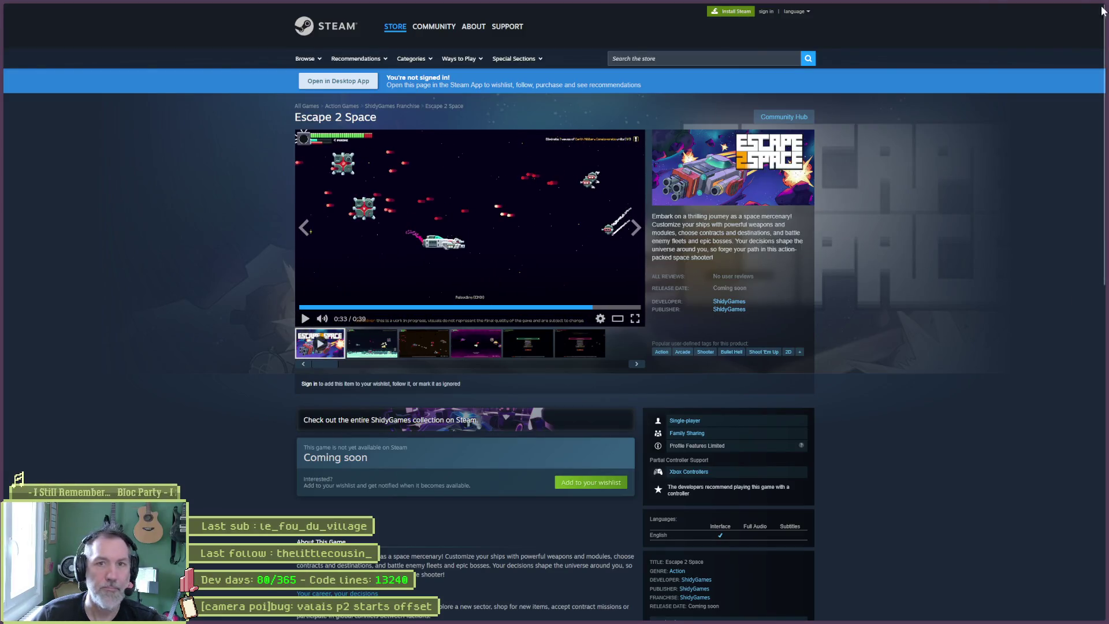
# Close the Steam page and ShidyGames site, returning to the running game in Godot
pyautogui.hotkey('ctrl', 'w')
pyautogui.click(1059, 9)
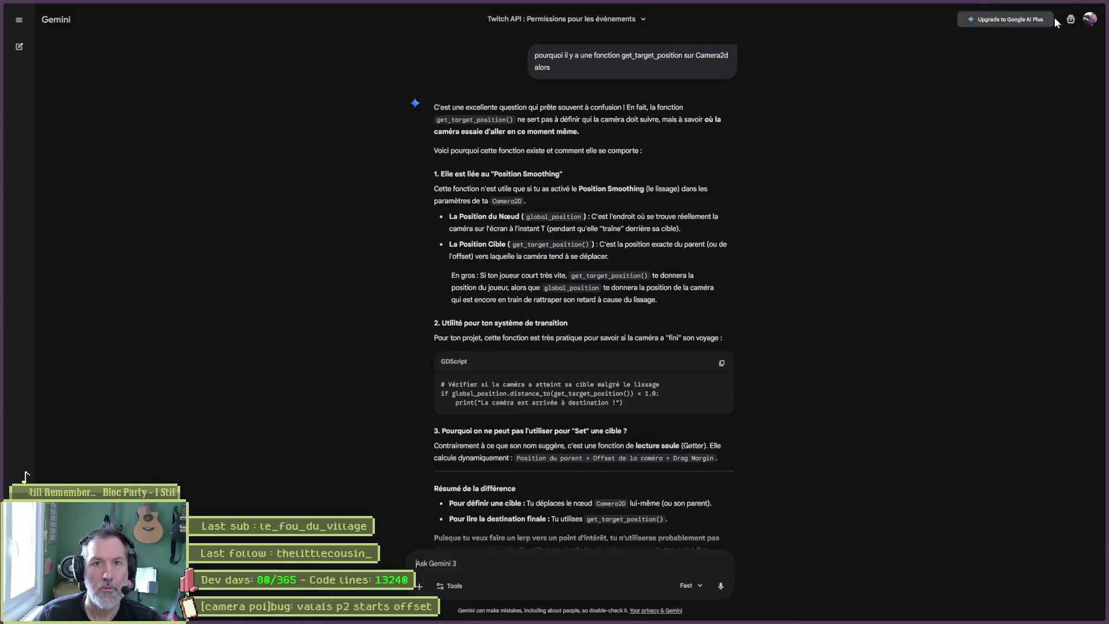
pyautogui.click(1060, 9)
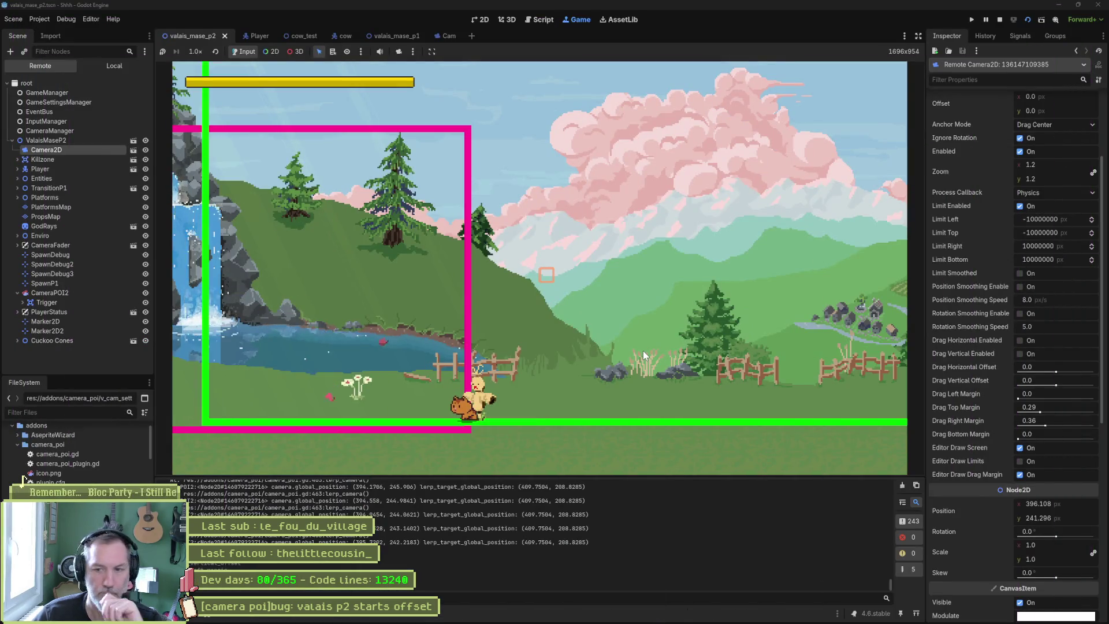
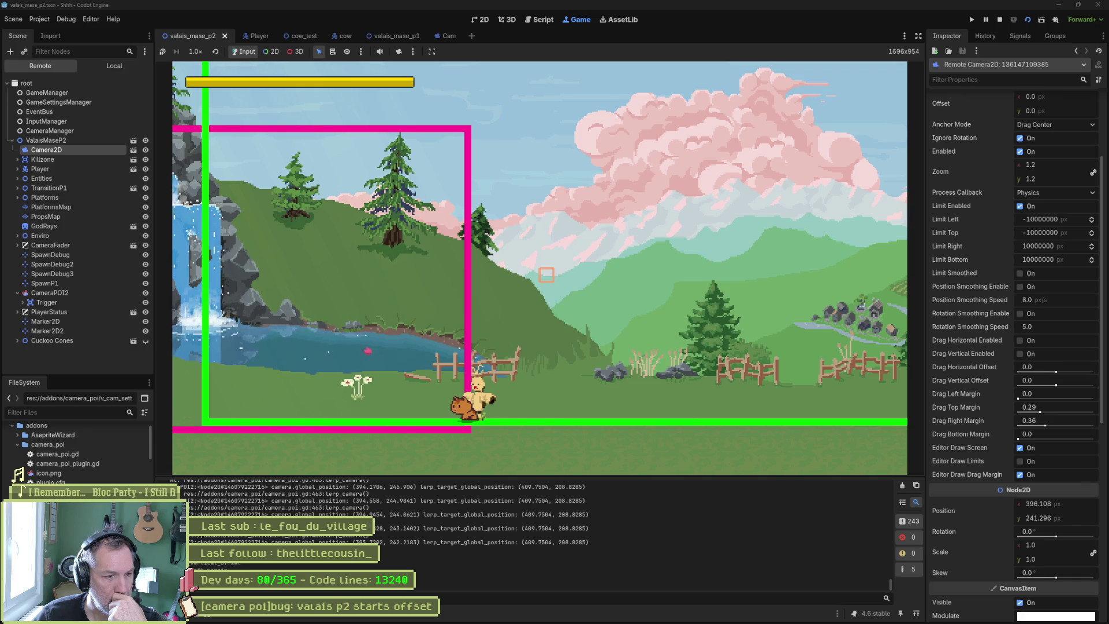
# Check the logged camera y value and lerp target position in the output panel
pyautogui.moveTo(889, 588); pyautogui.dragTo(892, 487)
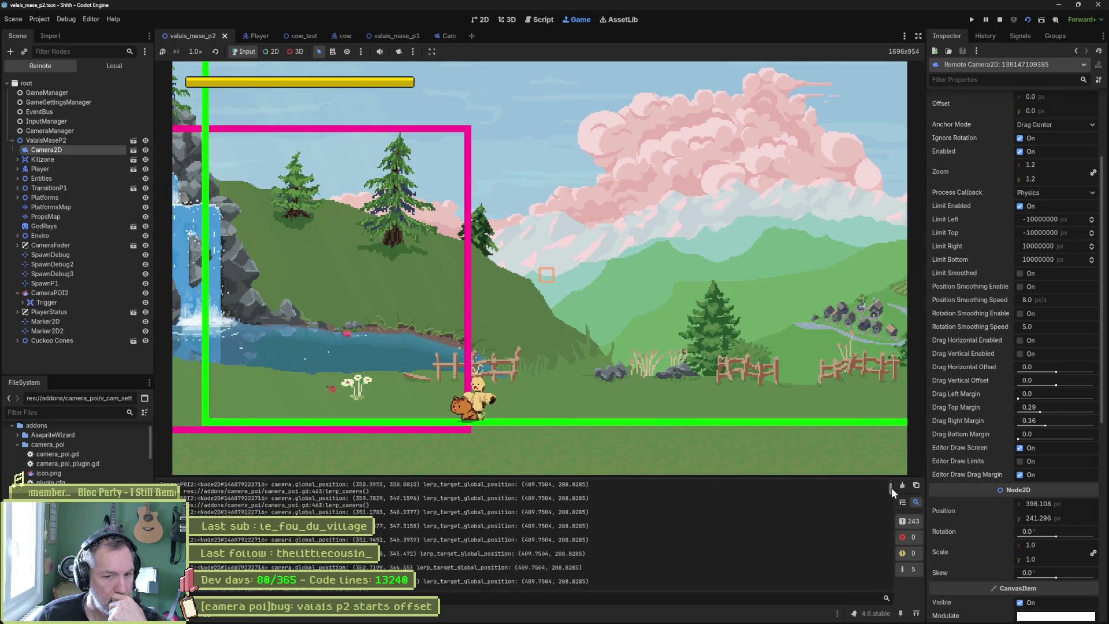
pyautogui.moveTo(387, 508); pyautogui.dragTo(416, 508)
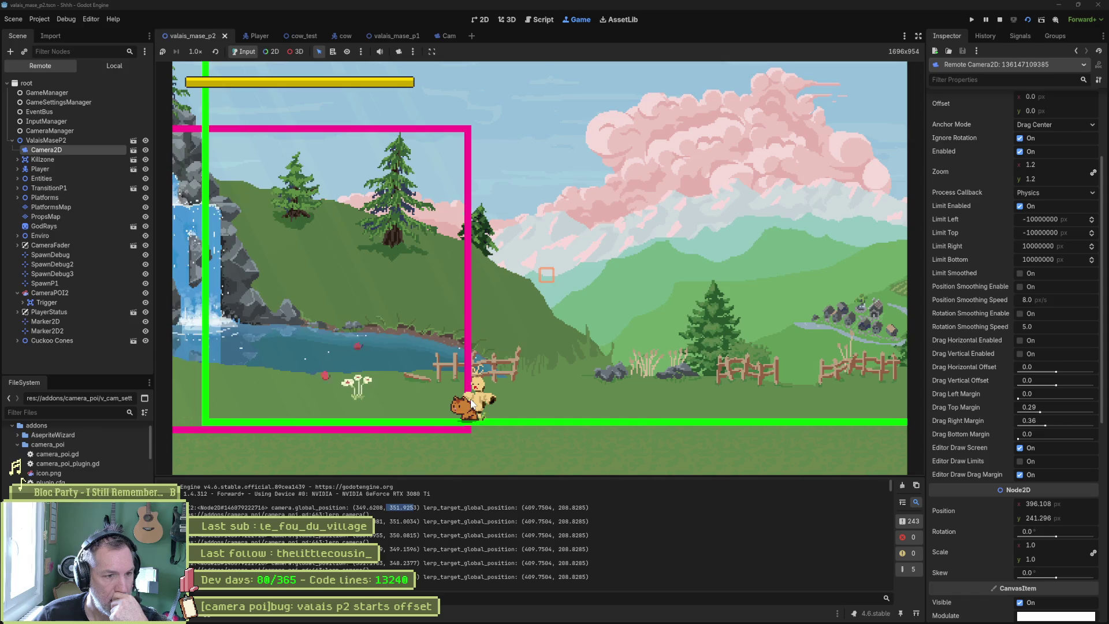
pyautogui.moveTo(524, 507); pyautogui.dragTo(587, 507)
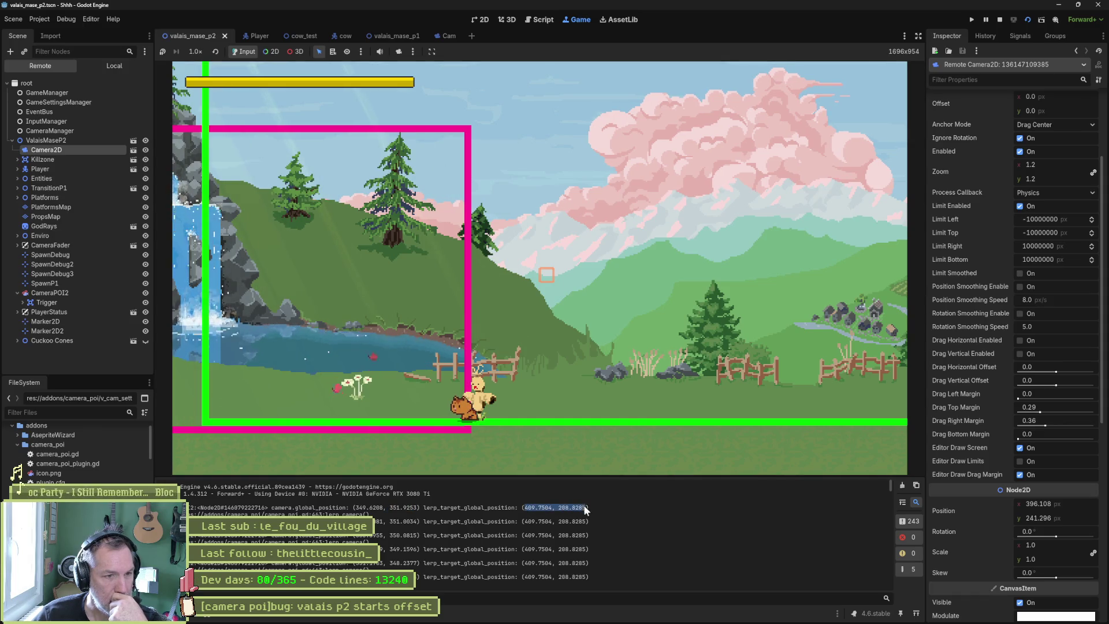
# Inspect the remote Marker2D, CameraPOI2 and Camera2D nodes, then stop the game
pyautogui.click(60, 320)
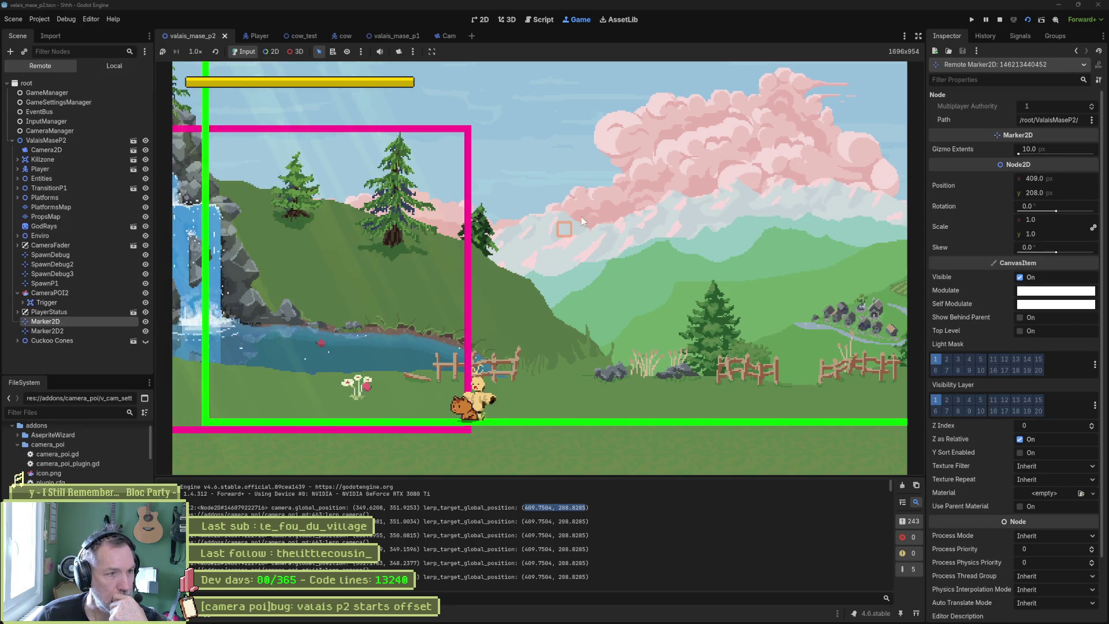
pyautogui.click(81, 292)
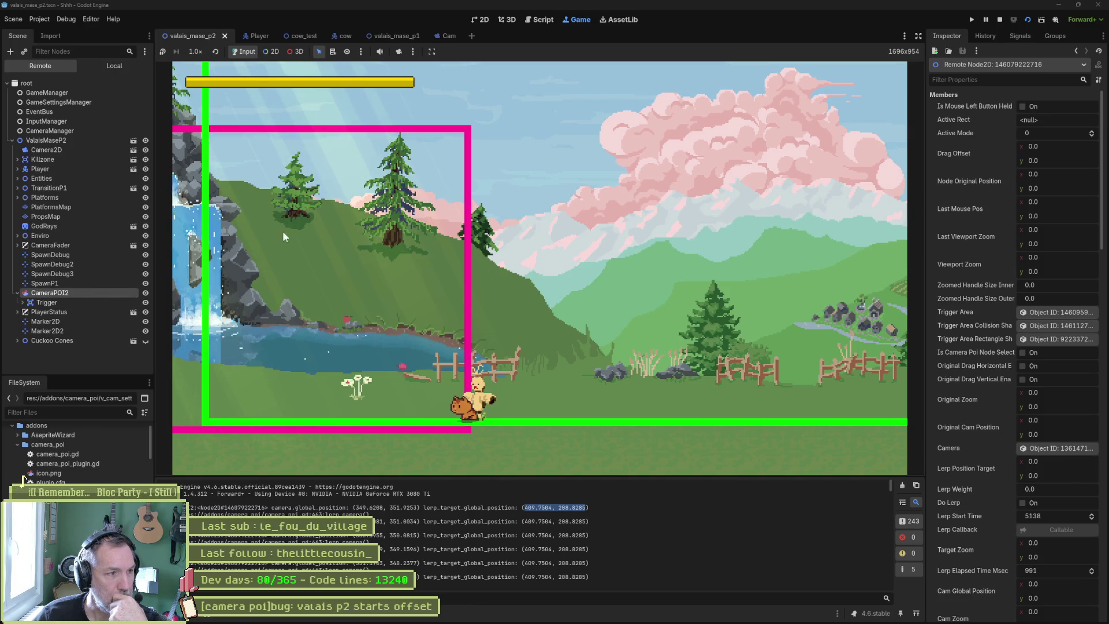
pyautogui.click(74, 320)
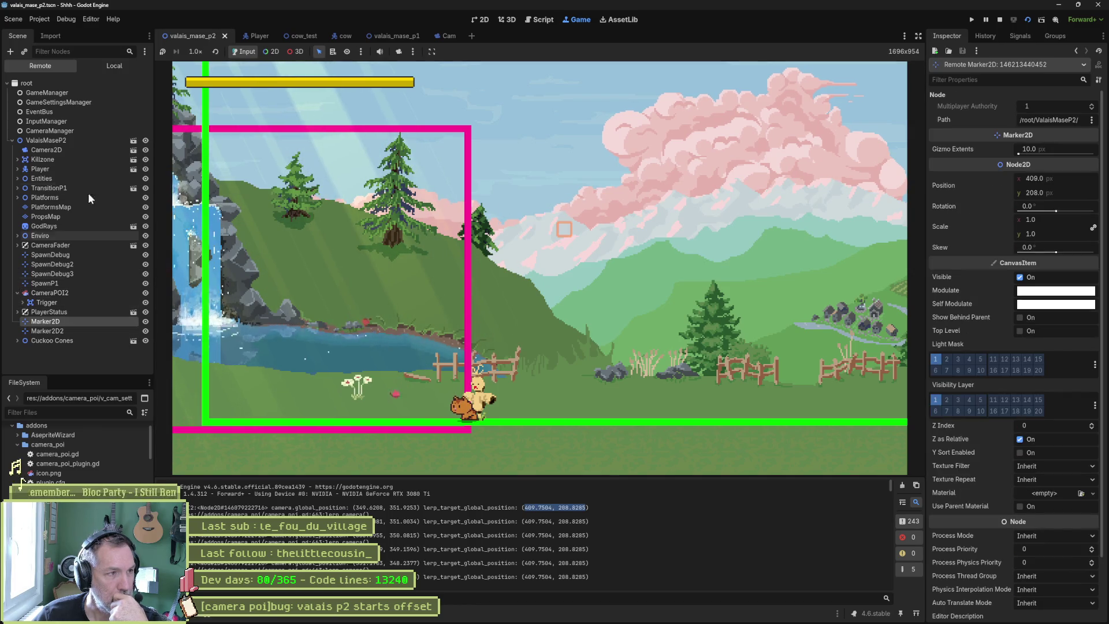
pyautogui.click(70, 151)
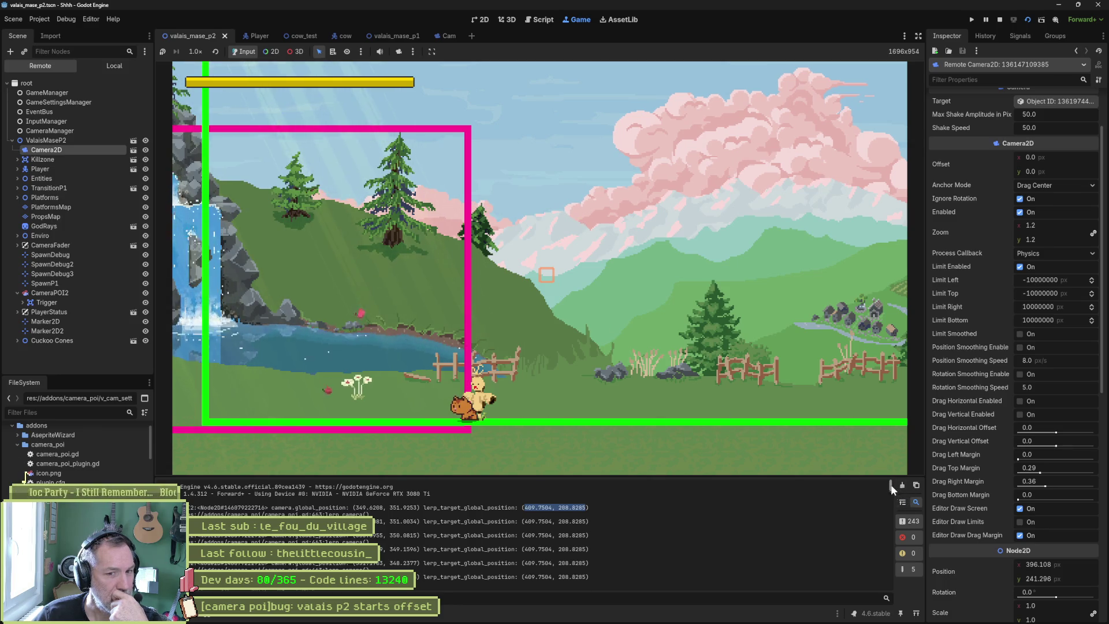
pyautogui.moveTo(891, 484); pyautogui.dragTo(895, 584)
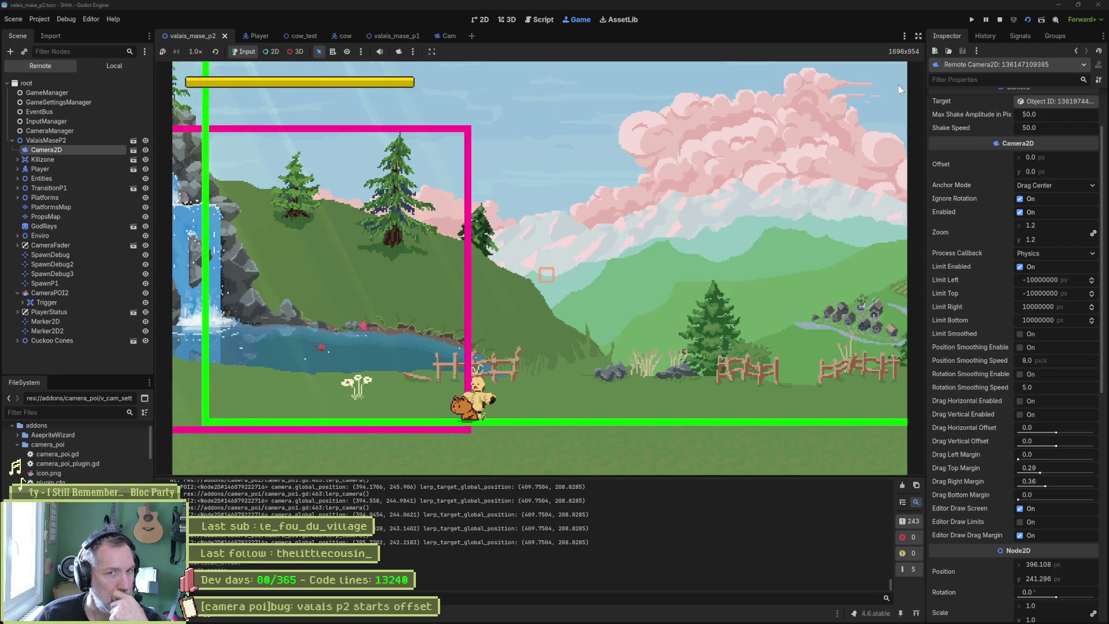
pyautogui.click(999, 22)
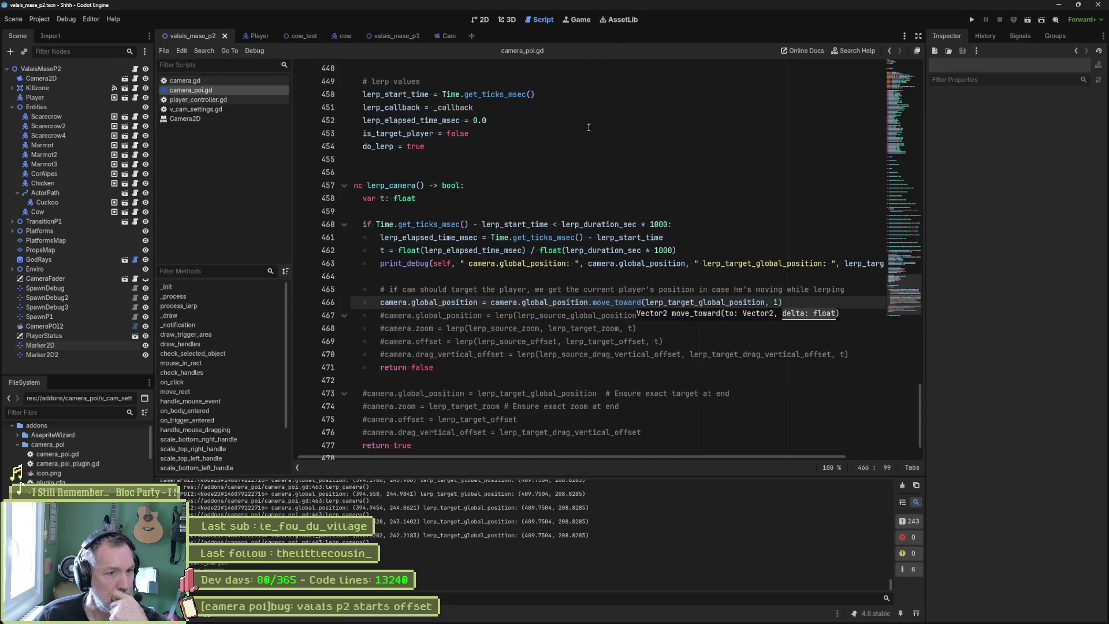
# Try pasting the move_toward line and returning false, then undo those edits
pyautogui.moveTo(679, 224); pyautogui.dragTo(352, 224)
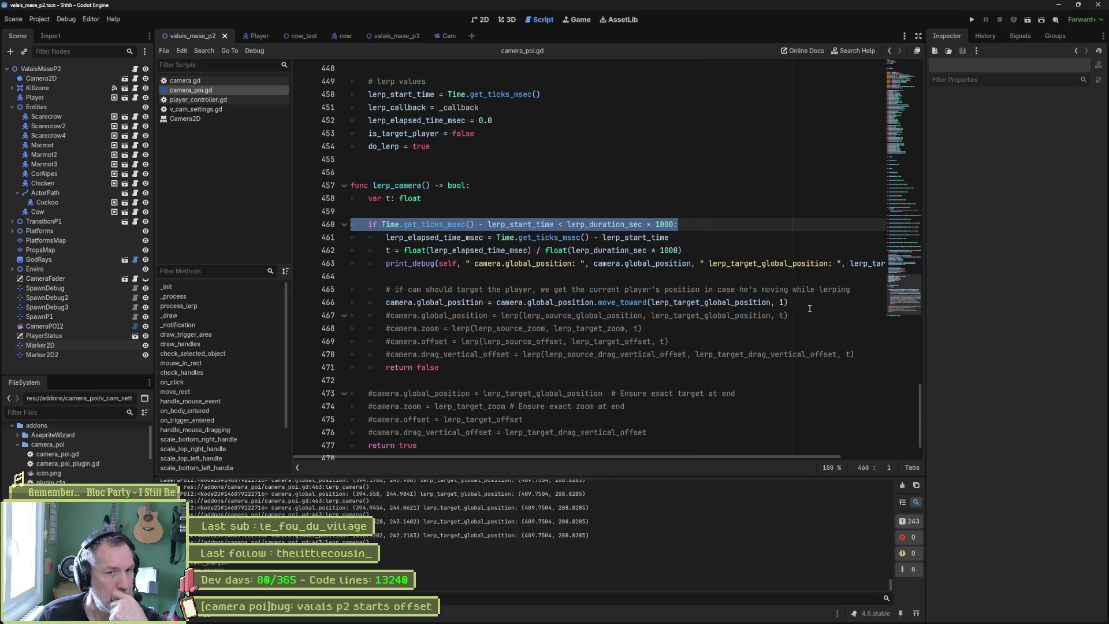
pyautogui.moveTo(808, 302); pyautogui.dragTo(857, 289)
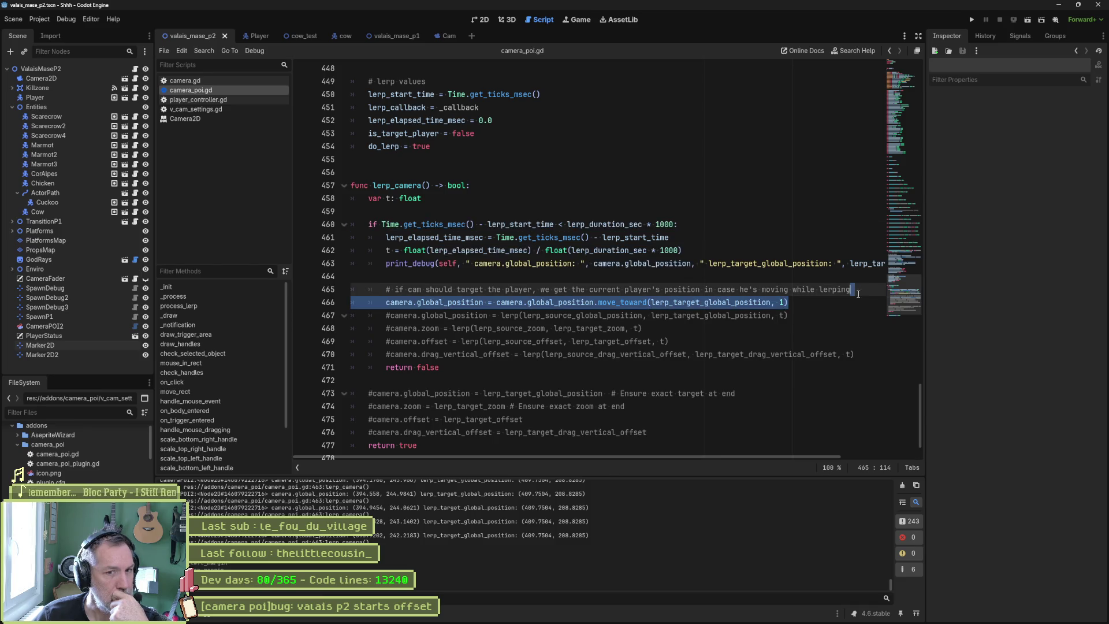
pyautogui.click(528, 204)
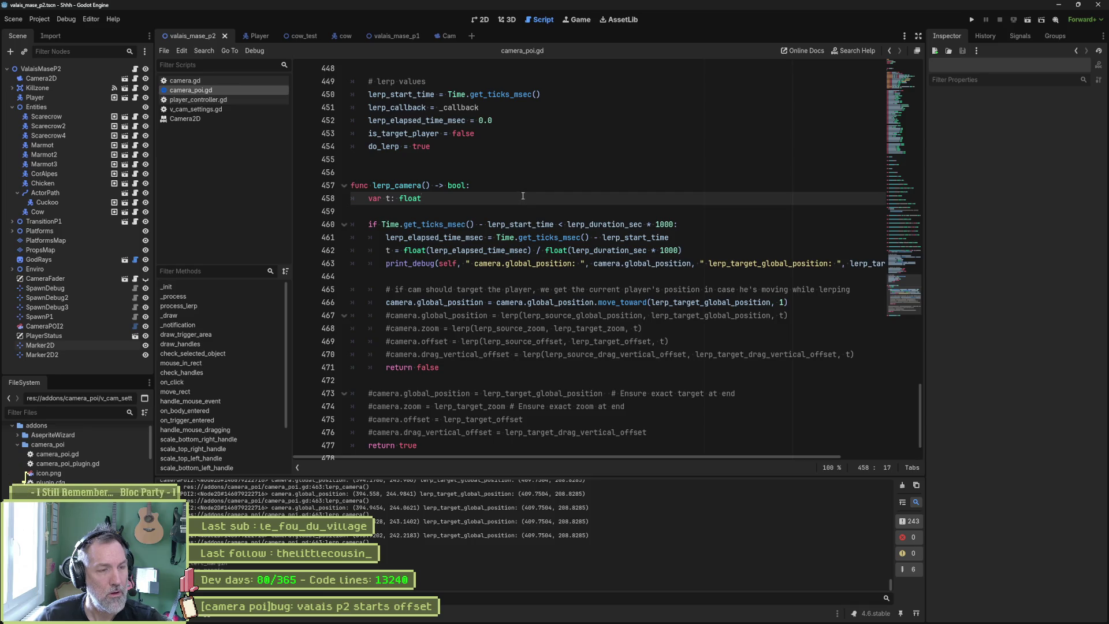
pyautogui.press('Return')
pyautogui.write('camera.global_position = camera.global_position.move_toward(lerp_target_global_position, 1)')
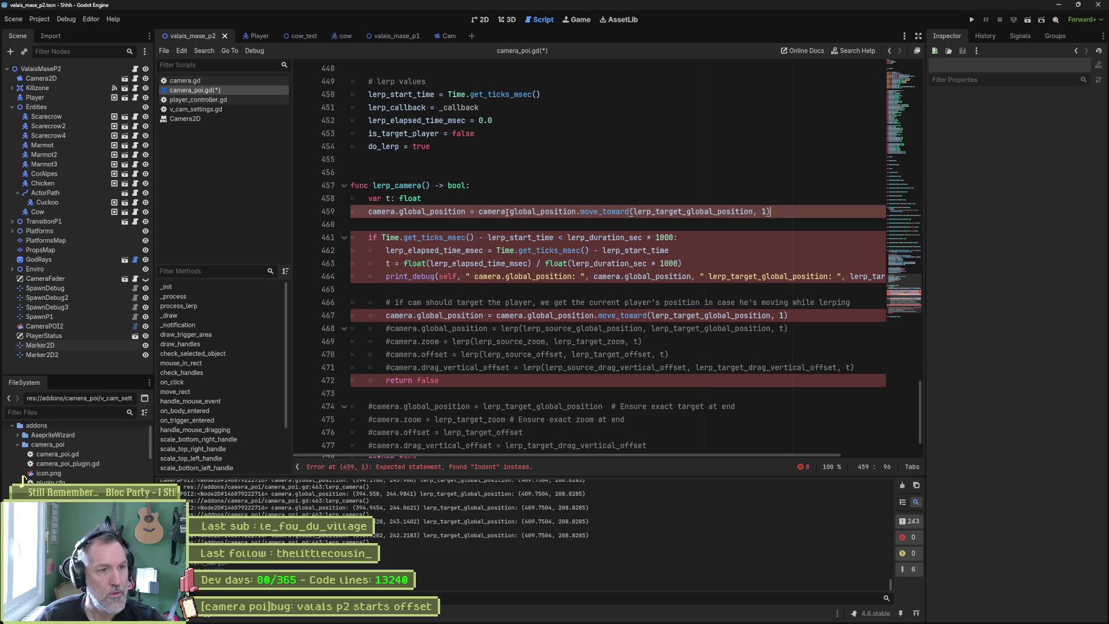
pyautogui.scroll(-1, 476, 240)
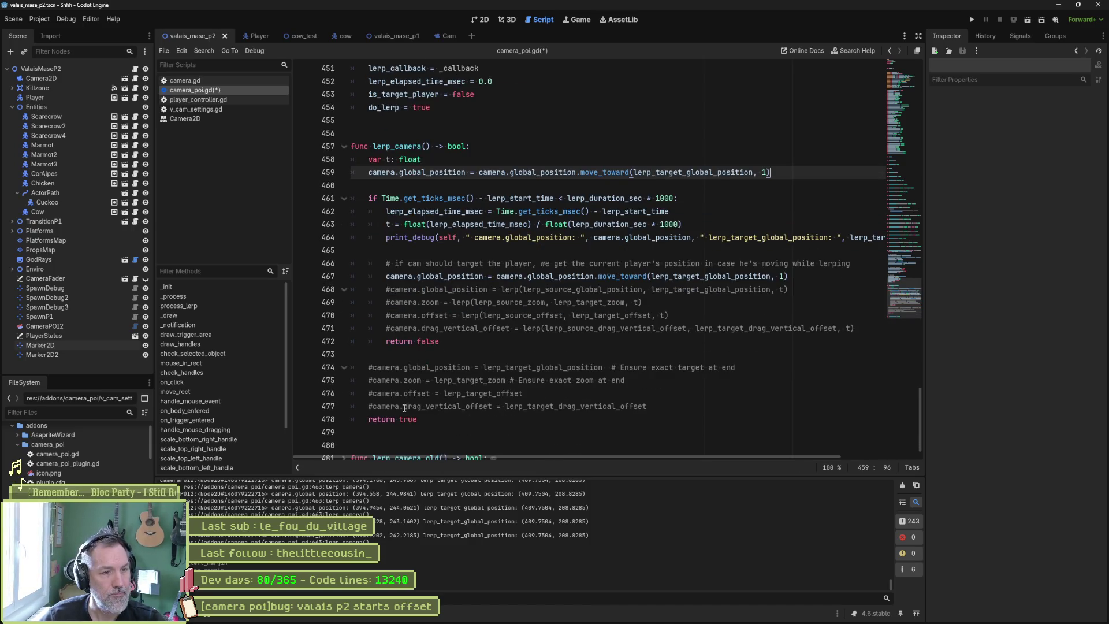
pyautogui.click(456, 418)
pyautogui.hotkey('ctrl', 'shift', 'Left')
pyautogui.write('fals')
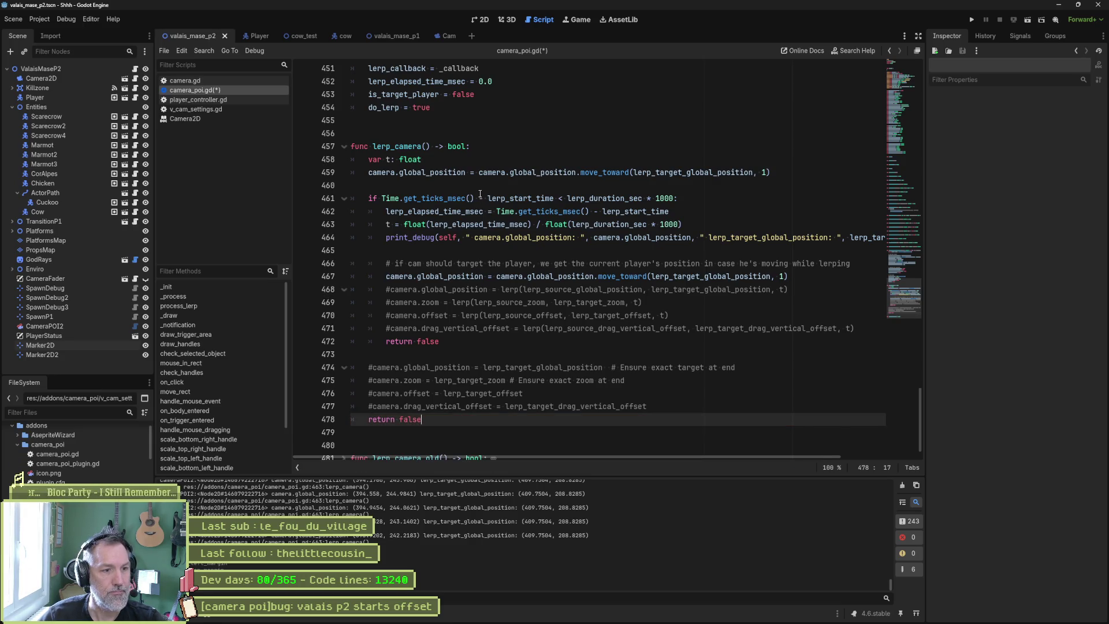
pyautogui.hotkey('ctrl', 'z')
pyautogui.hotkey('ctrl', 'z')
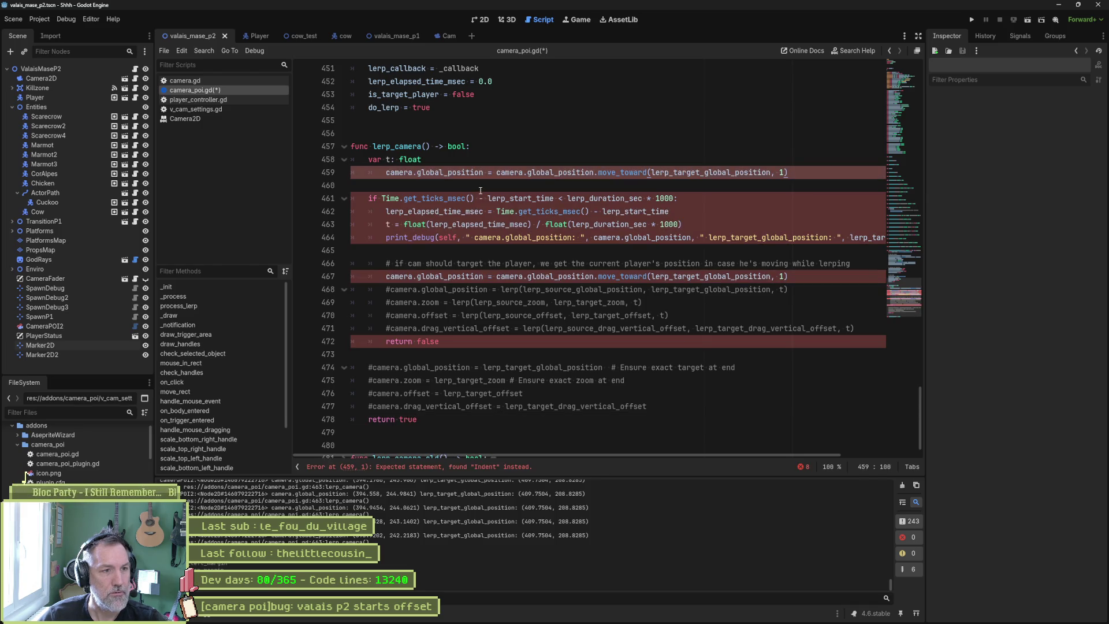
pyautogui.hotkey('ctrl', 'z')
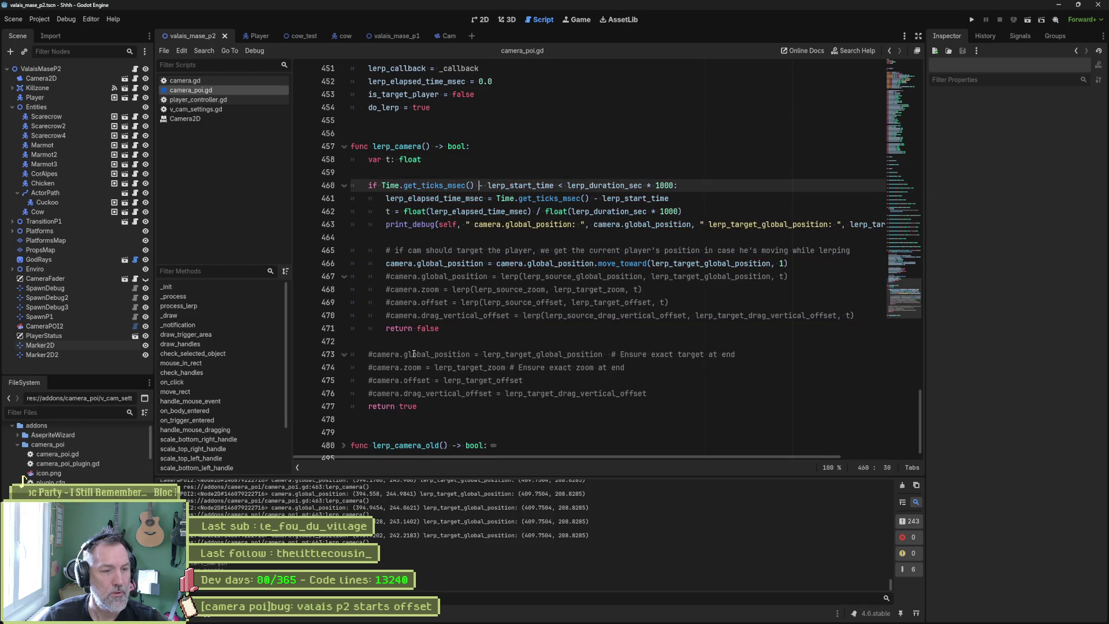
pyautogui.hotkey('ctrl', 'z')
pyautogui.hotkey('ctrl', 'z')
pyautogui.hotkey('ctrl', 'z')
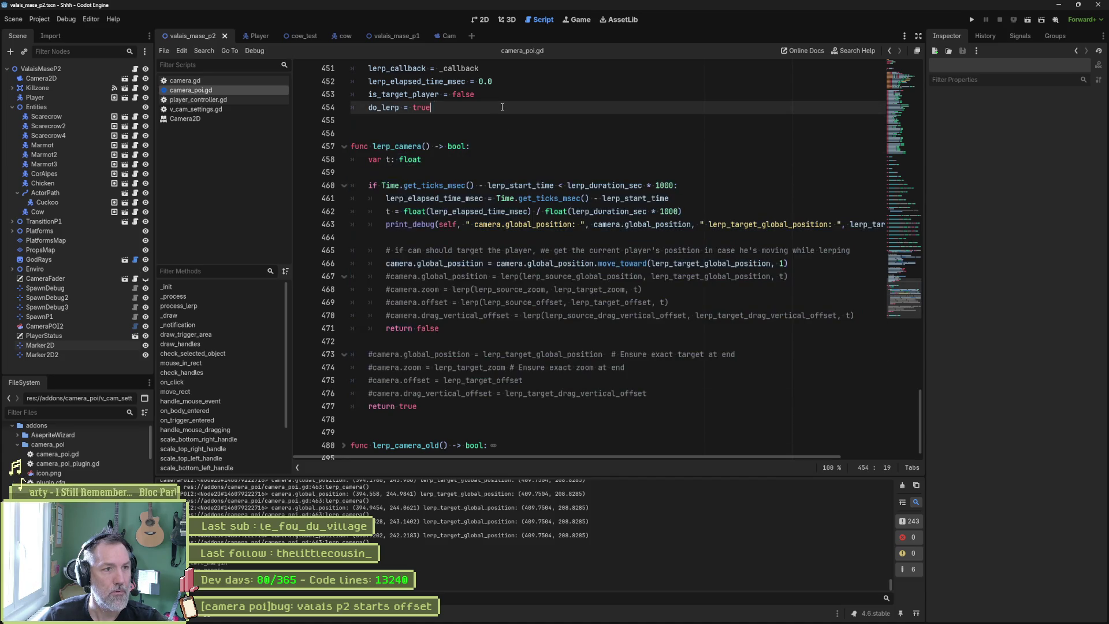
# Rename the duplicate function to lerp_camera_old2 and fold it
pyautogui.click(430, 444)
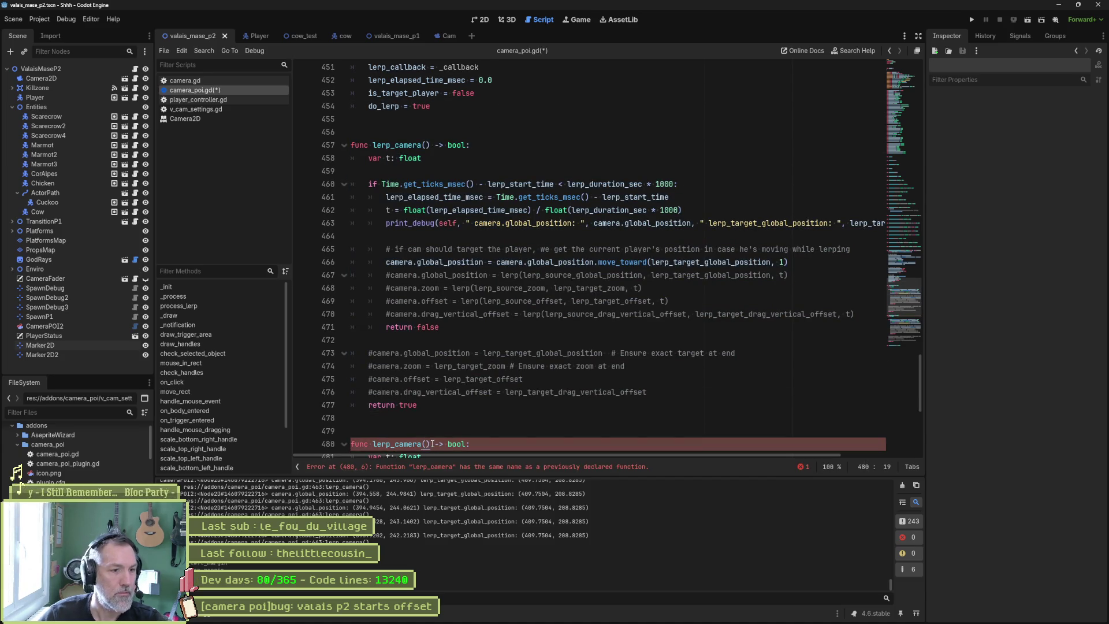
pyautogui.write('_old2')
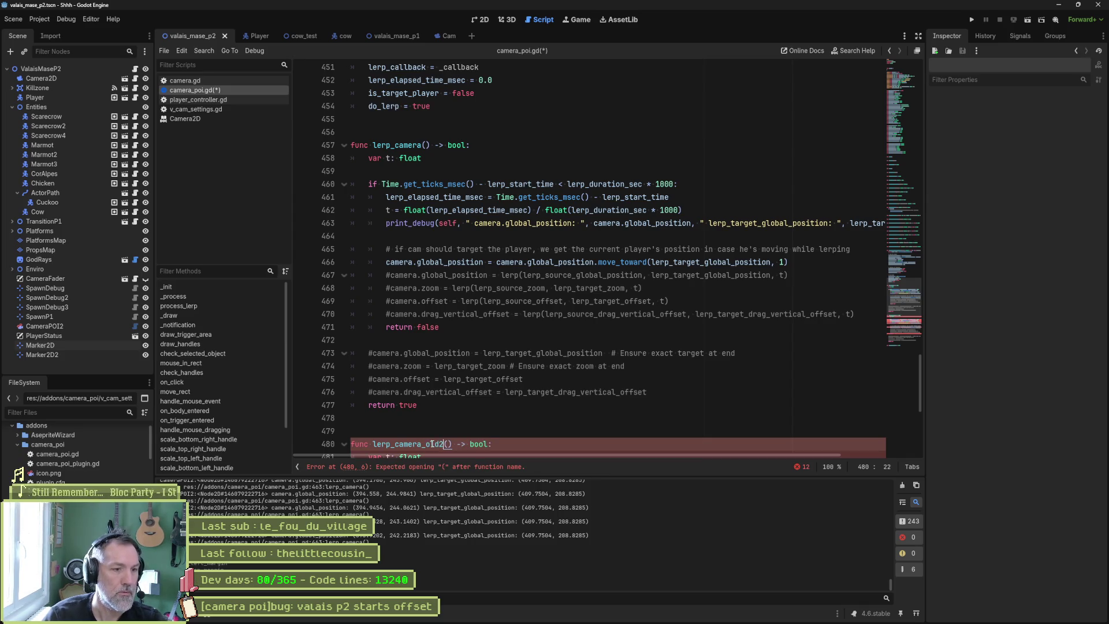
pyautogui.click(343, 445)
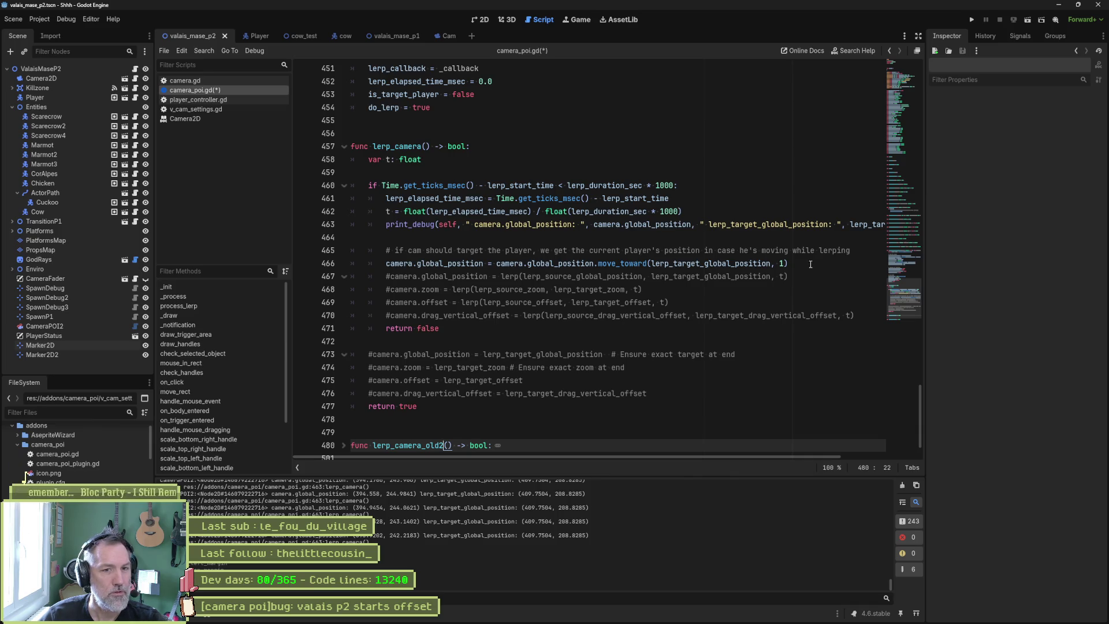
# Replace the line 460 timing condition with true, save, and run the scene
pyautogui.moveTo(788, 263); pyautogui.dragTo(854, 250)
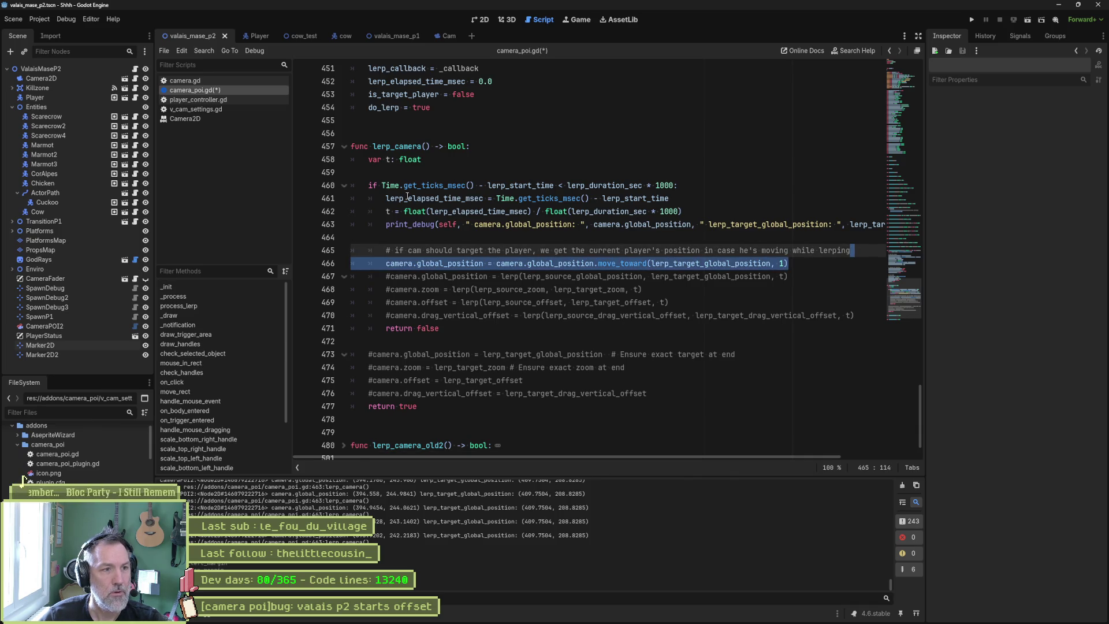
pyautogui.moveTo(382, 185); pyautogui.dragTo(675, 185)
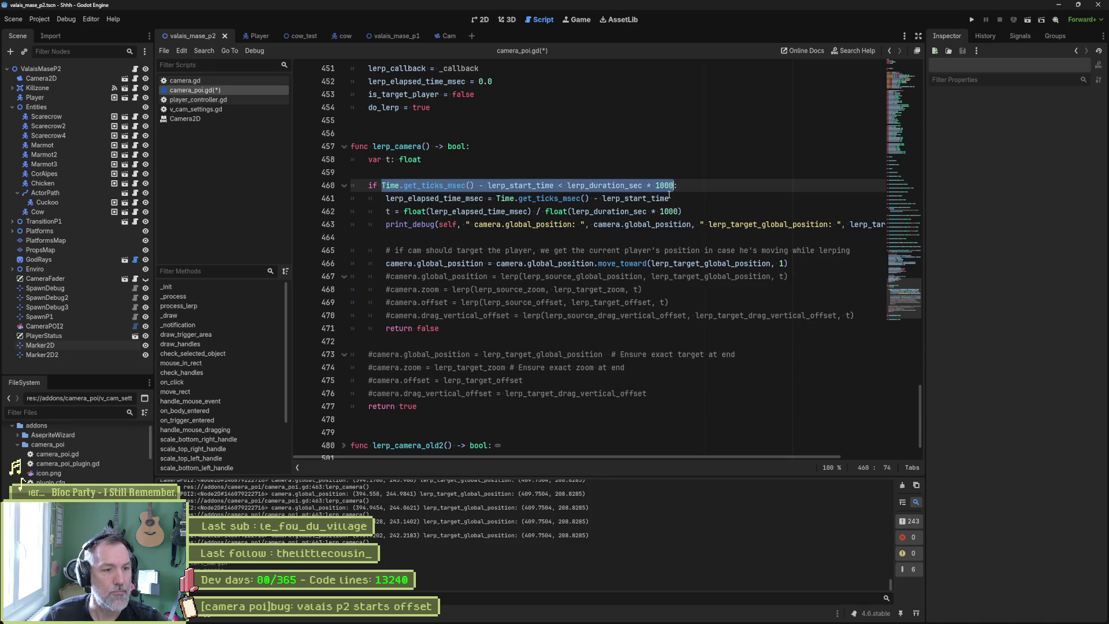
pyautogui.write('true:')
pyautogui.hotkey('ctrl', 's')
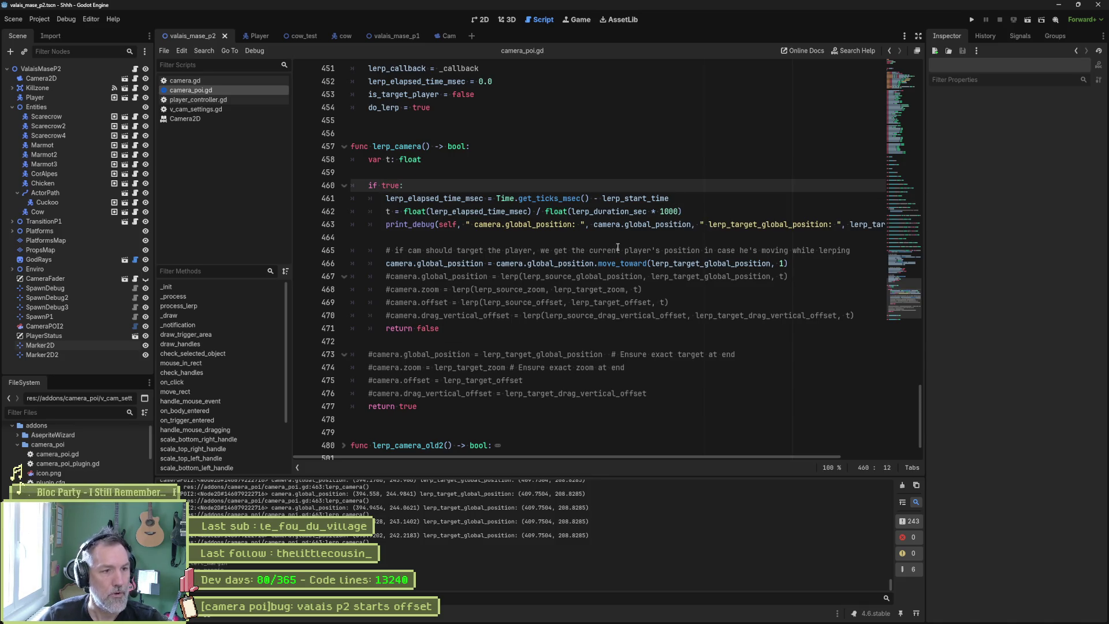
pyautogui.press('F6')
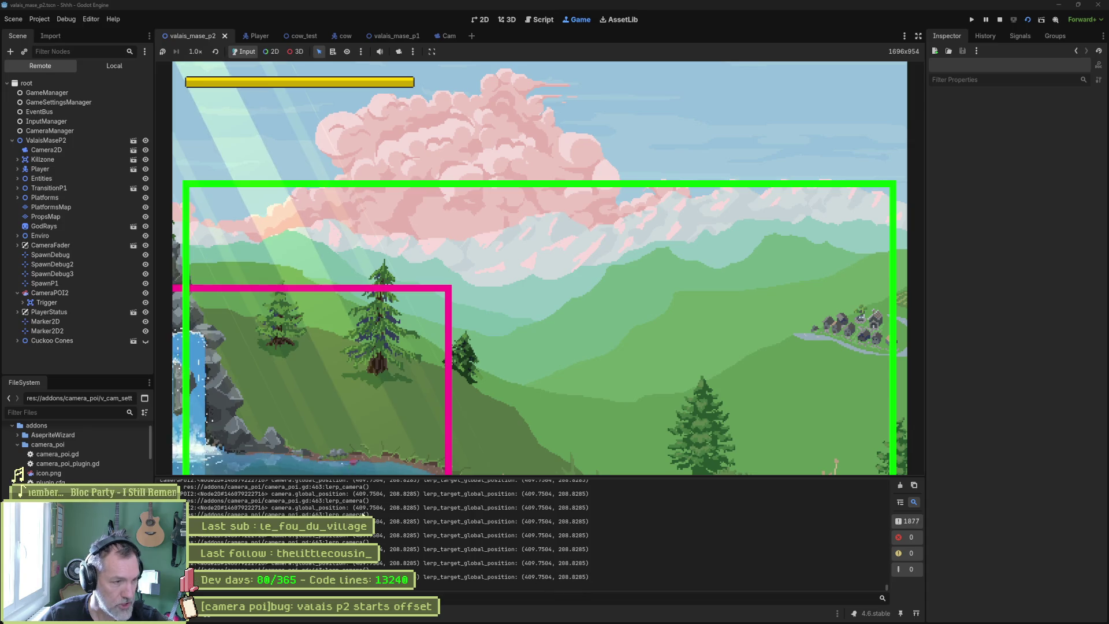
# Set the running Camera2D's Drag Left Margin, Drag Top Margin and Offset y to 0, then stop
pyautogui.click(81, 151)
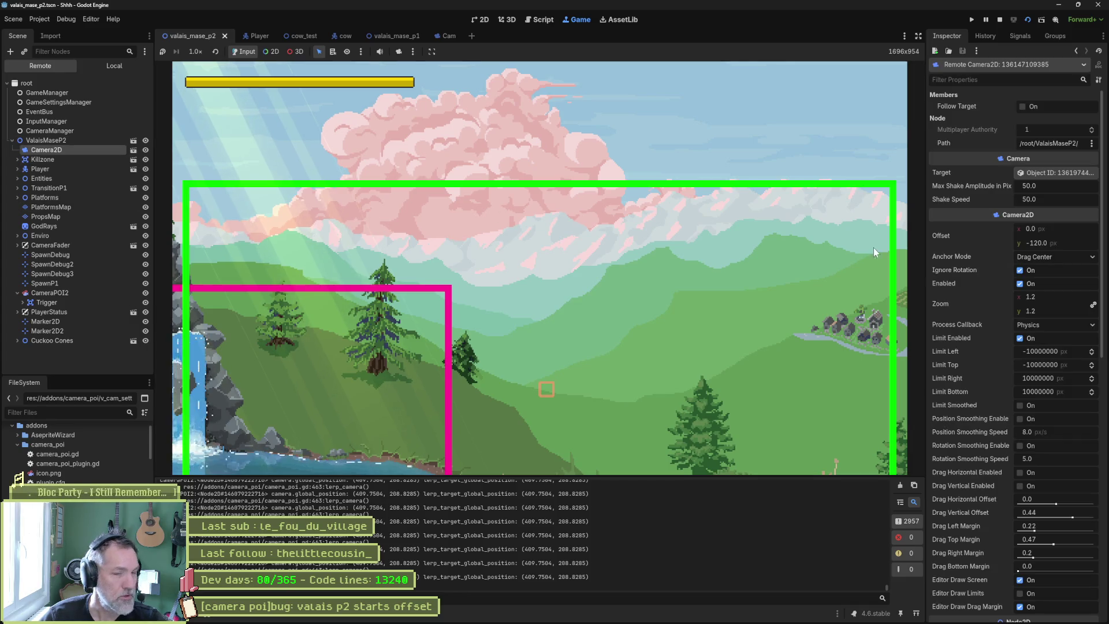
pyautogui.click(1051, 525)
pyautogui.write('0')
pyautogui.press('Tab')
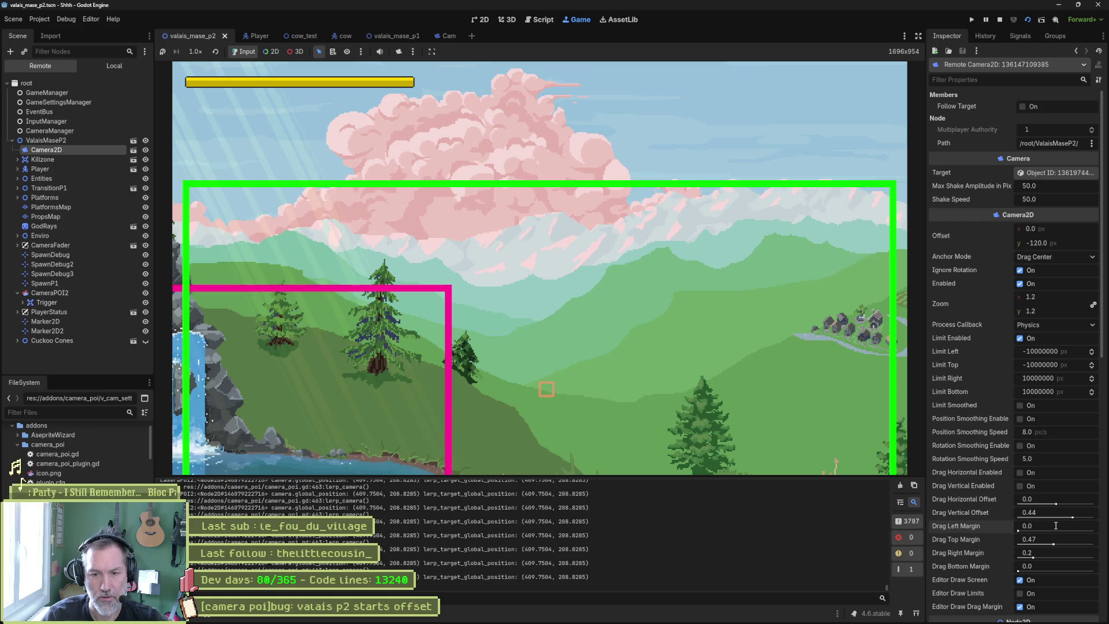
pyautogui.write('0')
pyautogui.press('Return')
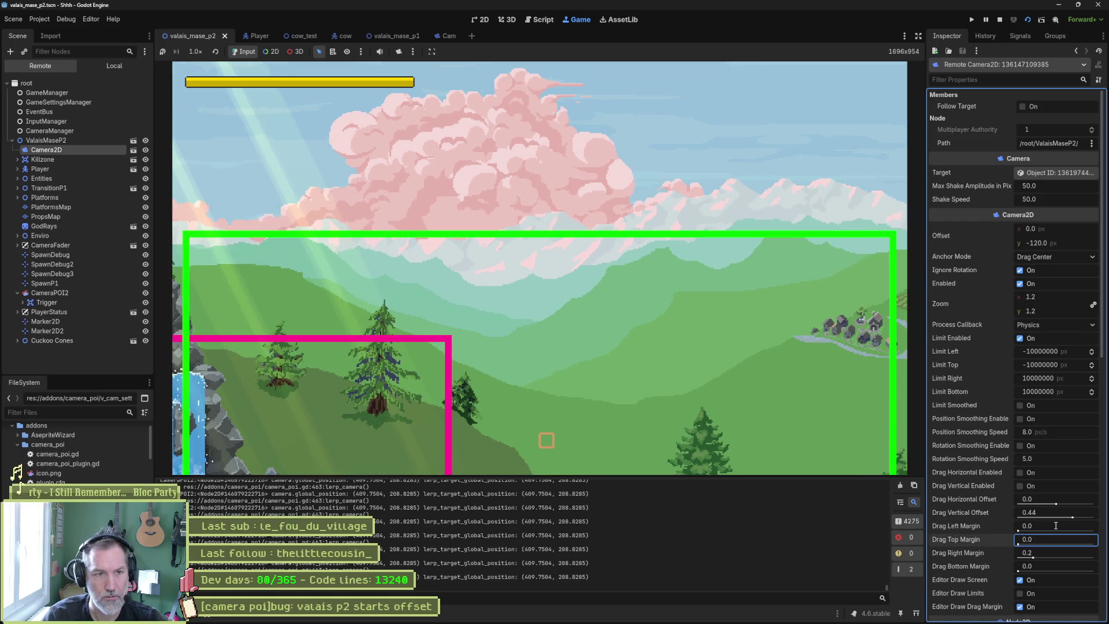
pyautogui.click(1075, 243)
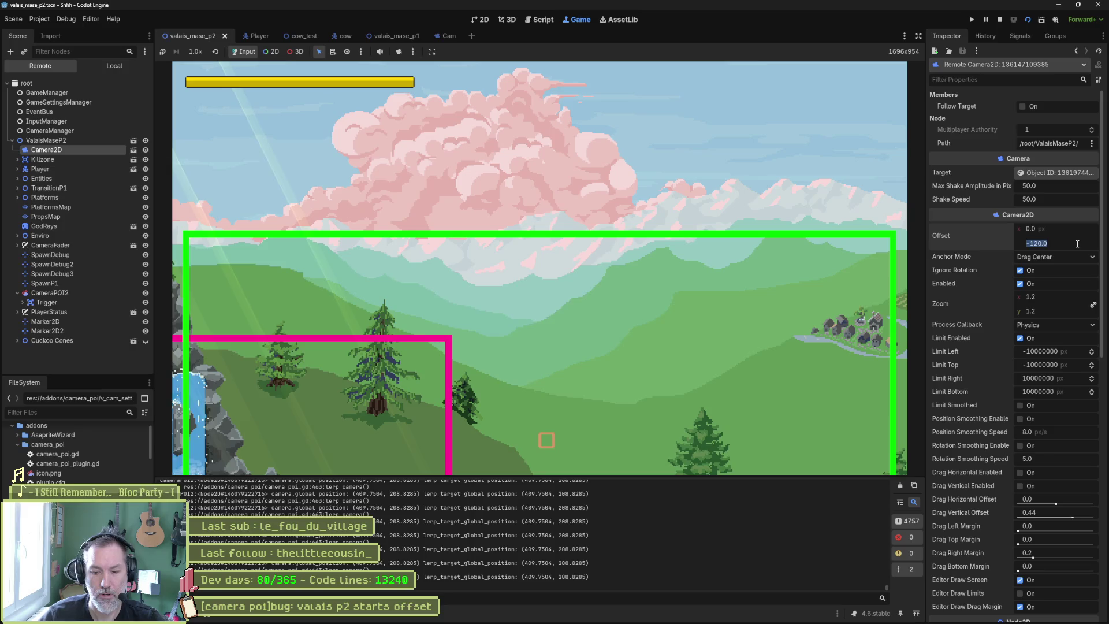
pyautogui.write('0')
pyautogui.press('Return')
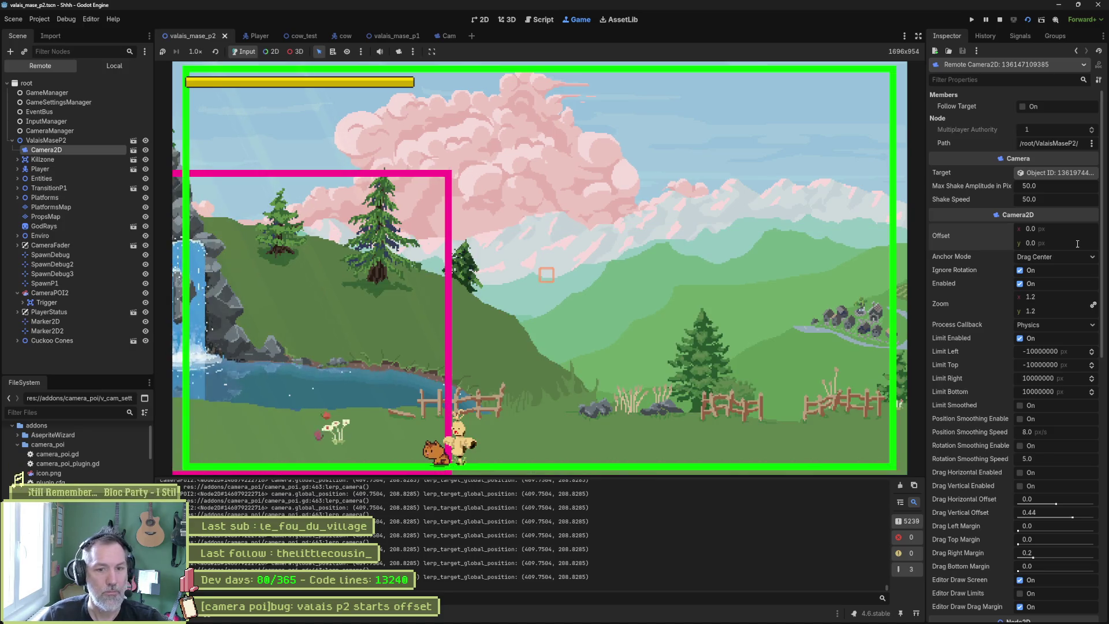
pyautogui.press('F8')
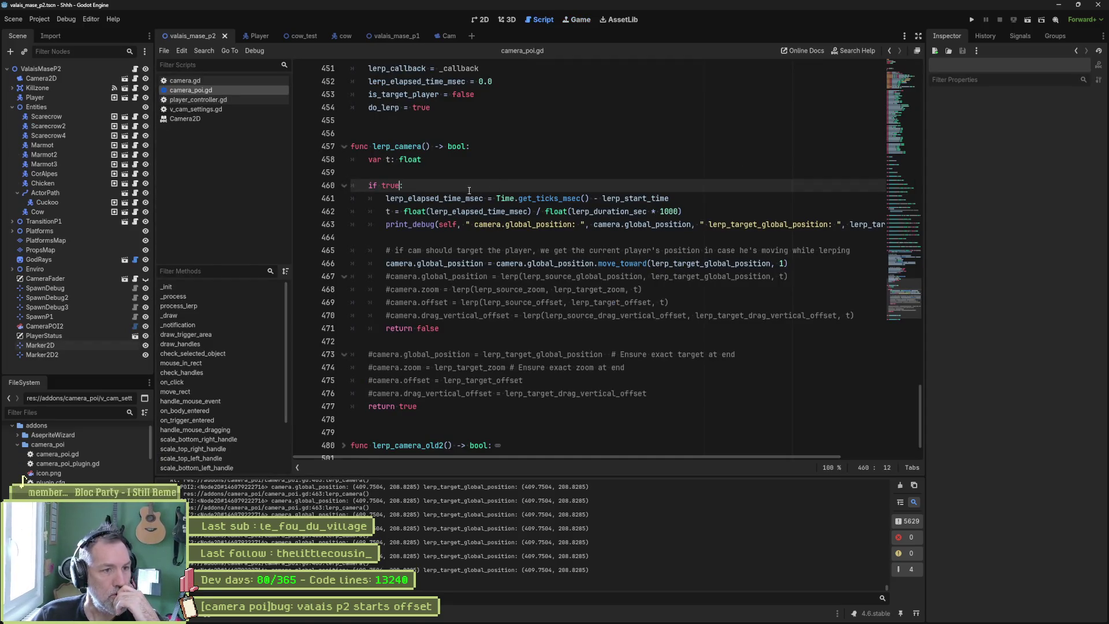
# Restore line 460's timing condition, then paste lerp_target_global_position over it
pyautogui.scroll(-2, 545, 231)
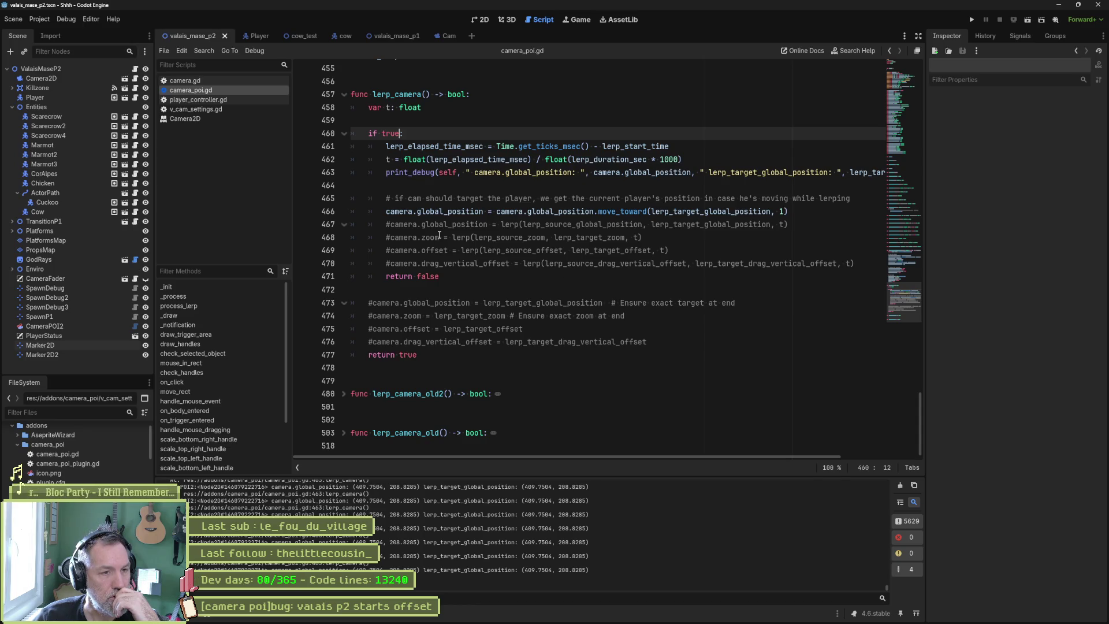
pyautogui.hotkey('ctrl', 'z')
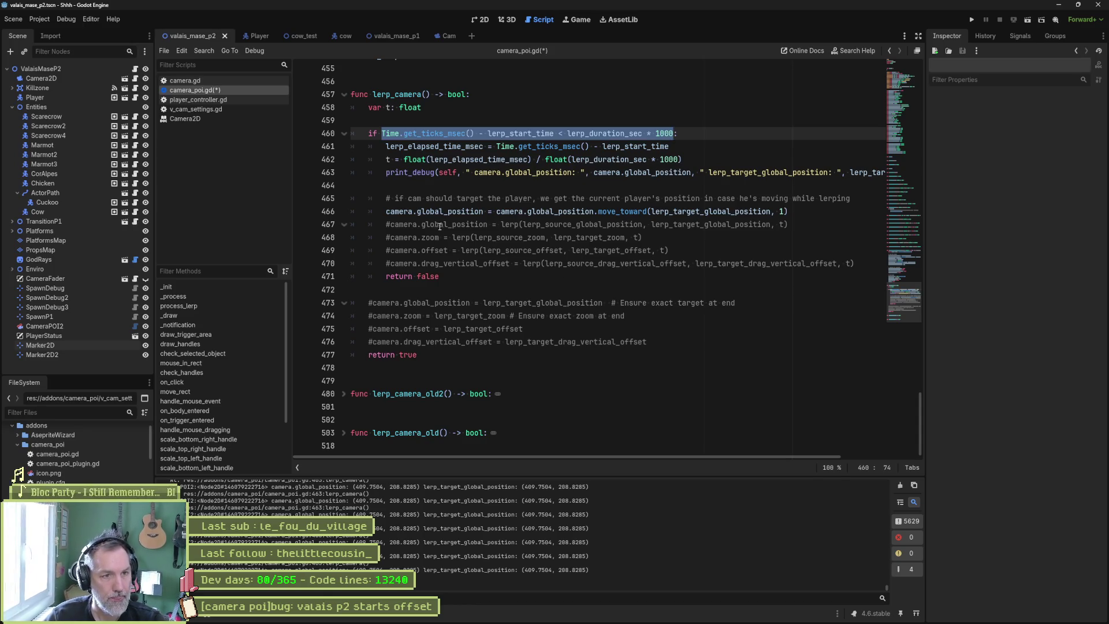
pyautogui.click(533, 211)
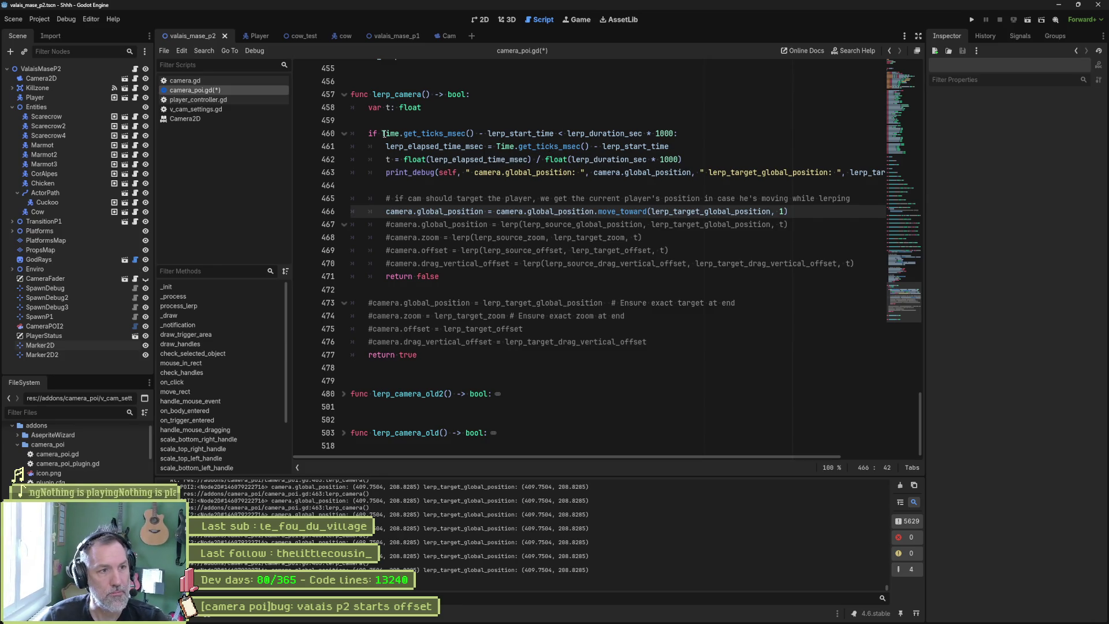
pyautogui.moveTo(382, 133); pyautogui.dragTo(674, 133)
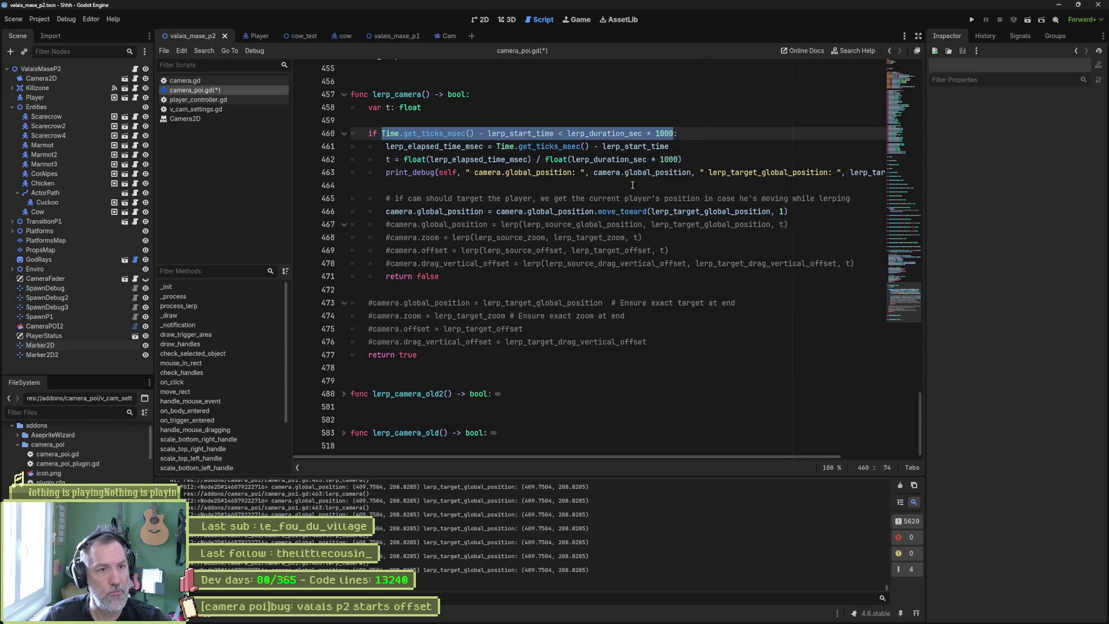
pyautogui.doubleClick(665, 215)
pyautogui.hotkey('ctrl', 'c')
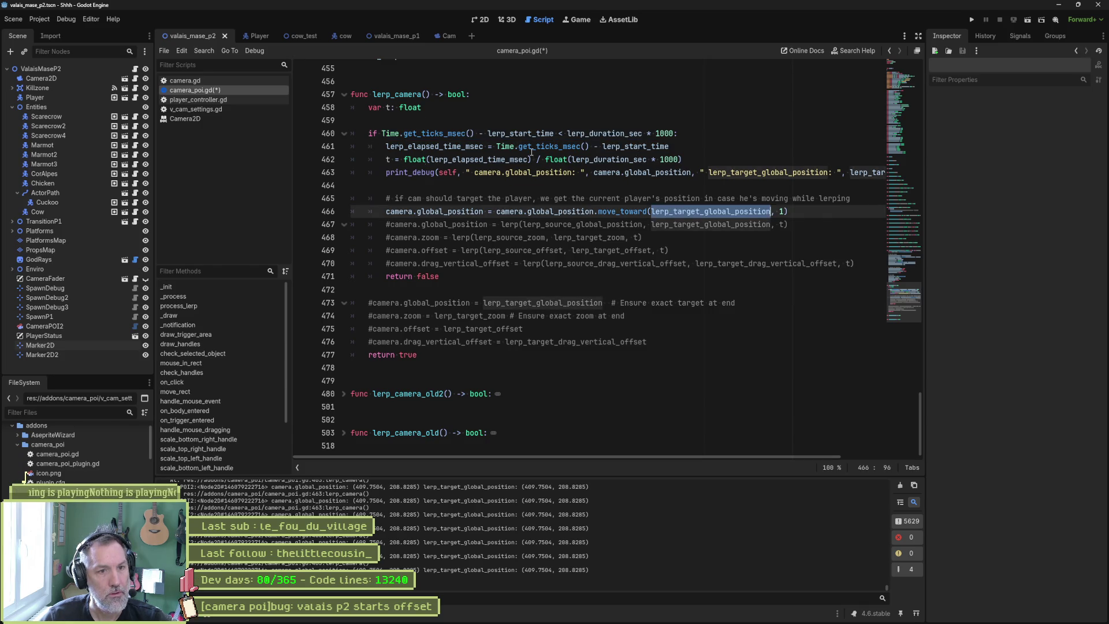
pyautogui.moveTo(382, 133); pyautogui.dragTo(675, 134)
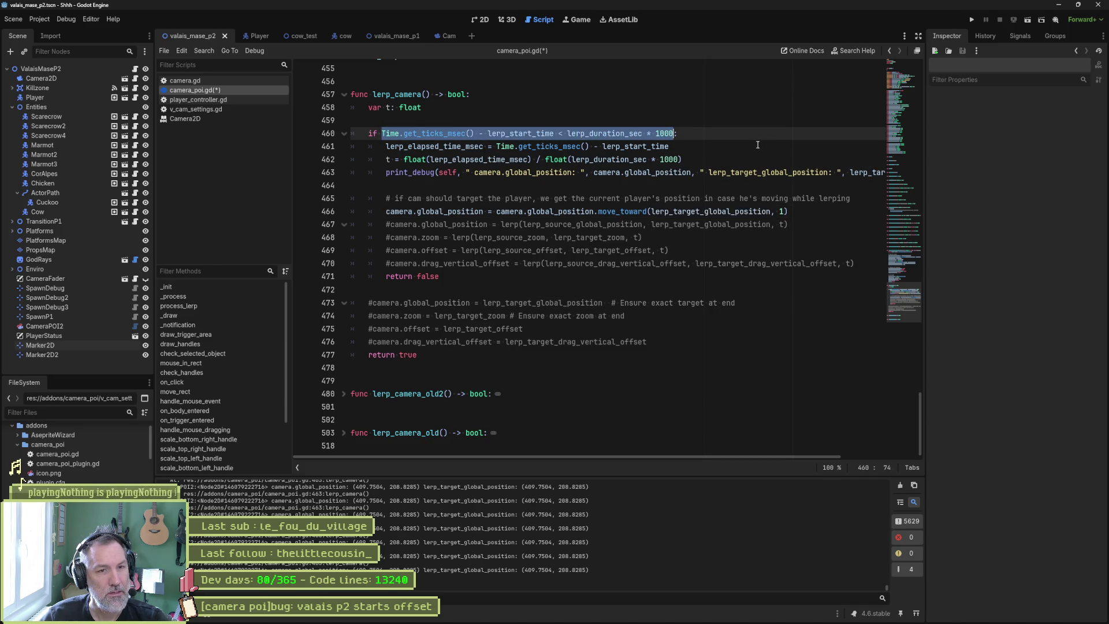
pyautogui.hotkey('ctrl', 'v')
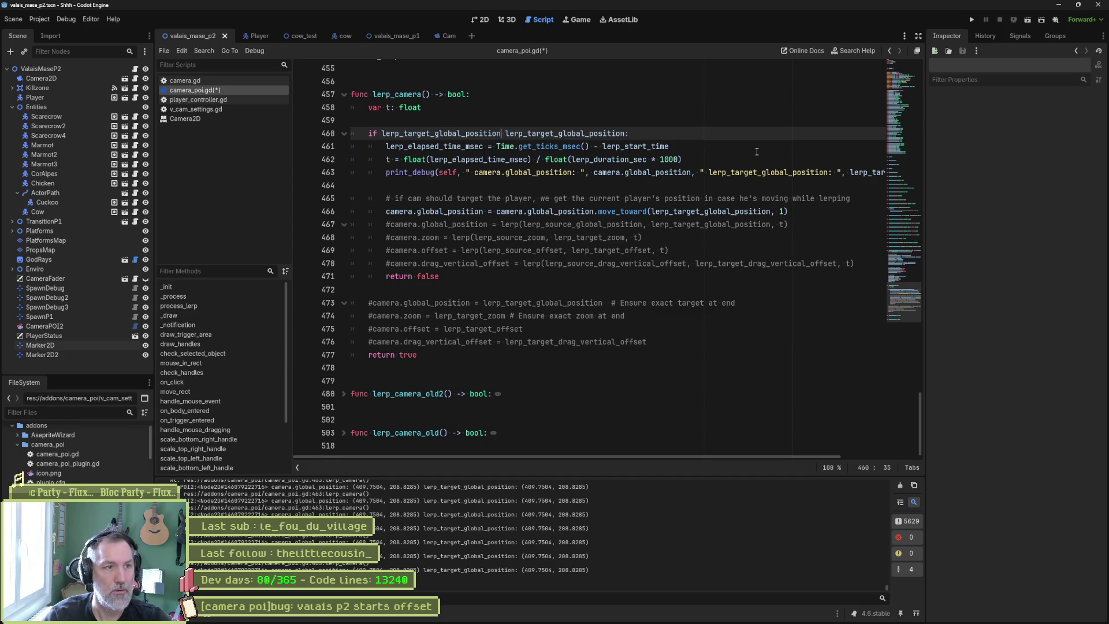
# Make line 460 test lerp_target_global_position.distance_to(lerp_target_global_position) > 1.0
pyautogui.hotkey('ctrl', 'v')
pyautogui.write('.di')
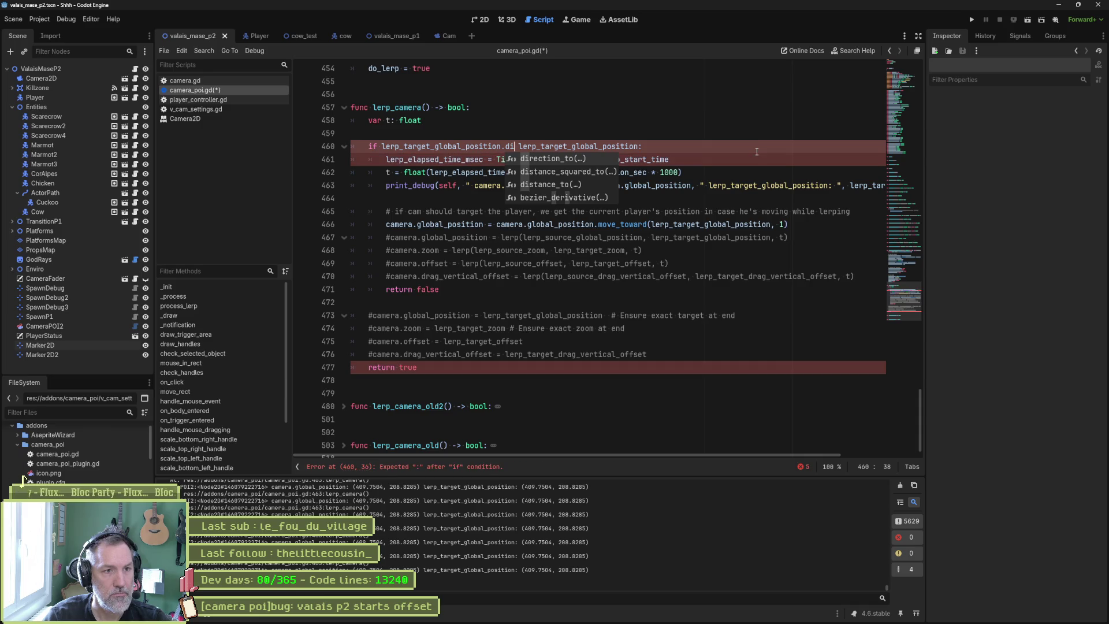
pyautogui.press('Down')
pyautogui.press('Down')
pyautogui.press('Return')
pyautogui.press('Delete')
pyautogui.press('Delete')
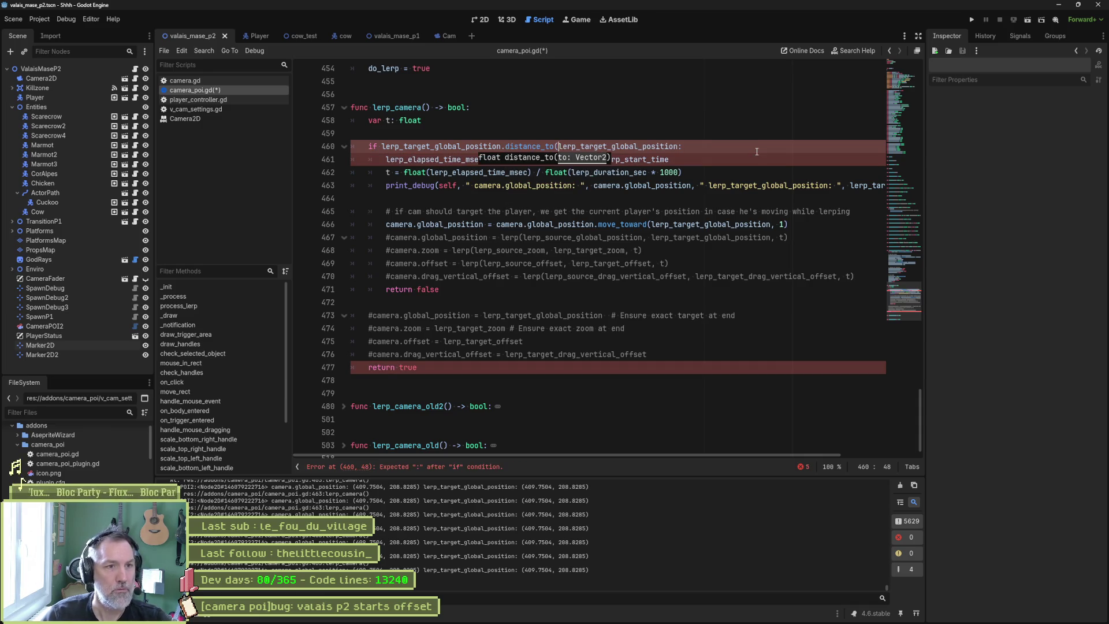
pyautogui.press('End')
pyautogui.press('Left')
pyautogui.write(') ')
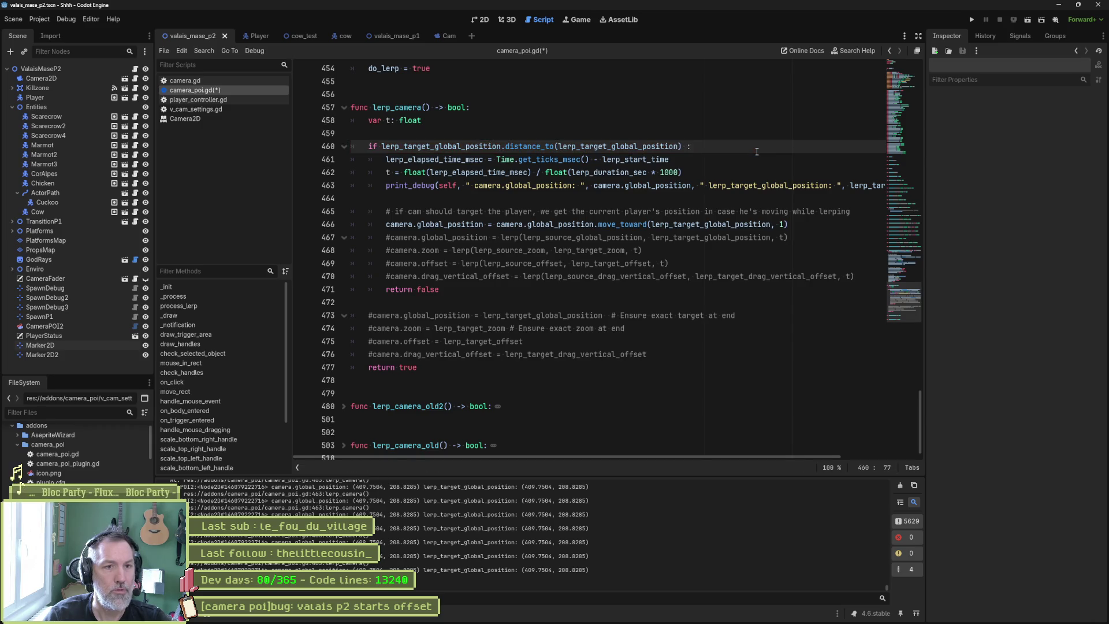
pyautogui.write('< 1.0')
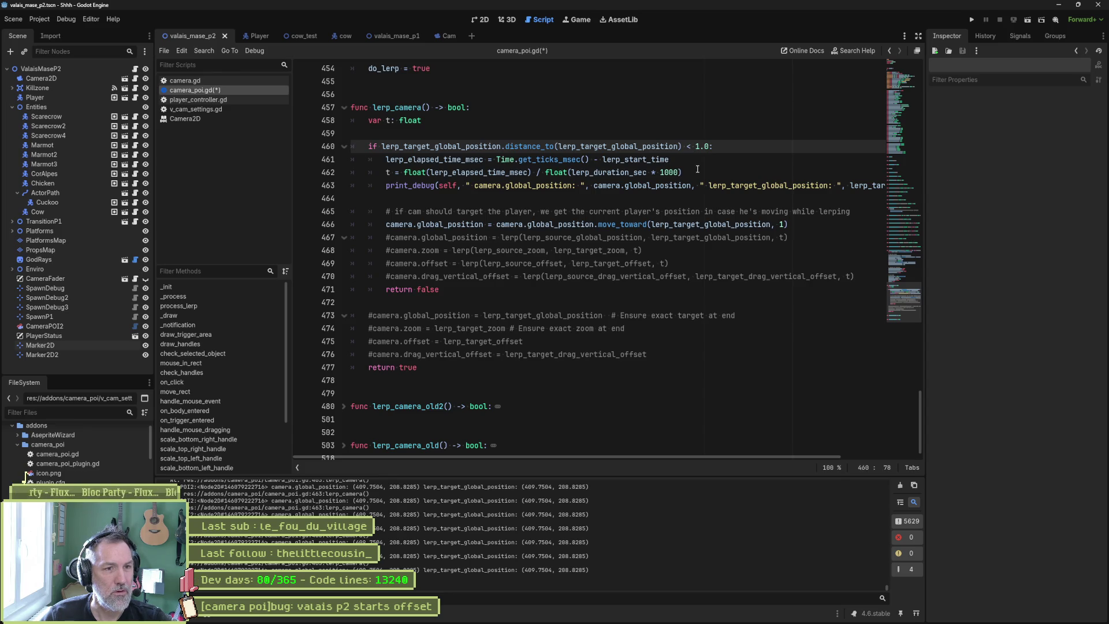
pyautogui.press('BackSpace')
pyautogui.write('>')
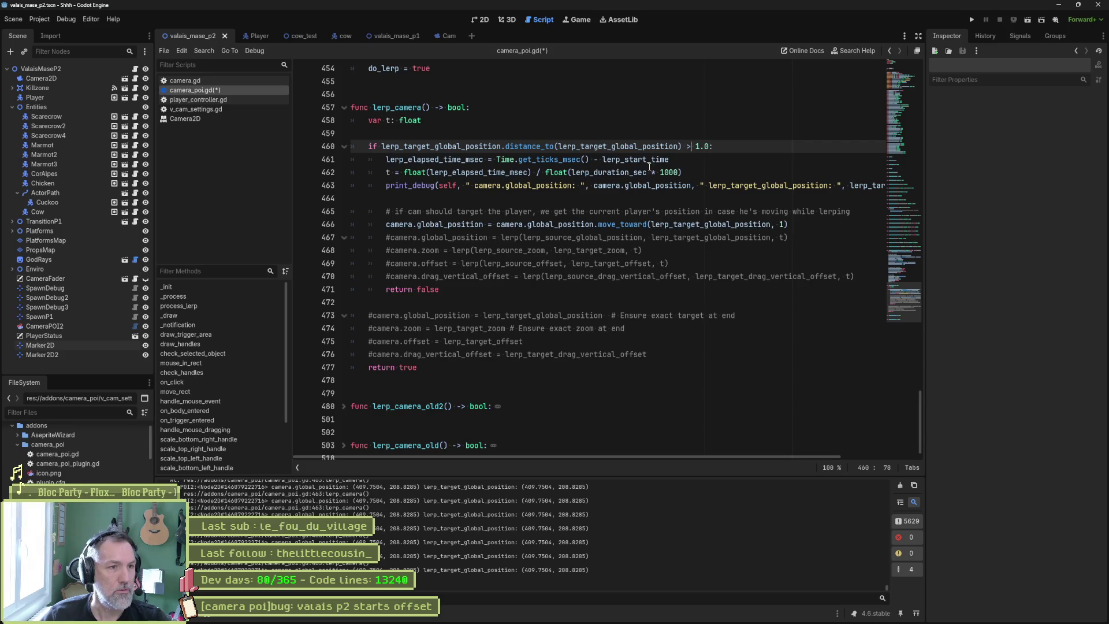
# Comment out the elapsed-time and t lines, uncomment lerp lines 467–470, and save
pyautogui.moveTo(393, 159); pyautogui.dragTo(399, 176)
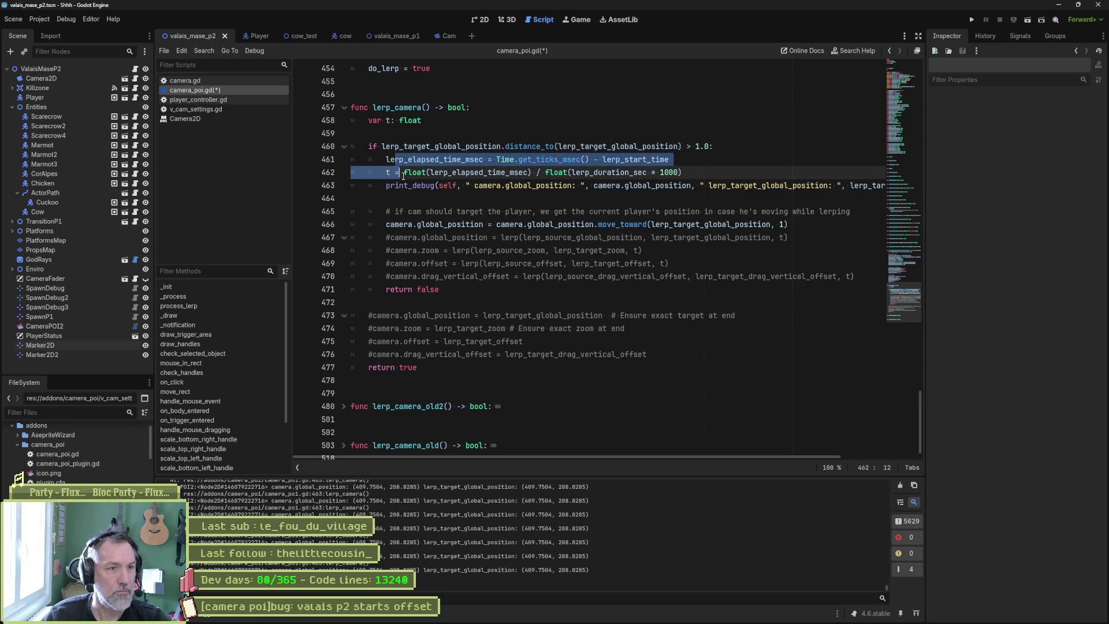
pyautogui.hotkey('ctrl', 'k')
pyautogui.moveTo(424, 243); pyautogui.dragTo(430, 275)
pyautogui.hotkey('ctrl', 'k')
pyautogui.hotkey('ctrl', 's')
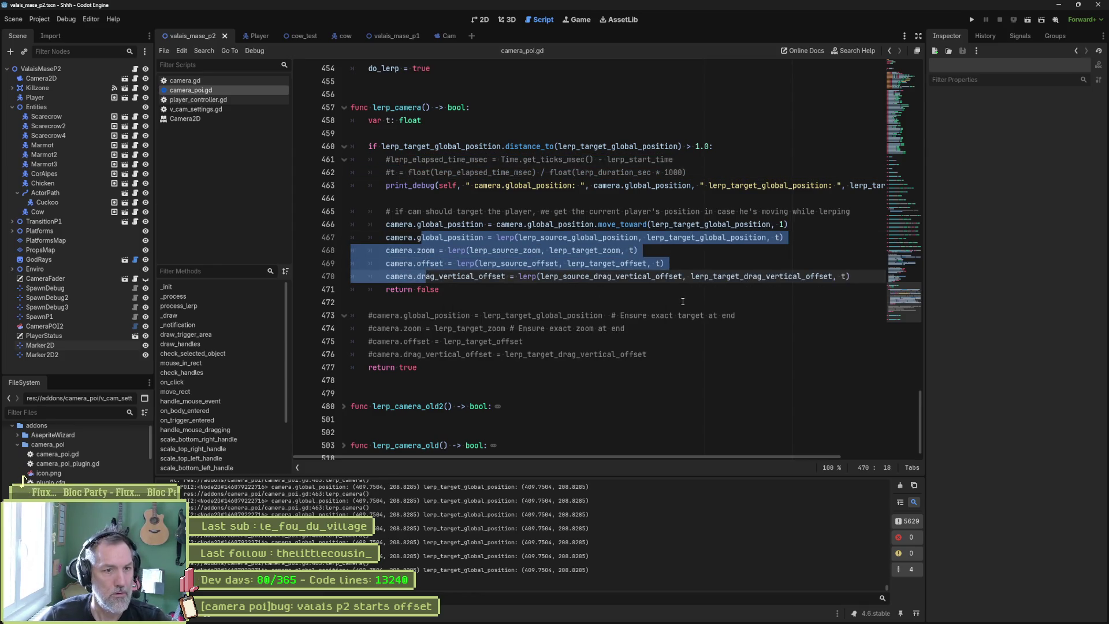
# Comment out the global_position lerp on line 467, then test-run and stop the scene
pyautogui.press('Down')
pyautogui.press('Down')
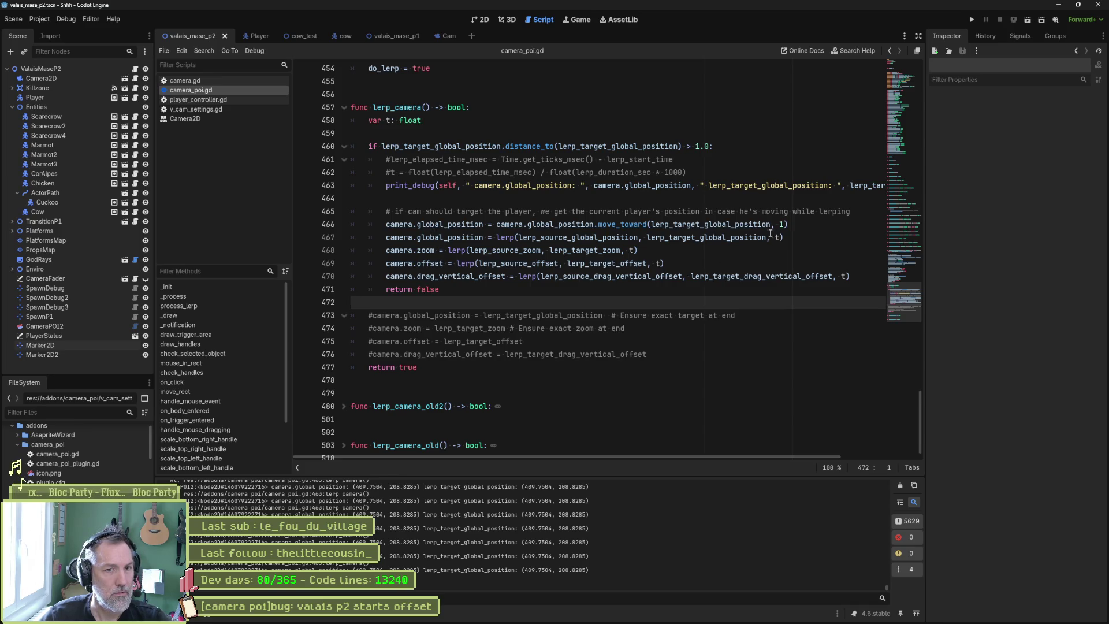
pyautogui.click(388, 237)
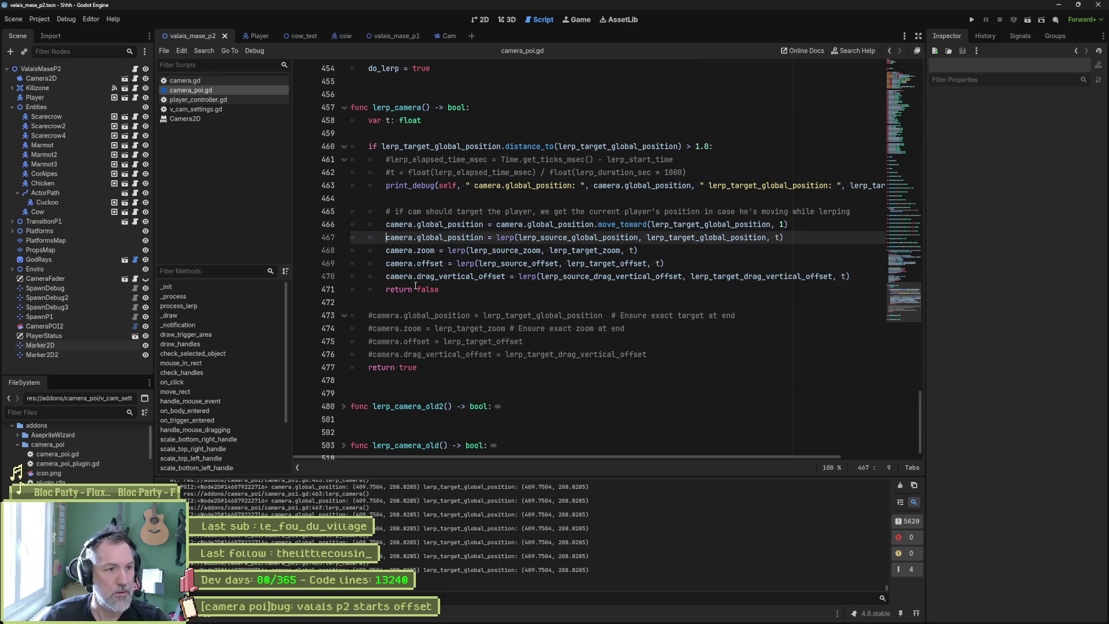
pyautogui.write('#')
pyautogui.press('F6')
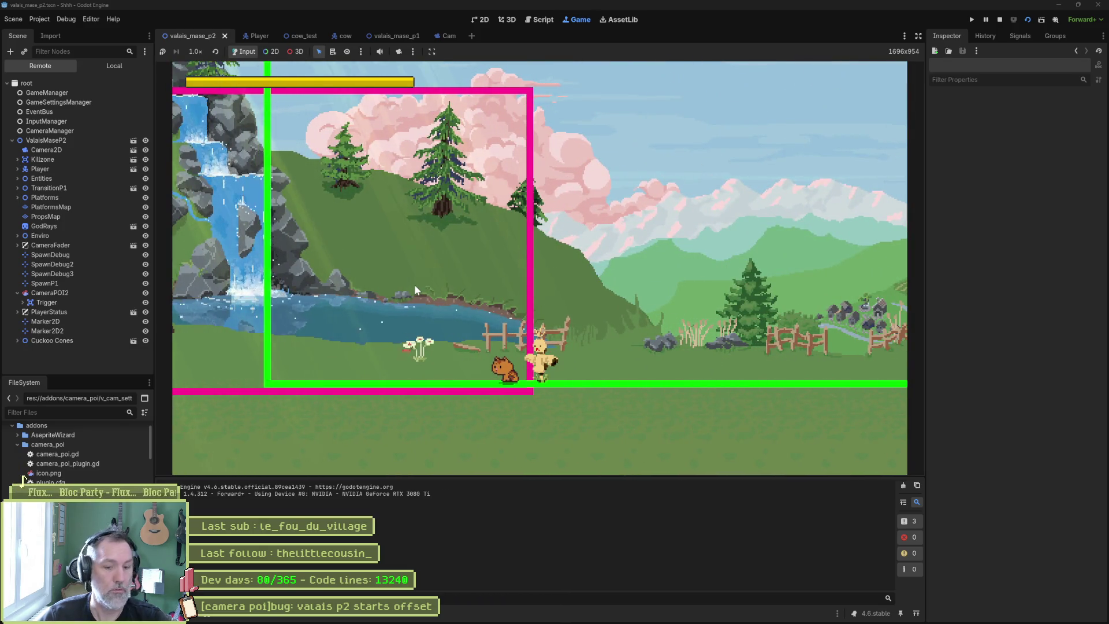
pyautogui.press('F8')
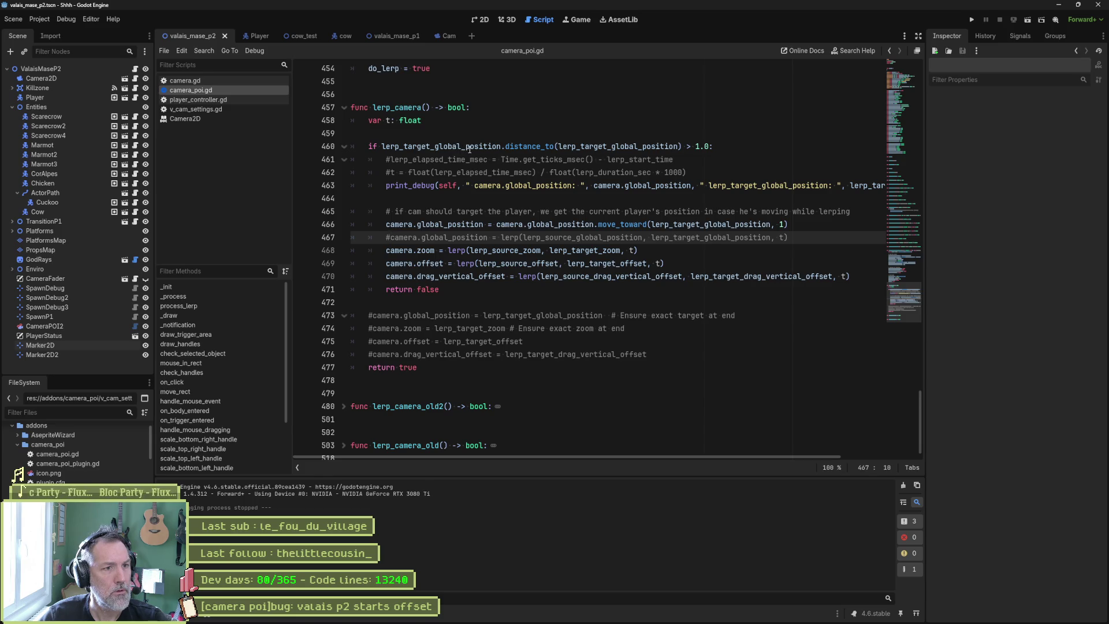
pyautogui.doubleClick(582, 146)
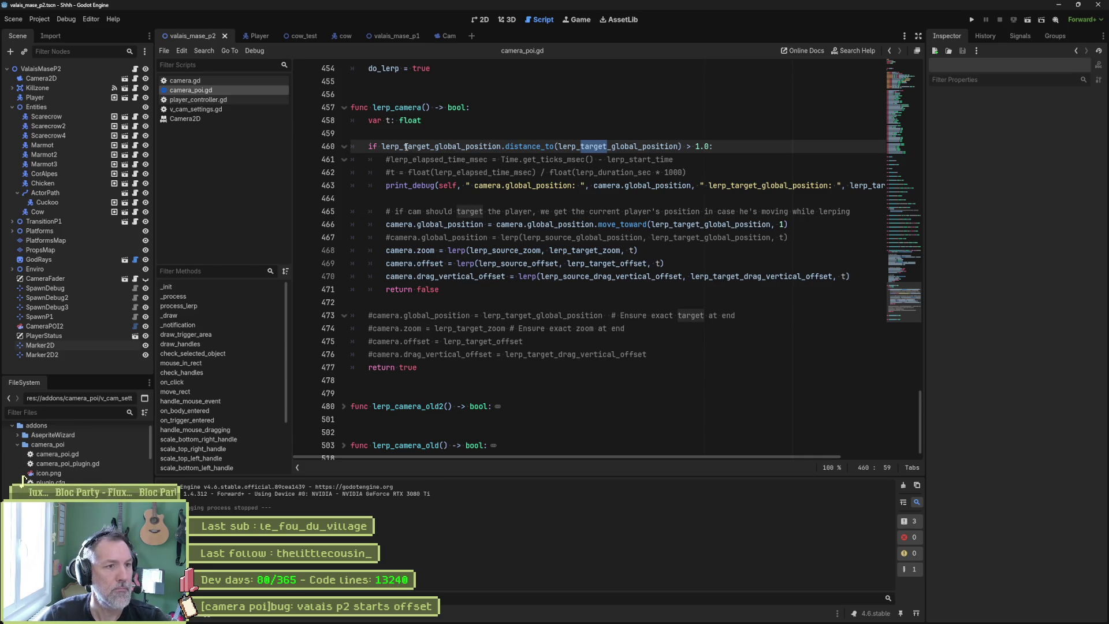
# Change the first position in line 460's condition to lerp_source_global_position
pyautogui.doubleClick(430, 146)
pyautogui.press('F9')
pyautogui.write('sou')
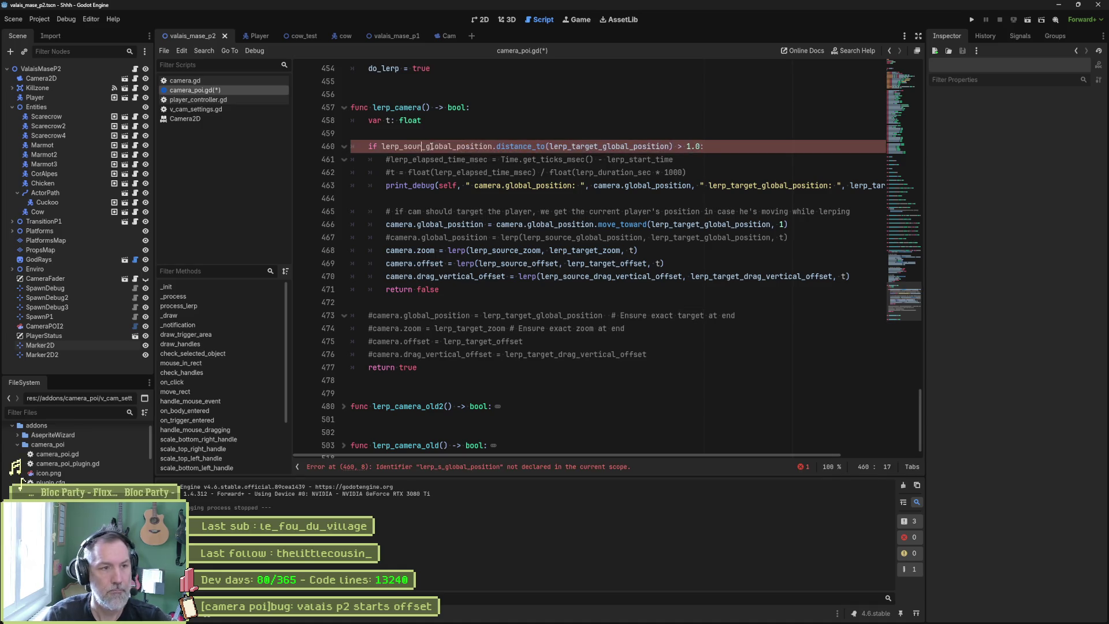
pyautogui.press('F6')
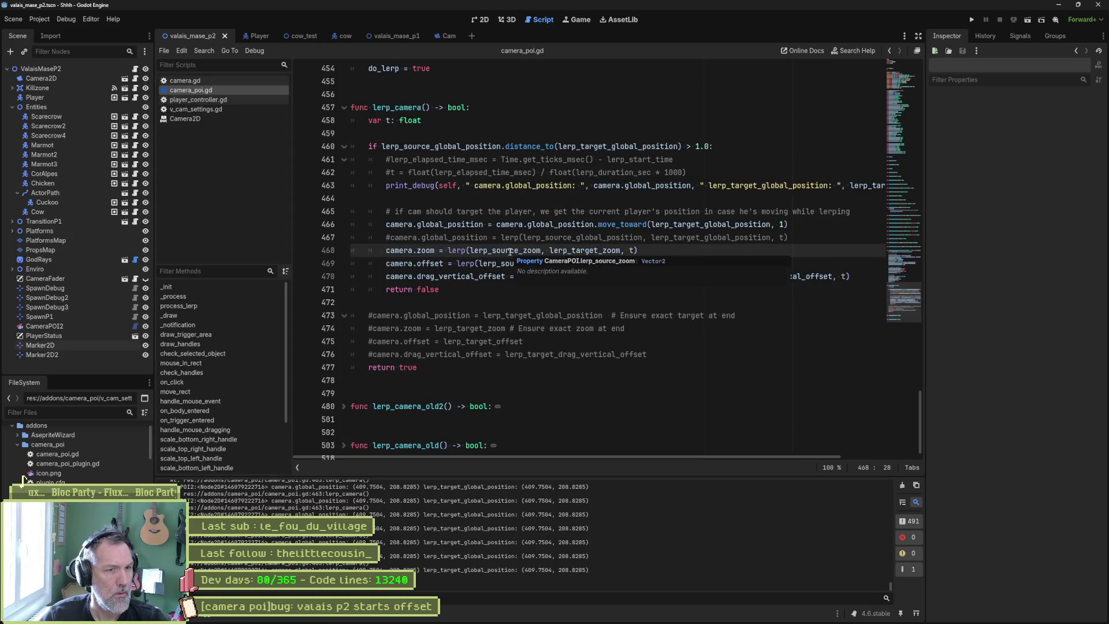
pyautogui.click(567, 212)
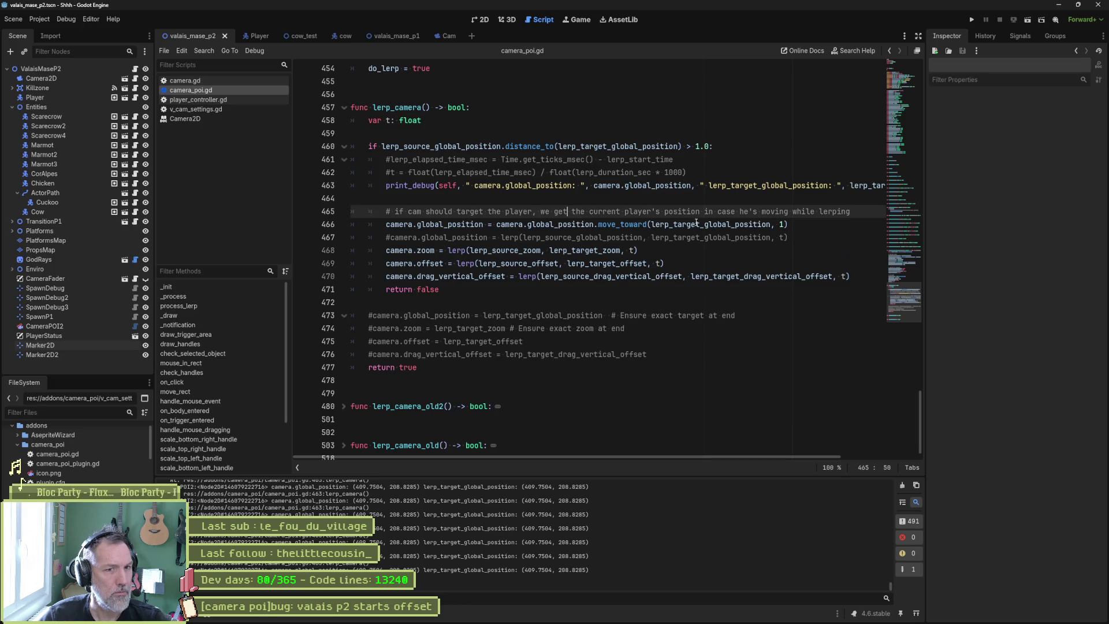
# Set the zoom, offset and drag-offset lerp weights from t to 1
pyautogui.click(632, 251)
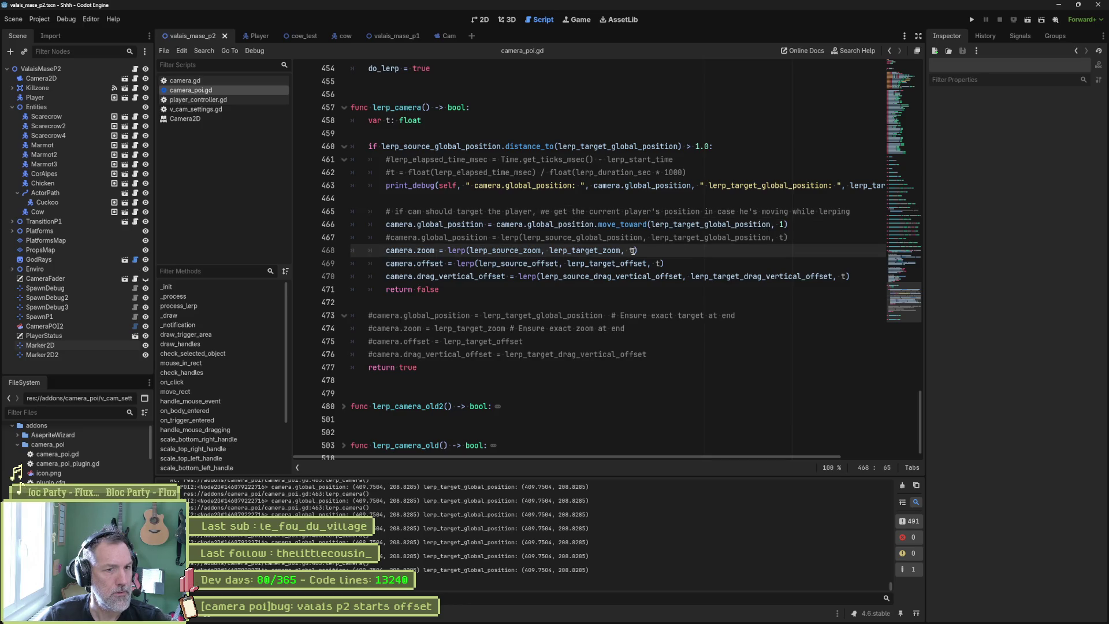
pyautogui.doubleClick(632, 250)
pyautogui.write('1')
pyautogui.doubleClick(658, 263)
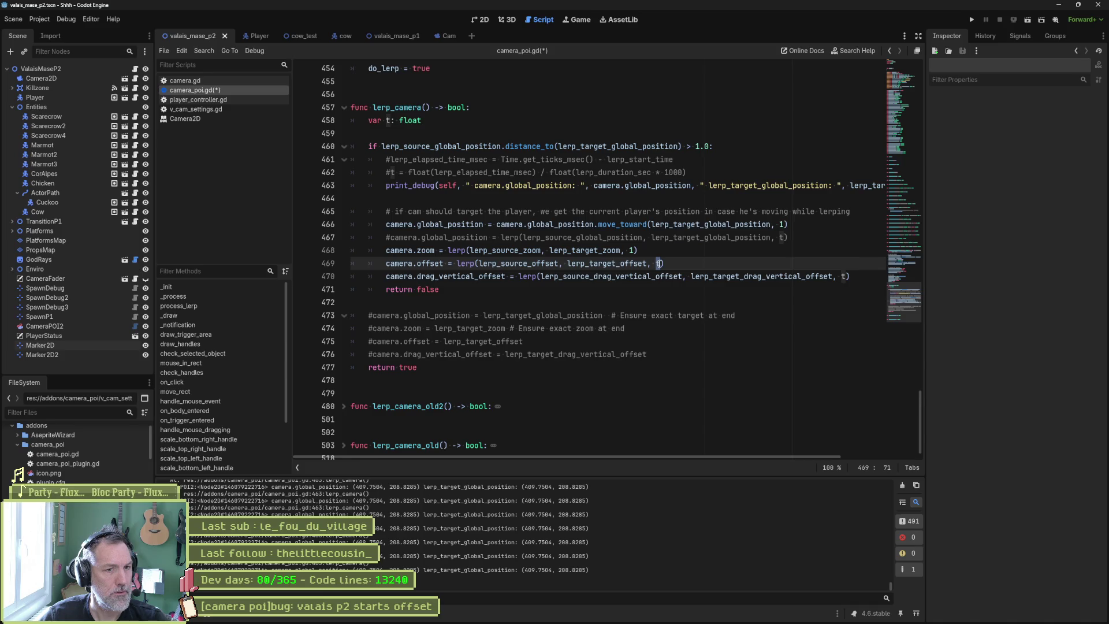
pyautogui.write('1')
pyautogui.doubleClick(845, 276)
pyautogui.write('1')
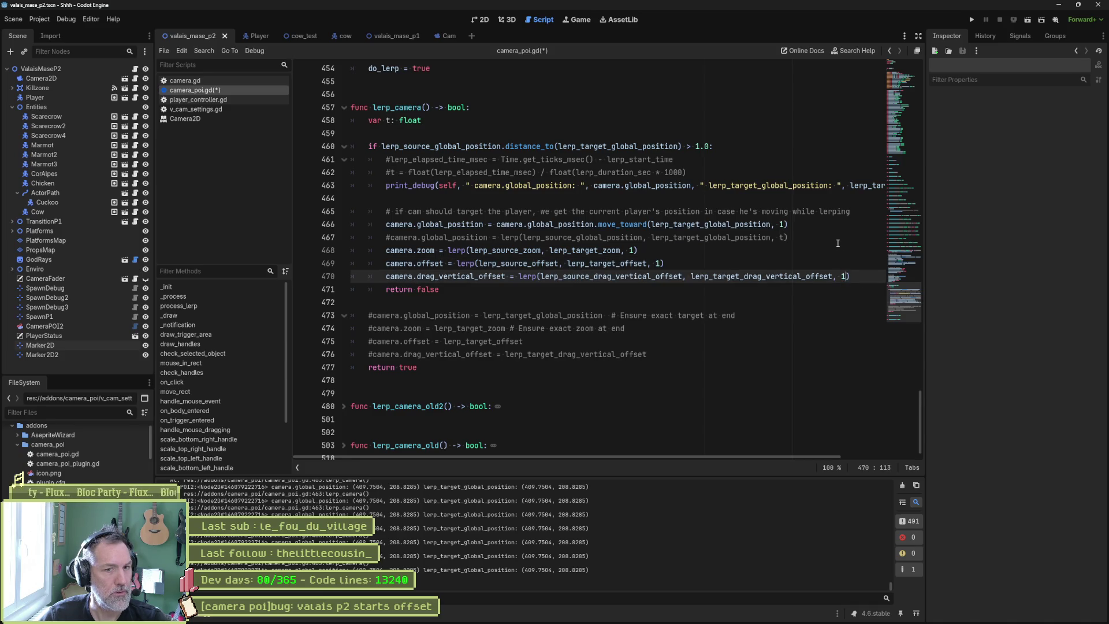
# Delete the commented global_position lerp line, save, and run the scene
pyautogui.click(837, 243)
pyautogui.hotkey('ctrl', 'shift', 'k')
pyautogui.hotkey('ctrl', 's')
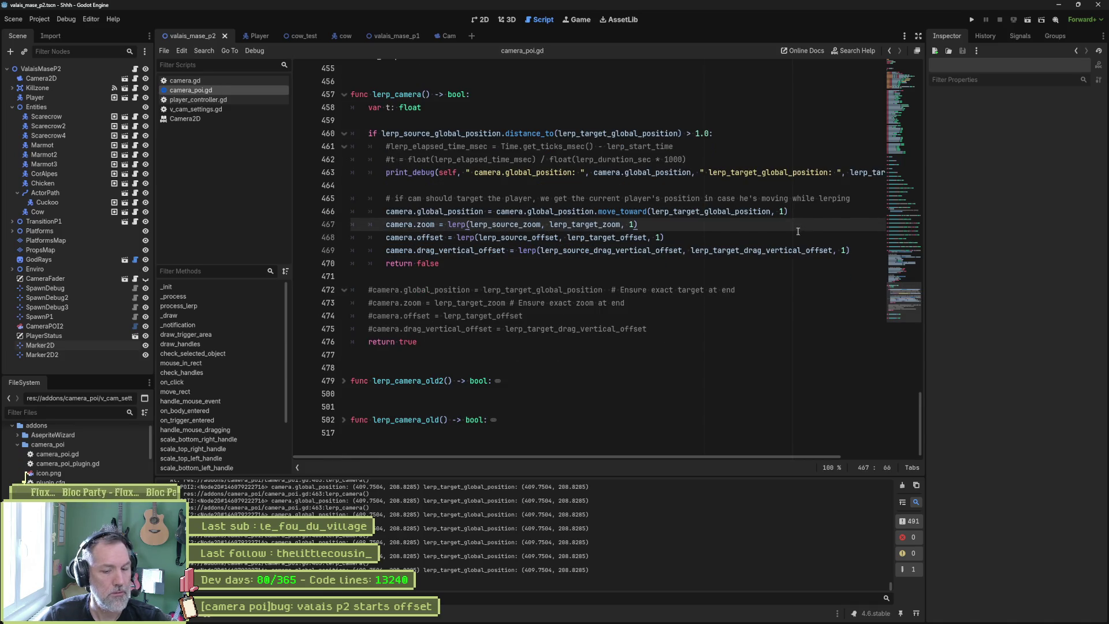
pyautogui.press('F6')
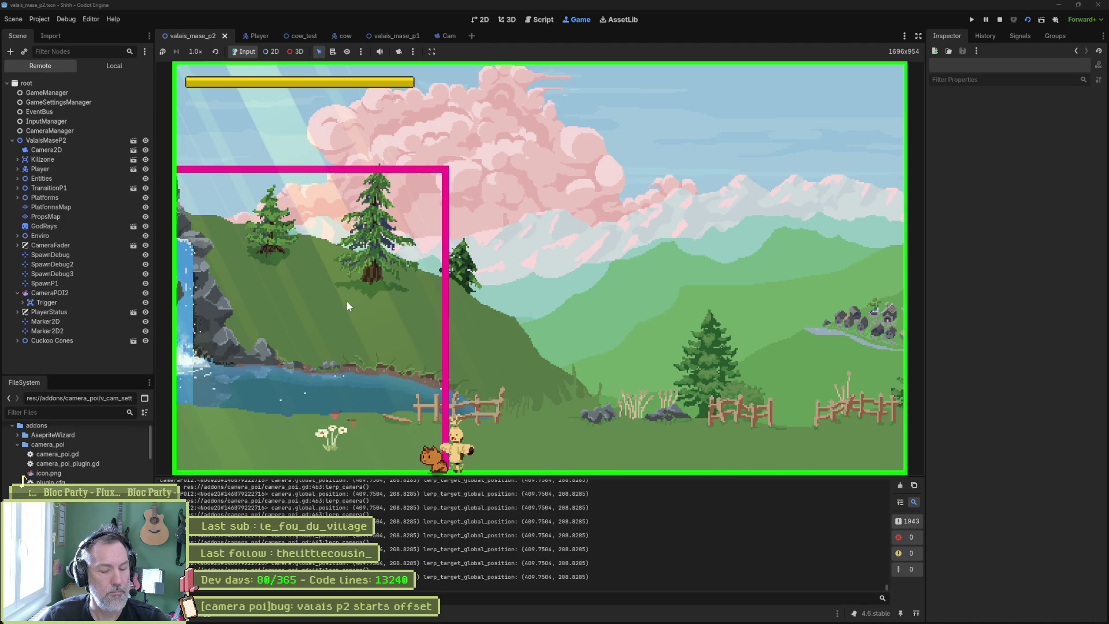
# Stop the game, select the drag and smoothing disable lines 444–446, and rerun the scene
pyautogui.press('F8')
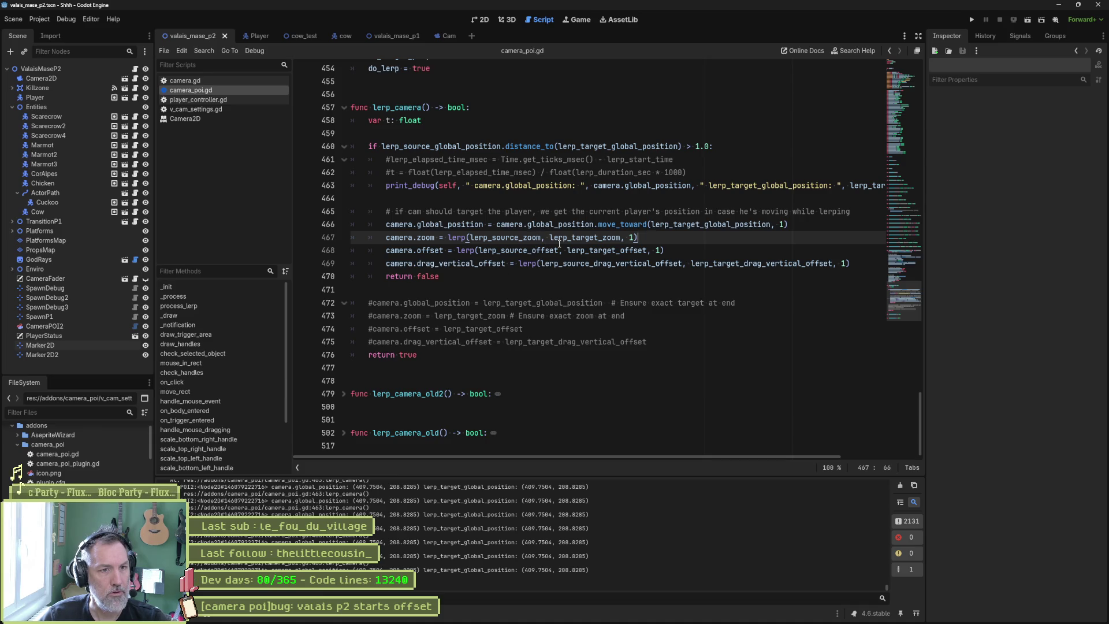
pyautogui.moveTo(559, 243)
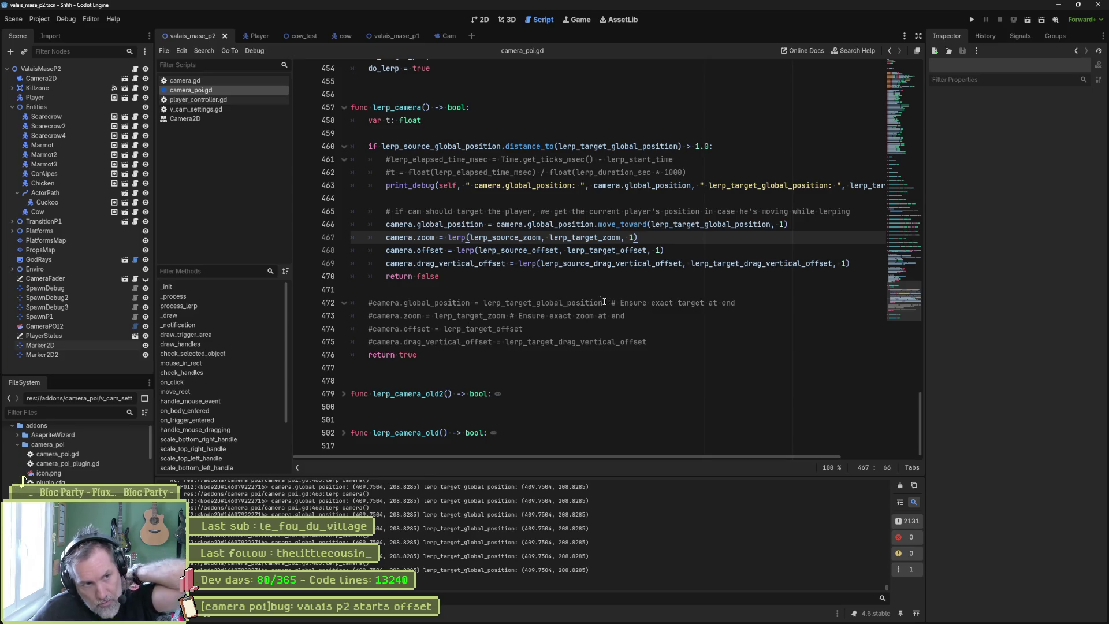
pyautogui.scroll(6, 552, 307)
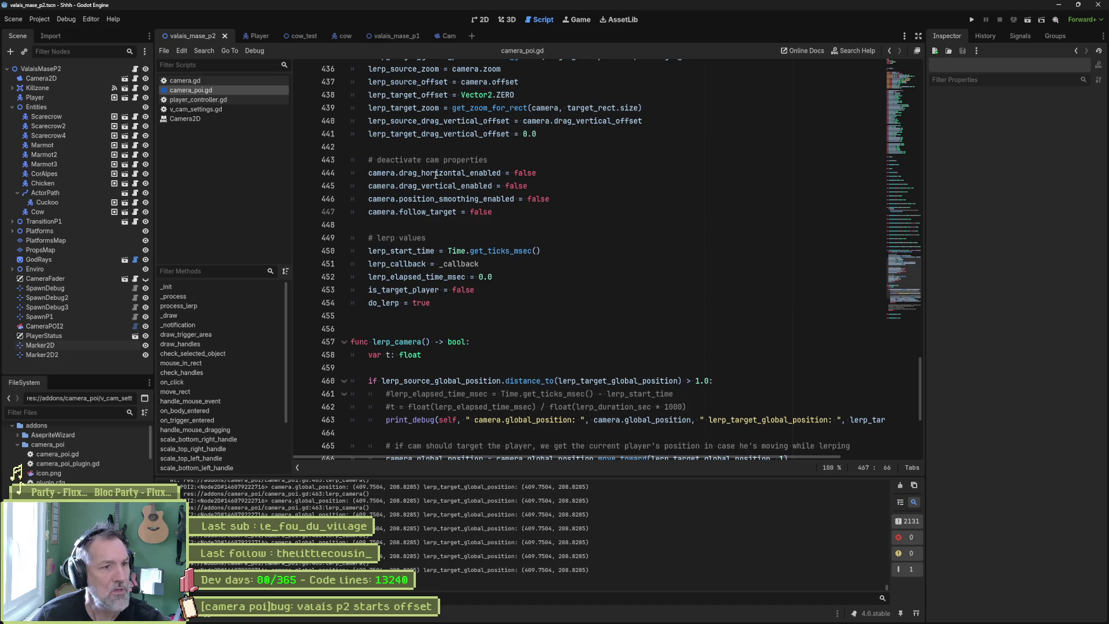
pyautogui.moveTo(434, 174); pyautogui.dragTo(433, 198)
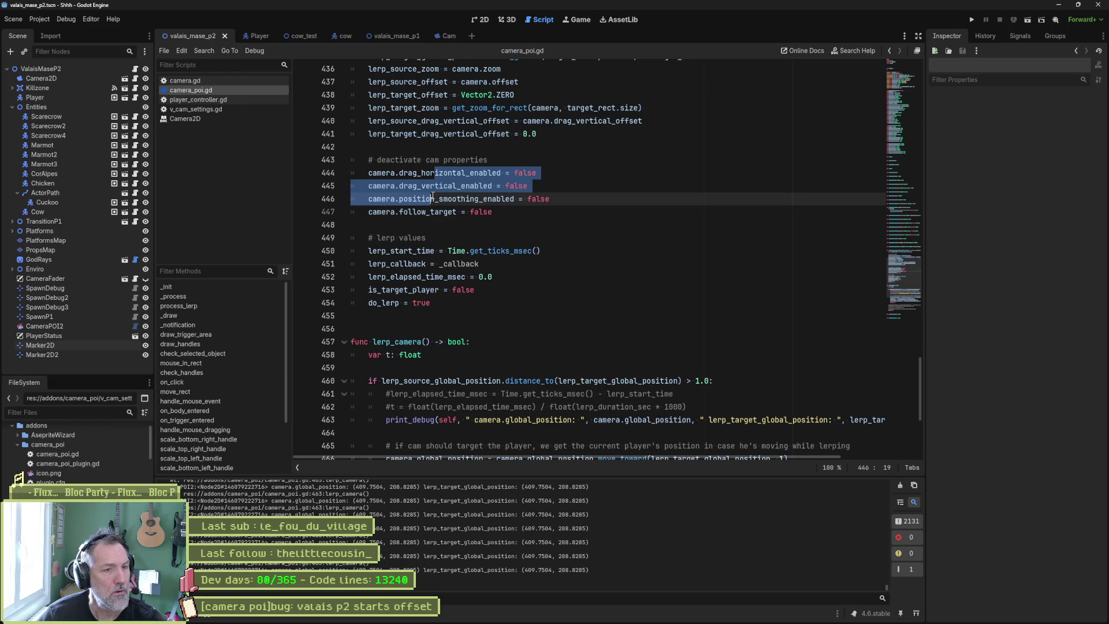
pyautogui.press('F6')
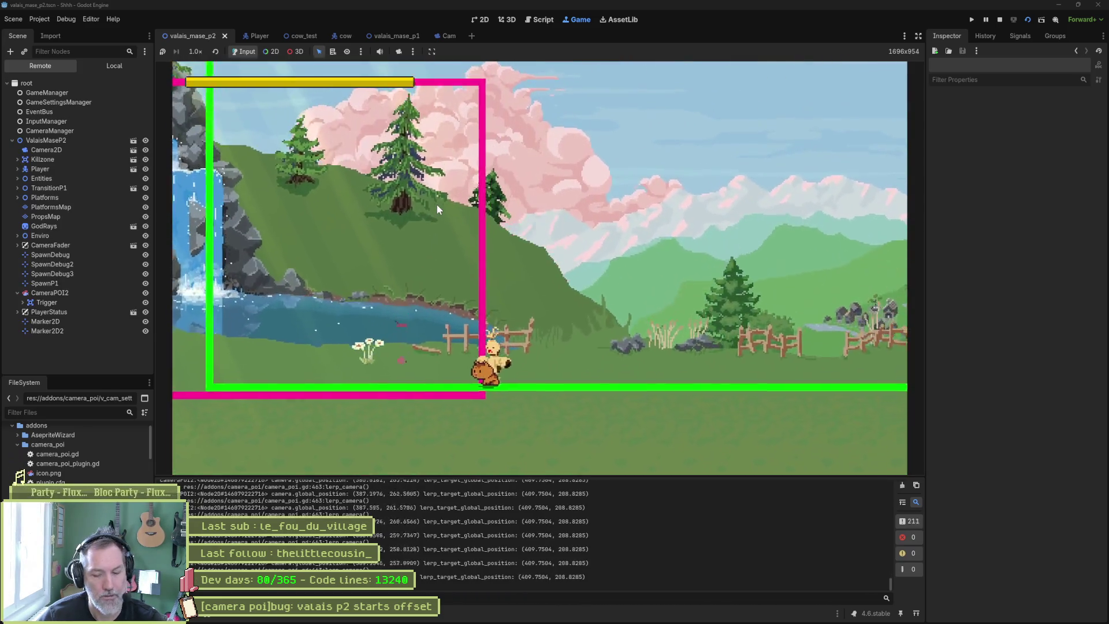
pyautogui.hotkey('ctrl', 'F3')
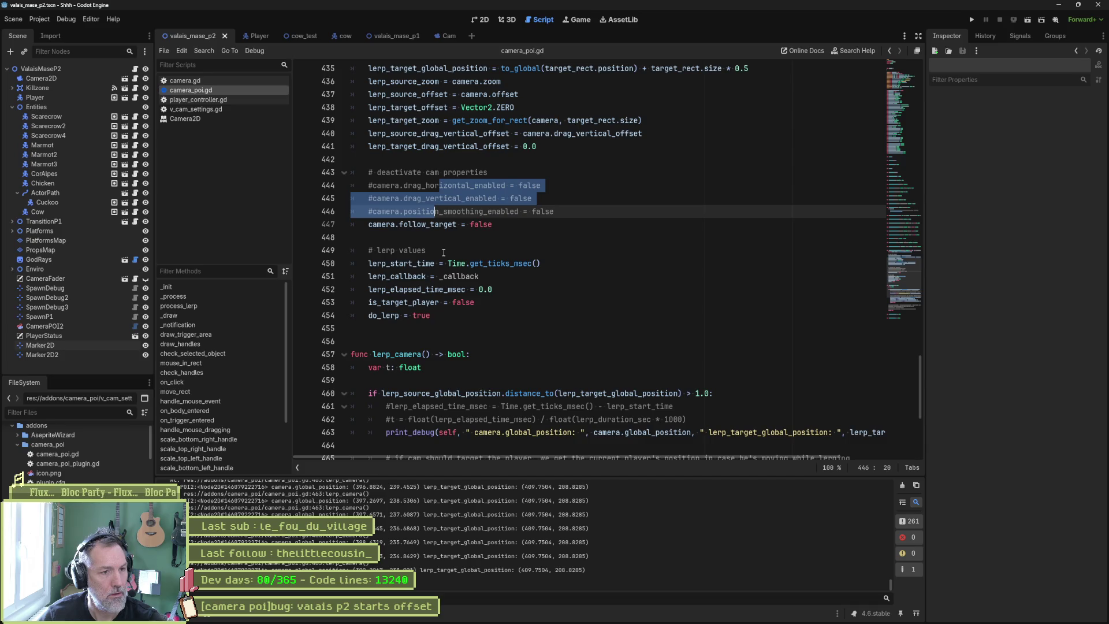
# Uncomment lines 444–446 and duplicate the move_toward line on 466 three times
pyautogui.hotkey('ctrl', 'k')
pyautogui.scroll(-5, 443, 253)
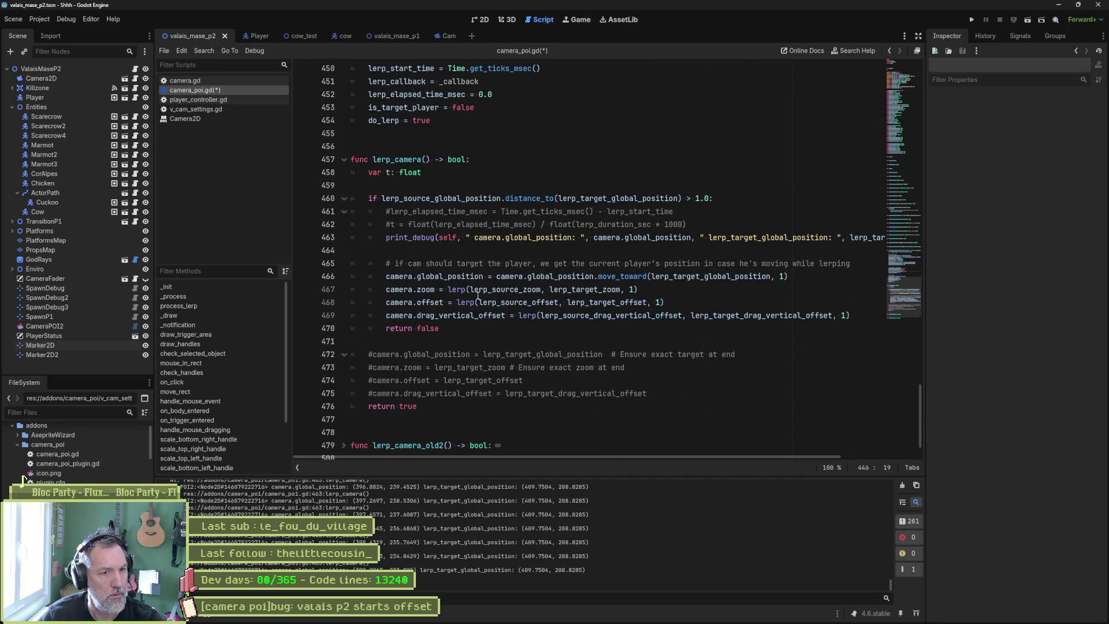
pyautogui.moveTo(795, 275); pyautogui.dragTo(860, 266)
pyautogui.click(795, 275)
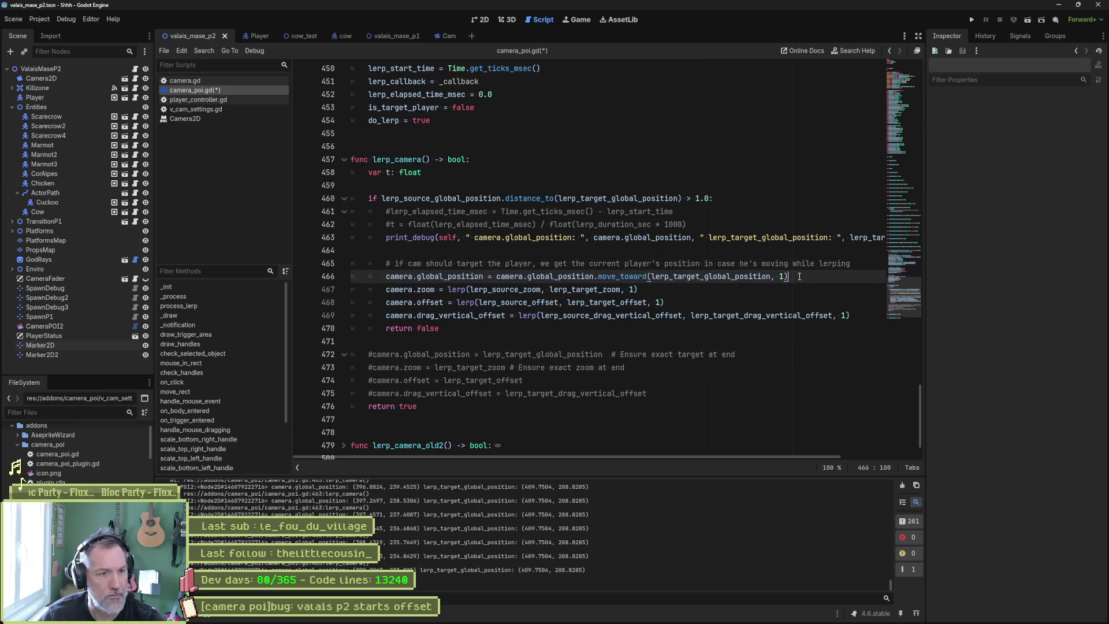
pyautogui.hotkey('ctrl', 'shift', 'd')
pyautogui.hotkey('ctrl', 'shift', 'd')
pyautogui.hotkey('ctrl', 'shift', 'd')
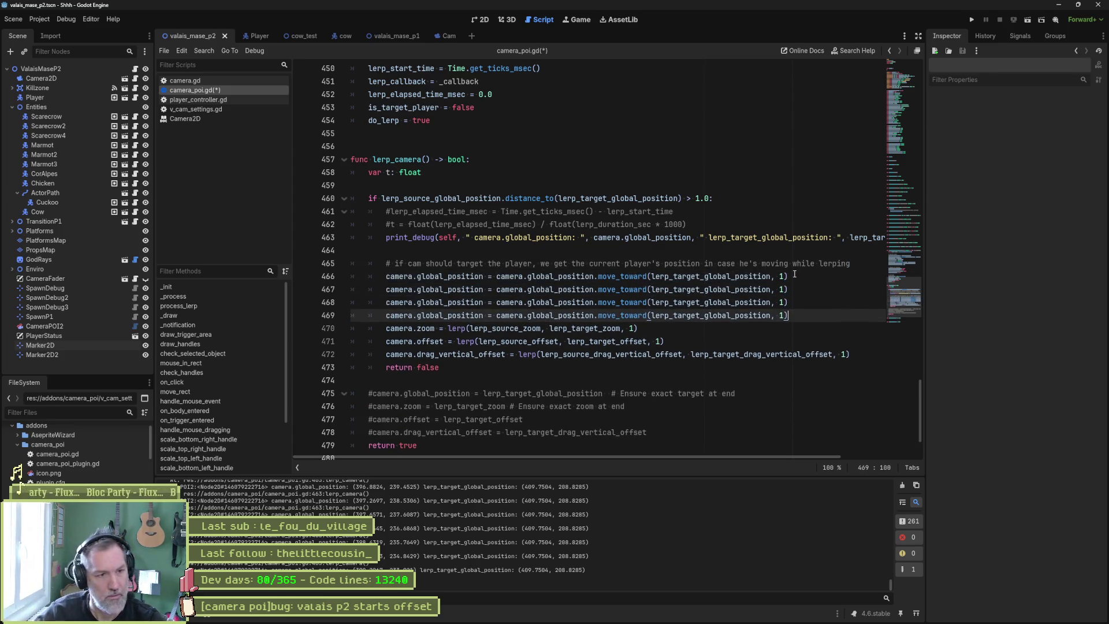
# Rename the duplicated lines' property to zoom, offset and drag_vertical_offset
pyautogui.doubleClick(432, 329)
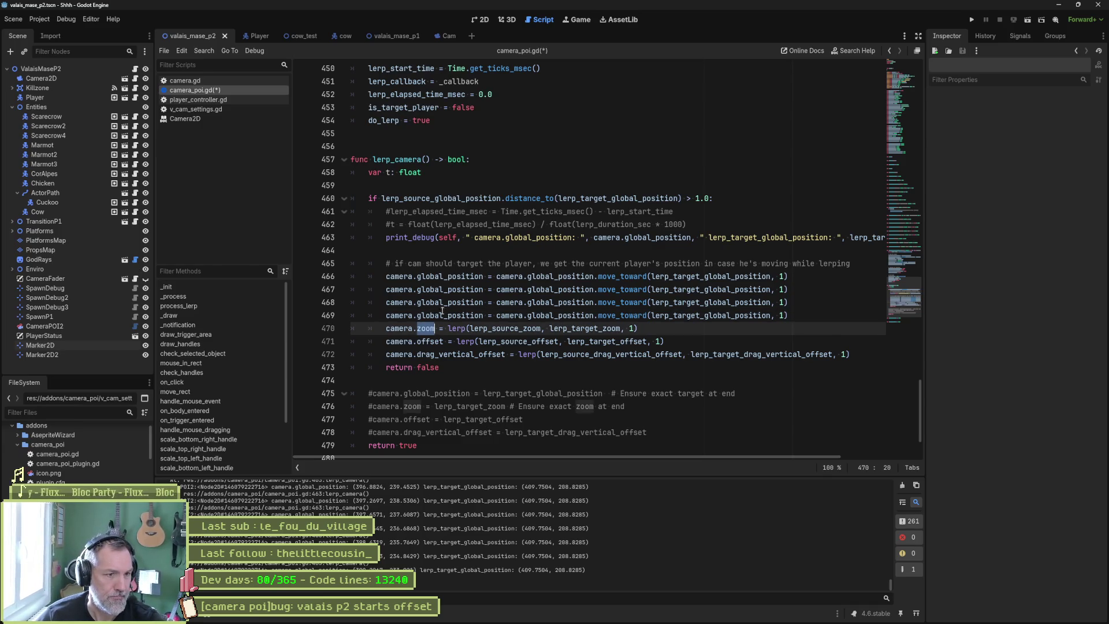
pyautogui.hotkey('ctrl', 'c')
pyautogui.doubleClick(453, 288)
pyautogui.hotkey('ctrl', 'v')
pyautogui.doubleClick(431, 341)
pyautogui.hotkey('ctrl', 'c')
pyautogui.doubleClick(449, 302)
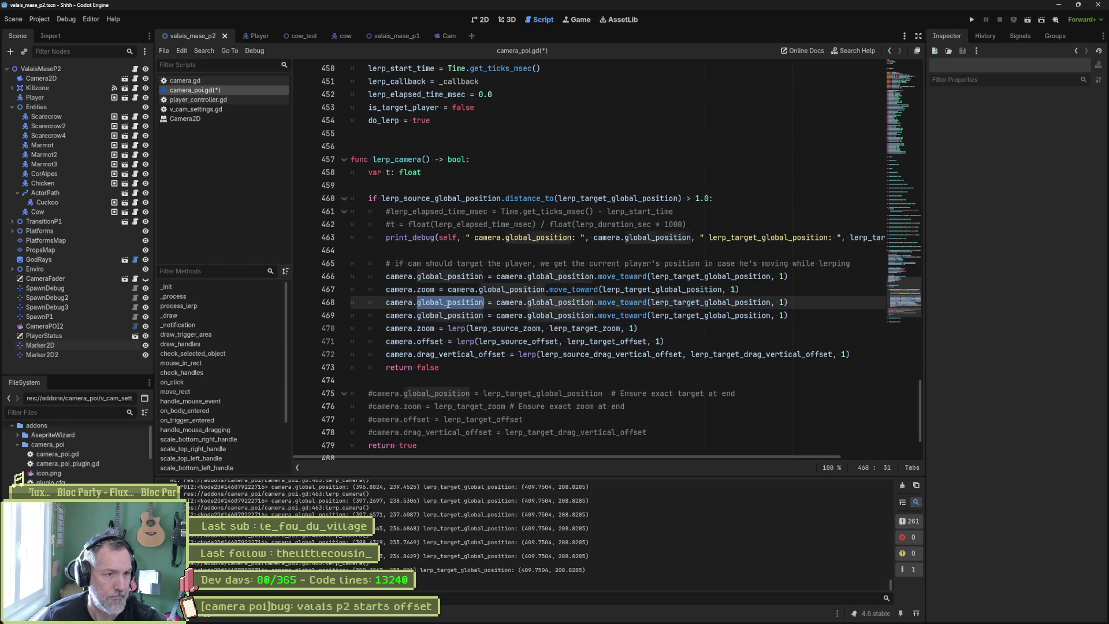
pyautogui.hotkey('ctrl', 'v')
pyautogui.doubleClick(462, 354)
pyautogui.doubleClick(430, 315)
pyautogui.hotkey('ctrl', 'v')
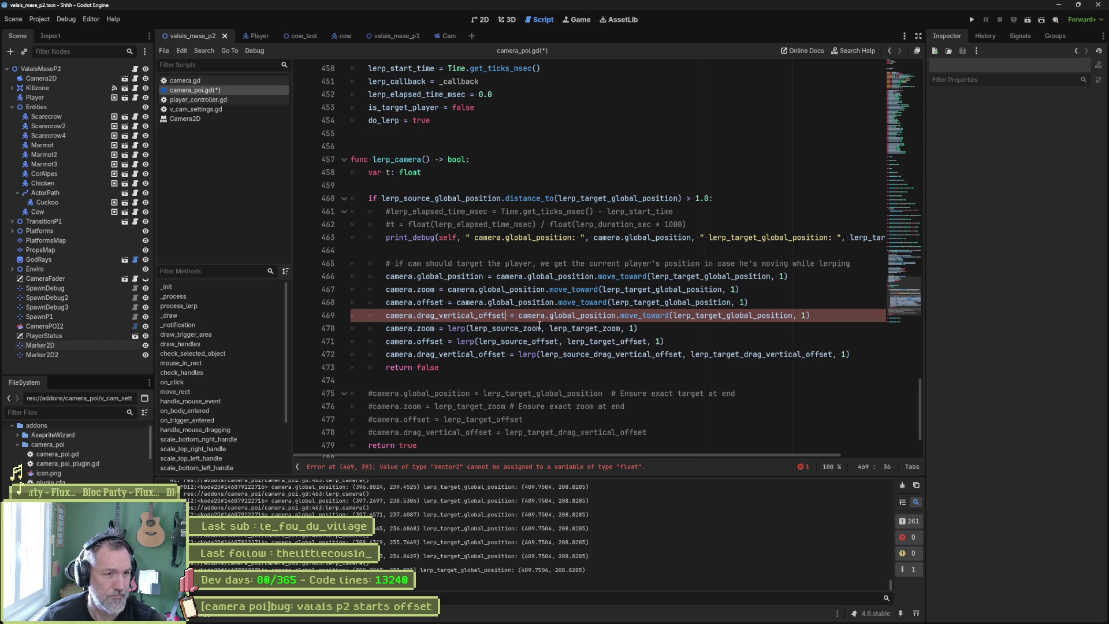
# Delete the duplicated move_toward lines, comment out lines 468–469, and save camera_poi.gd
pyautogui.press('Up')
pyautogui.press('Up')
pyautogui.hotkey('ctrl', 'shift', 'k')
pyautogui.hotkey('ctrl', 'shift', 'k')
pyautogui.hotkey('ctrl', 'shift', 'k')
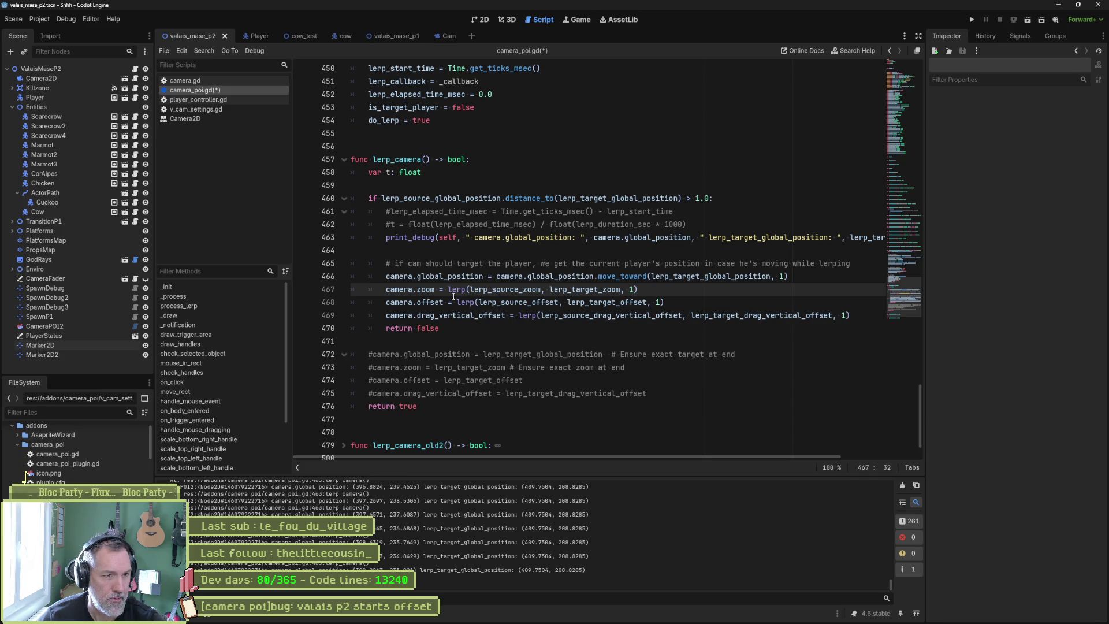
pyautogui.click(434, 301)
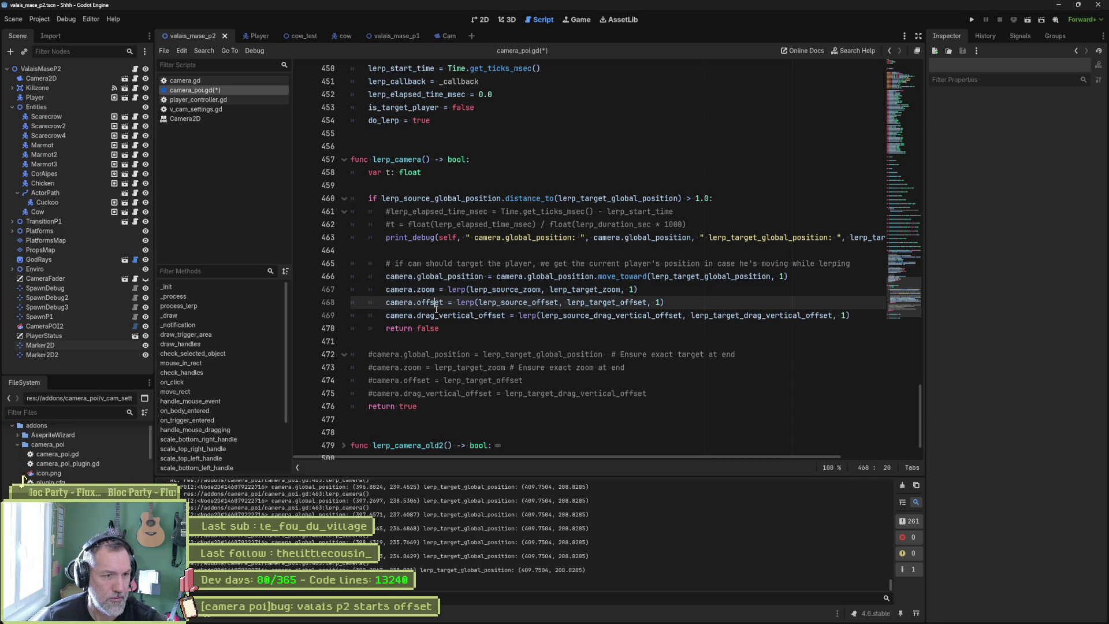
pyautogui.hotkey('ctrl', 's')
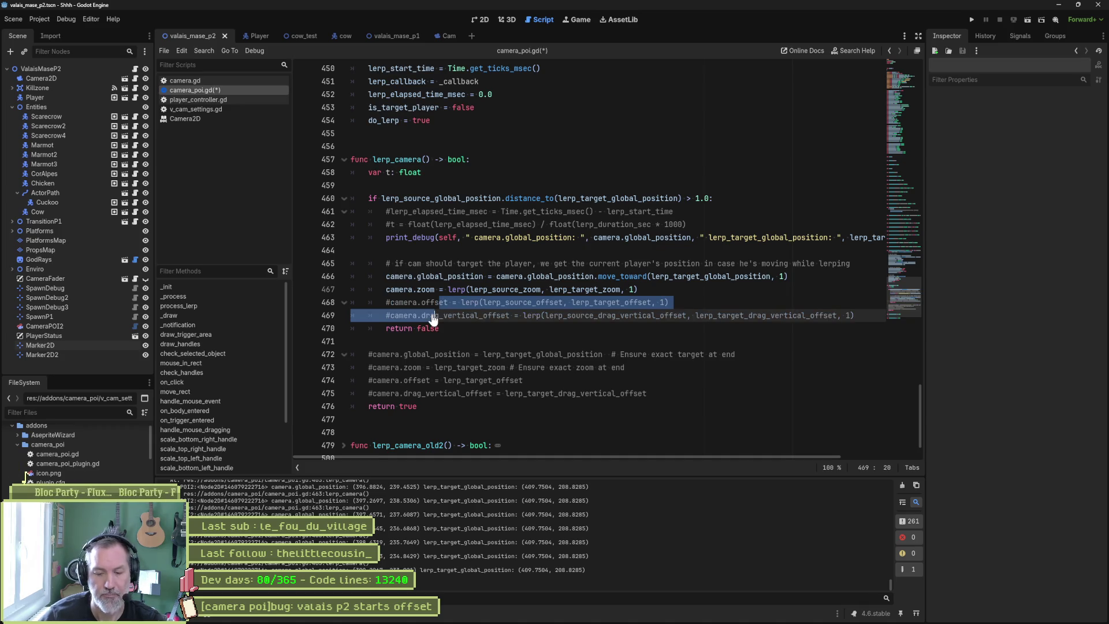
# Run the scene with F6 and stop it with F8, twice, watching the camera transition
pyautogui.press('F6')
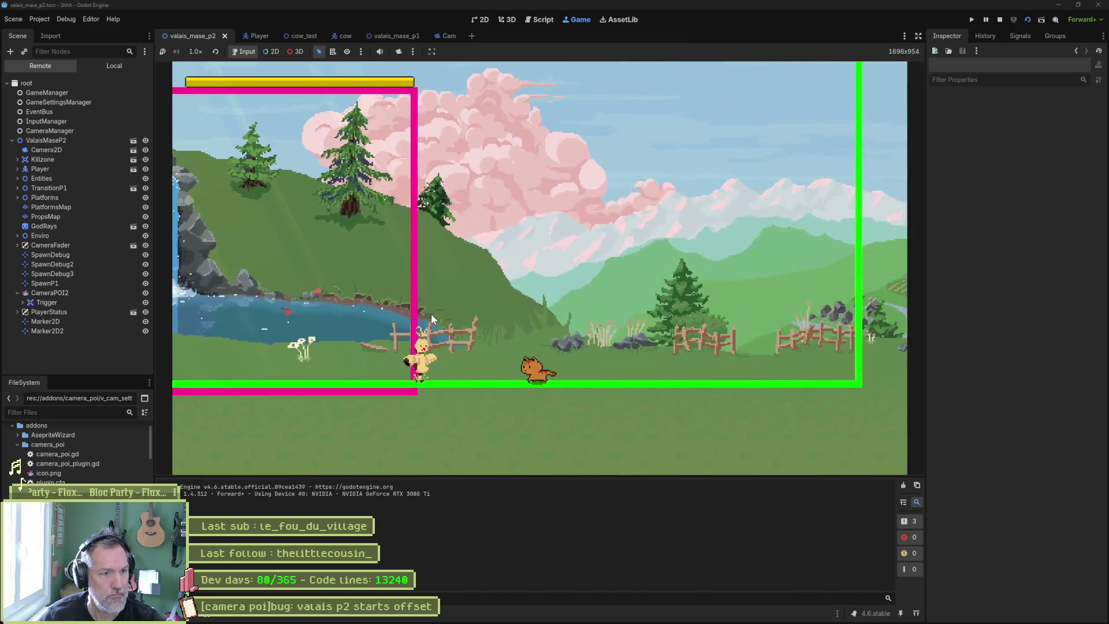
pyautogui.press('F8')
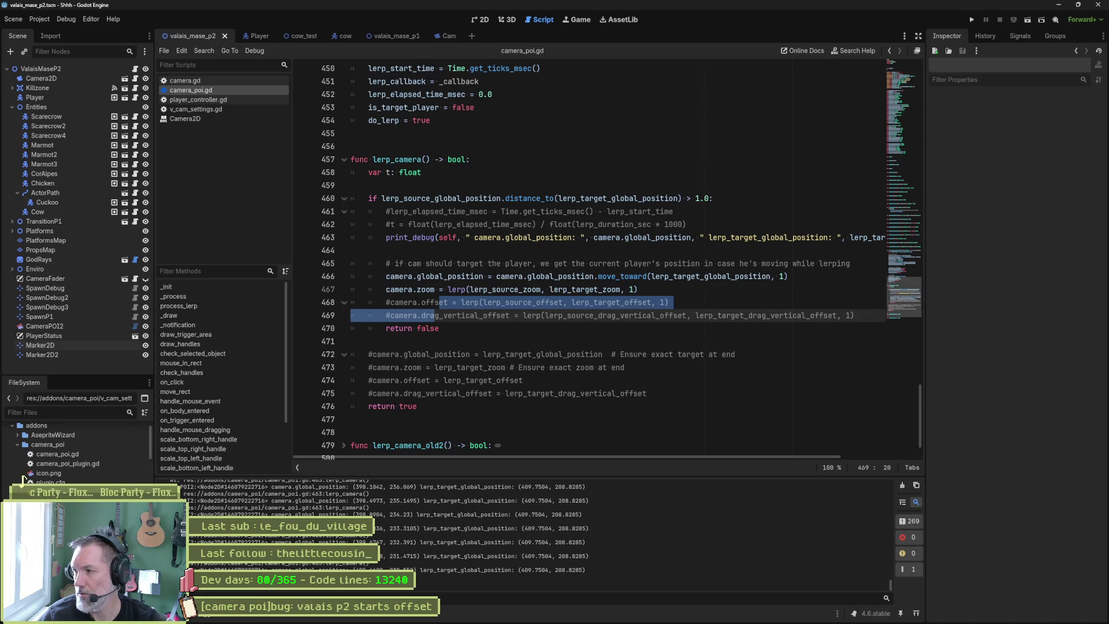
pyautogui.click(662, 354)
pyautogui.press('F6')
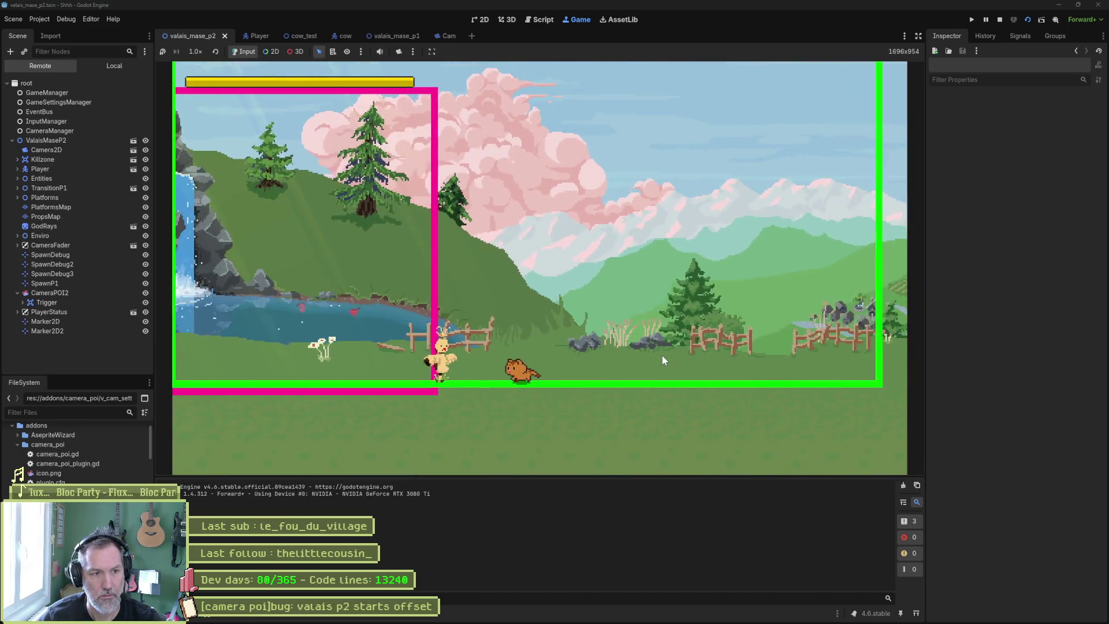
pyautogui.press('F8')
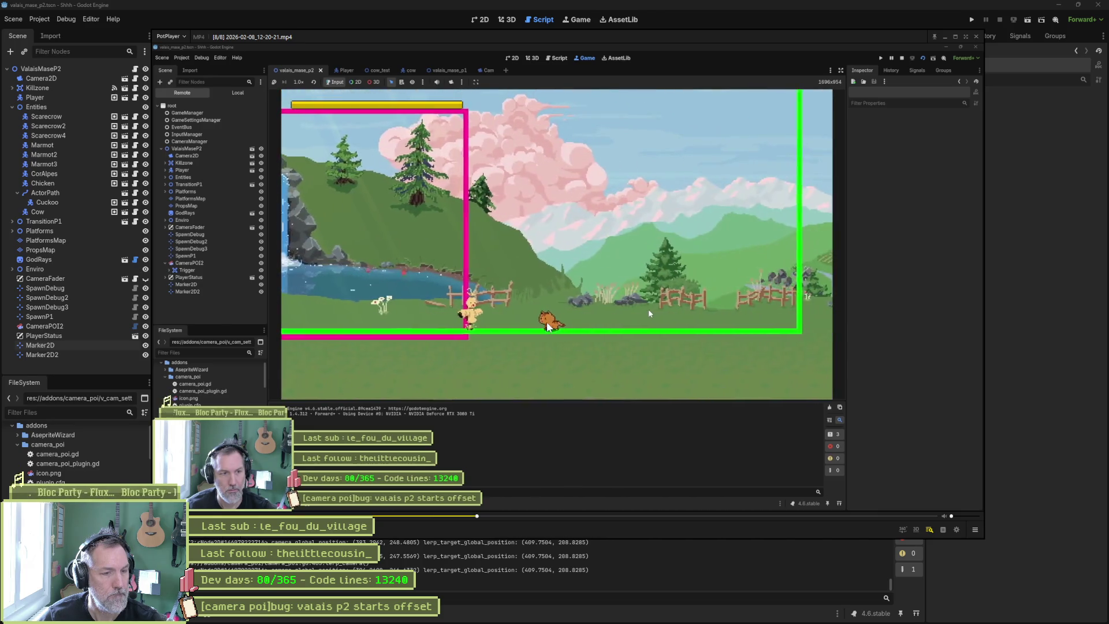
# Pause the clip, step back and forth frame by frame around the camera jump, then close PotPlayer
pyautogui.press('space')
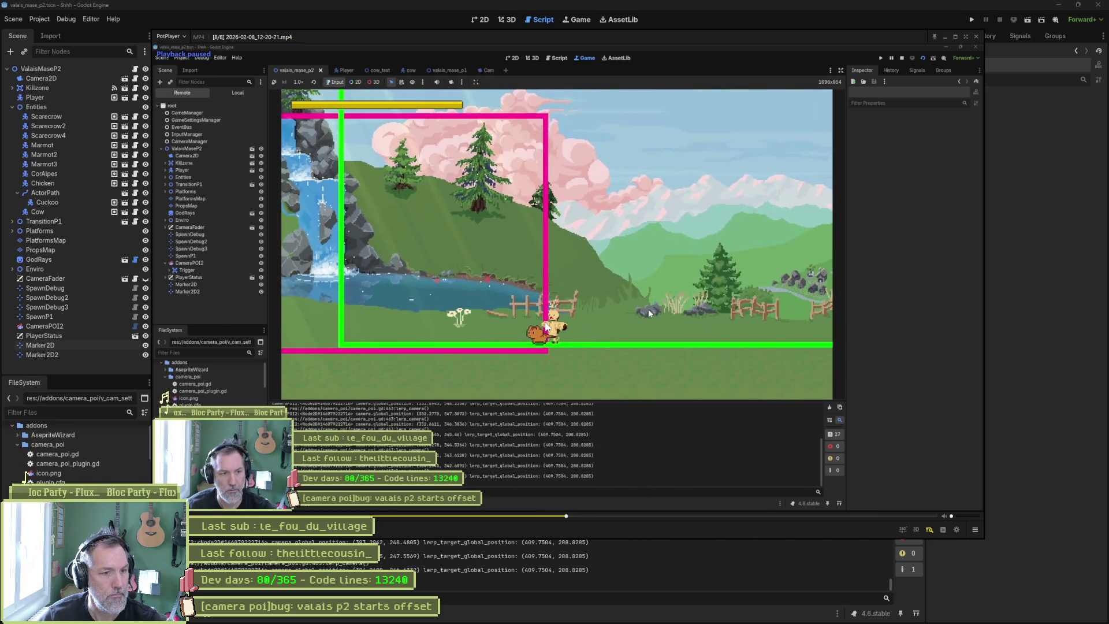
pyautogui.press('d')
pyautogui.press('d')
pyautogui.press('d')
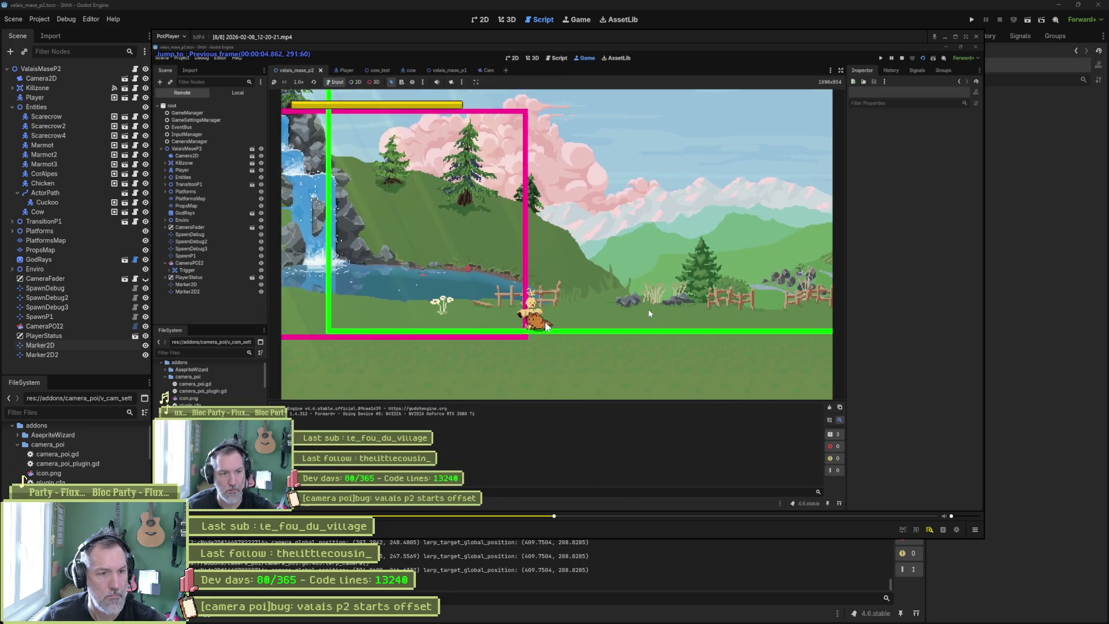
pyautogui.press('f')
pyautogui.press('f')
pyautogui.press('f')
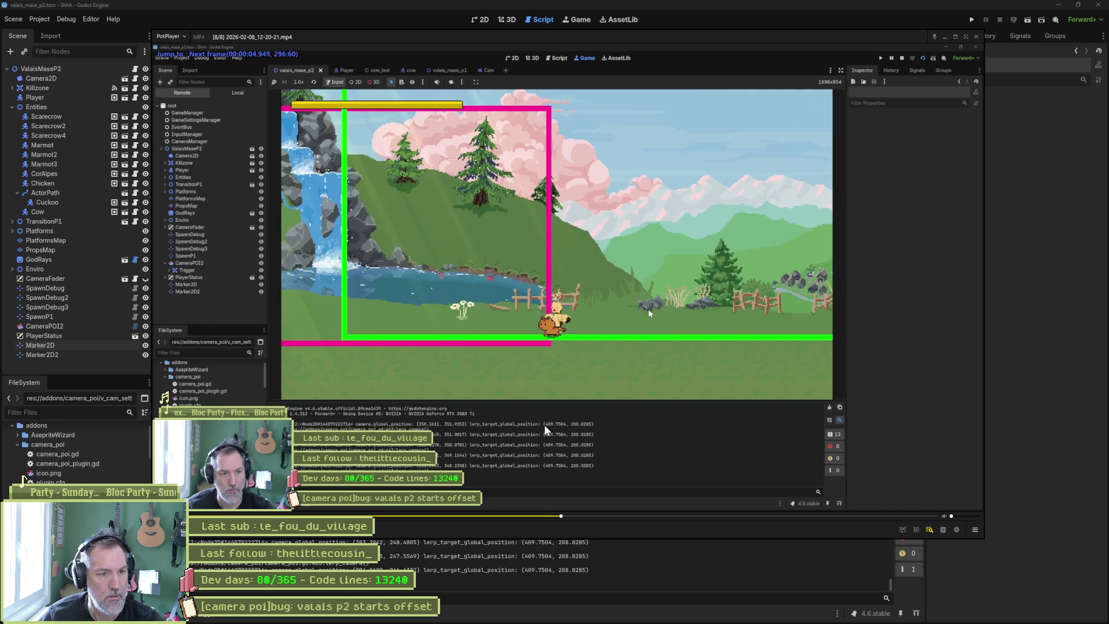
pyautogui.press('f')
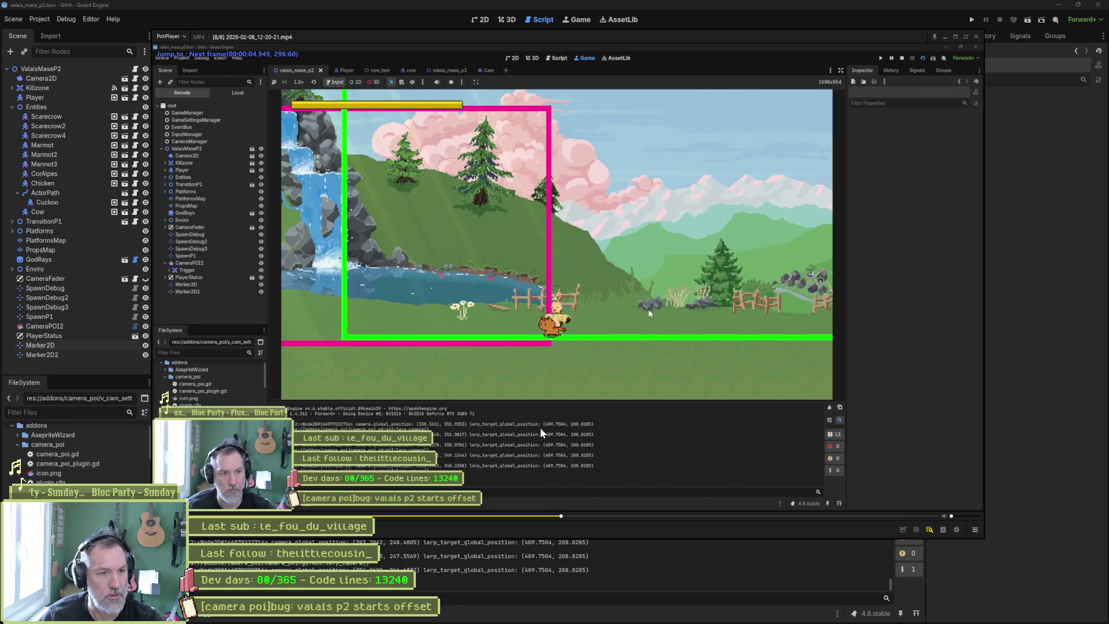
pyautogui.press('f')
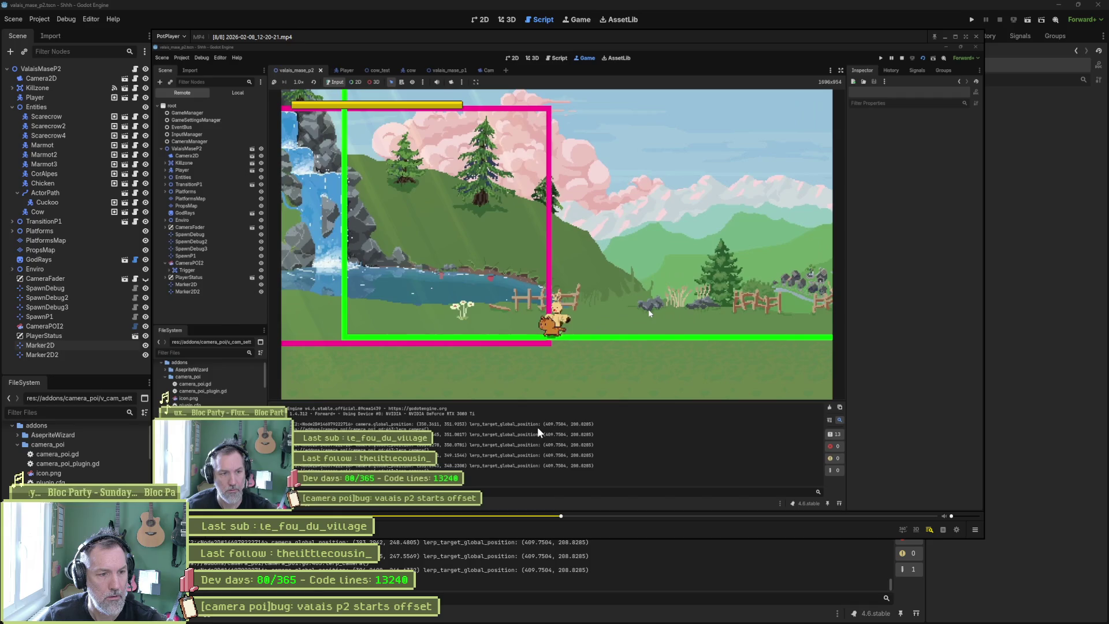
pyautogui.press('f')
pyautogui.press('f')
pyautogui.press('f')
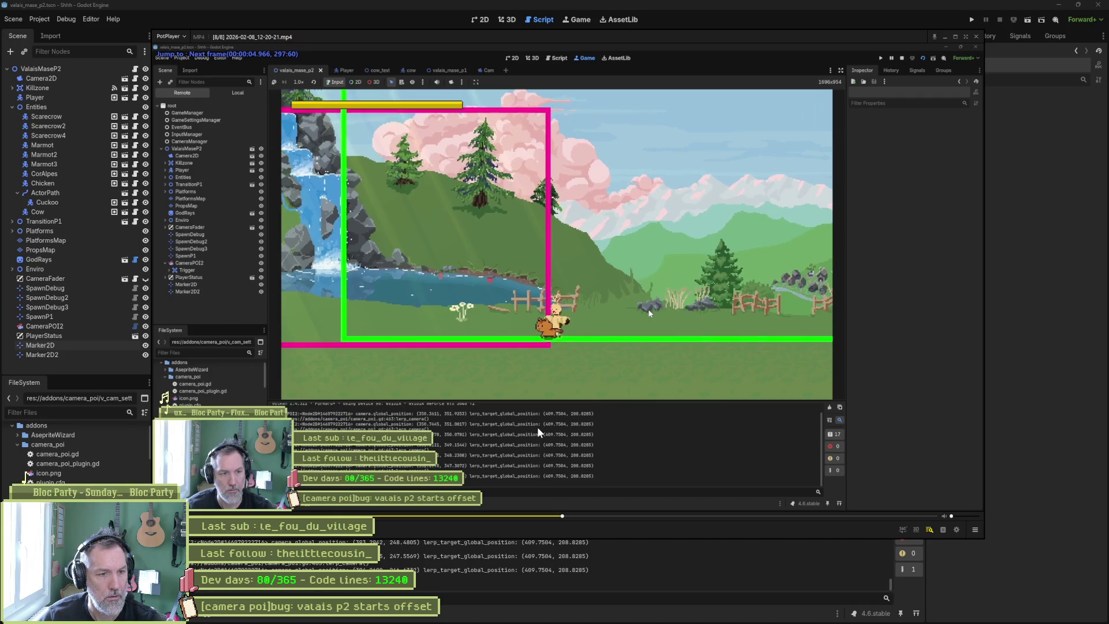
pyautogui.press('f')
pyautogui.press('f')
pyautogui.press('f')
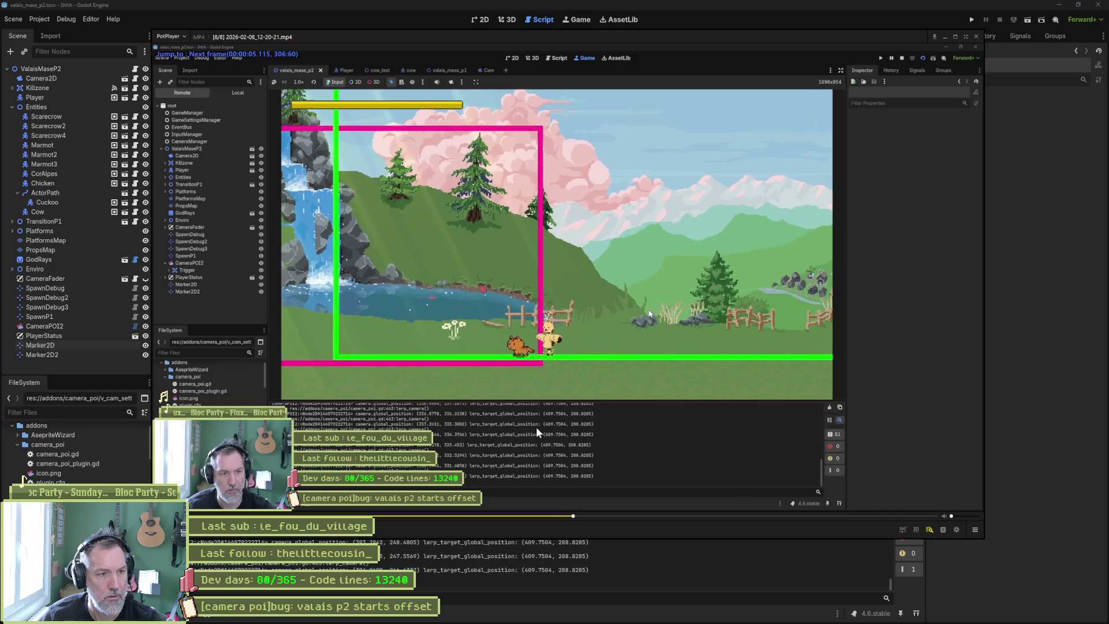
pyautogui.press('d')
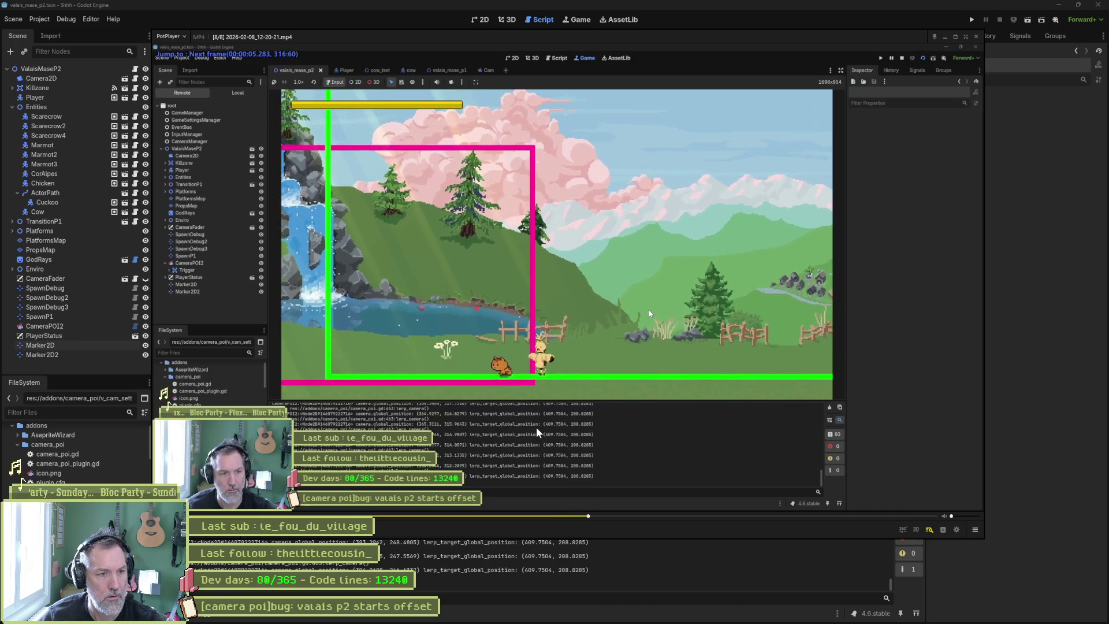
pyautogui.press('d')
pyautogui.press('d')
pyautogui.press('d')
pyautogui.press('d')
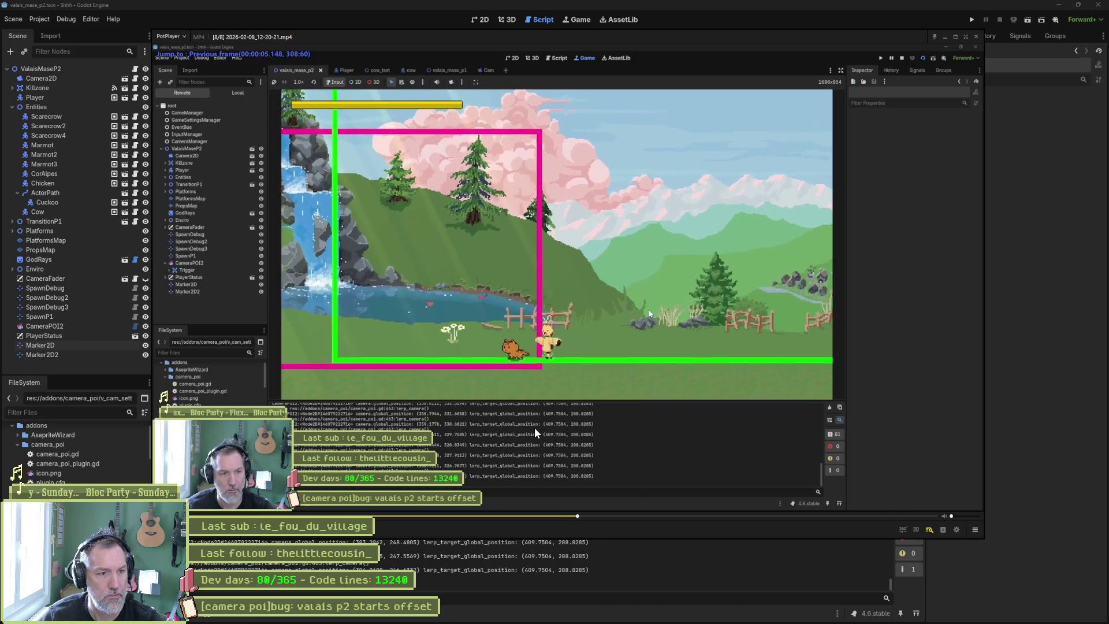
pyautogui.press('d')
pyautogui.press('d')
pyautogui.press('d')
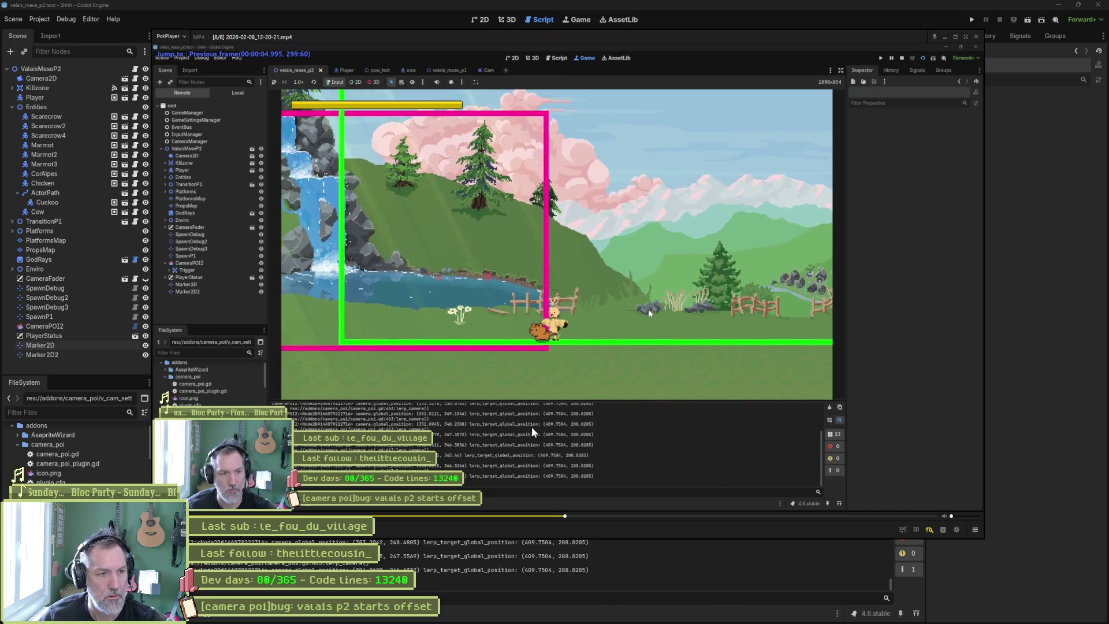
pyautogui.press('f')
pyautogui.press('f')
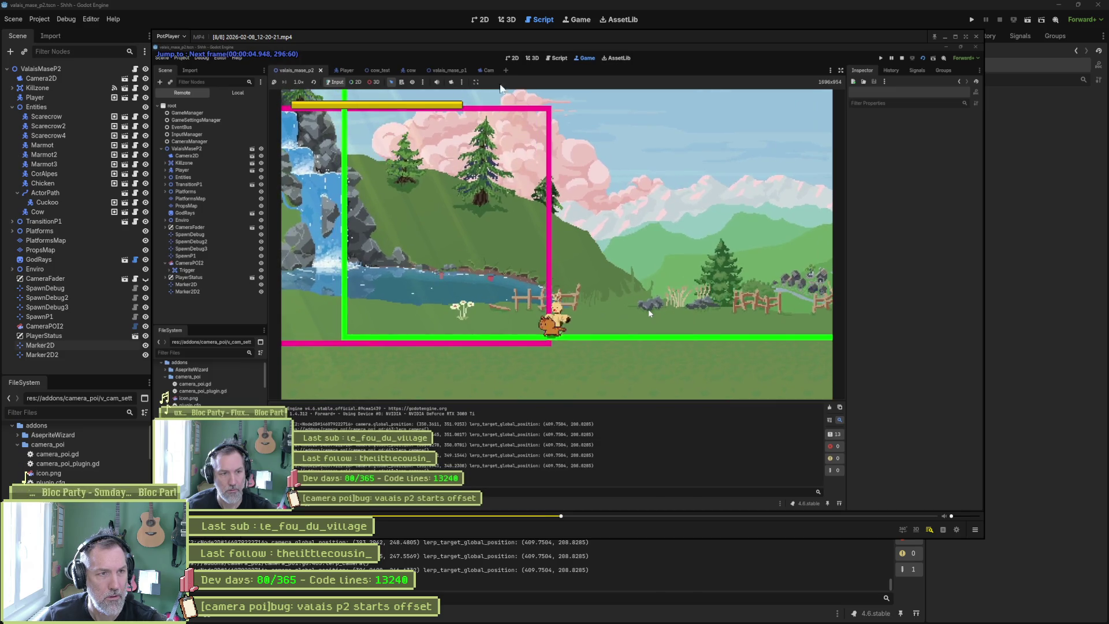
pyautogui.click(431, 26)
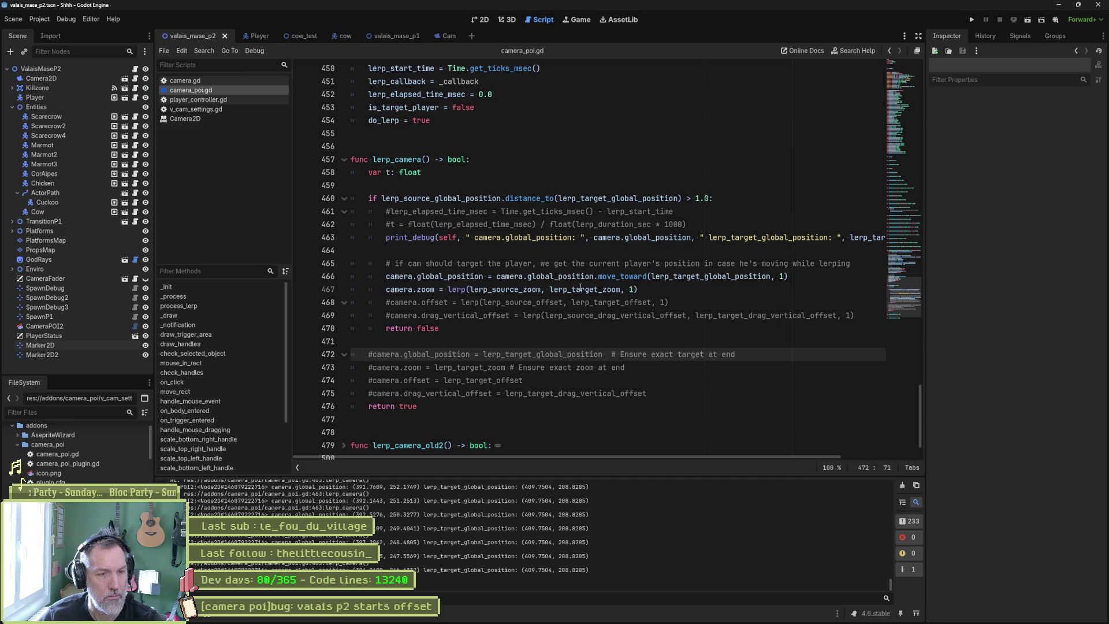
# Change the zoom lerp weight to .01 and test-run the scene, then stop it
pyautogui.click(632, 289)
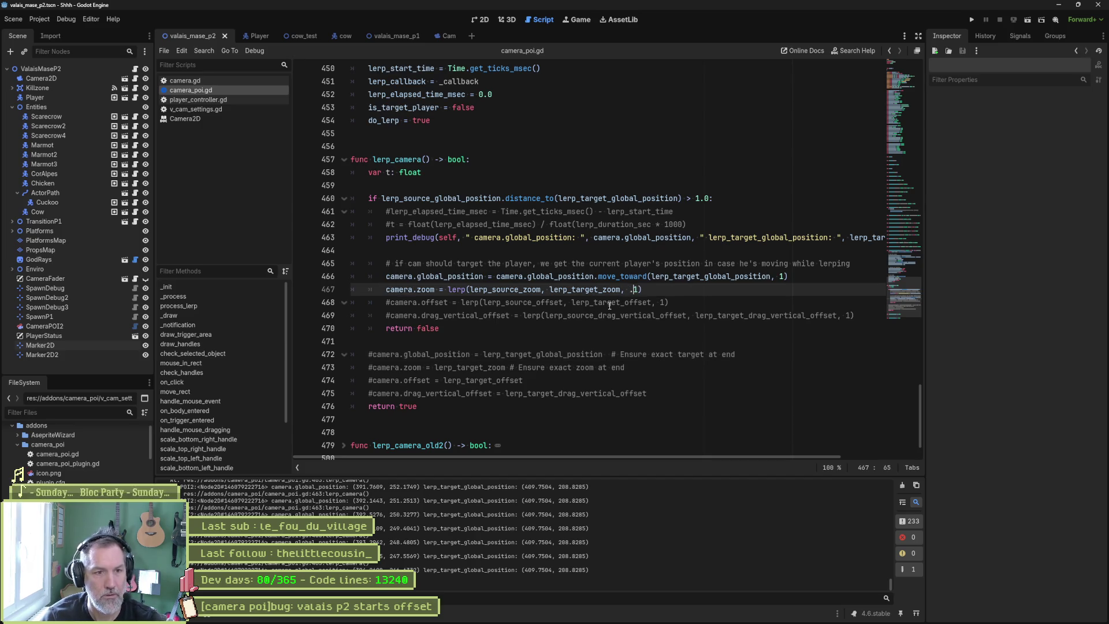
pyautogui.write('.')
pyautogui.press('F6')
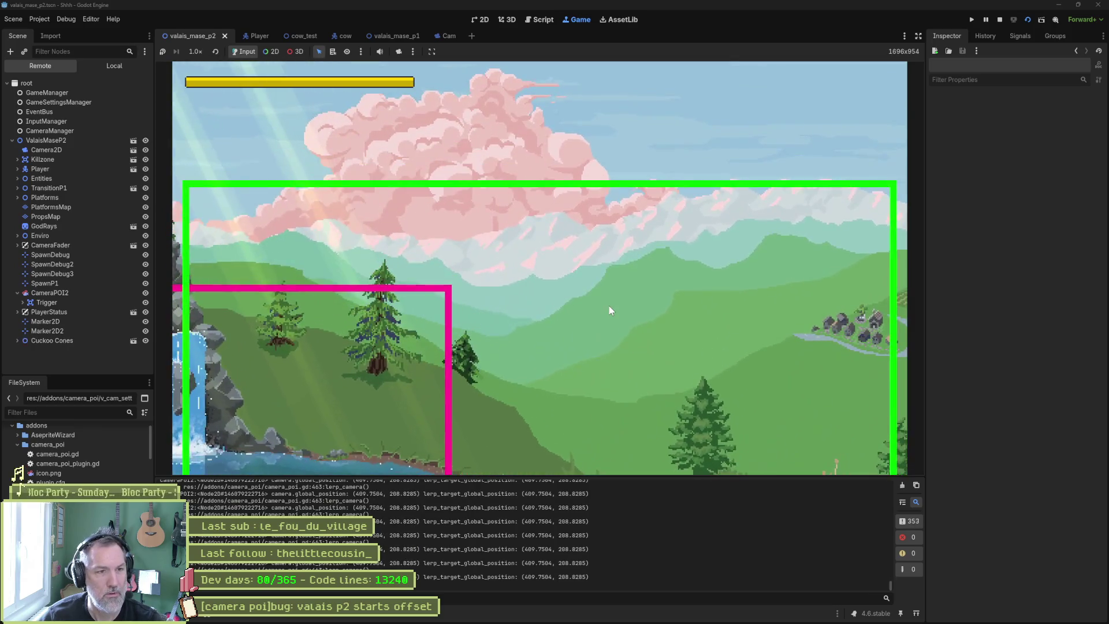
pyautogui.press('F8')
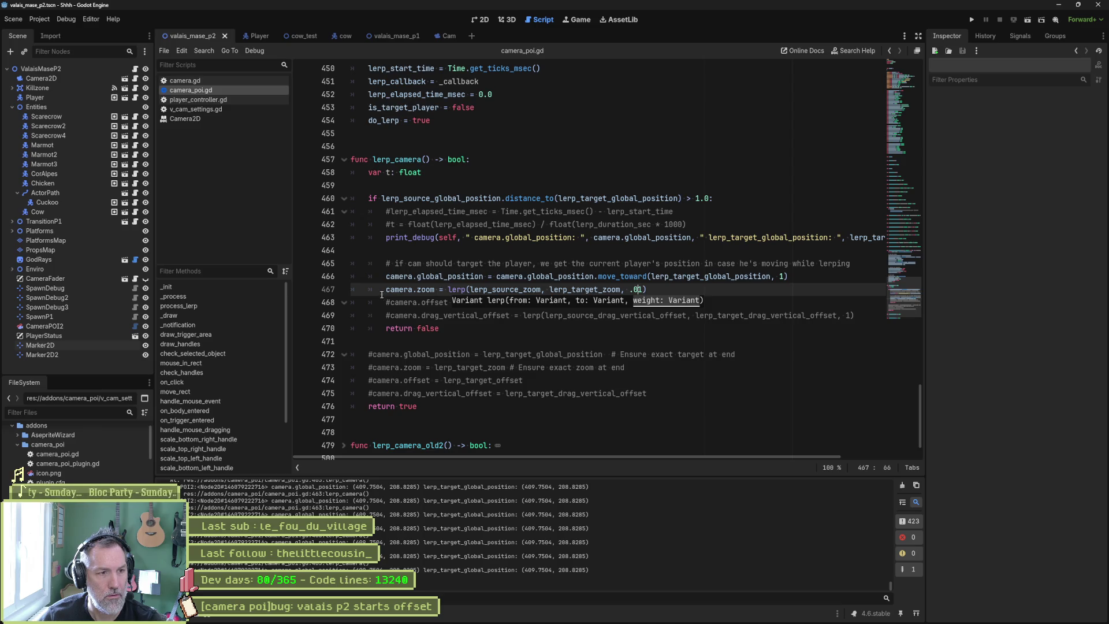
# Run the level again from line 467 and stop the game
pyautogui.press('Home')
pyautogui.press('F5')
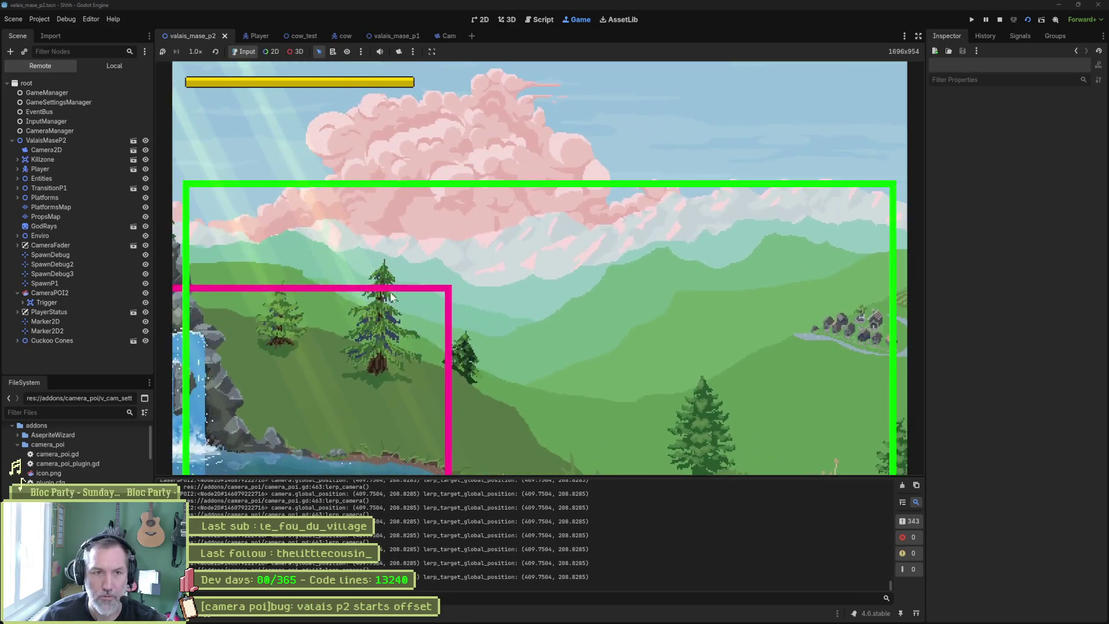
pyautogui.press('F8')
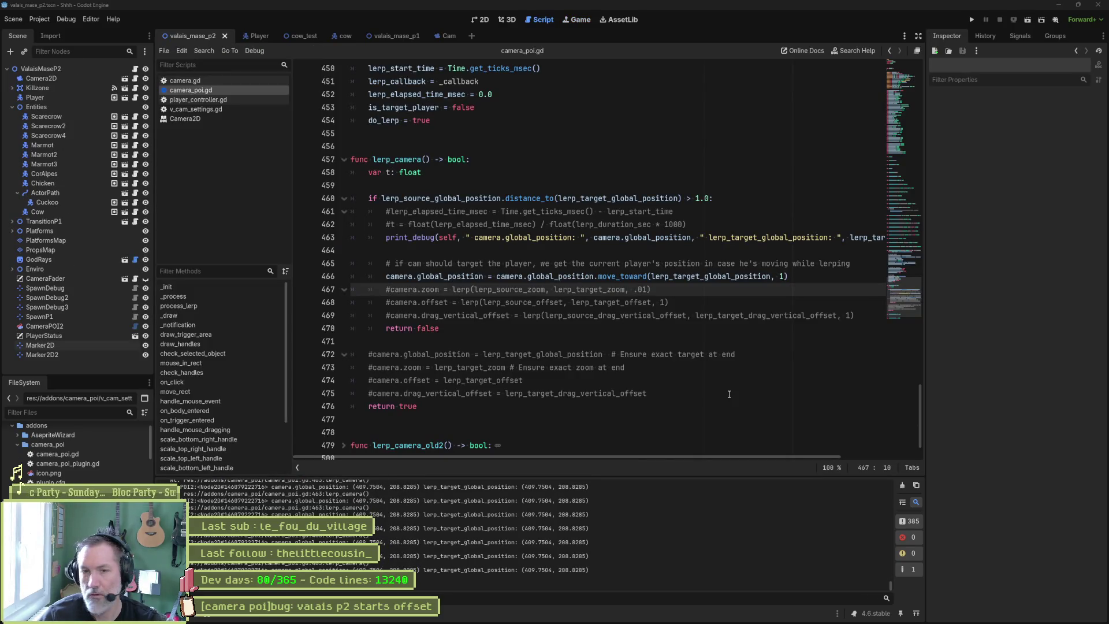
# Relaunch the level, restart it once to watch the camera's start, then stop it
pyautogui.click(732, 393)
pyautogui.press('F6')
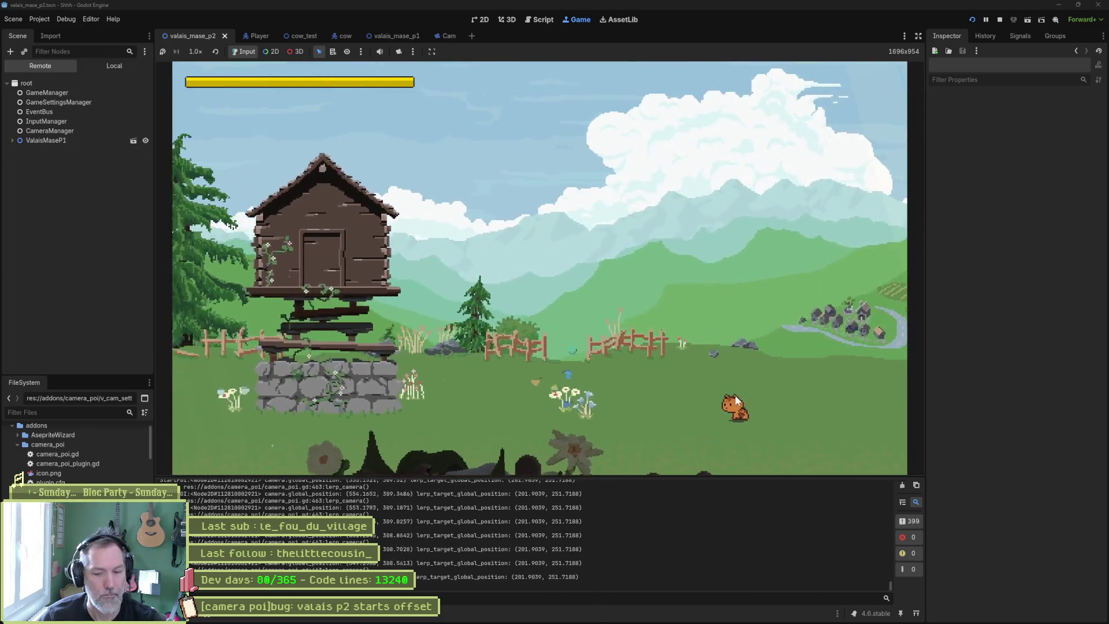
pyautogui.press('F8')
pyautogui.press('F6')
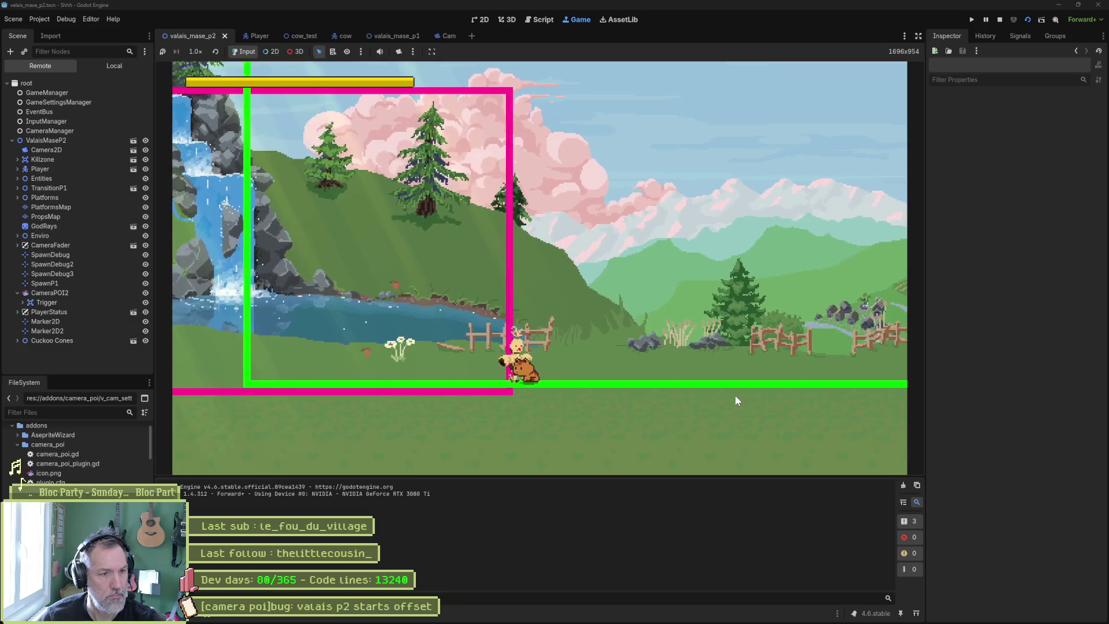
pyautogui.press('F8')
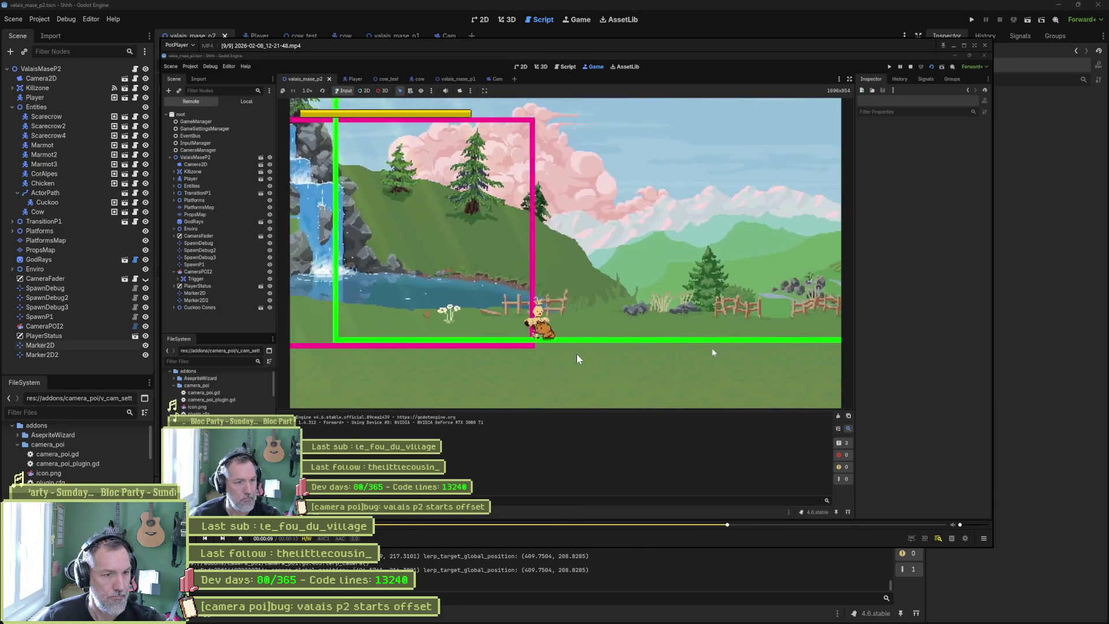
# Pause the test recording and step back and forth frame by frame to inspect the camera shift
pyautogui.click(577, 353)
pyautogui.press('f')
pyautogui.press('f')
pyautogui.press('f')
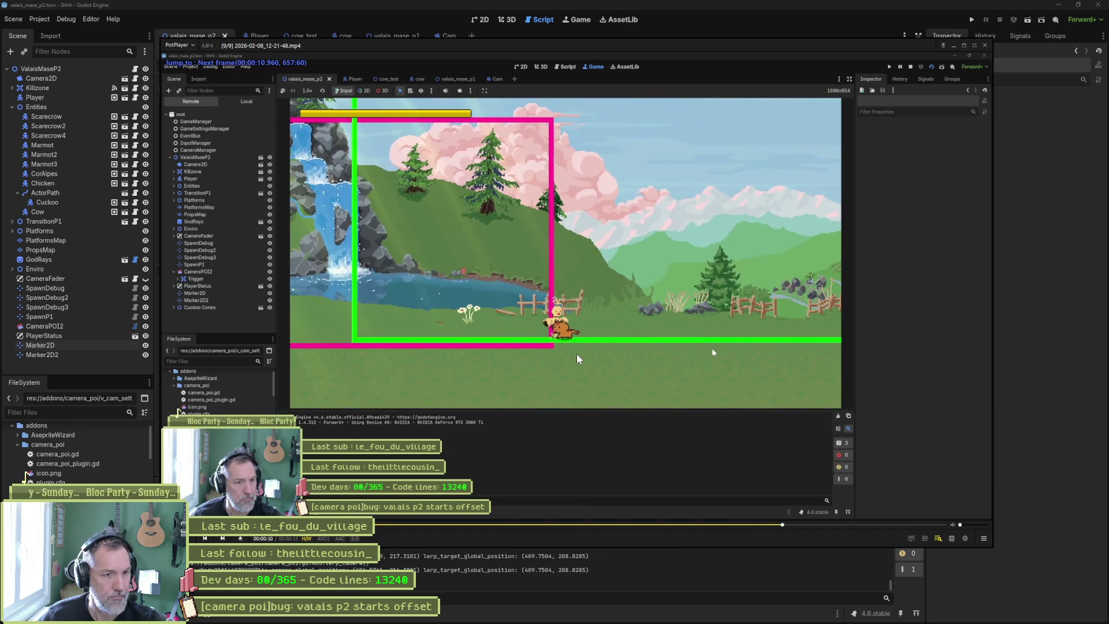
pyautogui.press('f')
pyautogui.press('f')
pyautogui.press('f')
pyautogui.press('d')
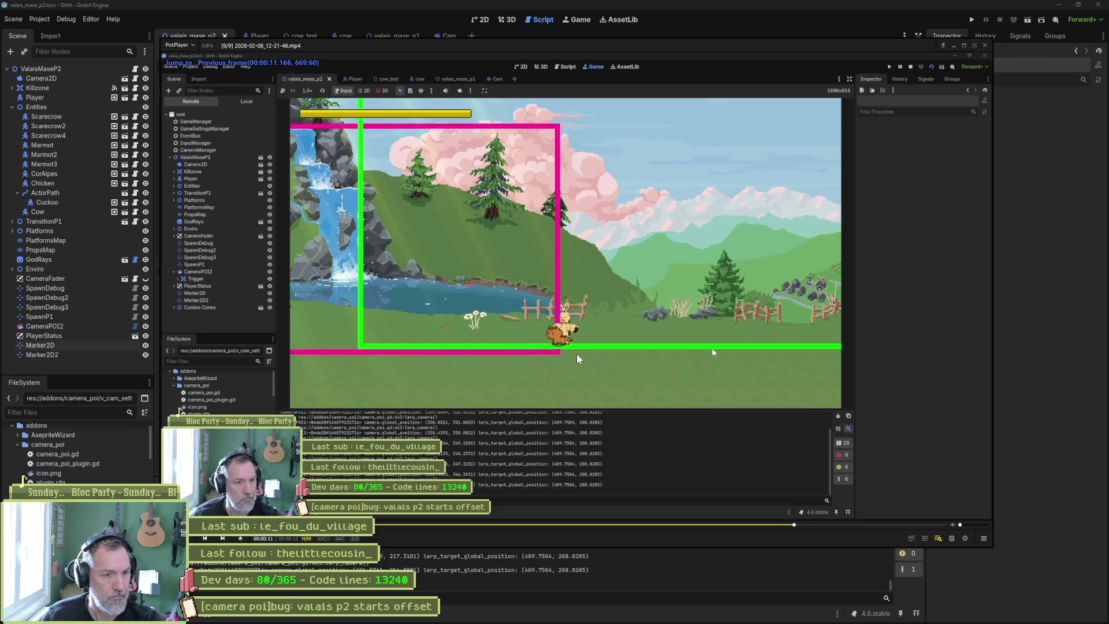
pyautogui.press('d')
pyautogui.press('d')
pyautogui.press('d')
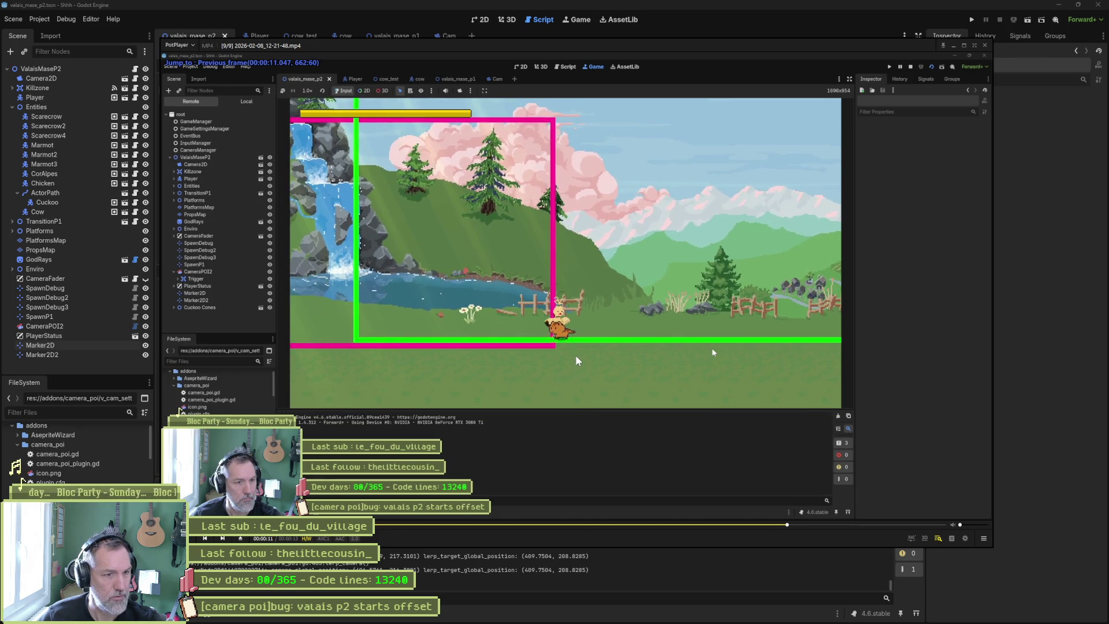
pyautogui.press('f')
pyautogui.press('f')
pyautogui.press('f')
pyautogui.press('f')
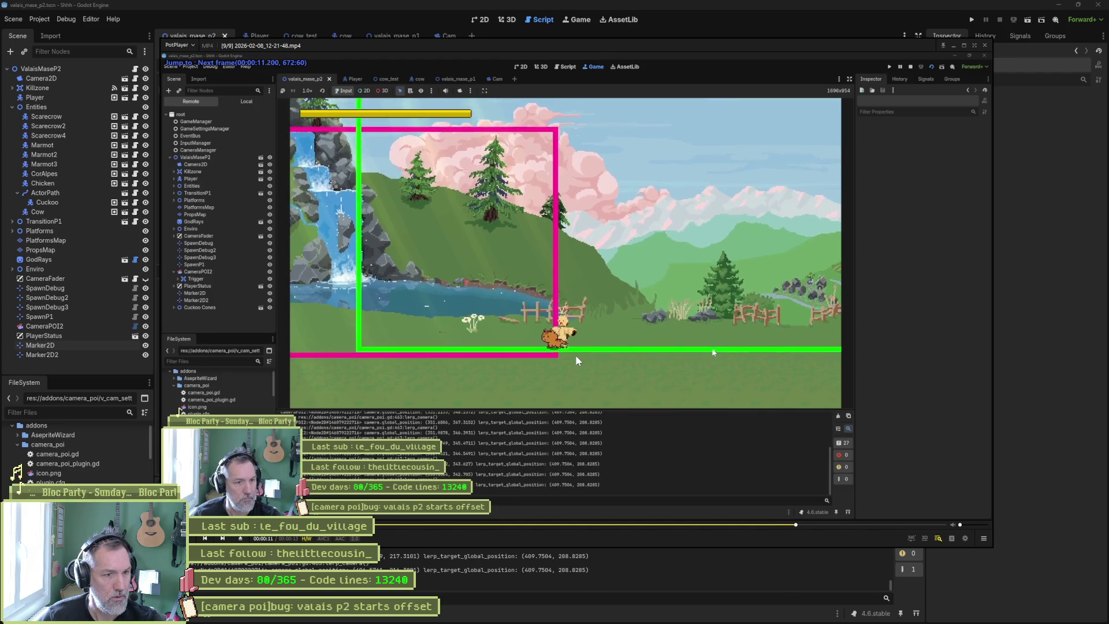
pyautogui.press('f')
pyautogui.press('f')
pyautogui.press('f')
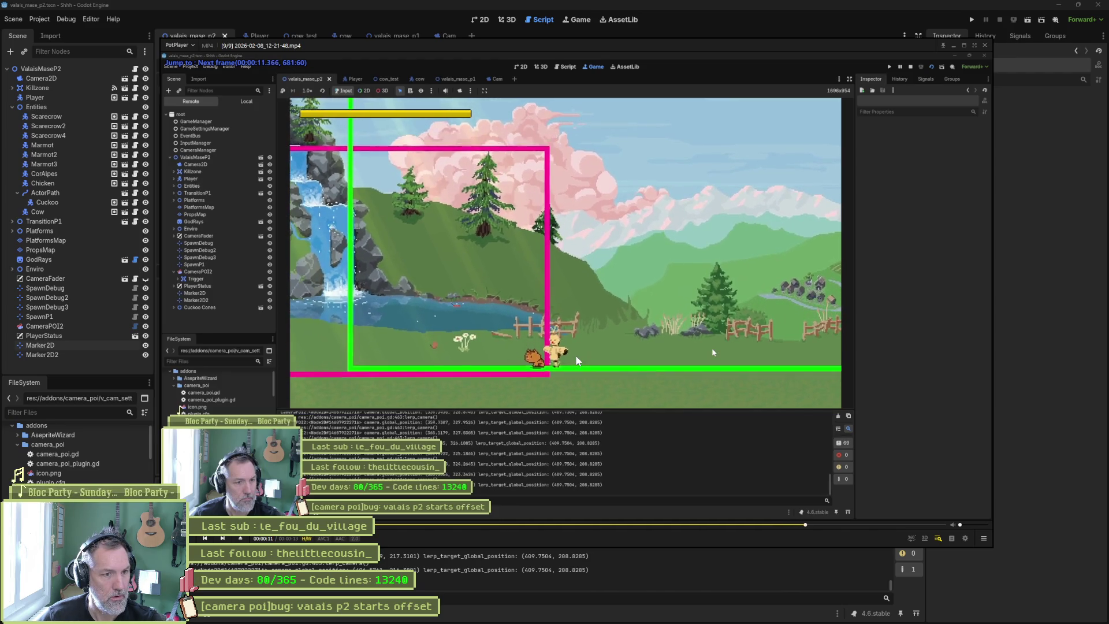
pyautogui.press('d')
pyautogui.press('d')
pyautogui.press('d')
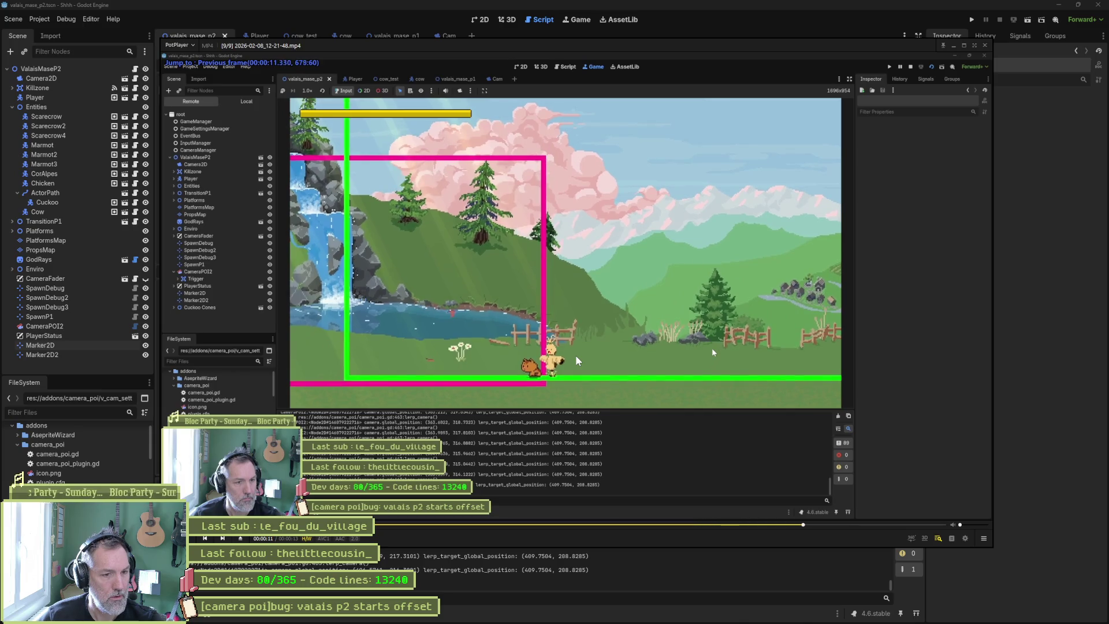
pyautogui.press('d')
pyautogui.press('f')
pyautogui.press('f')
pyautogui.press('f')
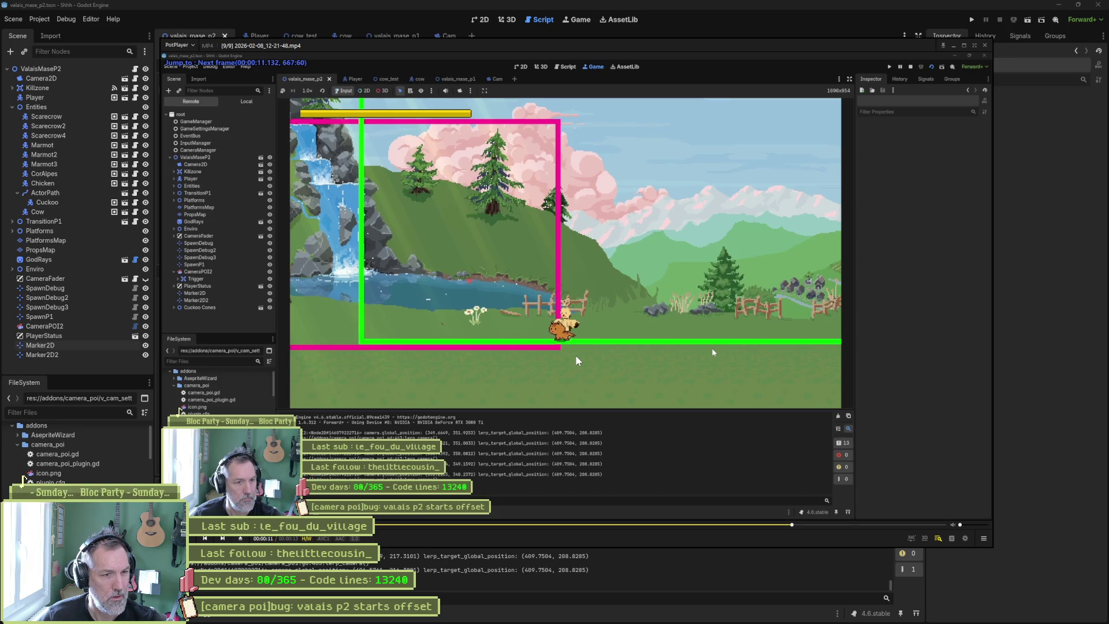
pyautogui.press('d')
pyautogui.press('f')
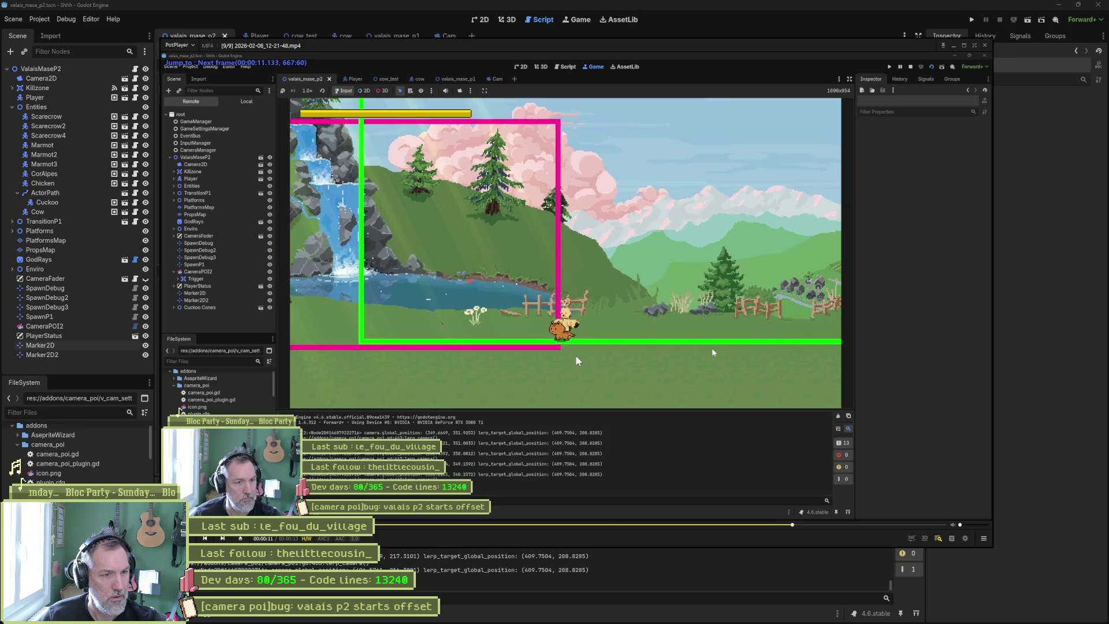
pyautogui.press('d')
pyautogui.press('d')
pyautogui.press('f')
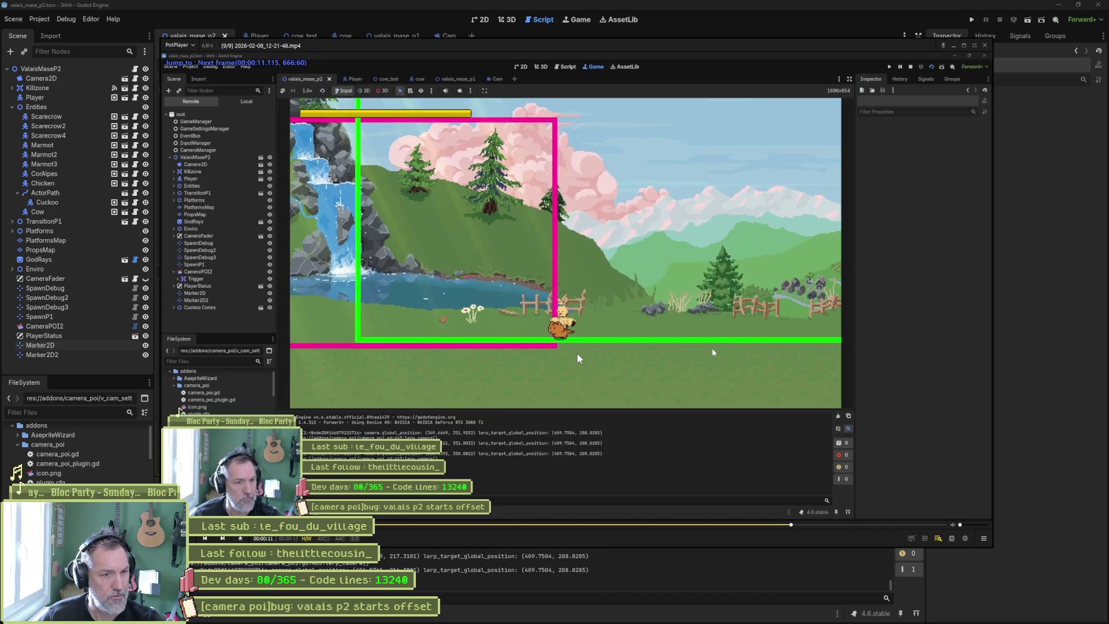
pyautogui.press('f')
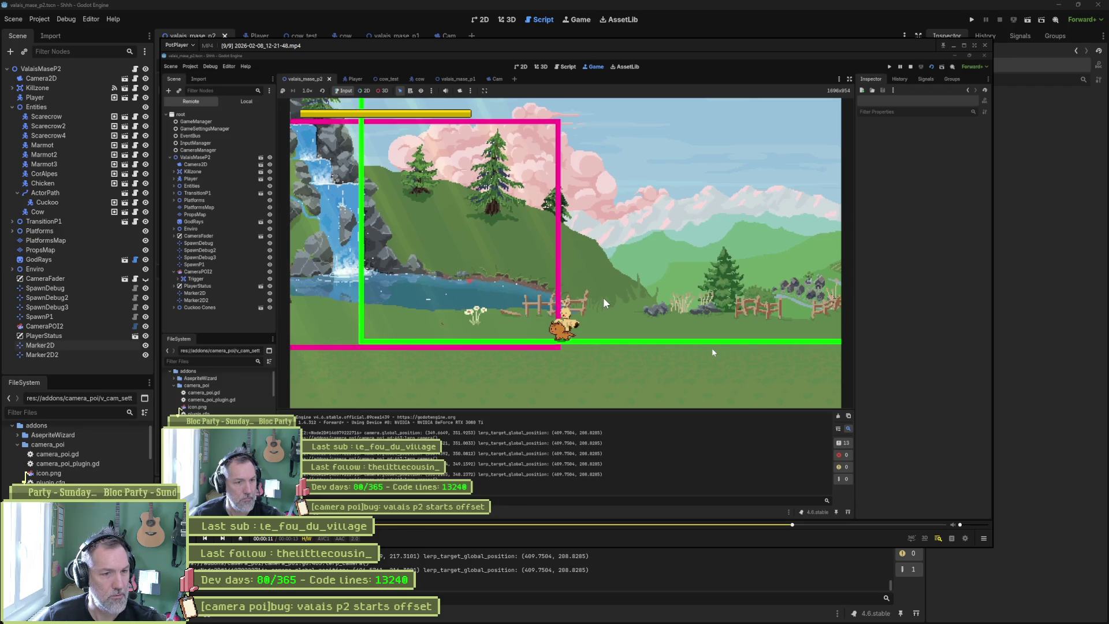
pyautogui.press('d')
# Step between frames 666–669 and on to 11.533 seconds, then bring Godot back to front
pyautogui.press('f')
pyautogui.press('f')
pyautogui.press('f')
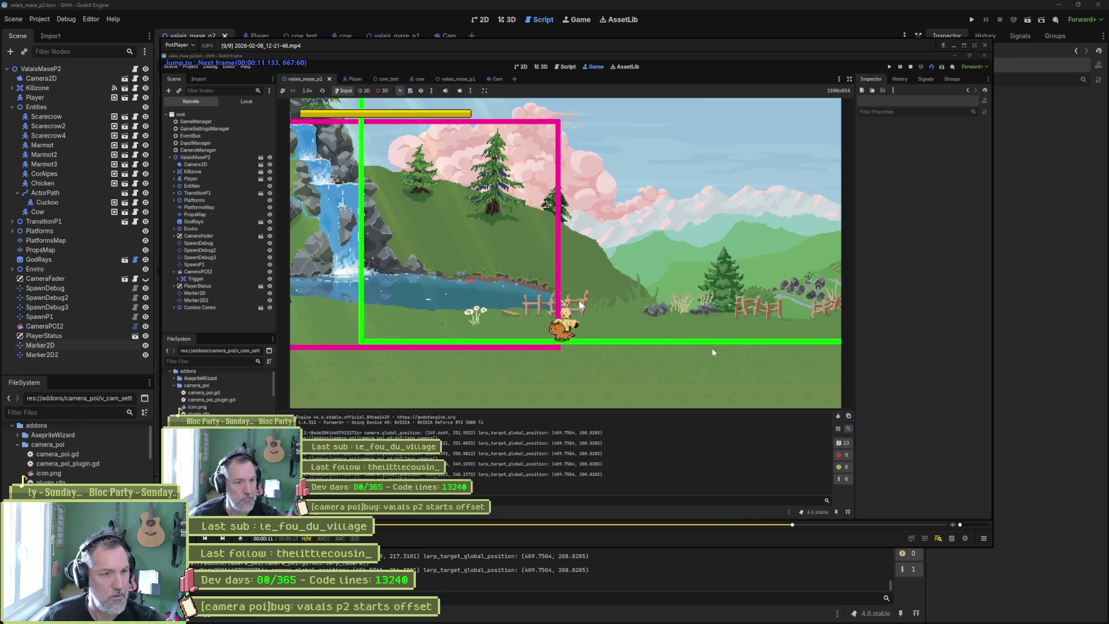
pyautogui.press('f')
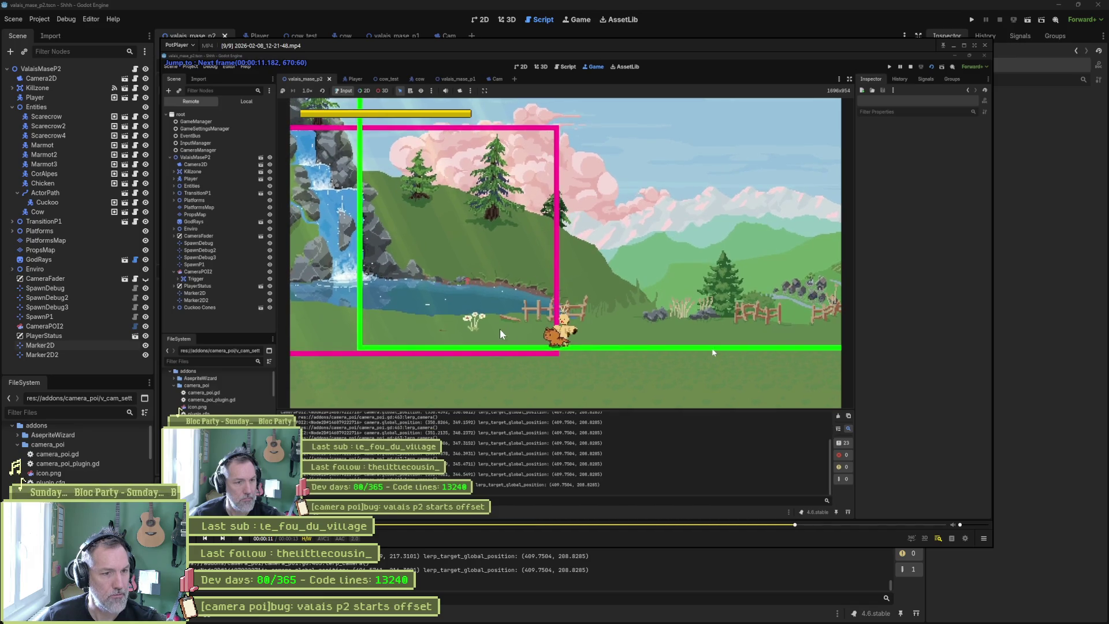
pyautogui.press('f')
pyautogui.press('f')
pyautogui.press('f')
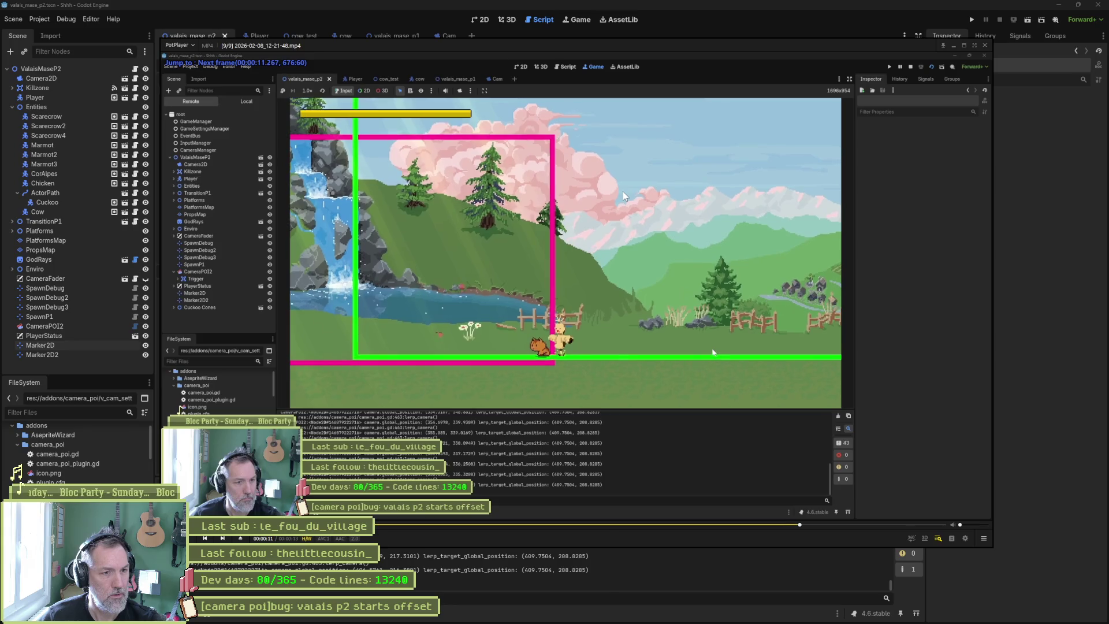
pyautogui.press('d')
pyautogui.press('d')
pyautogui.press('d')
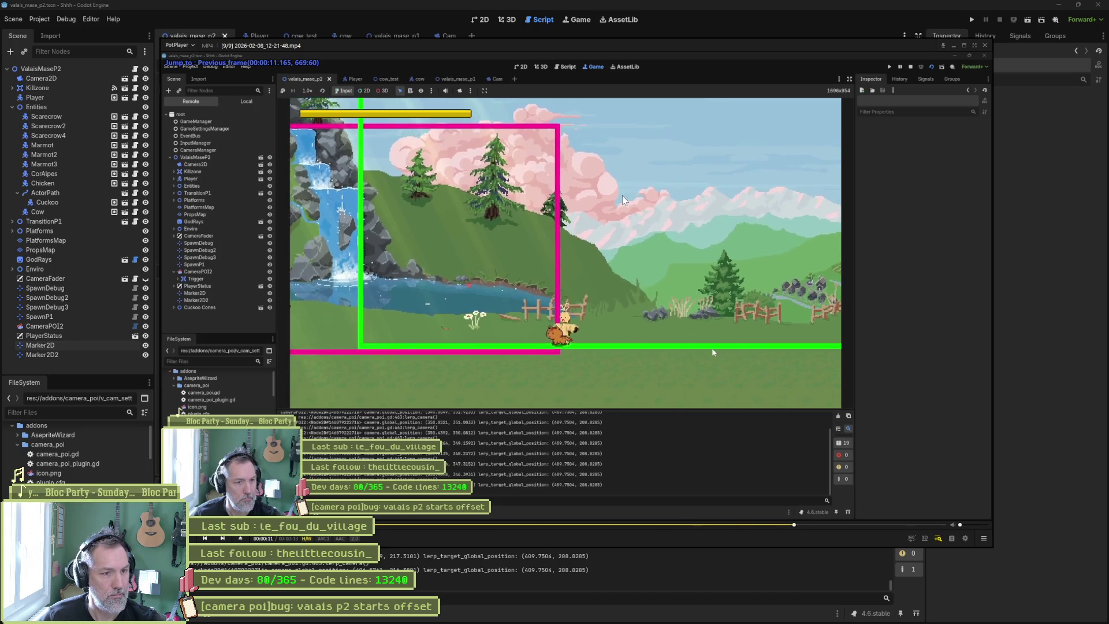
pyautogui.press('d')
pyautogui.press('d')
pyautogui.press('d')
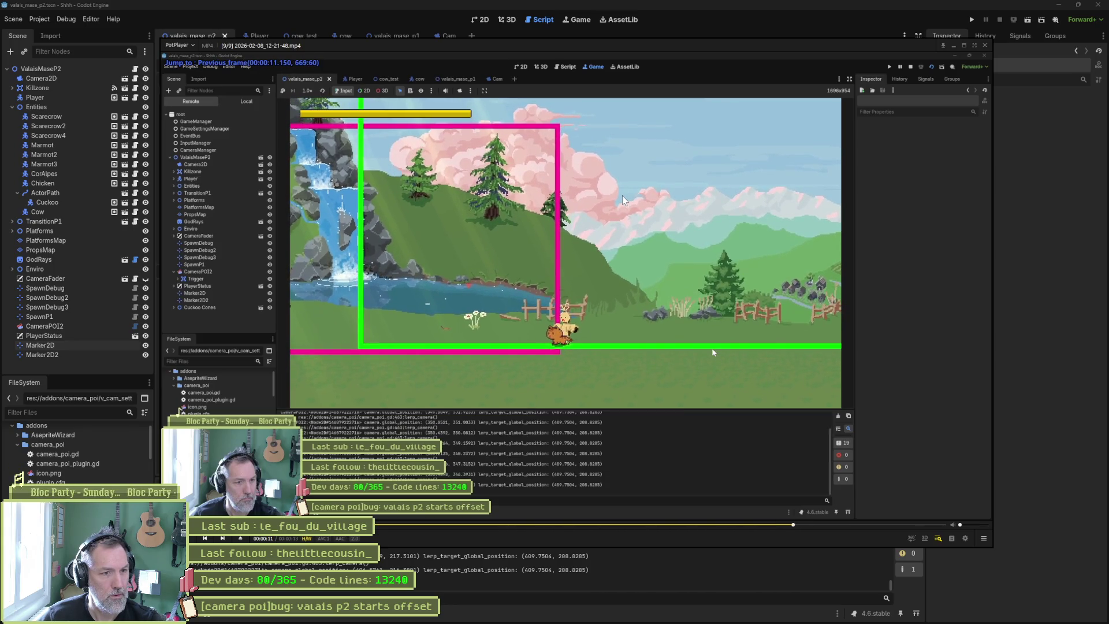
pyautogui.press('d')
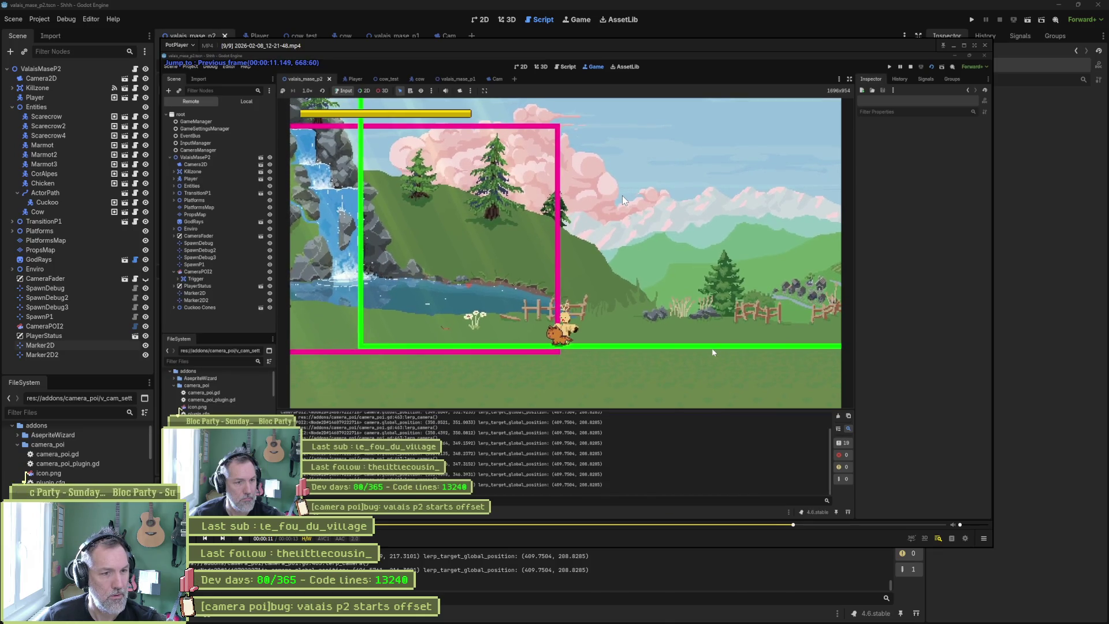
pyautogui.press('d')
pyautogui.press('d')
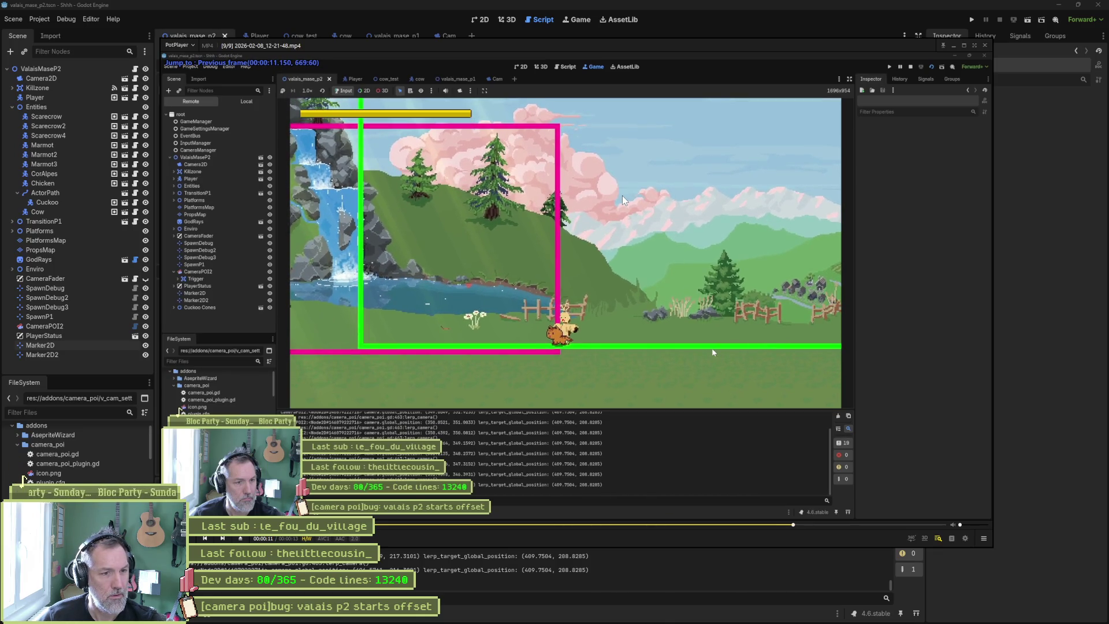
pyautogui.press('f')
pyautogui.press('f')
pyautogui.press('f')
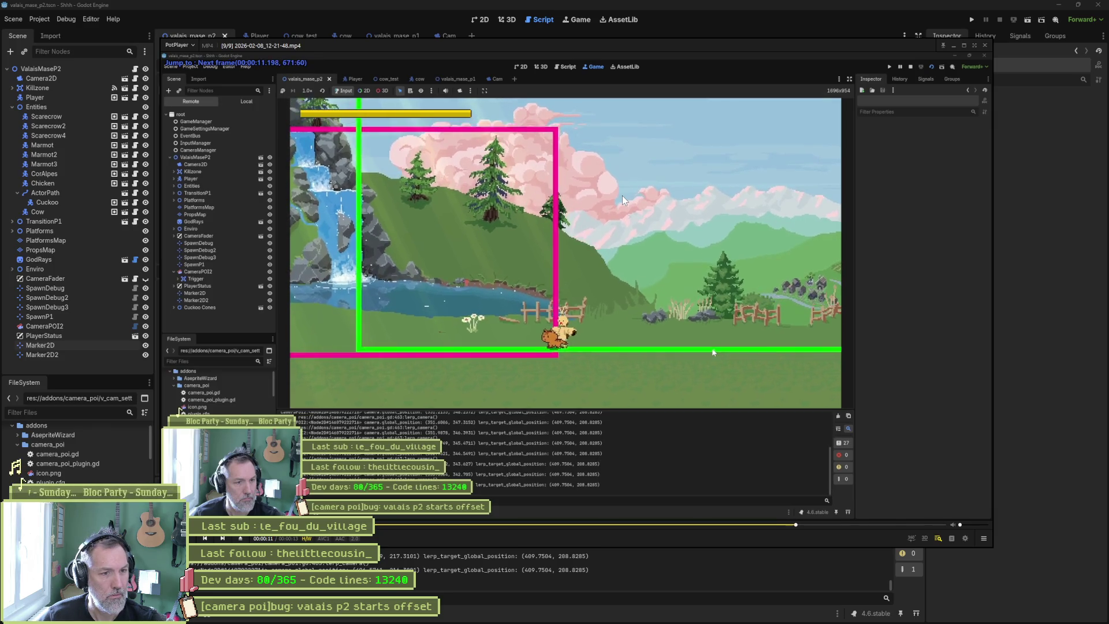
pyautogui.press('f')
pyautogui.press('f')
pyautogui.press('f')
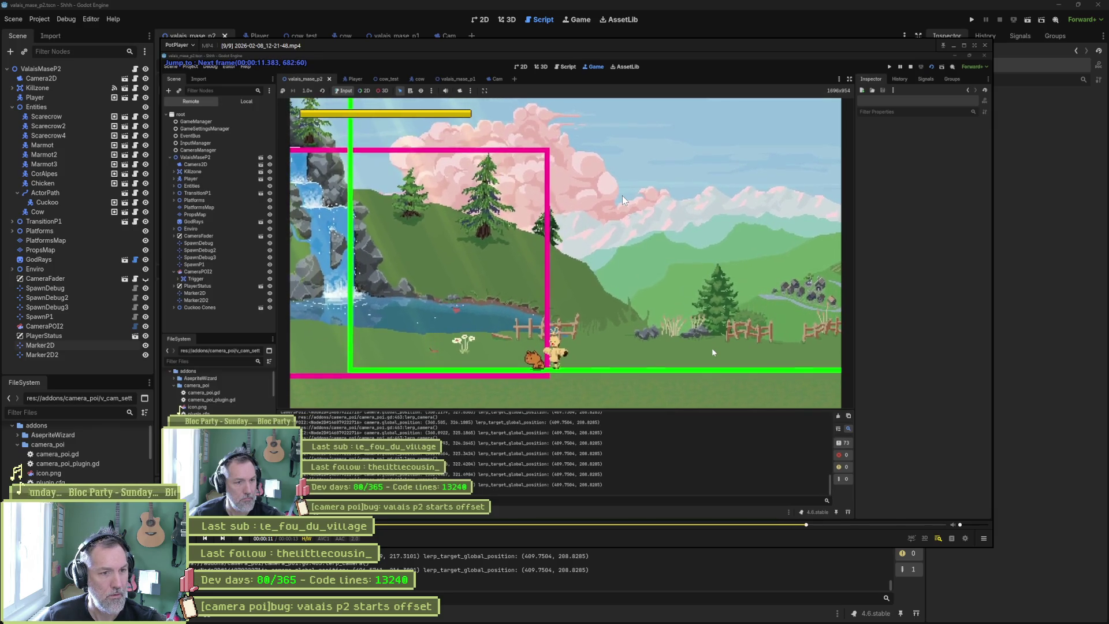
pyautogui.press('f')
pyautogui.press('f')
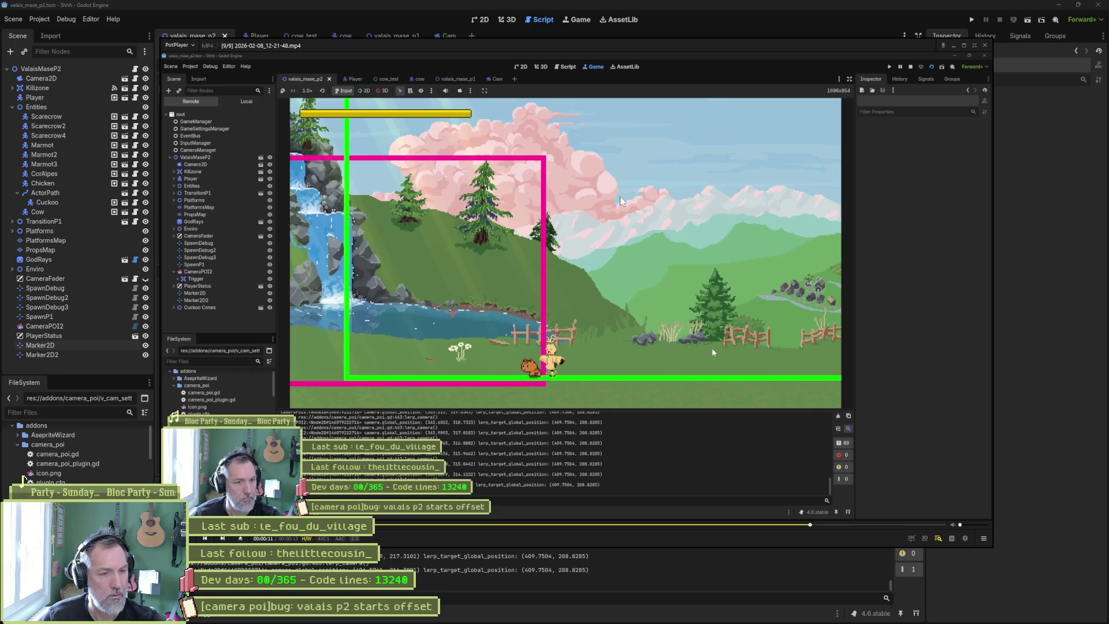
pyautogui.press('f')
pyautogui.press('f')
pyautogui.press('f')
pyautogui.press('f')
pyautogui.press('f')
pyautogui.press('f')
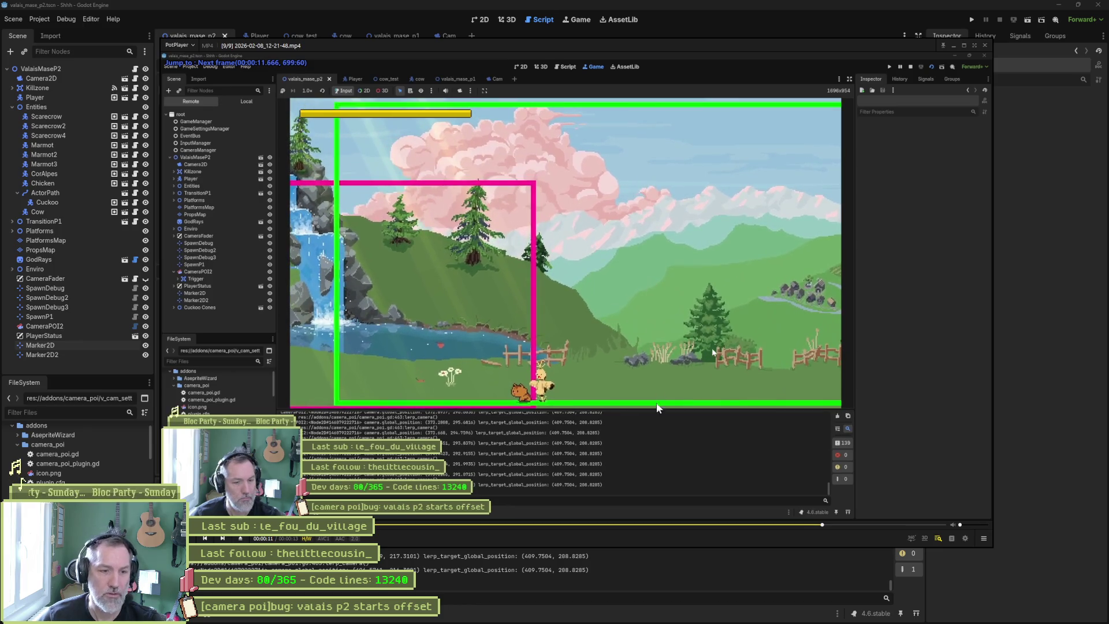
pyautogui.click(636, 560)
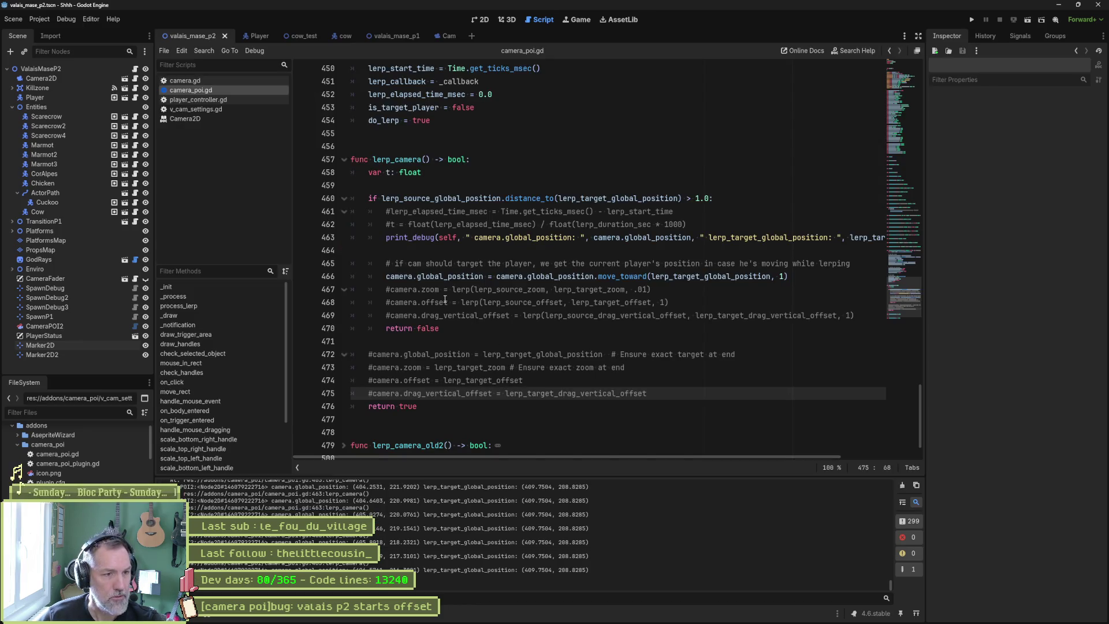
# Uncomment the camera.zoom lerp line and save camera_poi.gd
pyautogui.click(395, 291)
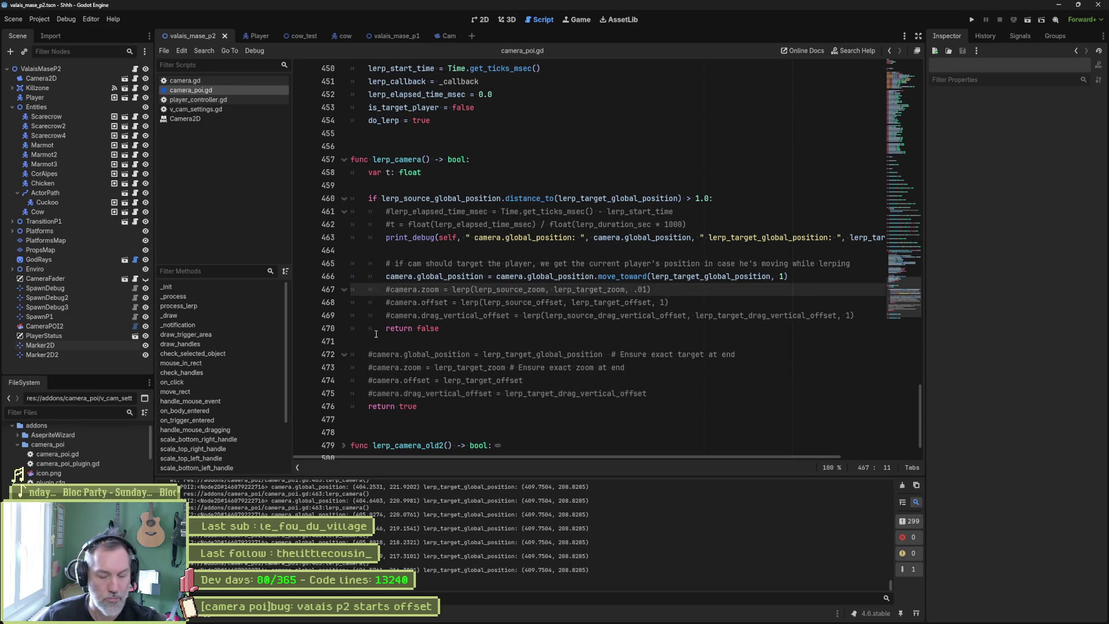
pyautogui.press('BackSpace')
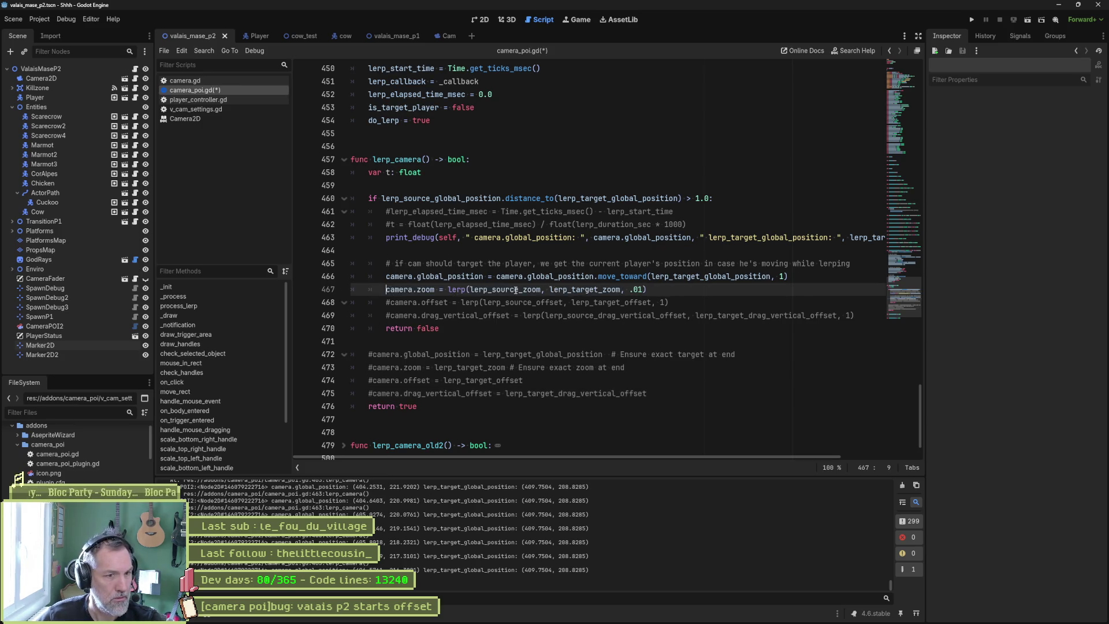
pyautogui.hotkey('ctrl', 's')
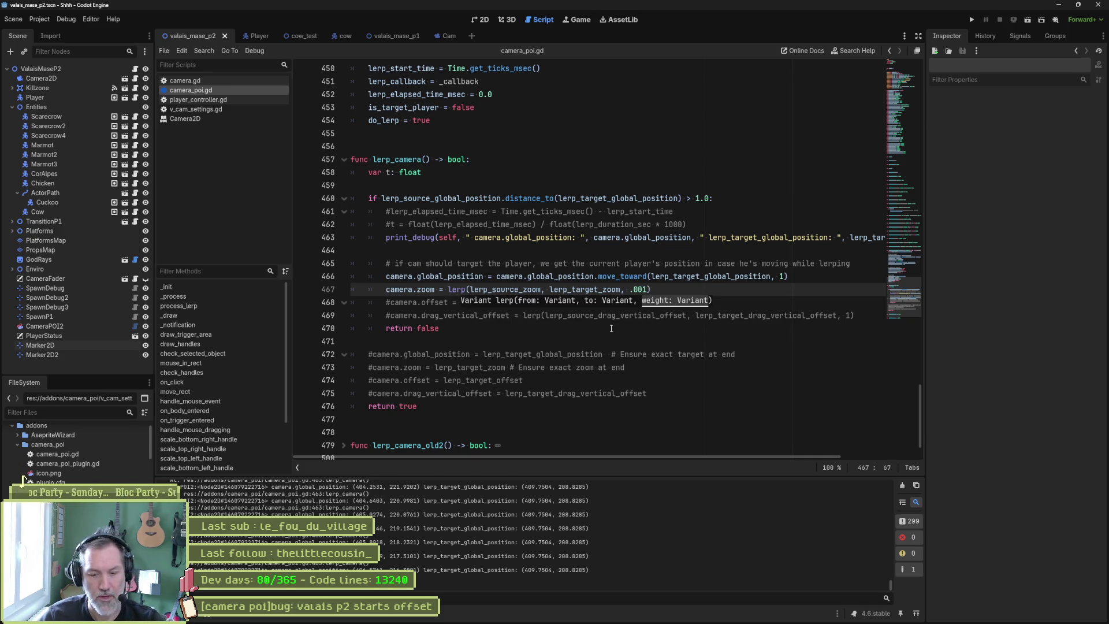
# Run the game, stop it, run and restart it, then return to camera_poi.gd
pyautogui.press('F5')
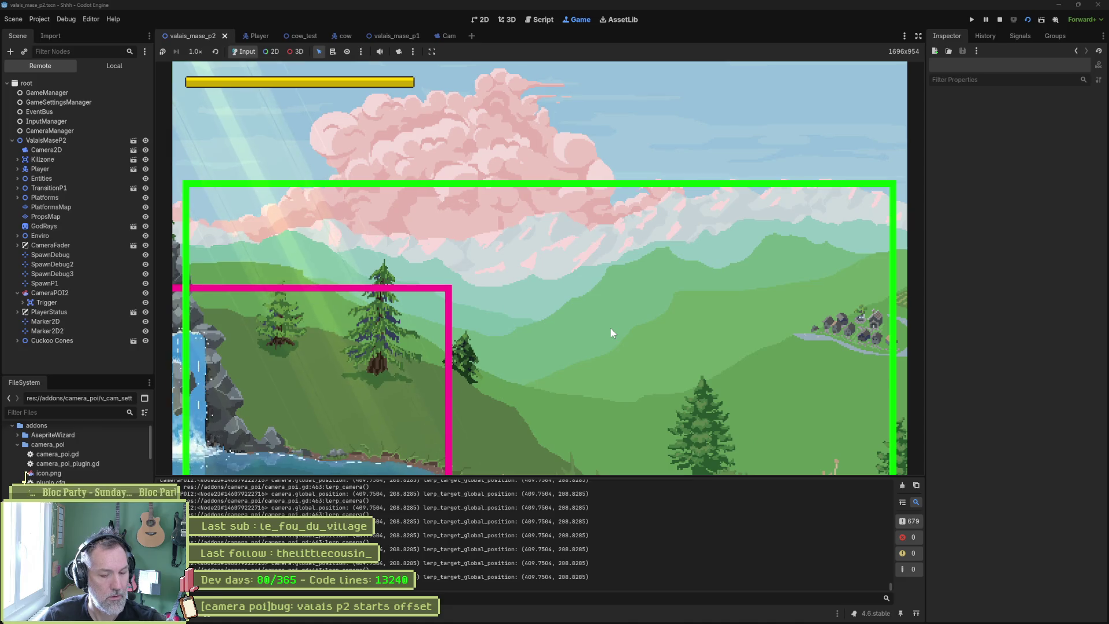
pyautogui.press('F8')
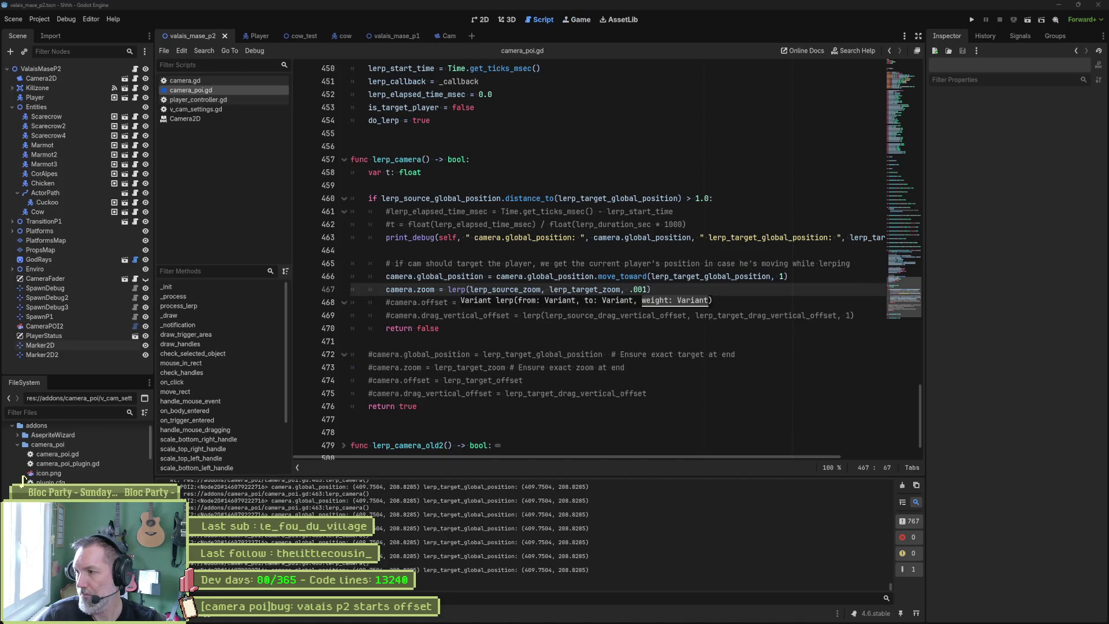
pyautogui.press('F5')
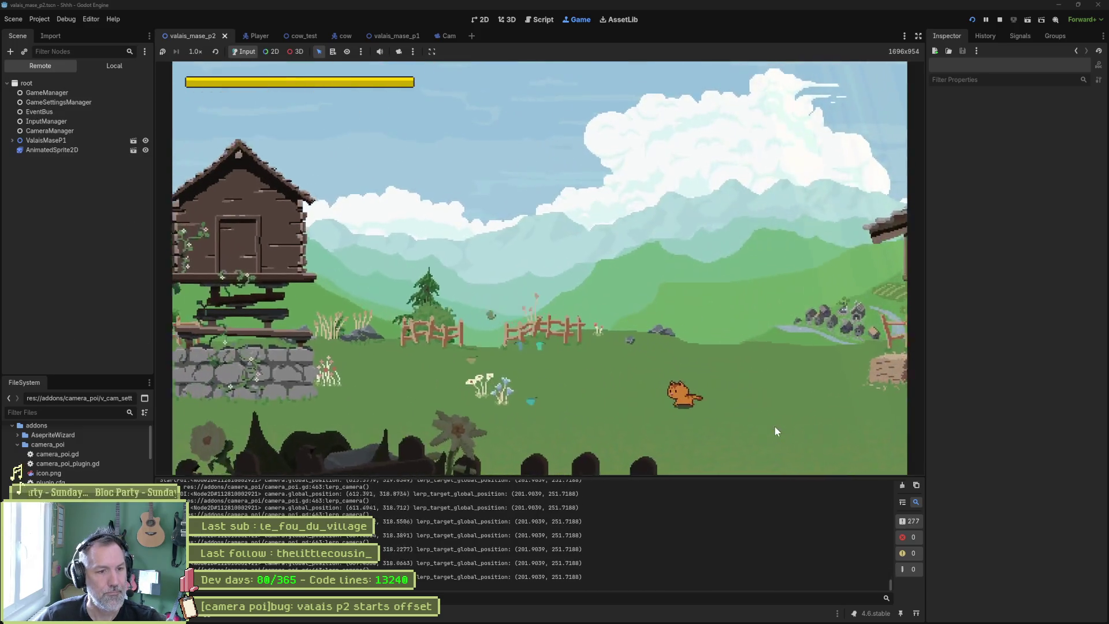
pyautogui.press('F5')
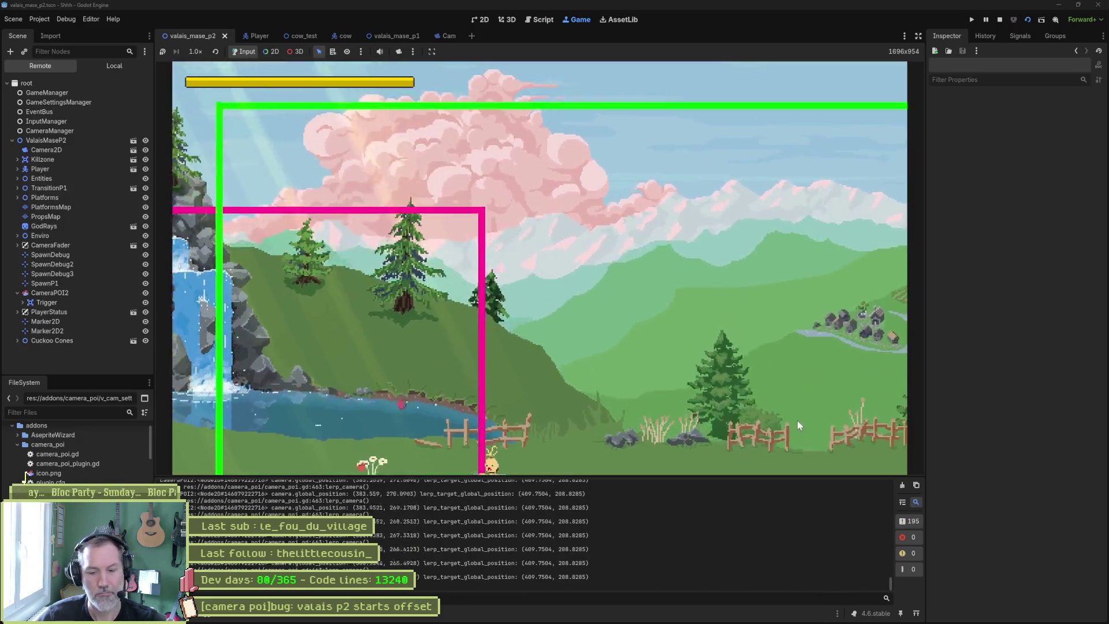
pyautogui.hotkey('ctrl', 'F3')
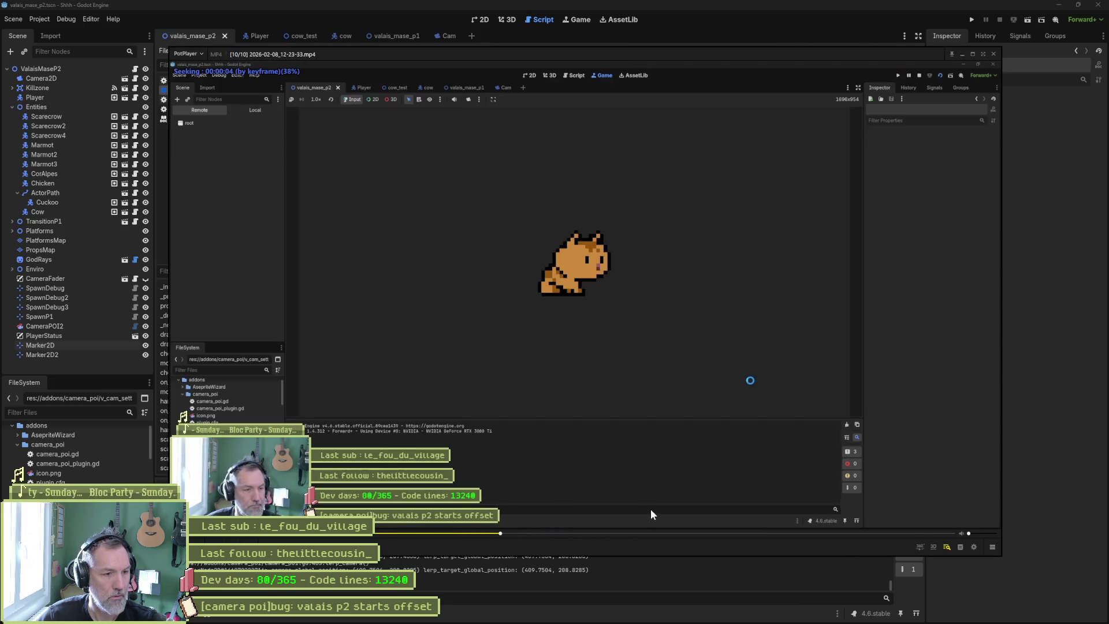
# Rewind the recording to the start, pause, and step frames to around frame 471 before returning to Godot
pyautogui.click(626, 534)
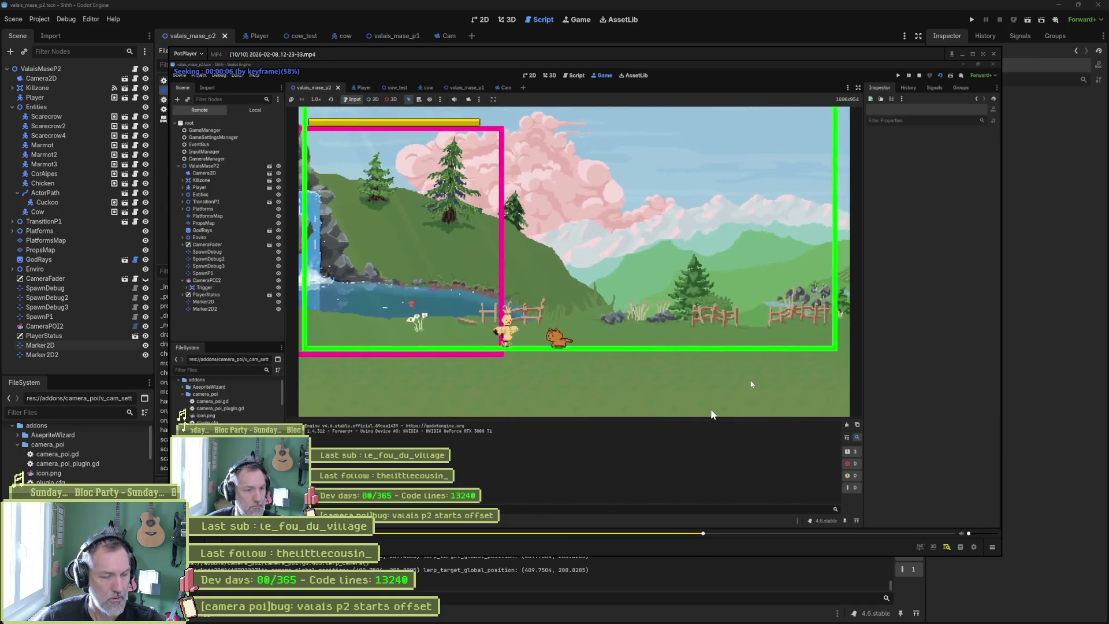
pyautogui.click(705, 412)
pyautogui.press('f')
pyautogui.press('f')
pyautogui.press('f')
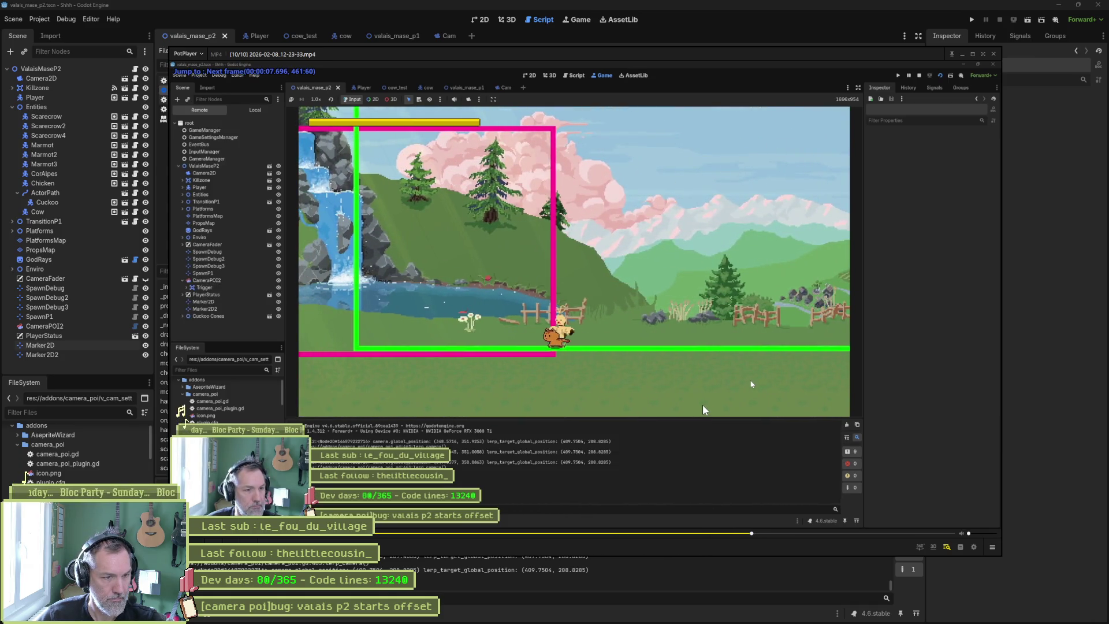
pyautogui.press('d')
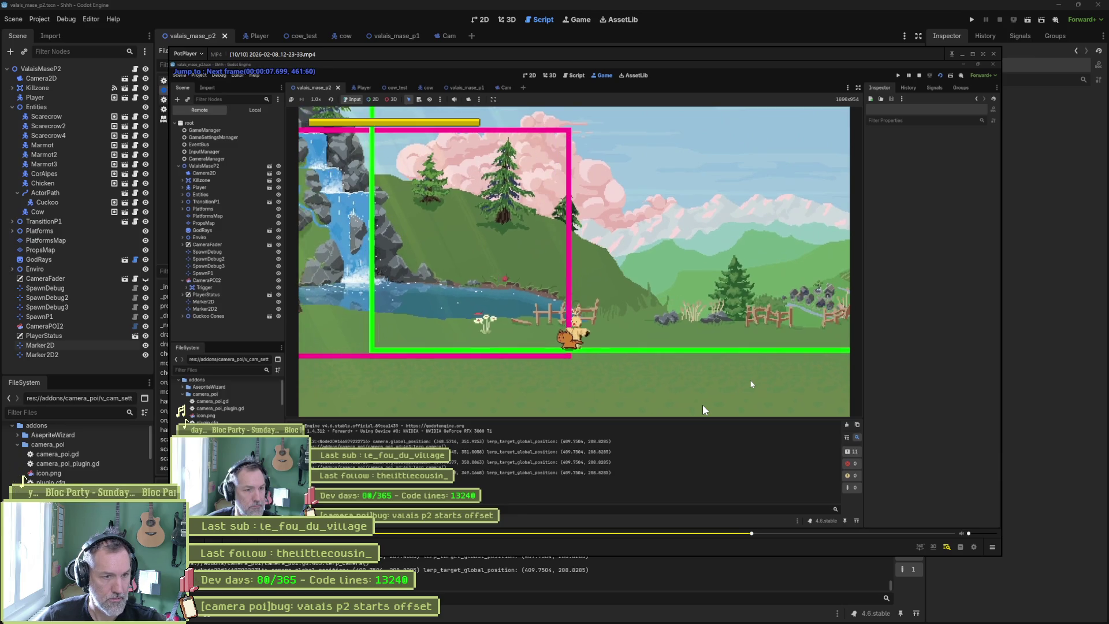
pyautogui.press('f')
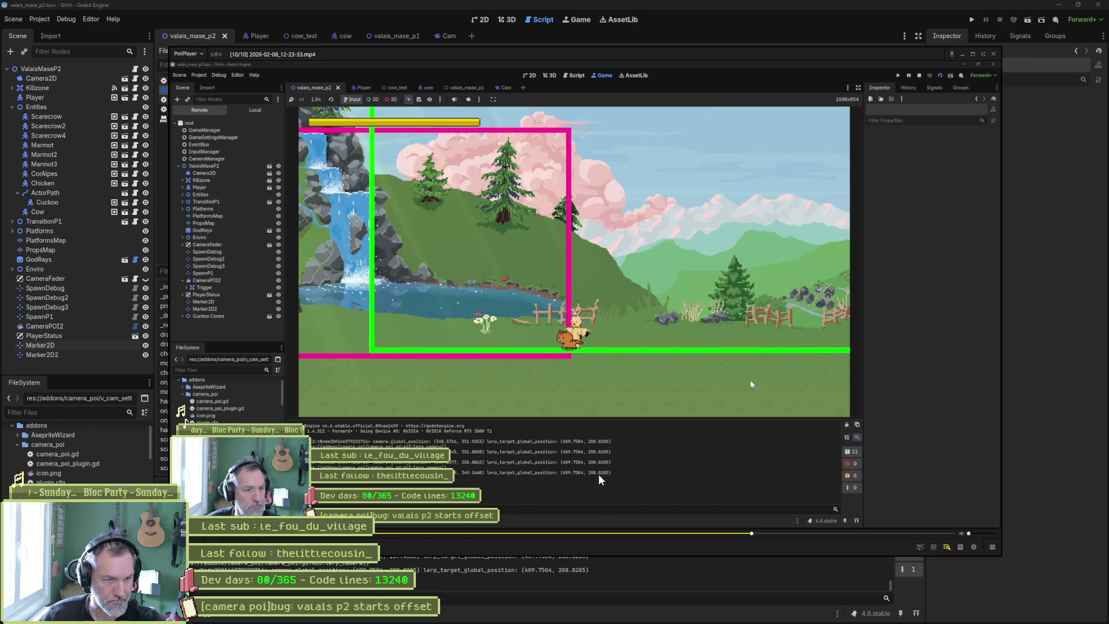
pyautogui.press('d')
pyautogui.press('d')
pyautogui.press('d')
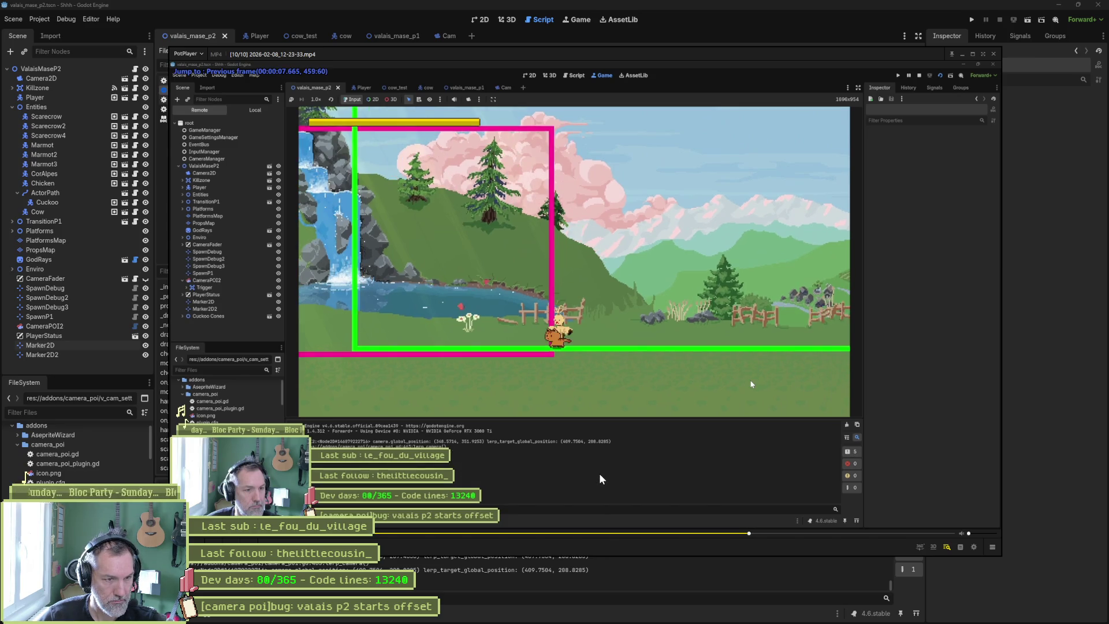
pyautogui.press('f')
pyautogui.press('f')
pyautogui.press('f')
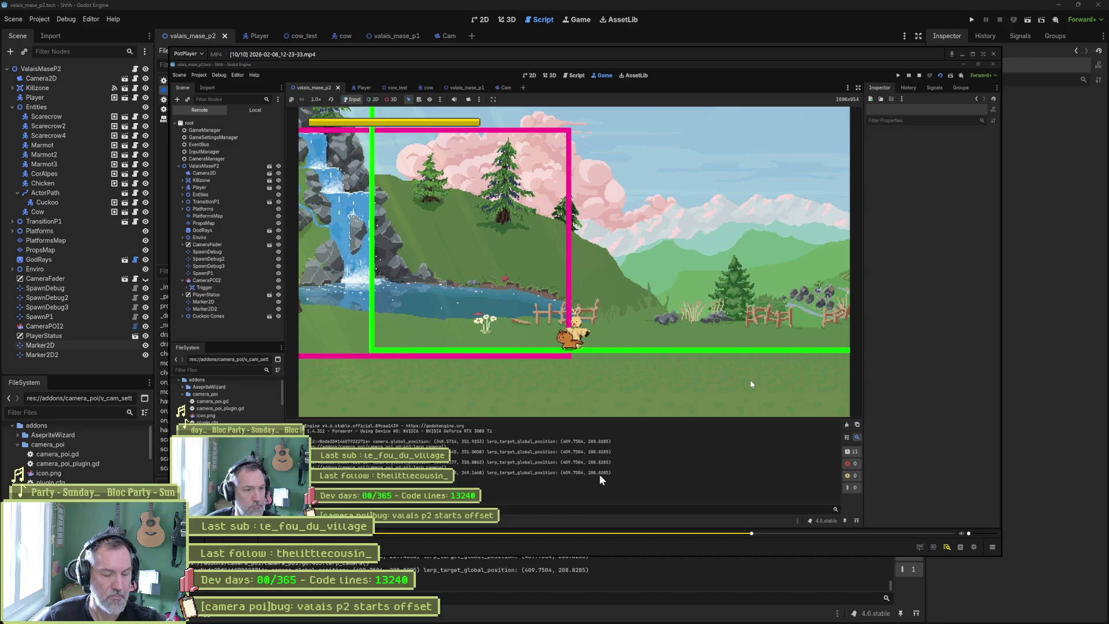
pyautogui.press('f')
pyautogui.press('f')
pyautogui.press('f')
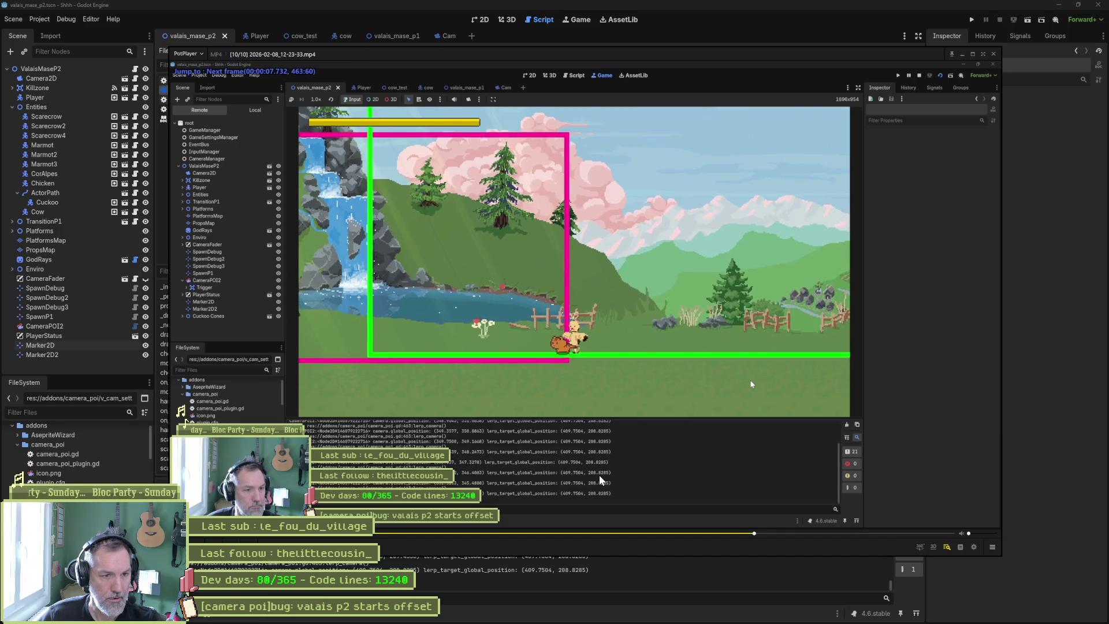
pyautogui.press('f')
pyautogui.press('f')
pyautogui.press('f')
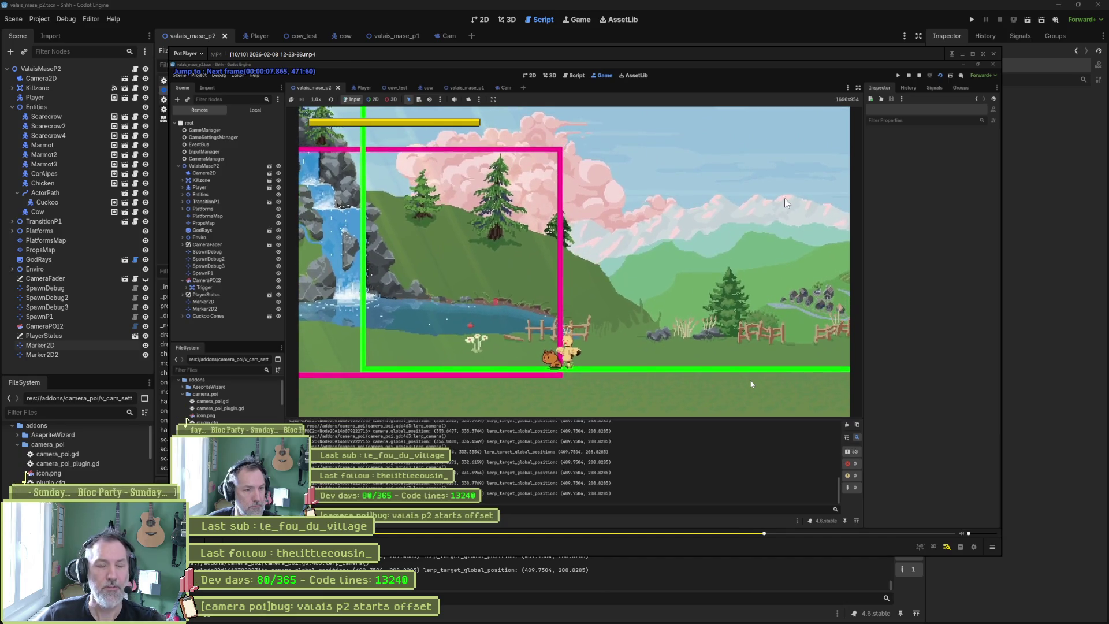
pyautogui.click(743, 27)
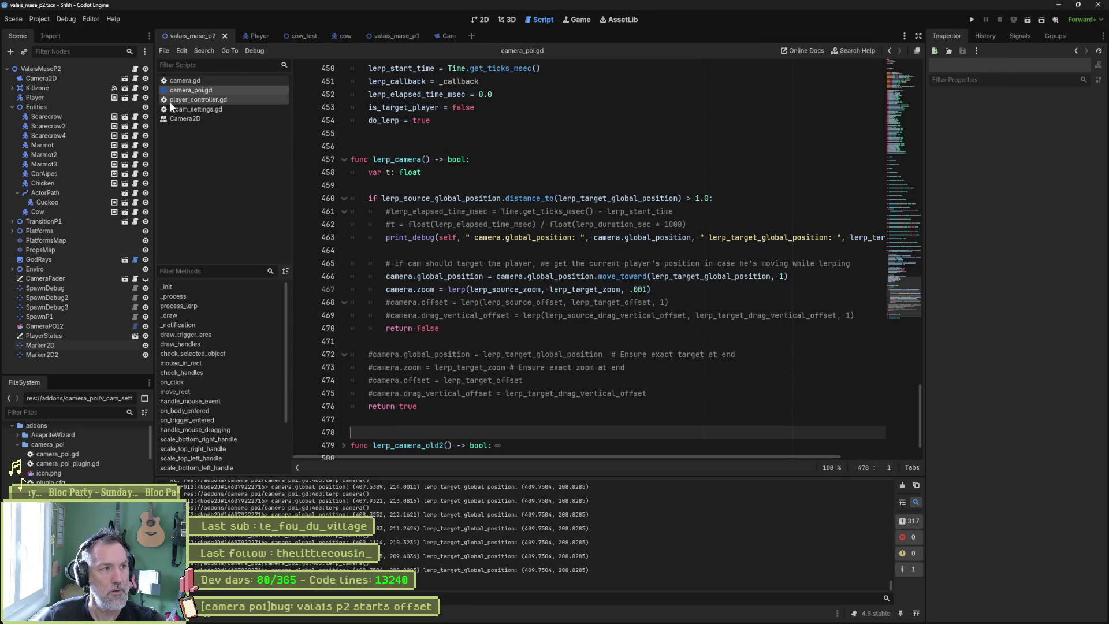
# Turn off Position Smoothing on the level's Camera2D, save the scene, and run it
pyautogui.click(71, 79)
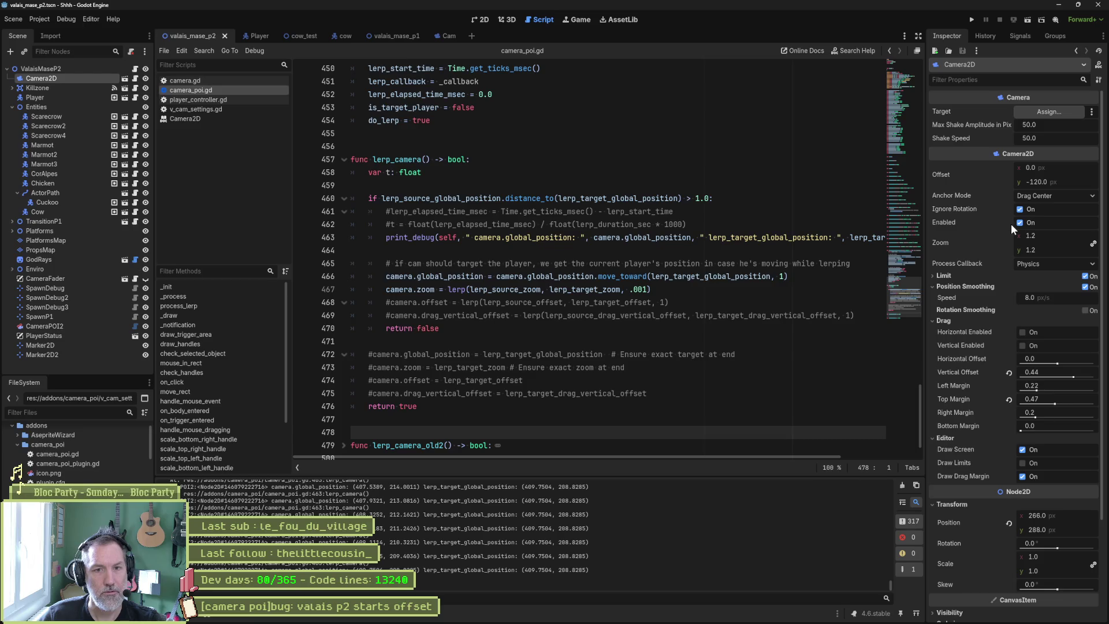
pyautogui.click(1084, 287)
pyautogui.click(749, 315)
pyautogui.hotkey('ctrl', 's')
pyautogui.press('F6')
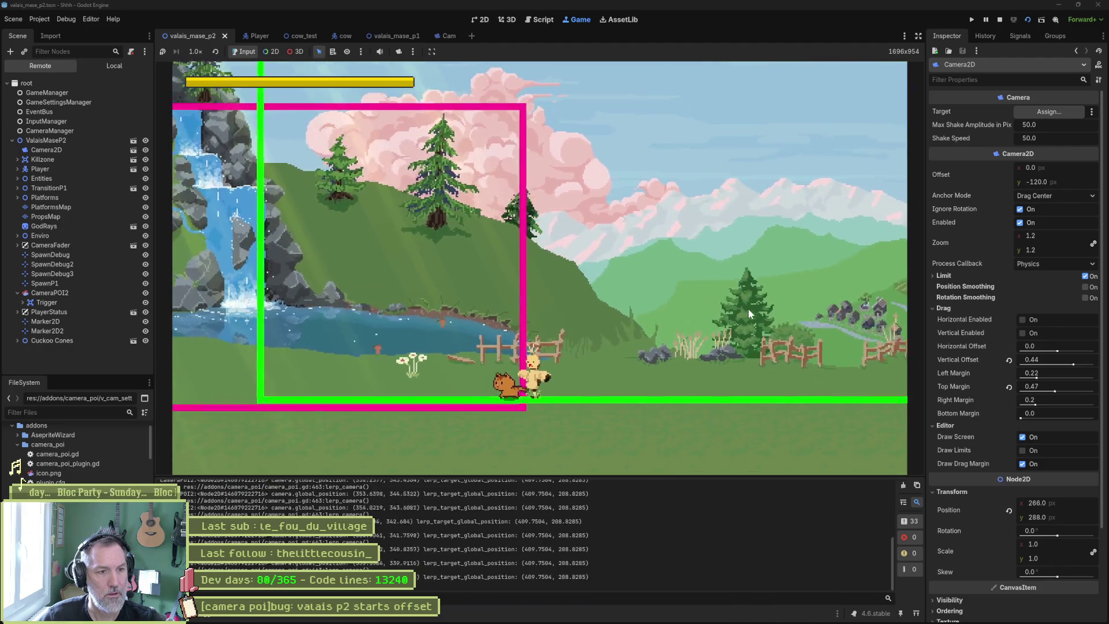
# Stop the game, relaunch the project, and stop it once more
pyautogui.press('F8')
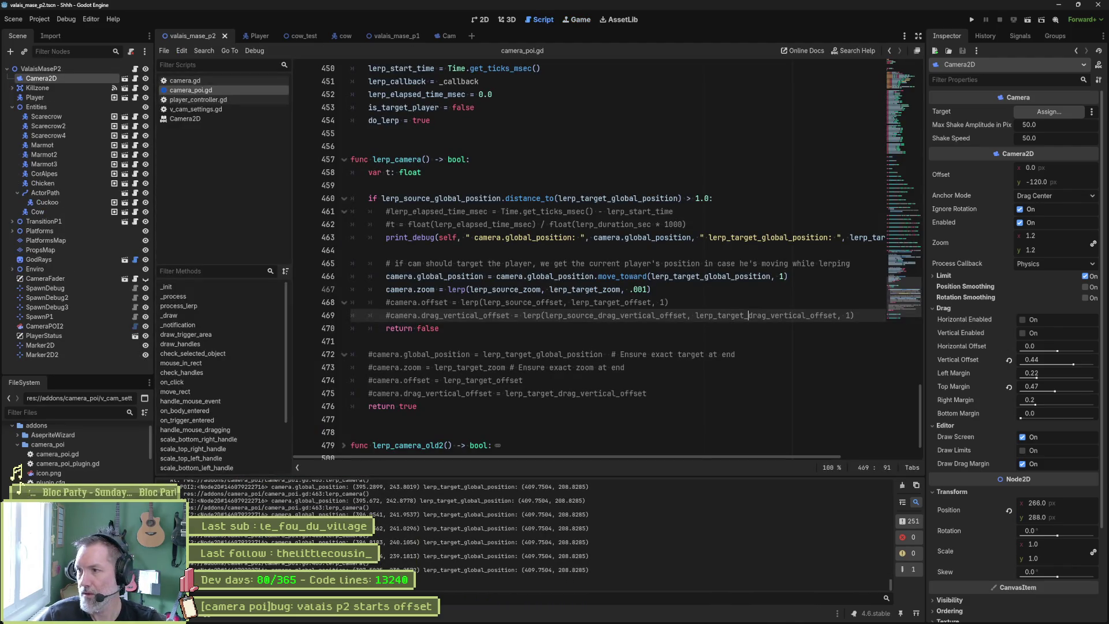
pyautogui.click(712, 423)
pyautogui.press('F5')
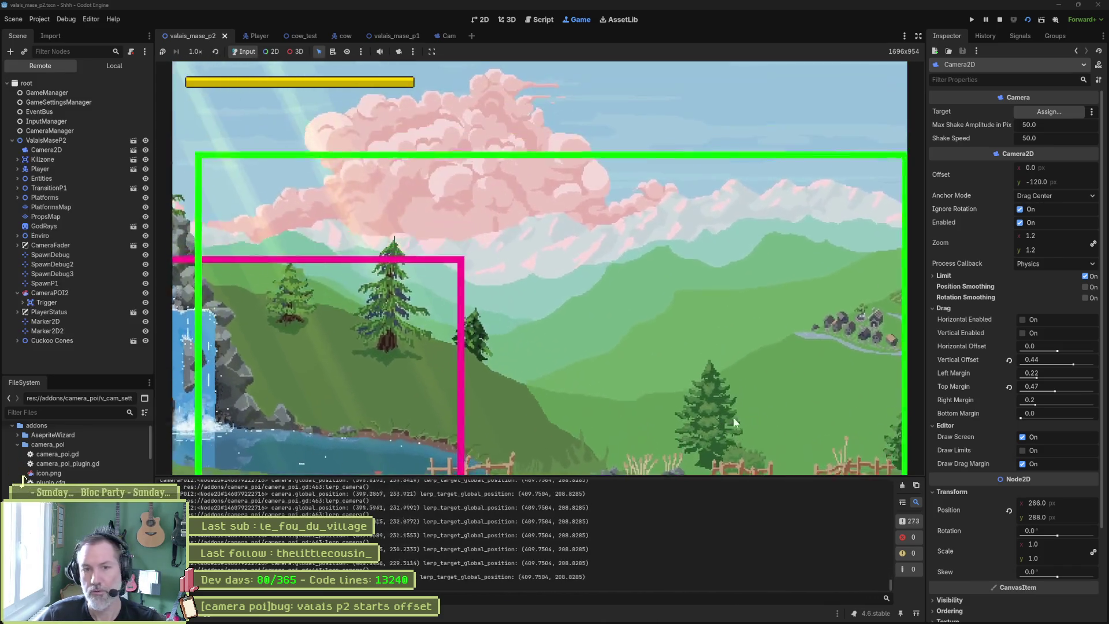
pyautogui.press('F8')
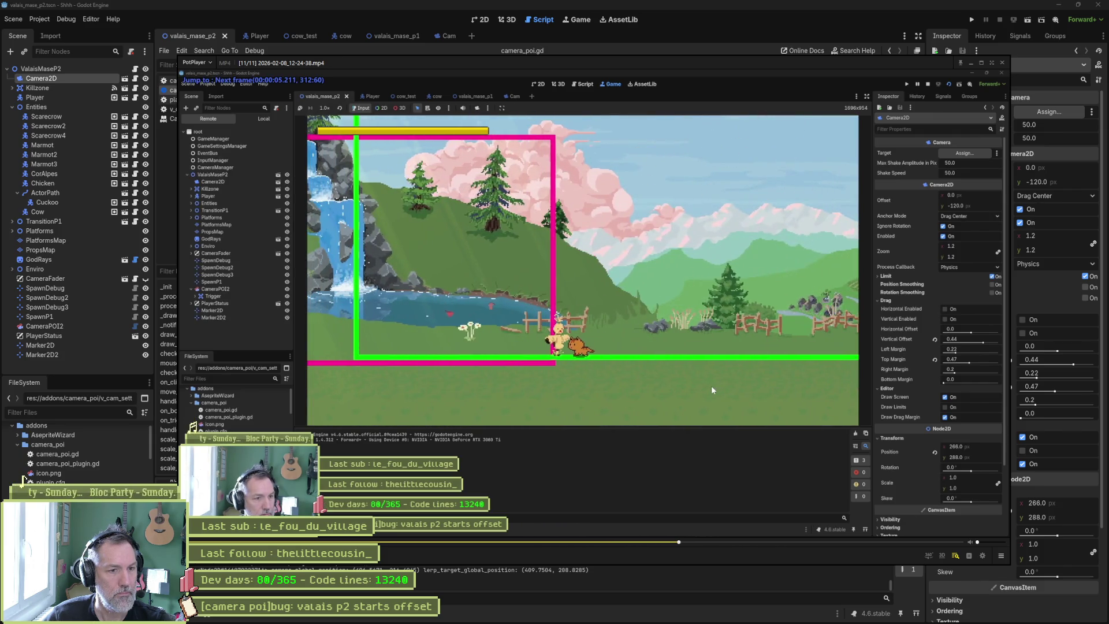
# Step the new recording's opening to around frame 331, then close it and return to the script
pyautogui.press('f')
pyautogui.press('f')
pyautogui.press('f')
pyautogui.press('f')
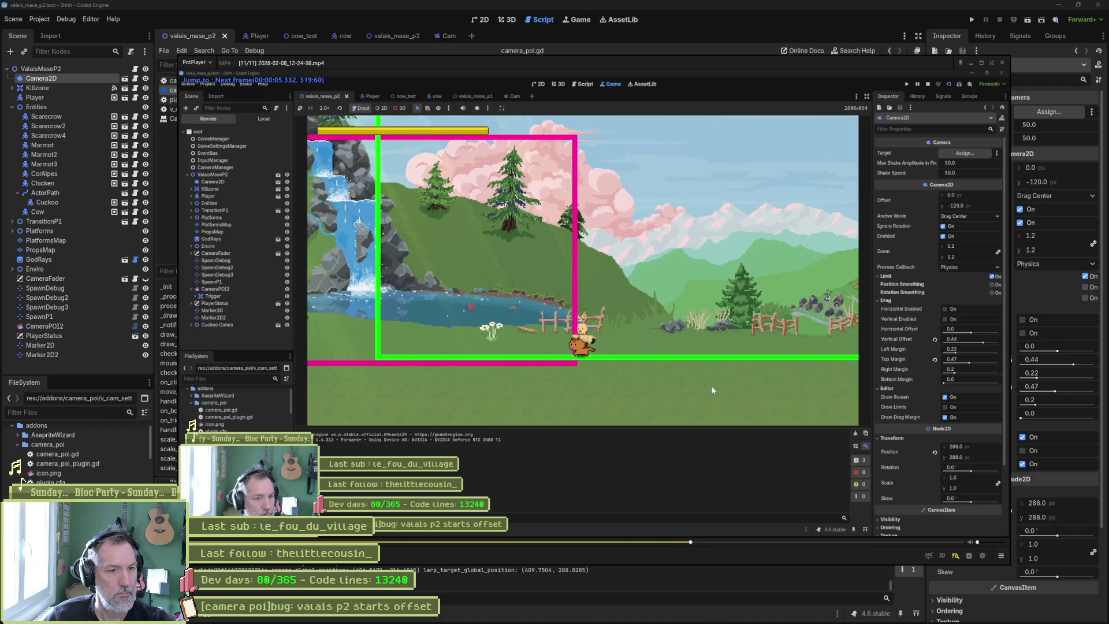
pyautogui.press('d')
pyautogui.press('d')
pyautogui.press('d')
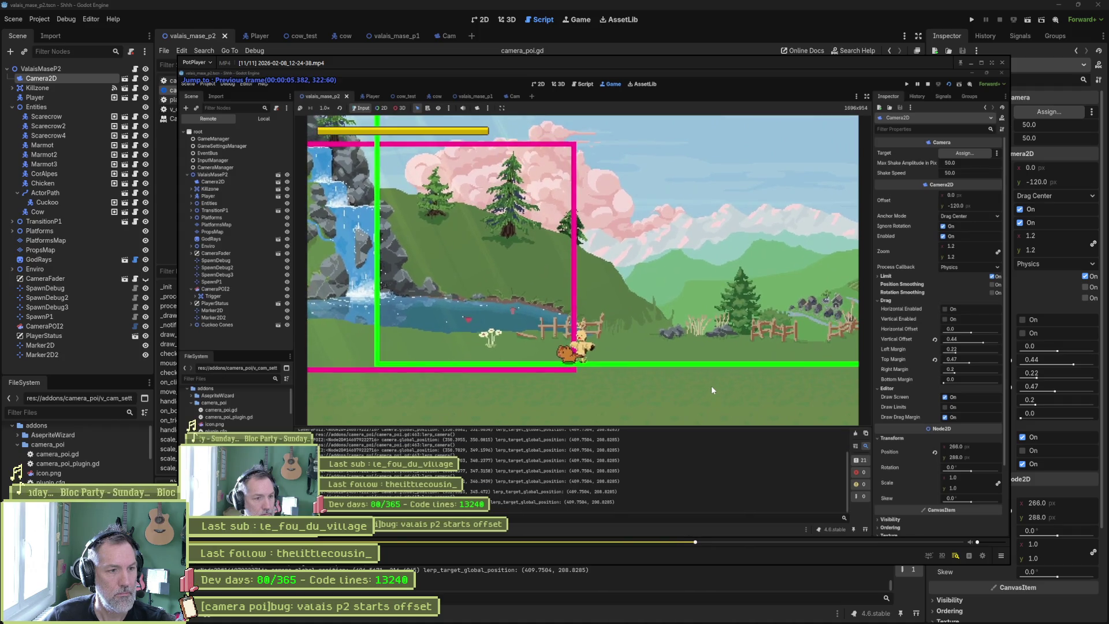
pyautogui.press('f')
pyautogui.press('f')
pyautogui.press('f')
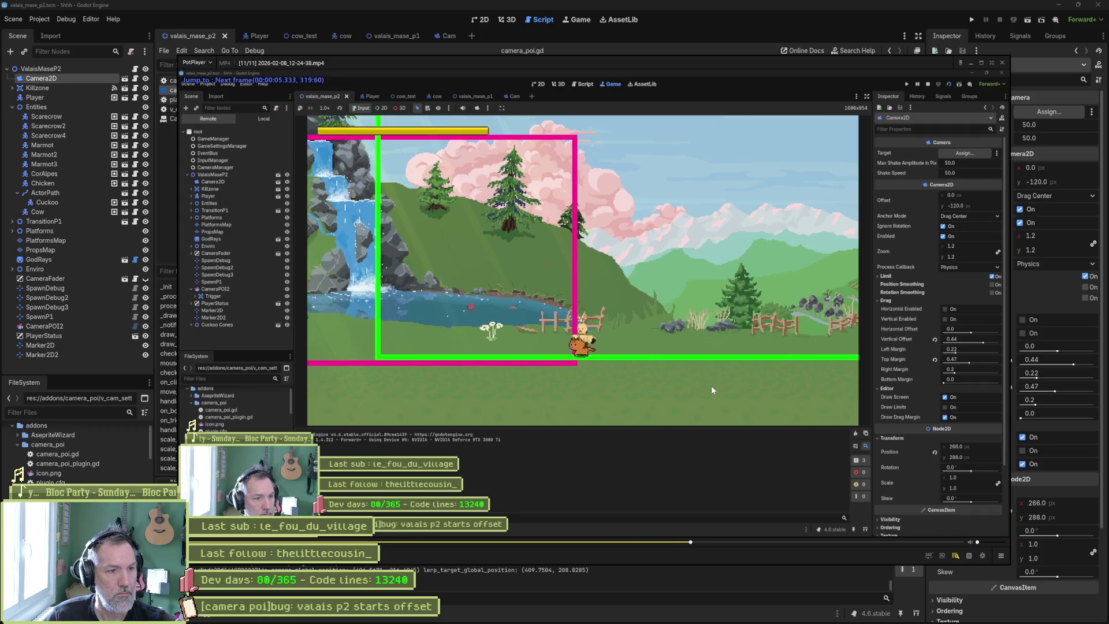
pyautogui.press('f')
pyautogui.press('f')
pyautogui.press('f')
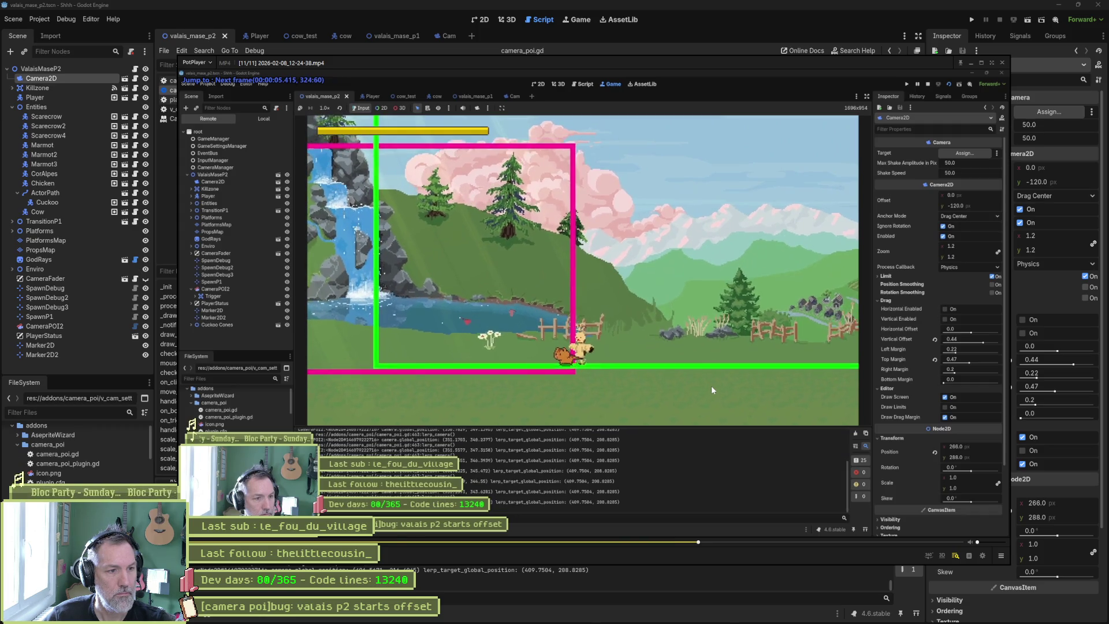
pyautogui.press('f')
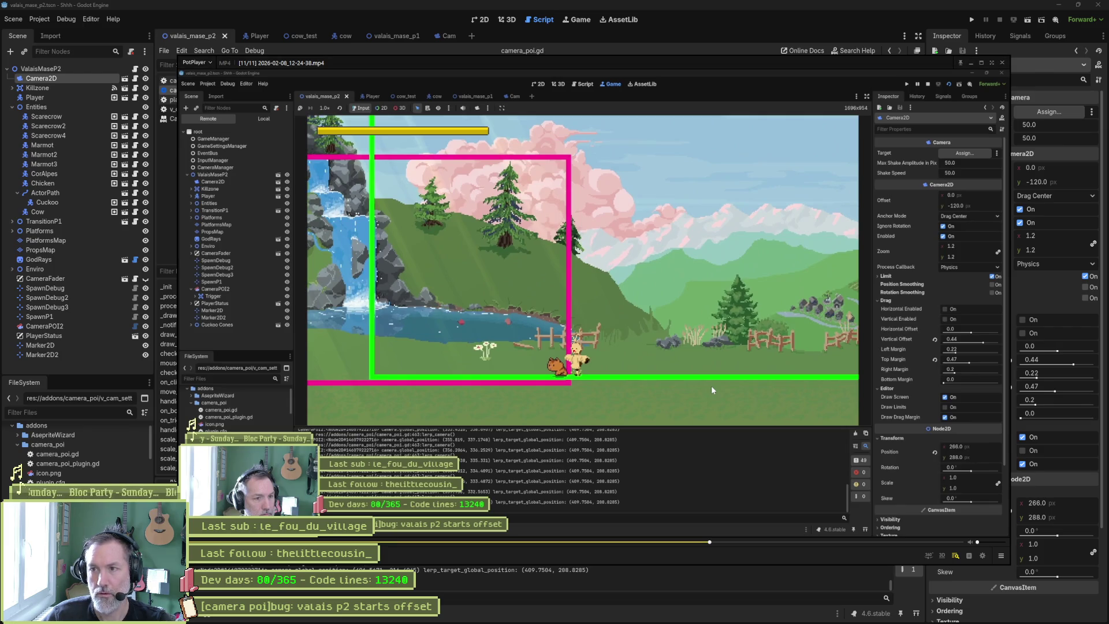
pyautogui.click(1002, 63)
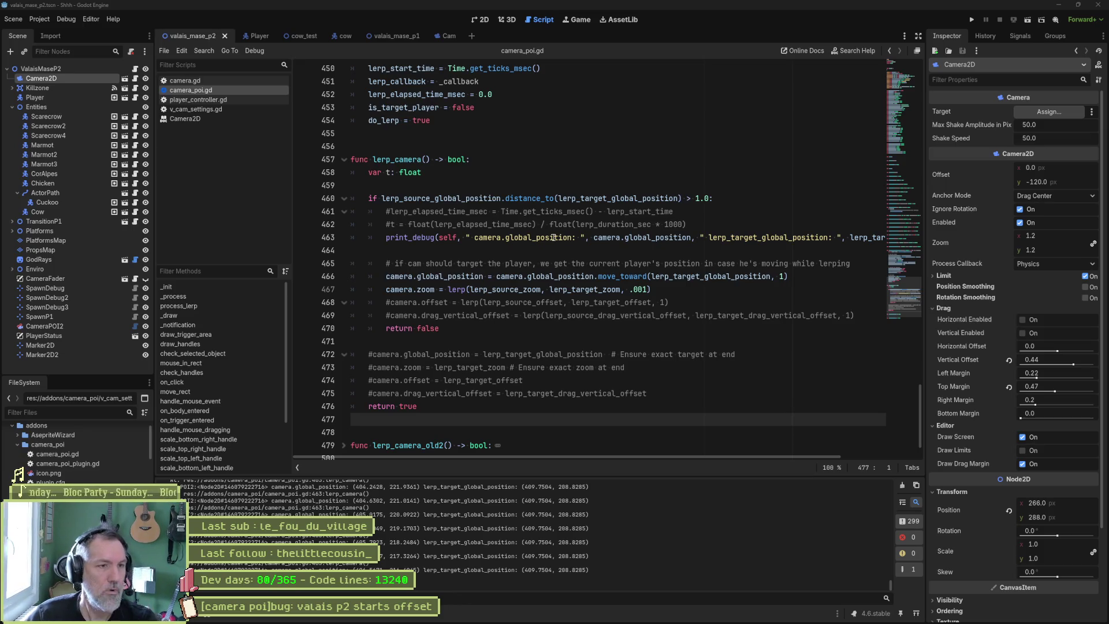
# Scroll up in lerp_camera and read the docs for follow_target and position_smoothing_enabled
pyautogui.scroll(1, 440, 231)
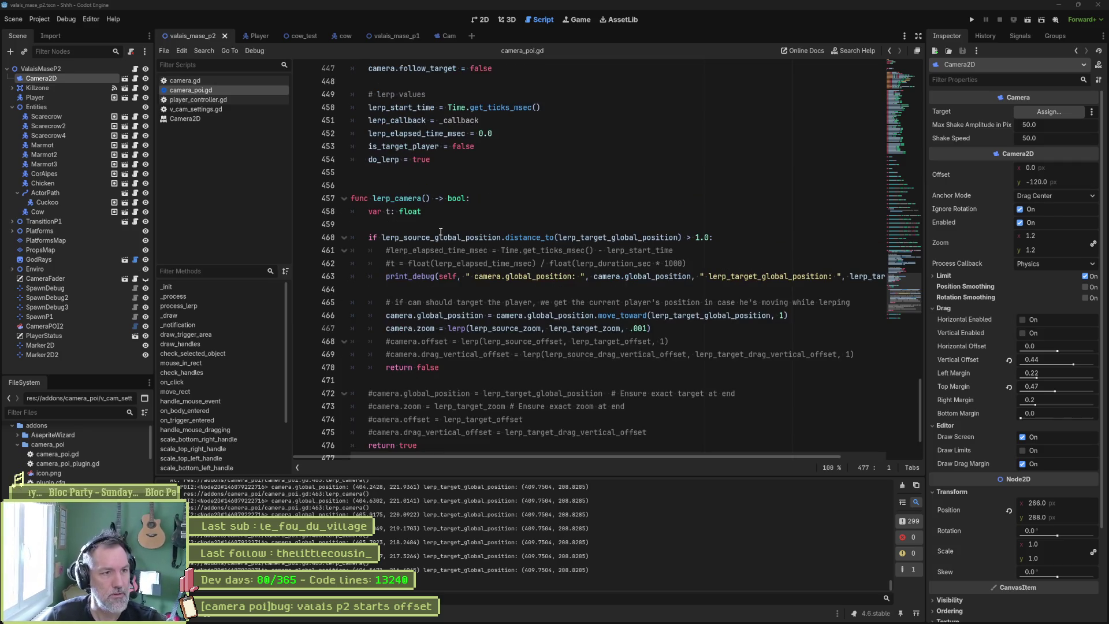
pyautogui.scroll(5, 440, 232)
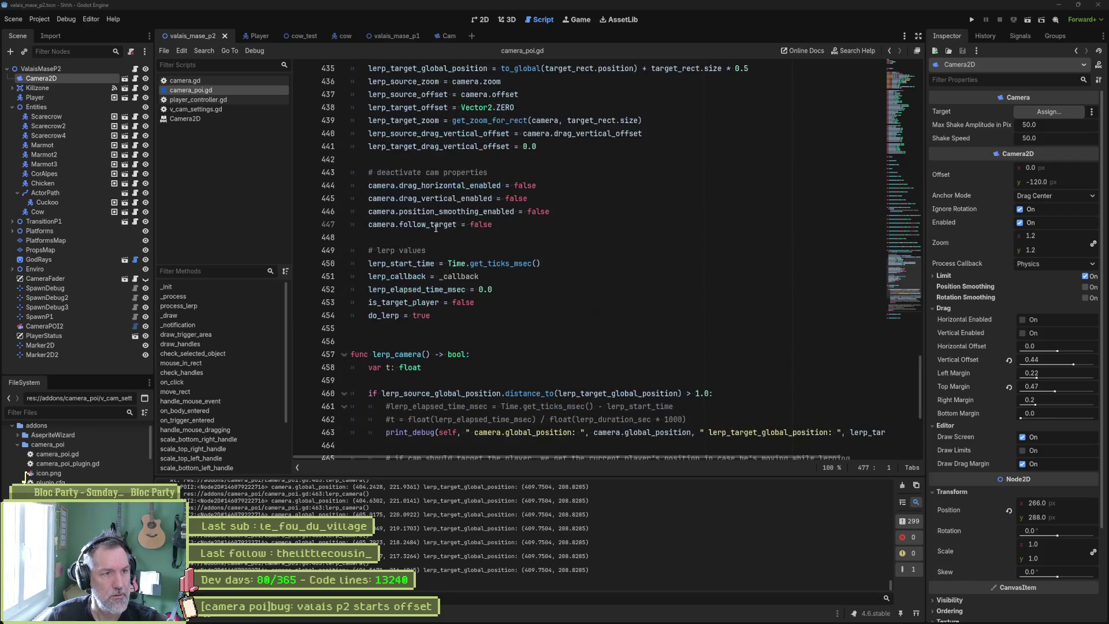
pyautogui.doubleClick(433, 261)
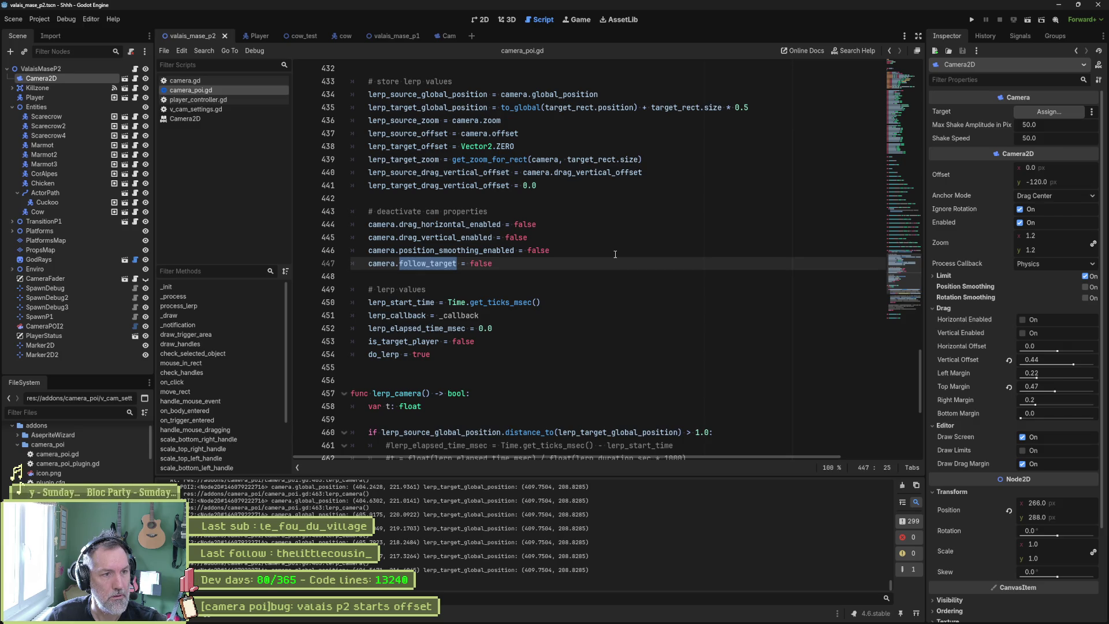
pyautogui.doubleClick(500, 250)
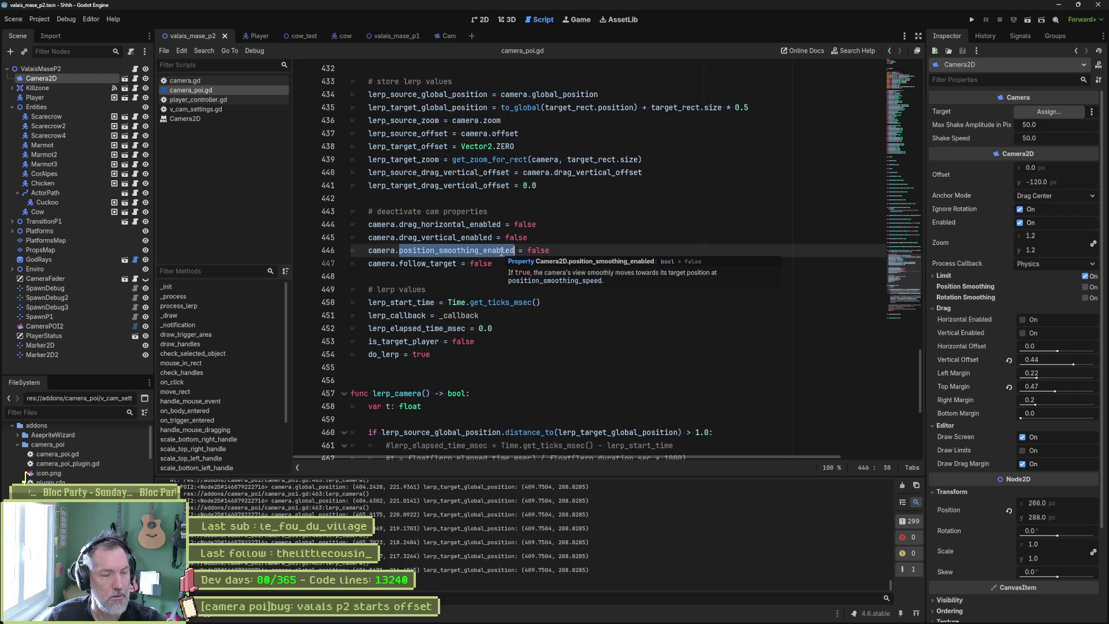
pyautogui.doubleClick(442, 263)
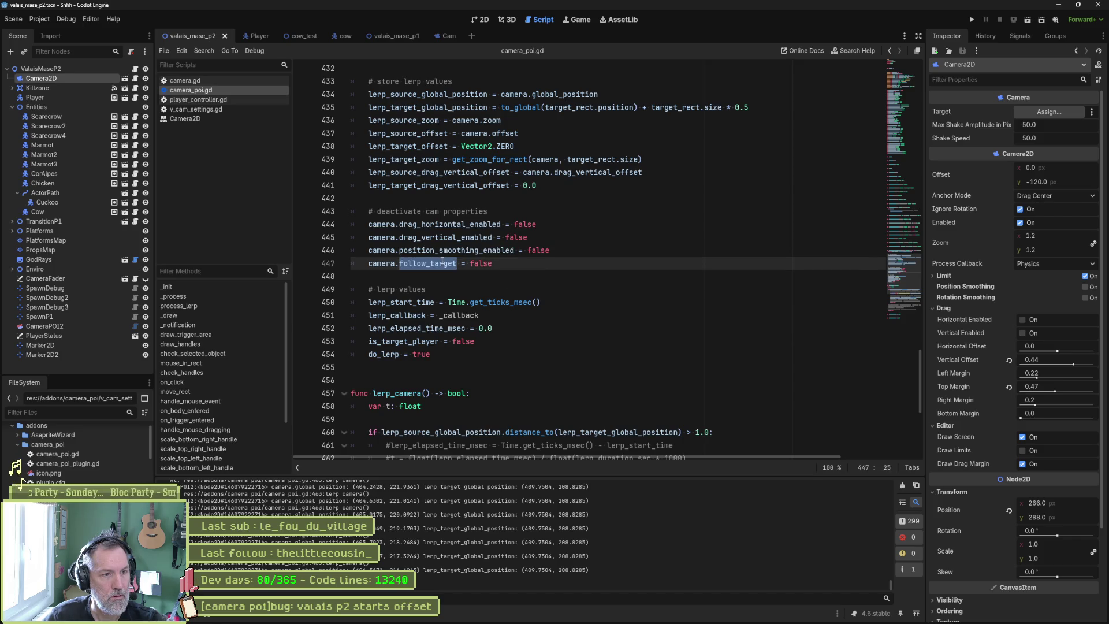
pyautogui.doubleClick(445, 251)
pyautogui.moveTo(445, 252)
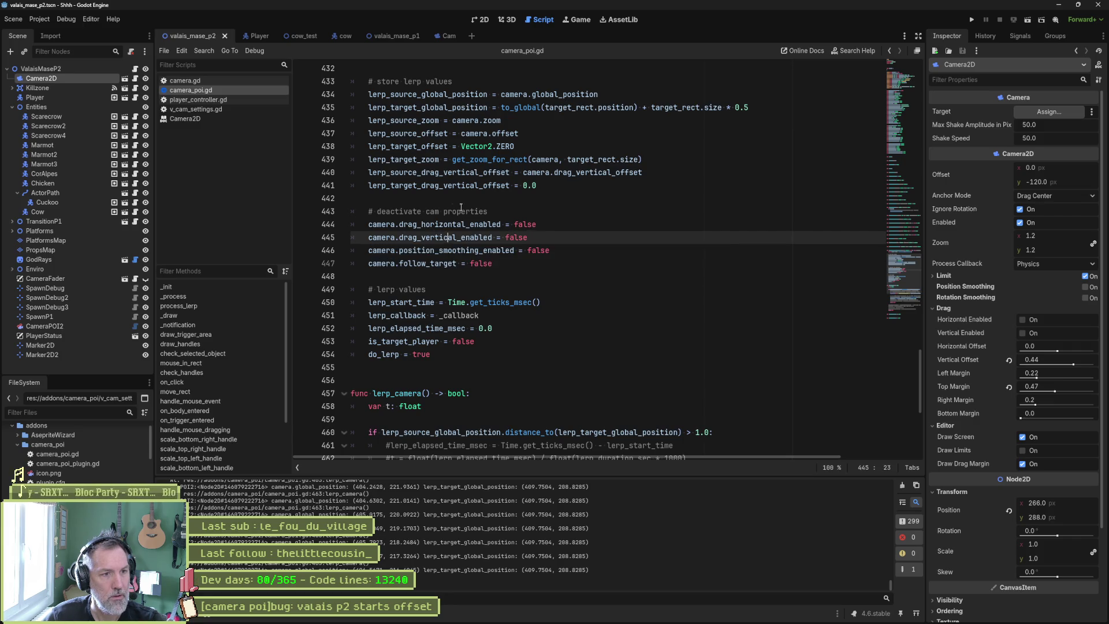
pyautogui.click(485, 210)
# Select lines 441–447, the '# deactivate cam properties' block, and delete them
pyautogui.moveTo(439, 107)
pyautogui.mouseDown()
pyautogui.moveTo(597, 95)
pyautogui.moveTo(742, 107)
pyautogui.moveTo(713, 108)
pyautogui.mouseUp()
pyautogui.moveTo(501, 95); pyautogui.dragTo(607, 94)
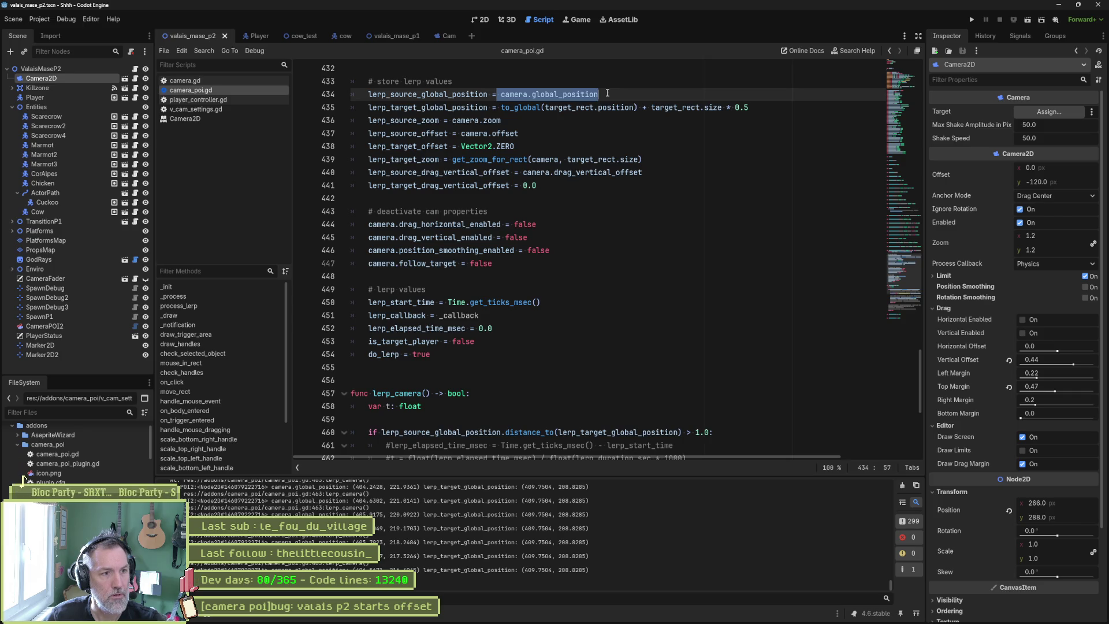
pyautogui.moveTo(507, 267)
pyautogui.mouseDown()
pyautogui.moveTo(503, 213)
pyautogui.moveTo(642, 173)
pyautogui.mouseUp()
pyautogui.hotkey('ctrl', 'c')
pyautogui.press('BackSpace')
# Paste the deleted block below the camera guard line, then undo the paste
pyautogui.click(579, 142)
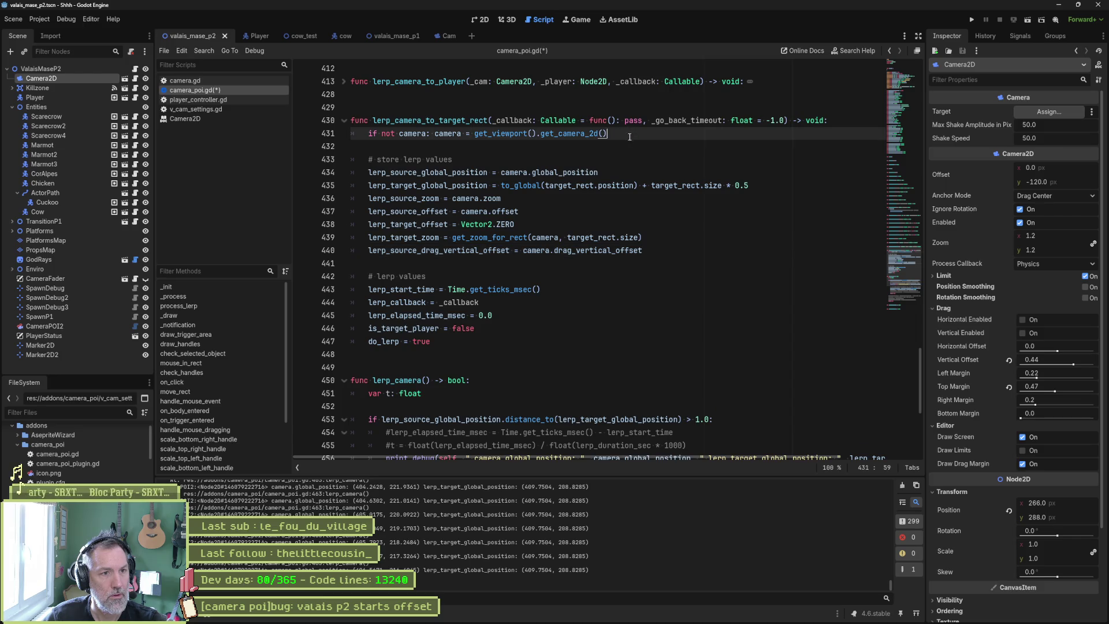
pyautogui.hotkey('ctrl', 'v')
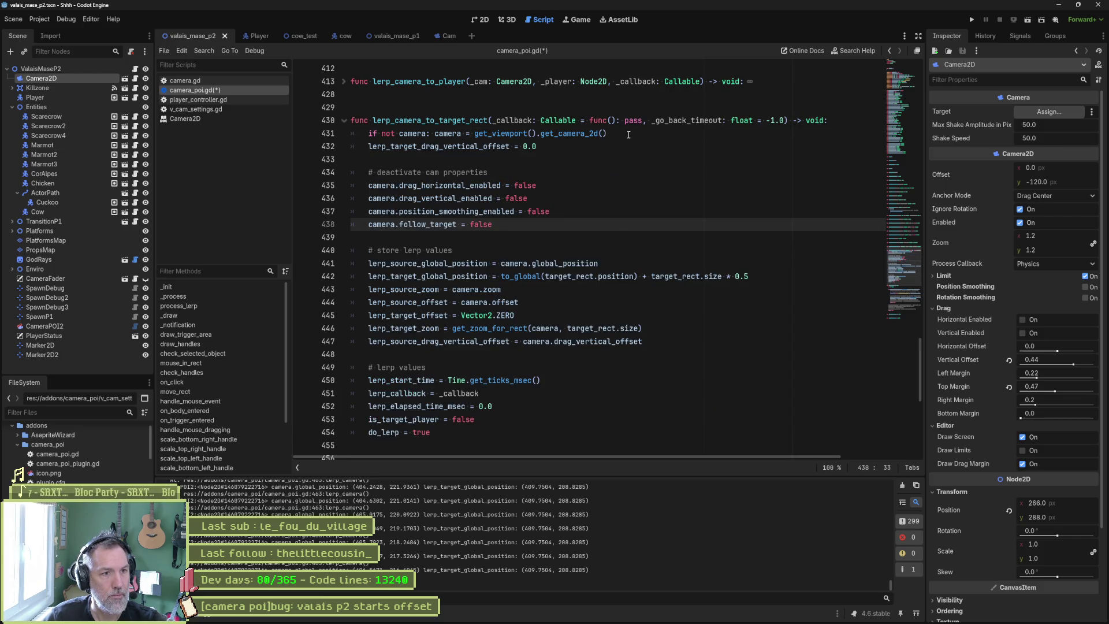
pyautogui.hotkey('ctrl', 'z')
pyautogui.hotkey('ctrl', 'z')
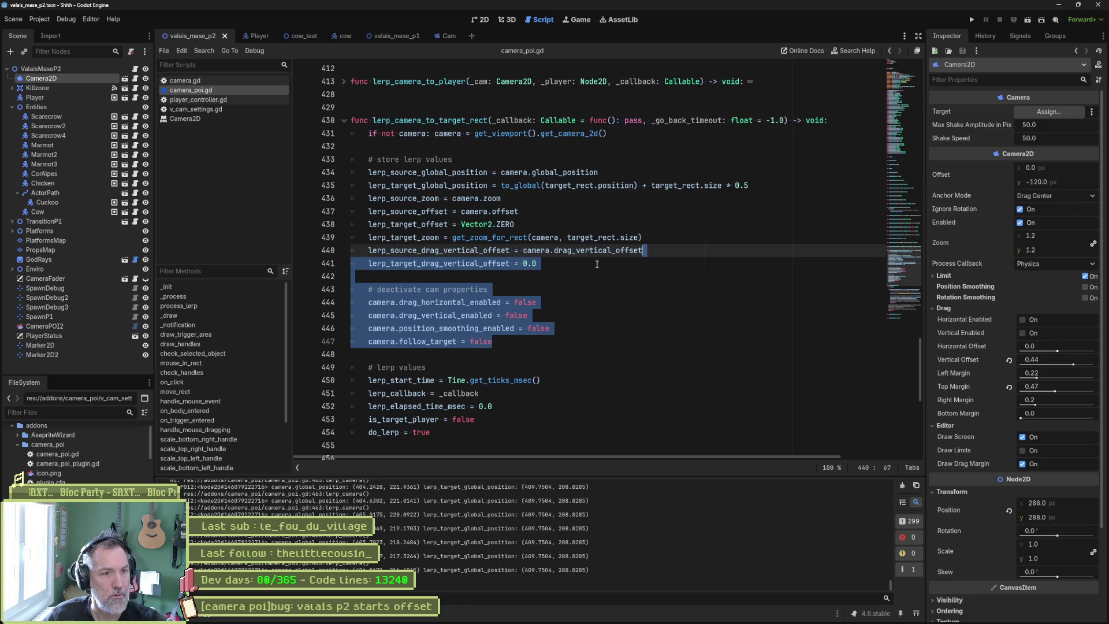
# Move the '# deactivate cam properties' block above '# store lerp values' and re-enable Camera2D position smoothing
pyautogui.click(597, 264)
pyautogui.moveTo(523, 341)
pyautogui.mouseDown()
pyautogui.moveTo(519, 283)
pyautogui.moveTo(537, 263)
pyautogui.mouseUp()
pyautogui.hotkey('ctrl', 'c')
pyautogui.press('BackSpace')
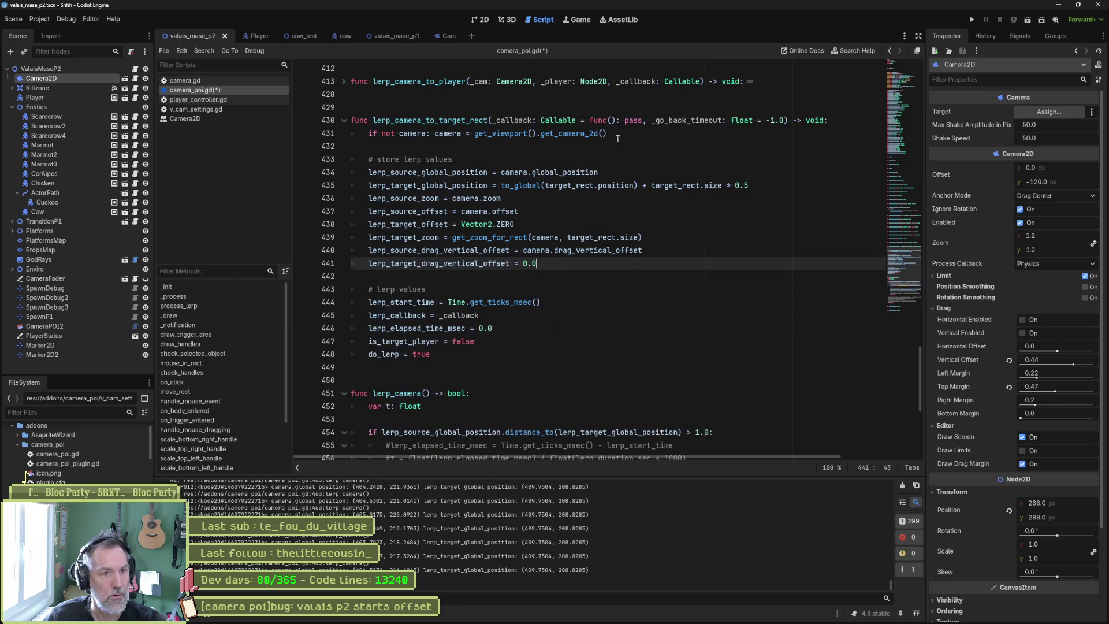
pyautogui.click(617, 138)
pyautogui.hotkey('ctrl', 'v')
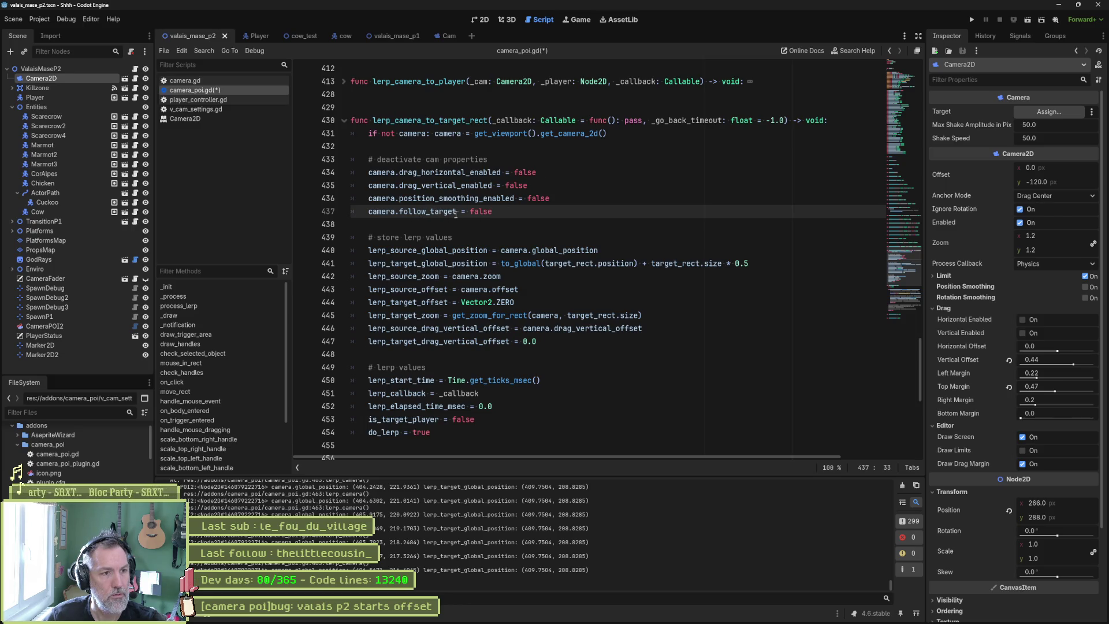
pyautogui.moveTo(477, 200)
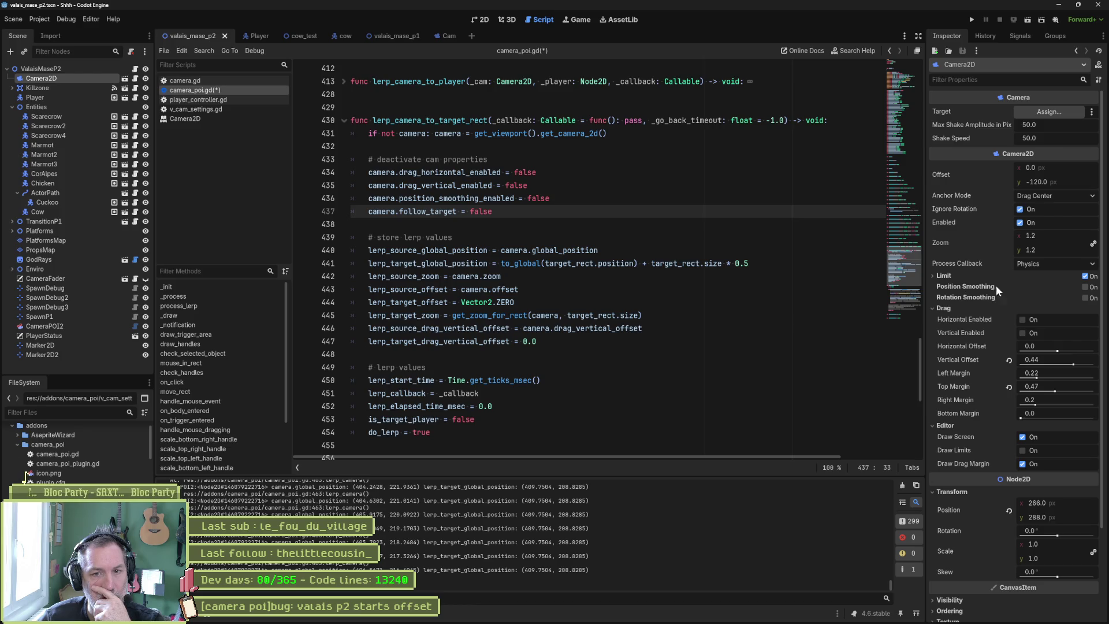
pyautogui.click(1089, 288)
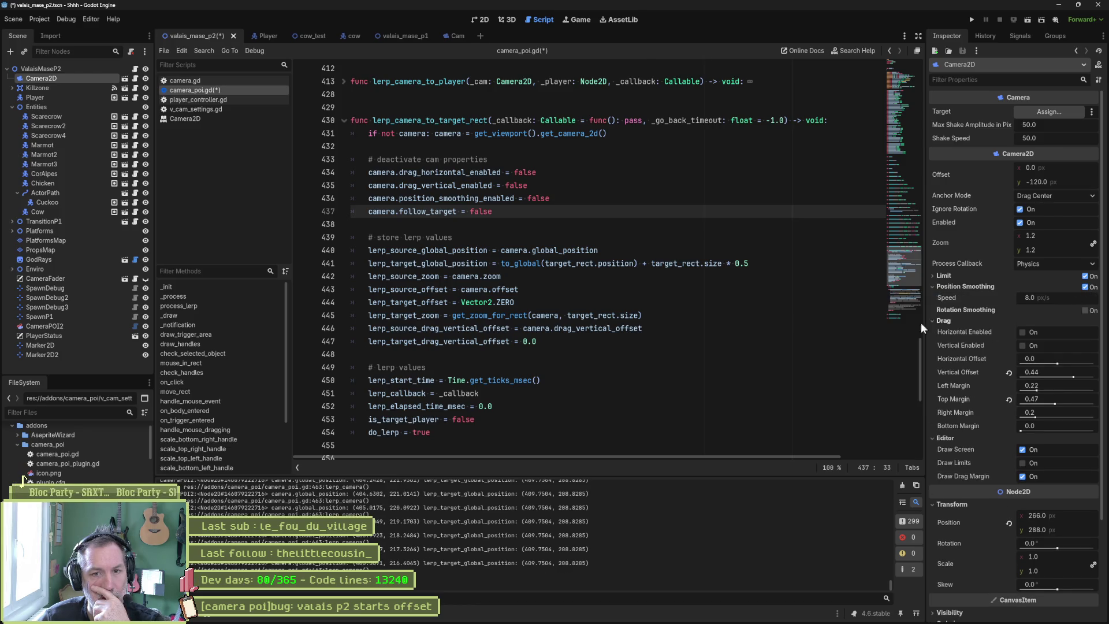
# Open the Camera2D class reference from the script list to read about reset_smoothing()
pyautogui.moveTo(965, 310)
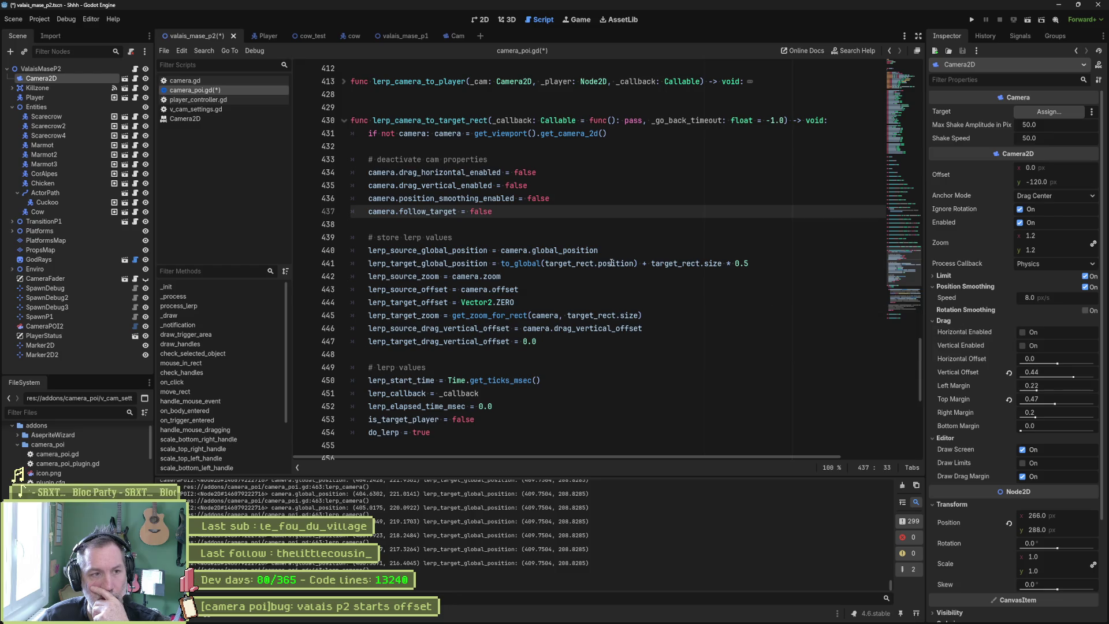
pyautogui.click(199, 119)
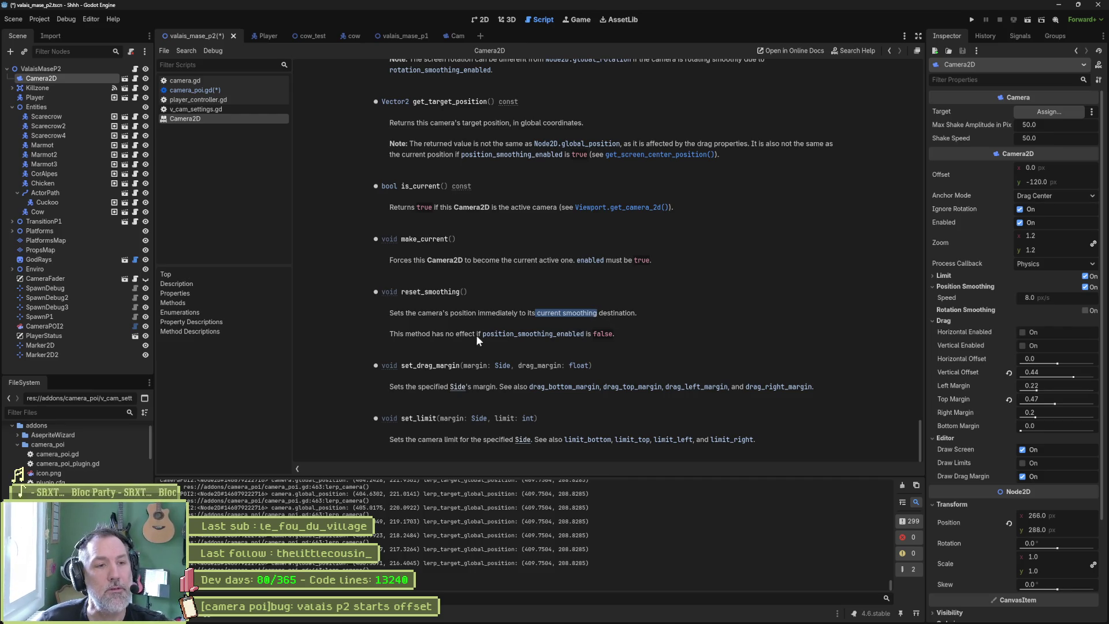
# Add camera.reset_smoothing() after the drag_vertical_enabled line in camera_poi.gd and run the scene
pyautogui.moveTo(402, 294); pyautogui.dragTo(467, 291)
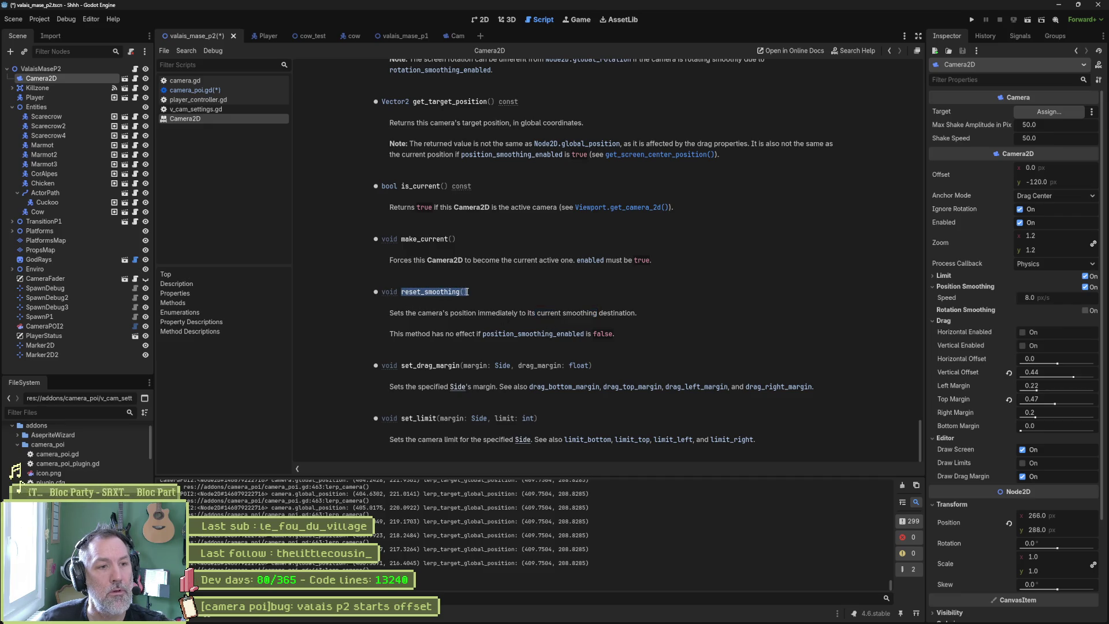
pyautogui.click(223, 90)
pyautogui.moveTo(409, 183)
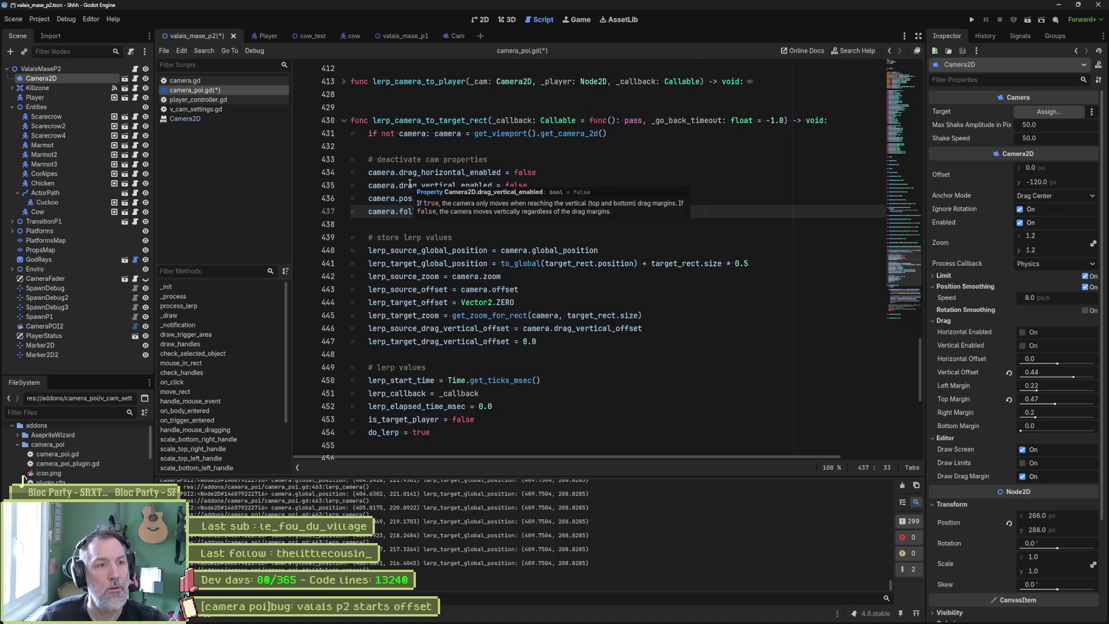
pyautogui.click(540, 187)
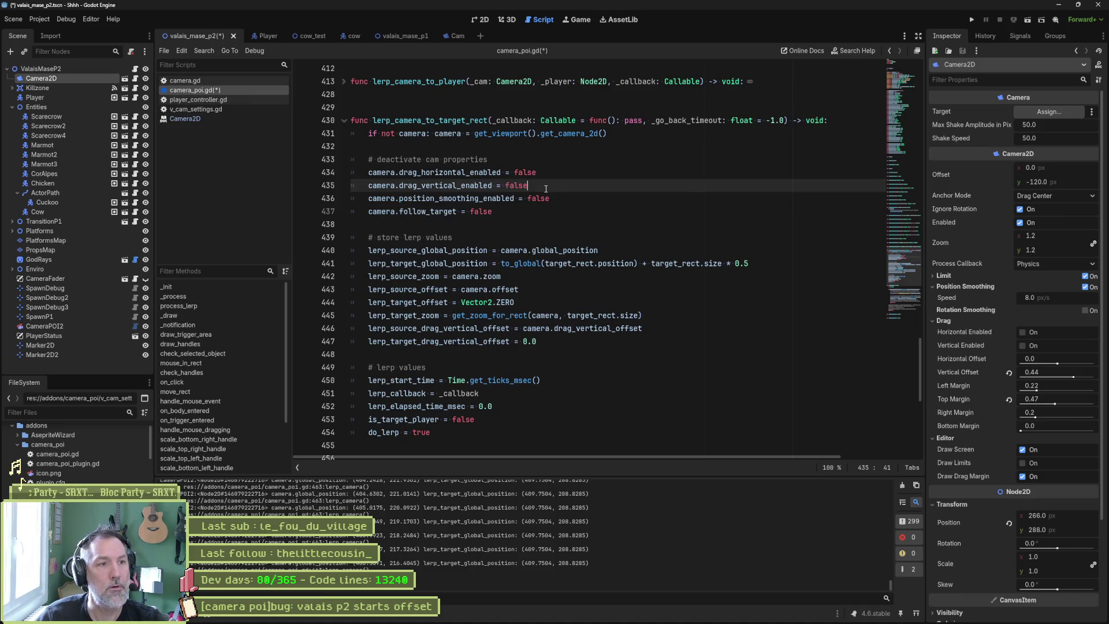
pyautogui.press('Return')
pyautogui.write('camera.reset_smoothing()')
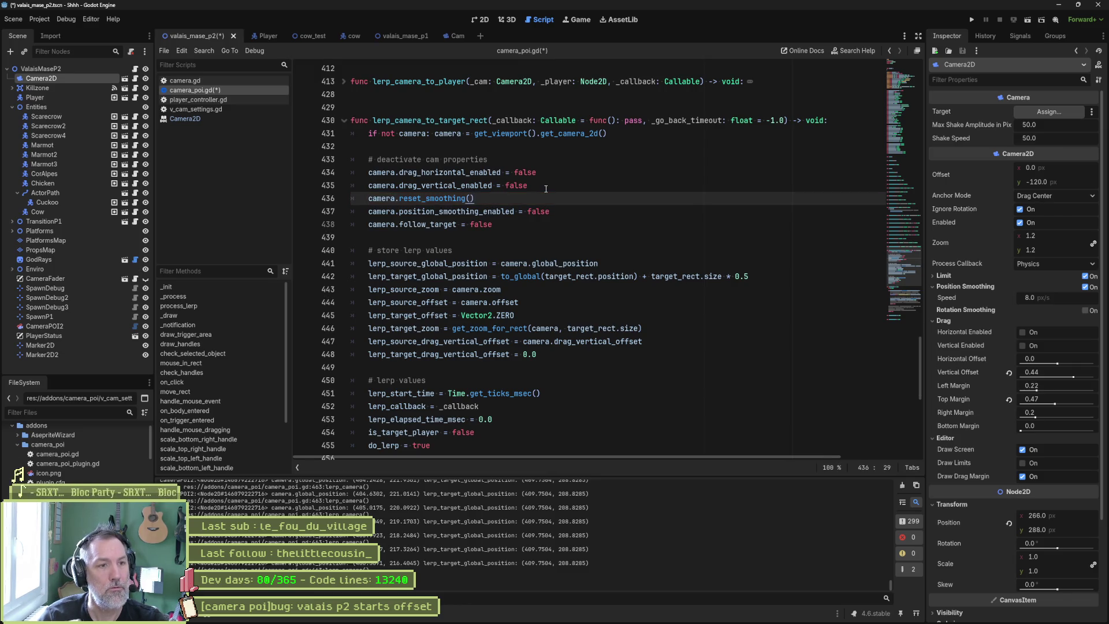
pyautogui.press('F6')
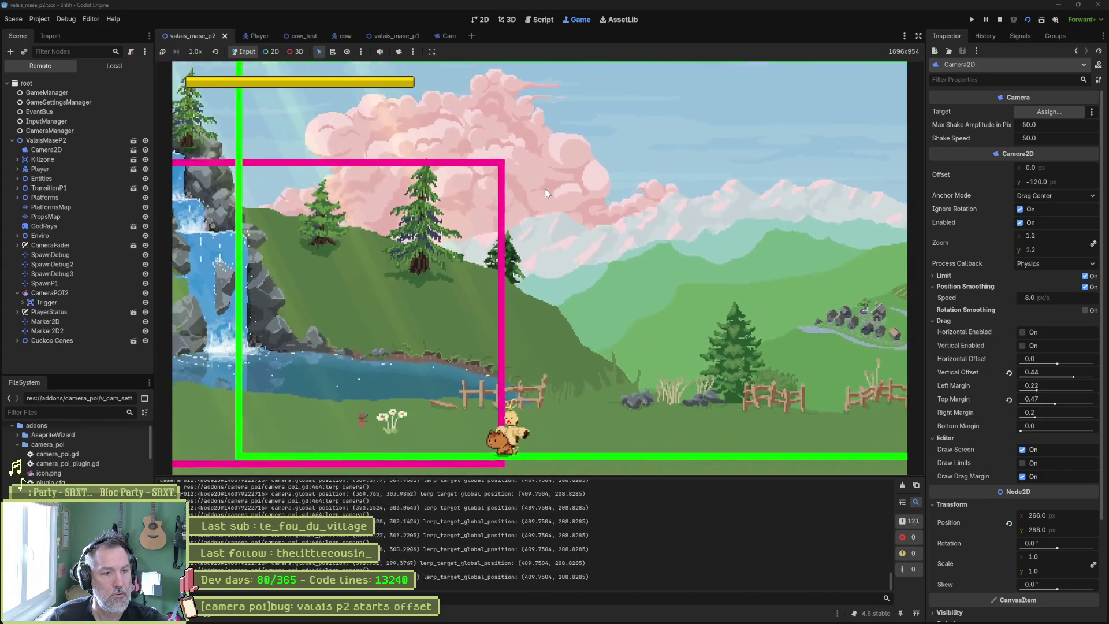
# Stop the game, rerun the scene to watch the camera transition, then stop it again
pyautogui.press('F8')
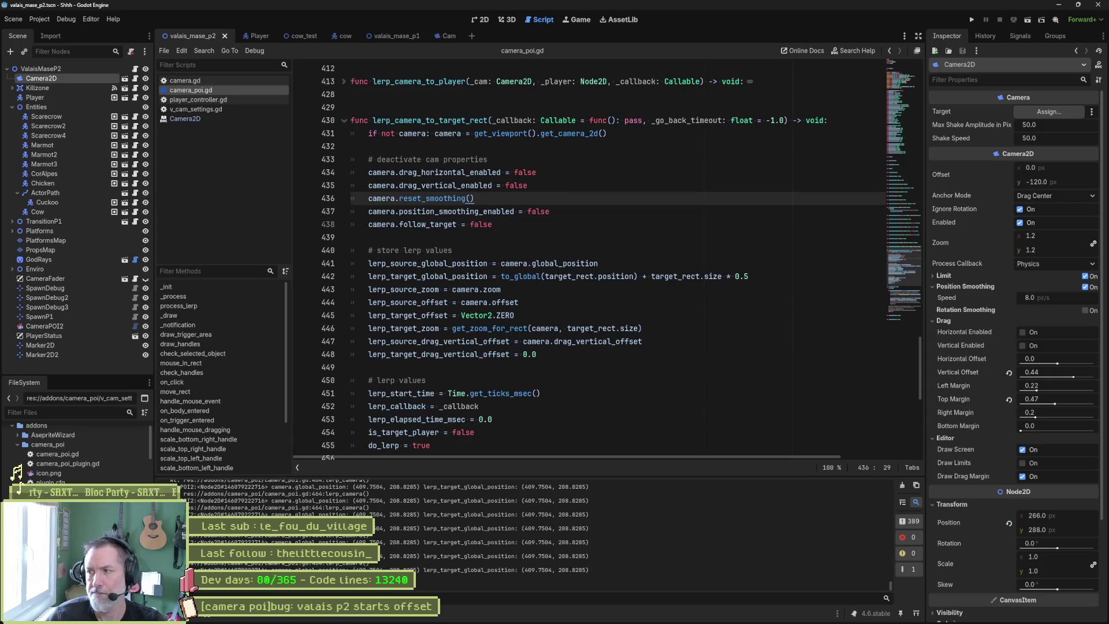
pyautogui.click(771, 345)
pyautogui.press('F6')
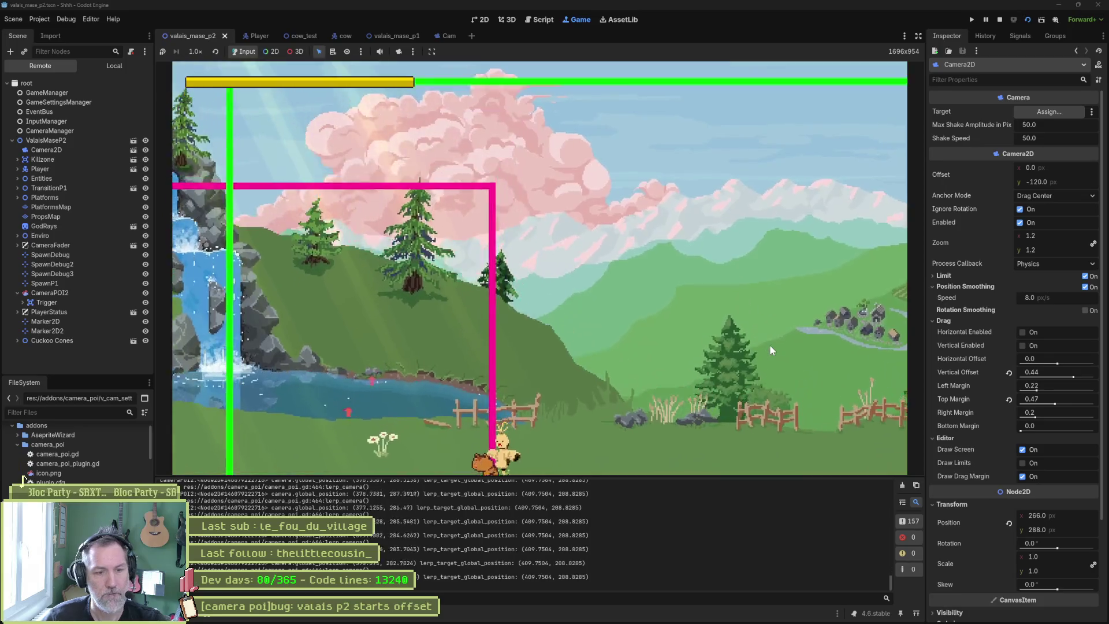
pyautogui.press('F8')
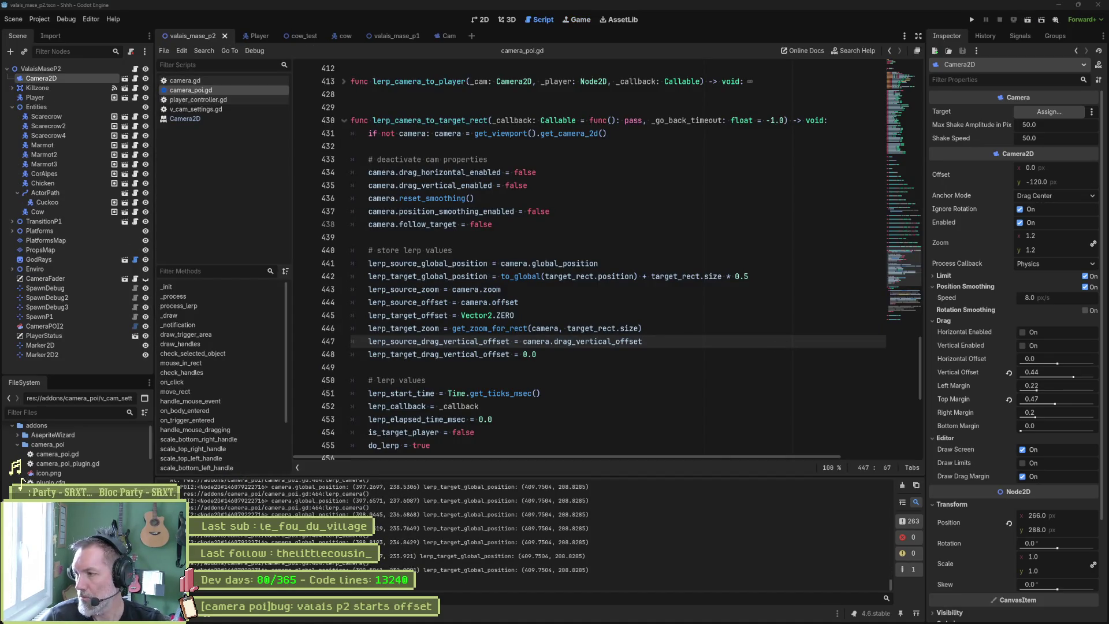
pyautogui.moveTo(716, 617)
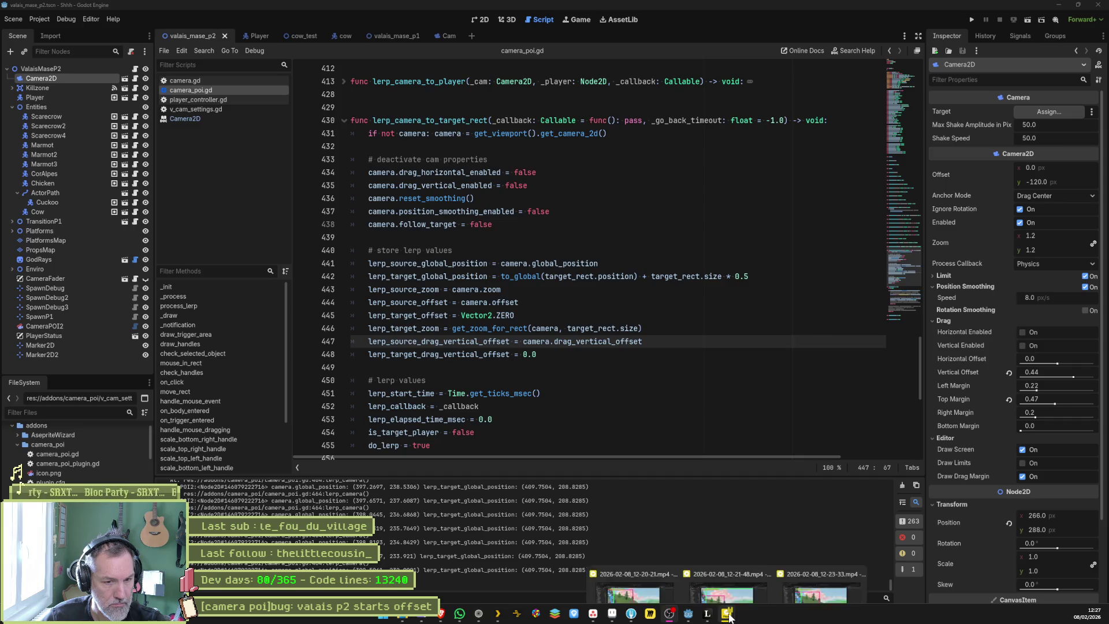
pyautogui.click(404, 618)
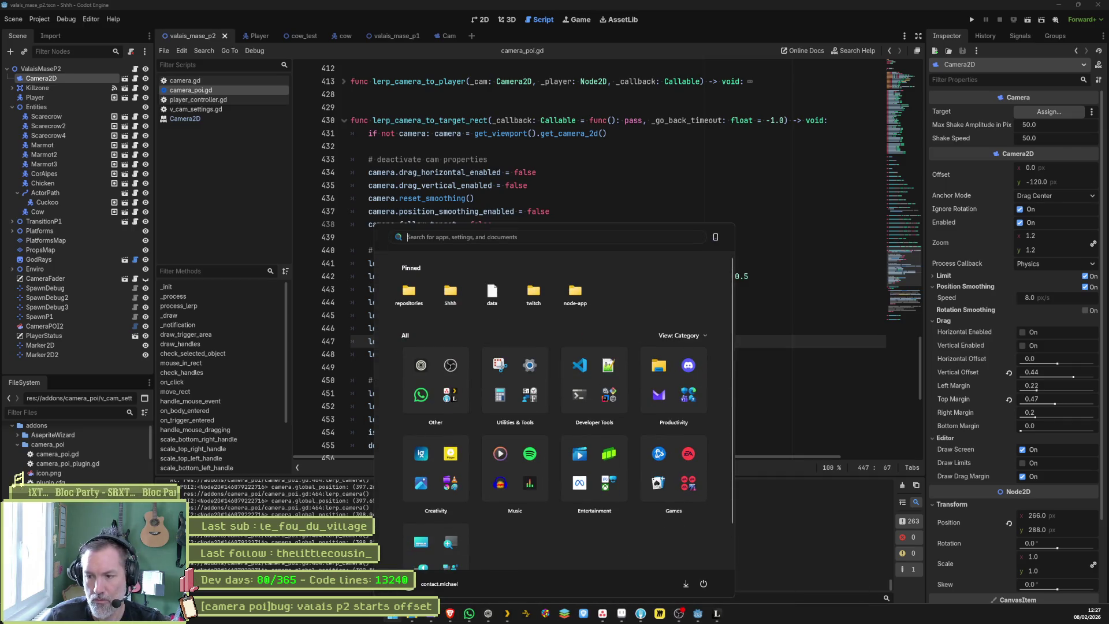
# Pause the recording at the camera jump and step back and forth frame by frame with D and F
pyautogui.press('Escape')
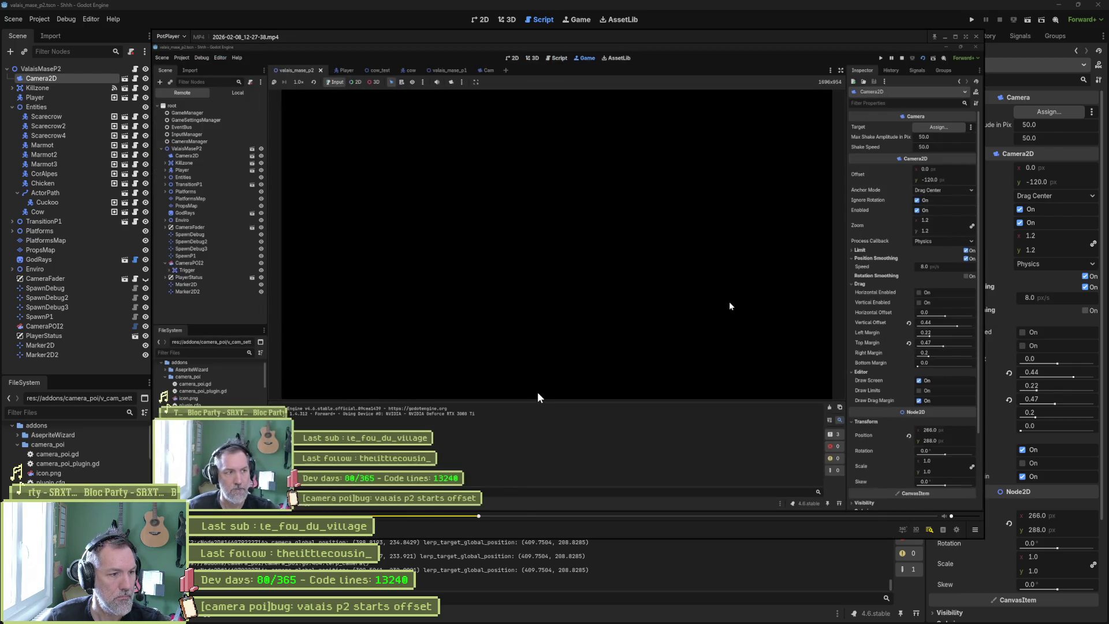
pyautogui.press('space')
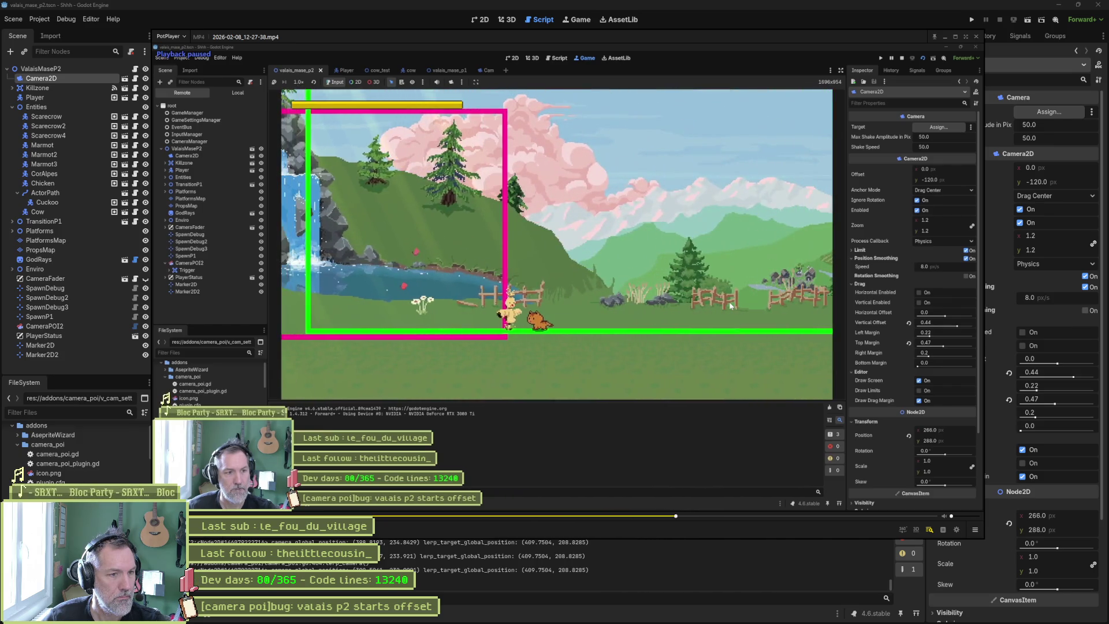
pyautogui.press('d')
pyautogui.press('d')
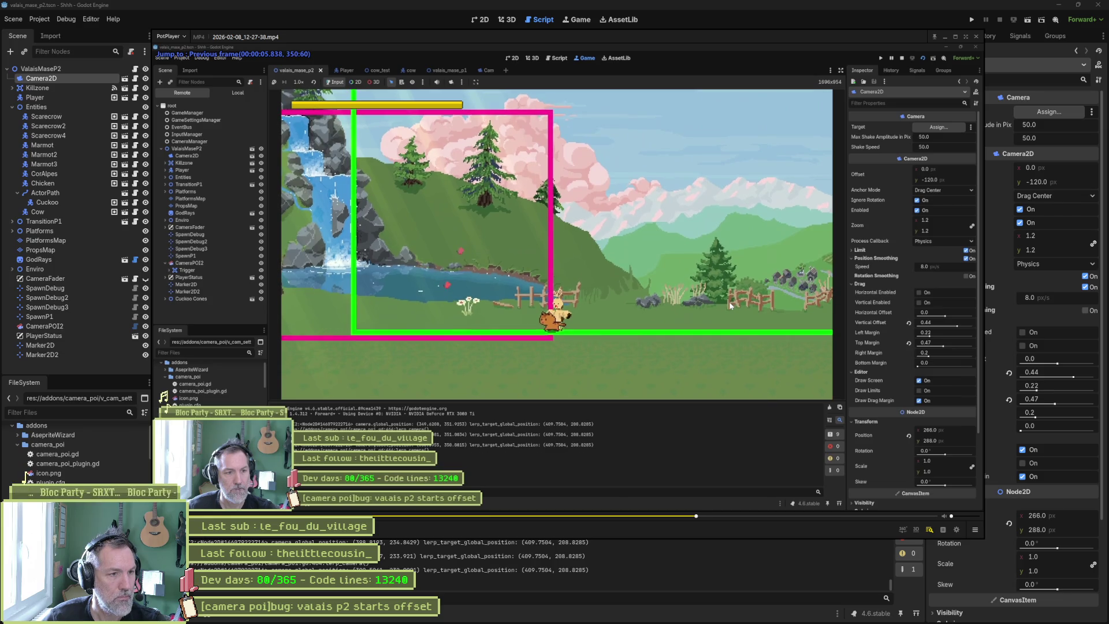
pyautogui.press('d')
pyautogui.press('d')
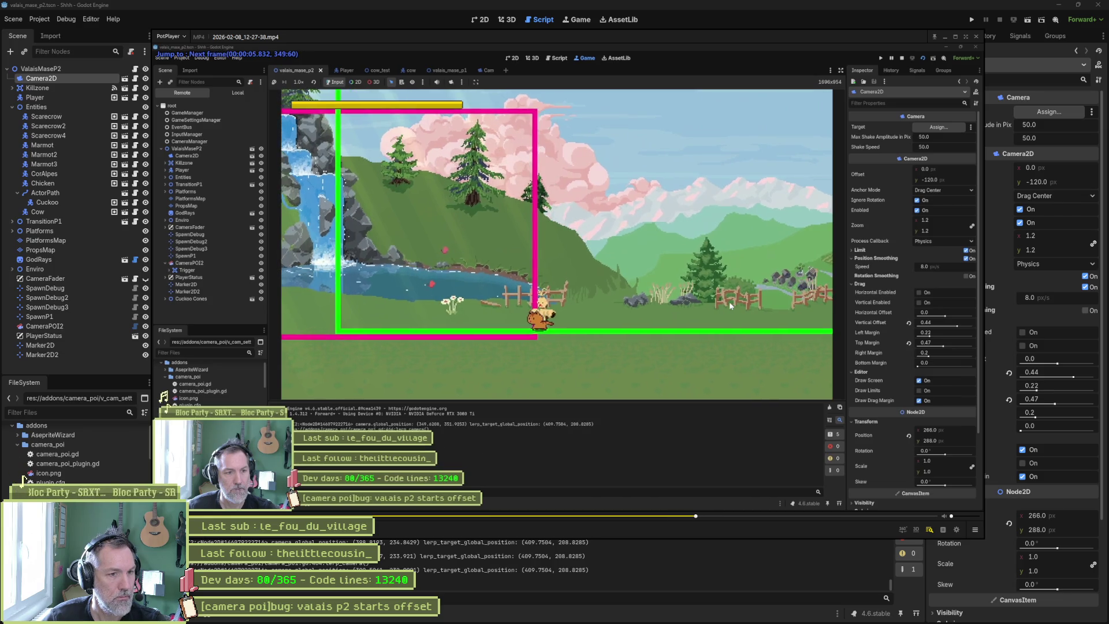
pyautogui.press('f')
pyautogui.press('f')
pyautogui.press('d')
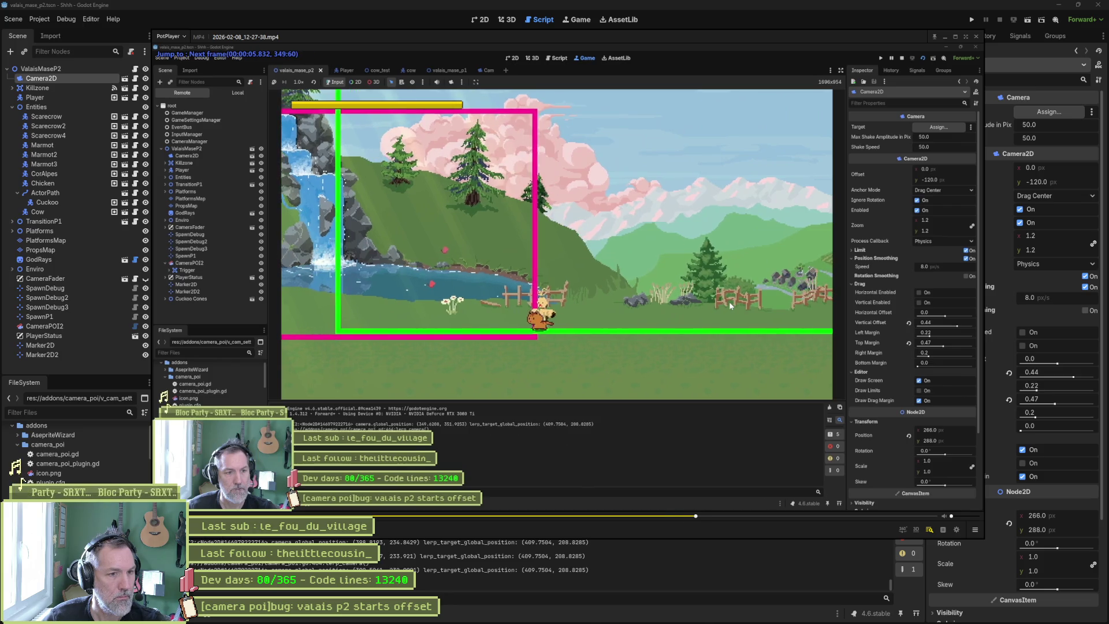
pyautogui.press('f')
pyautogui.press('d')
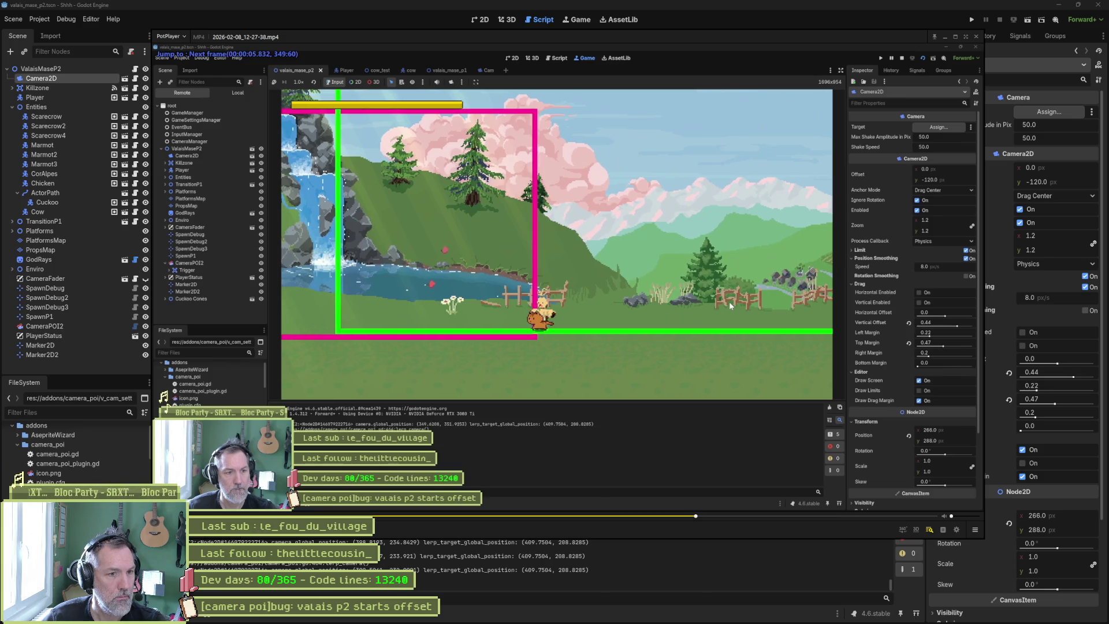
pyautogui.press('f')
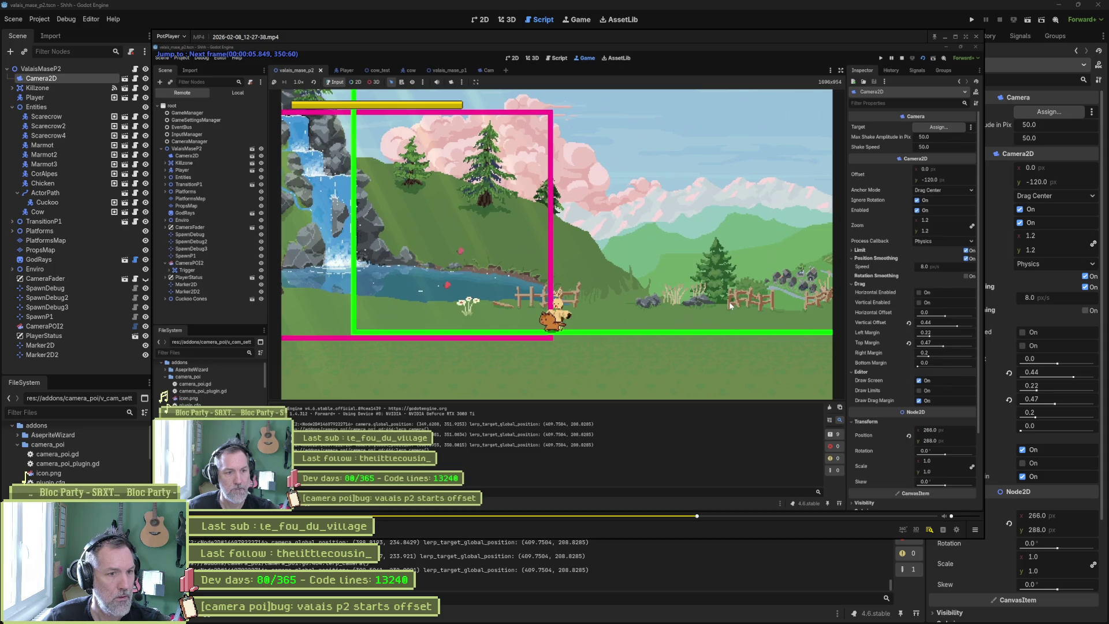
pyautogui.press('d')
pyautogui.press('d')
pyautogui.press('f')
pyautogui.press('f')
pyautogui.press('f')
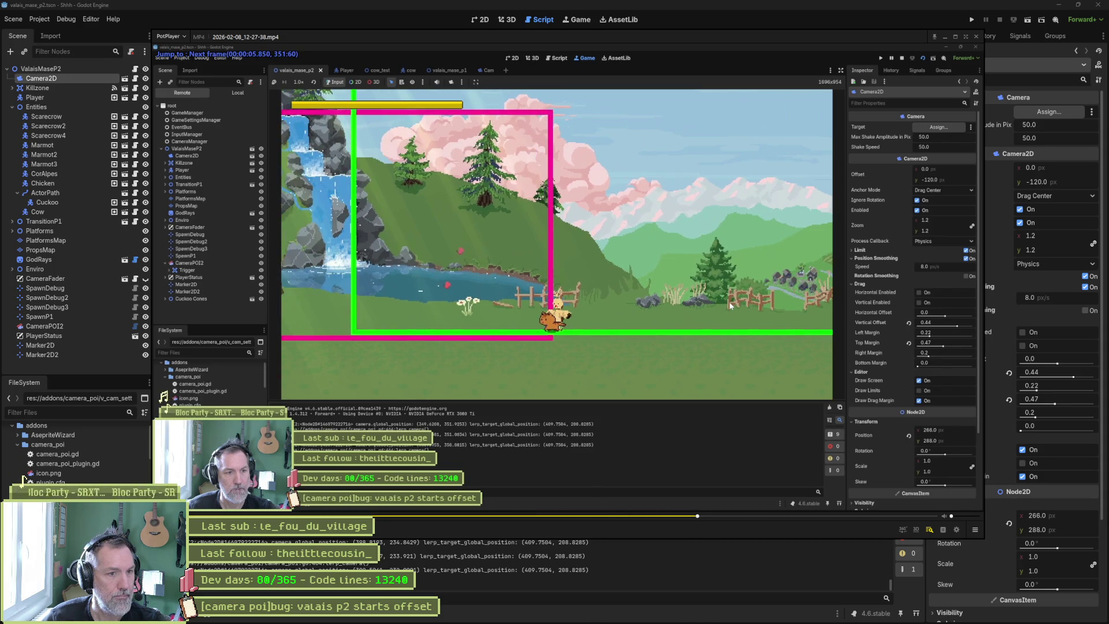
pyautogui.press('d')
pyautogui.press('d')
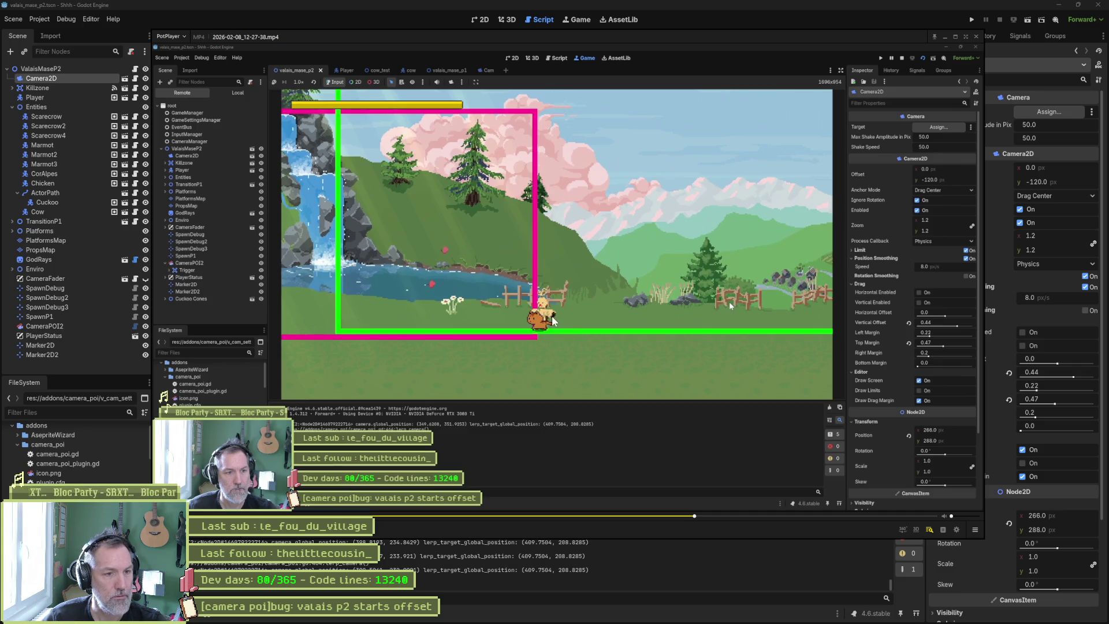
pyautogui.press('f')
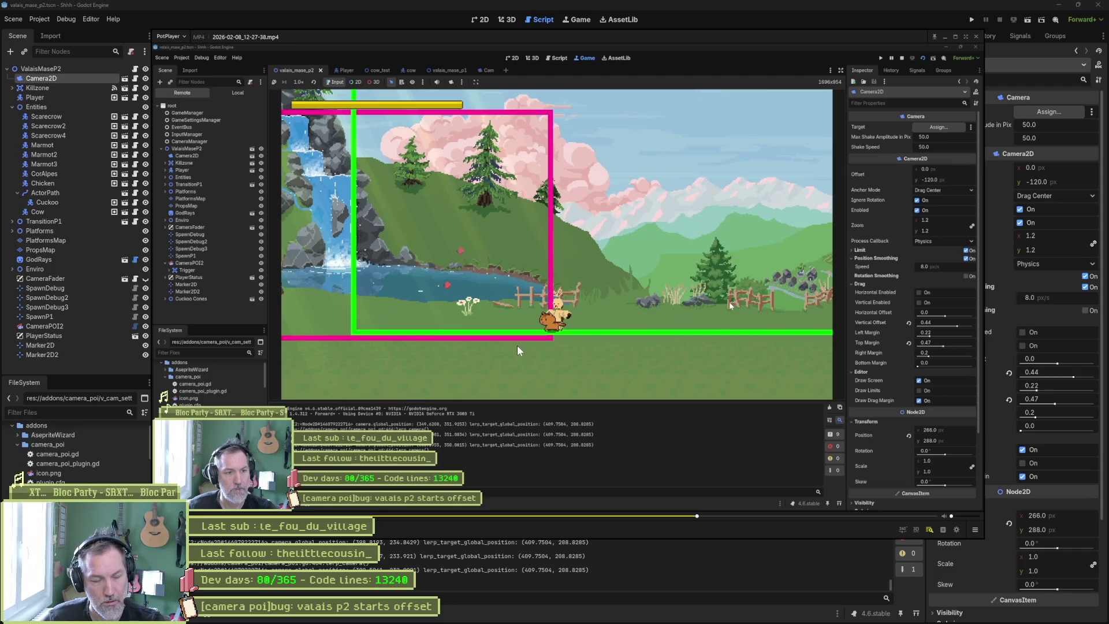
pyautogui.hotkey('alt', 'Tab')
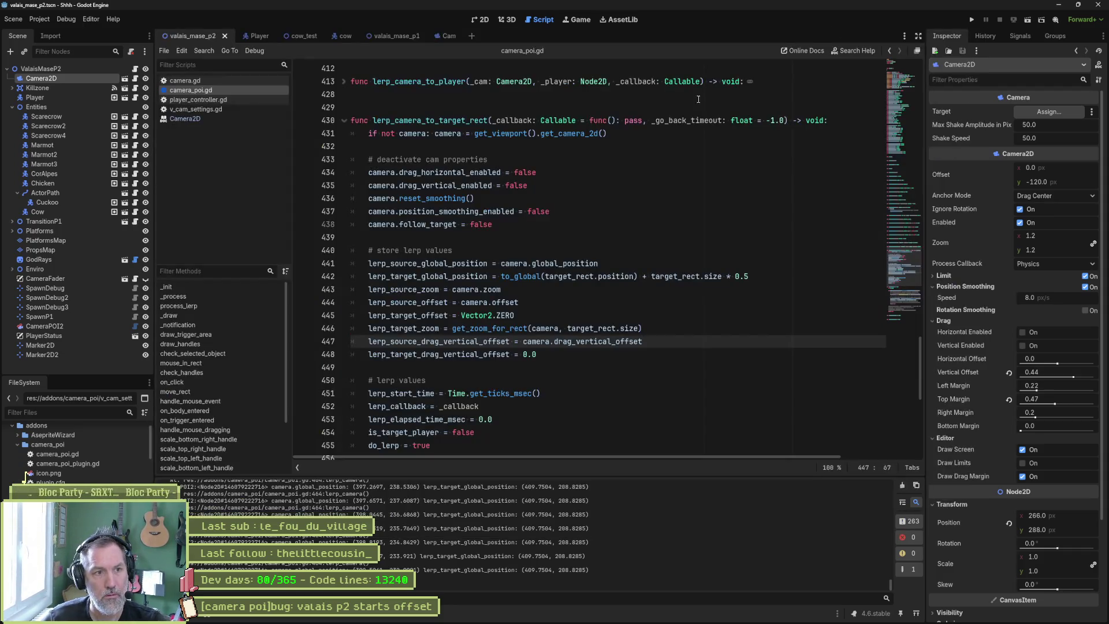
# Move the position_smoothing_enabled and follow_target lines below lerp_source_global_position, then run the scene with F6
pyautogui.click(438, 198)
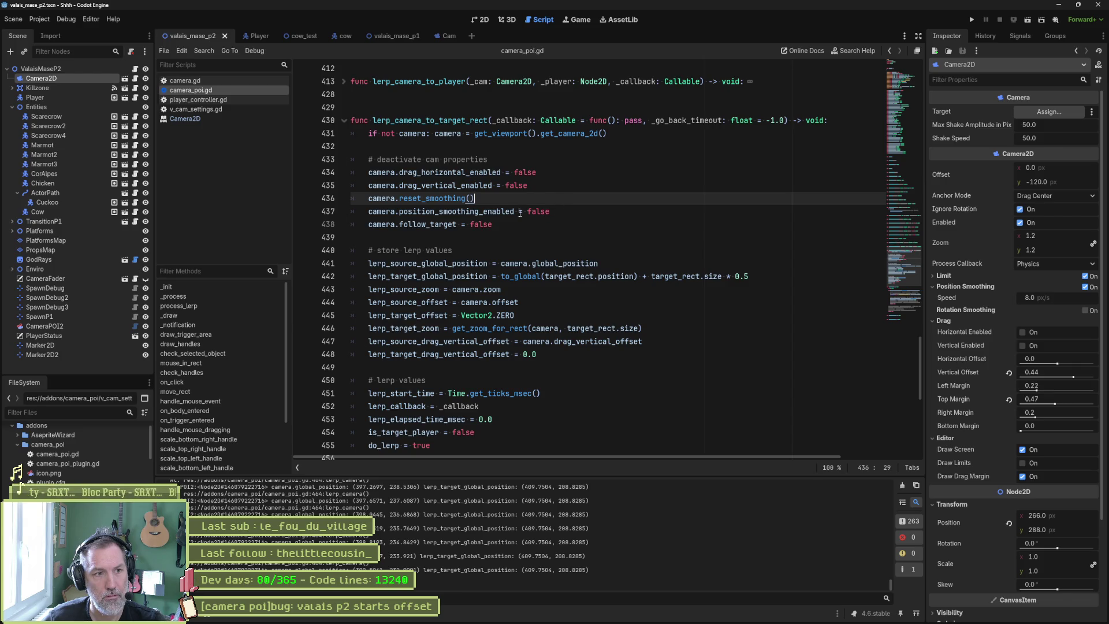
pyautogui.moveTo(494, 225); pyautogui.dragTo(516, 196)
pyautogui.hotkey('ctrl', 'c')
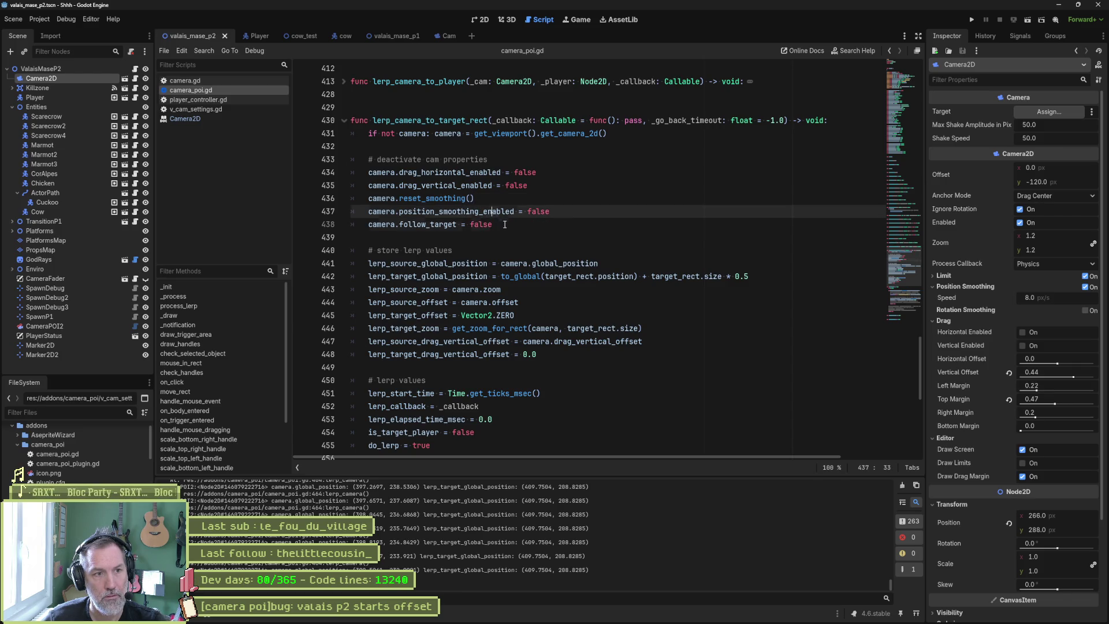
pyautogui.moveTo(425, 212)
pyautogui.mouseDown()
pyautogui.moveTo(431, 224)
pyautogui.moveTo(495, 224)
pyautogui.mouseUp()
pyautogui.press('BackSpace')
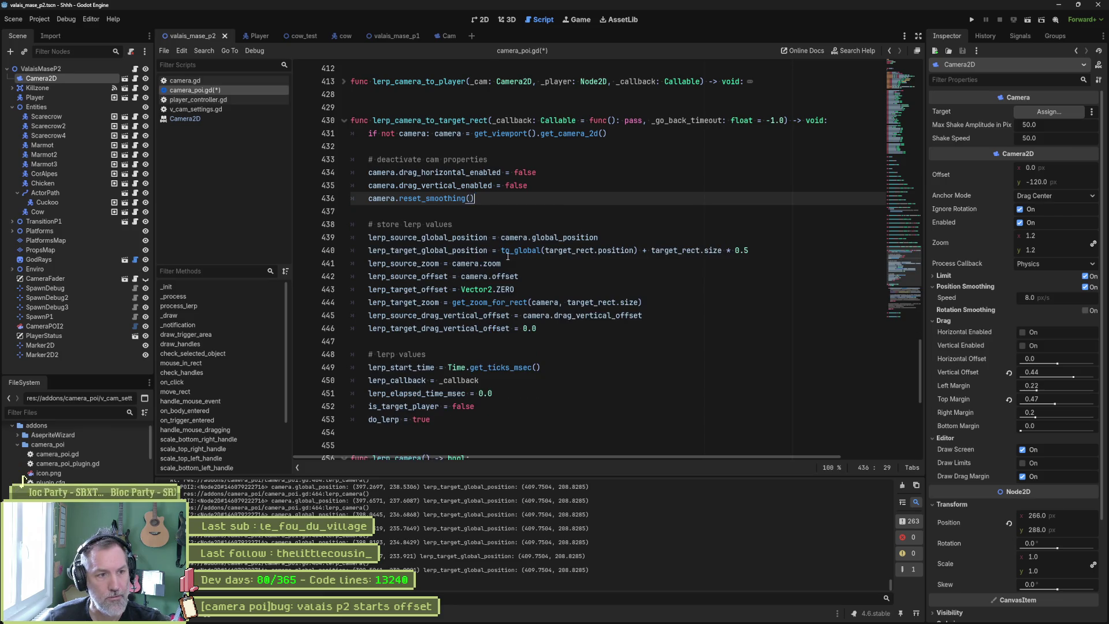
pyautogui.moveTo(546, 248)
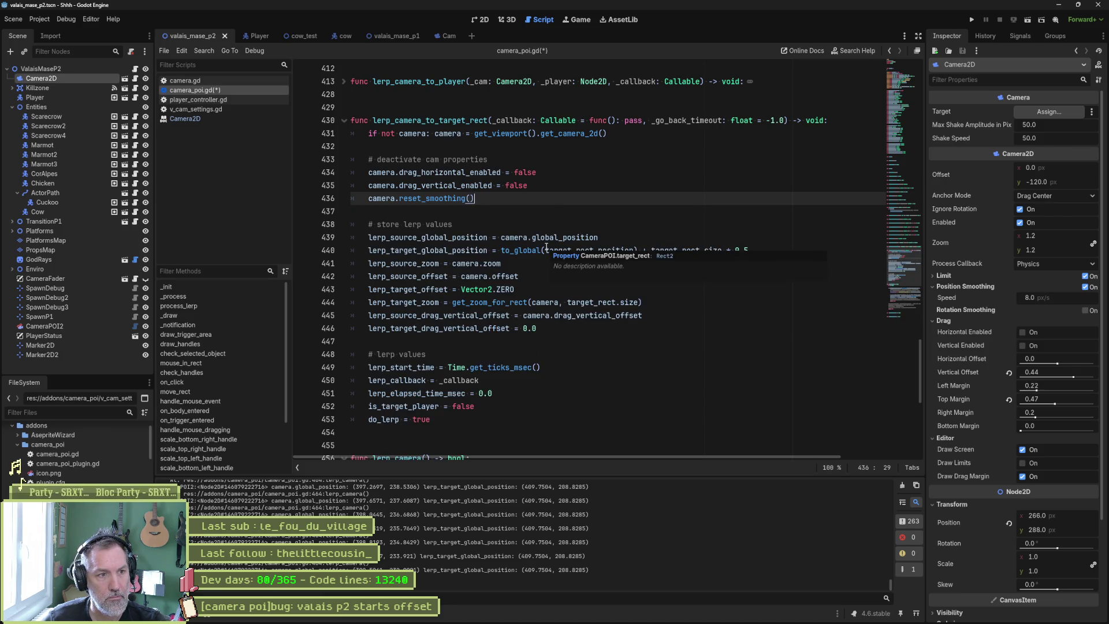
pyautogui.click(618, 238)
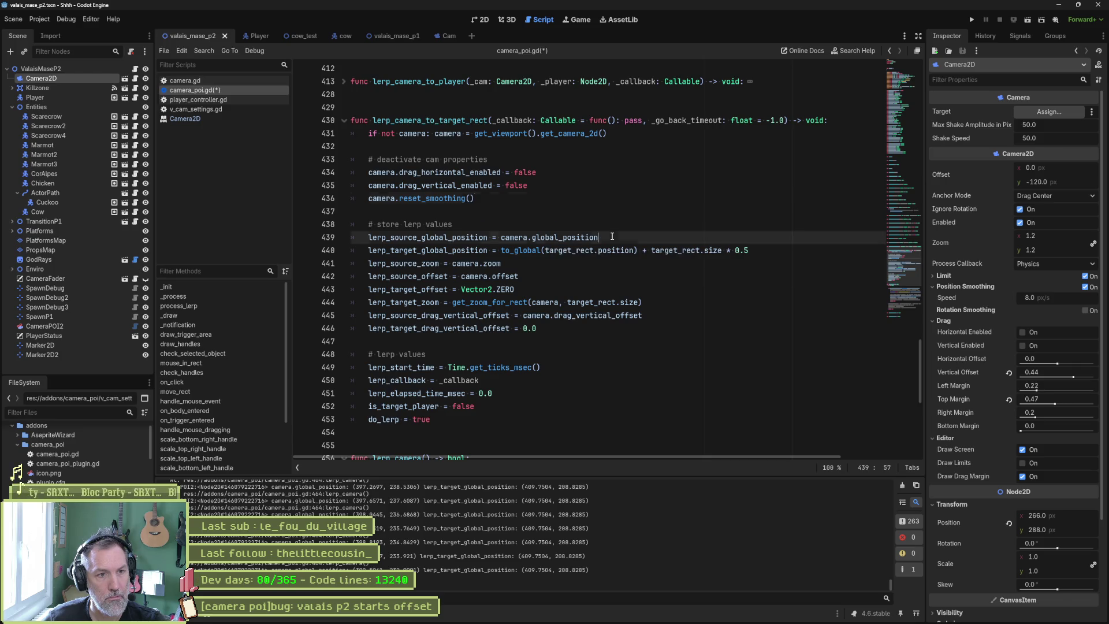
pyautogui.hotkey('ctrl', 'v')
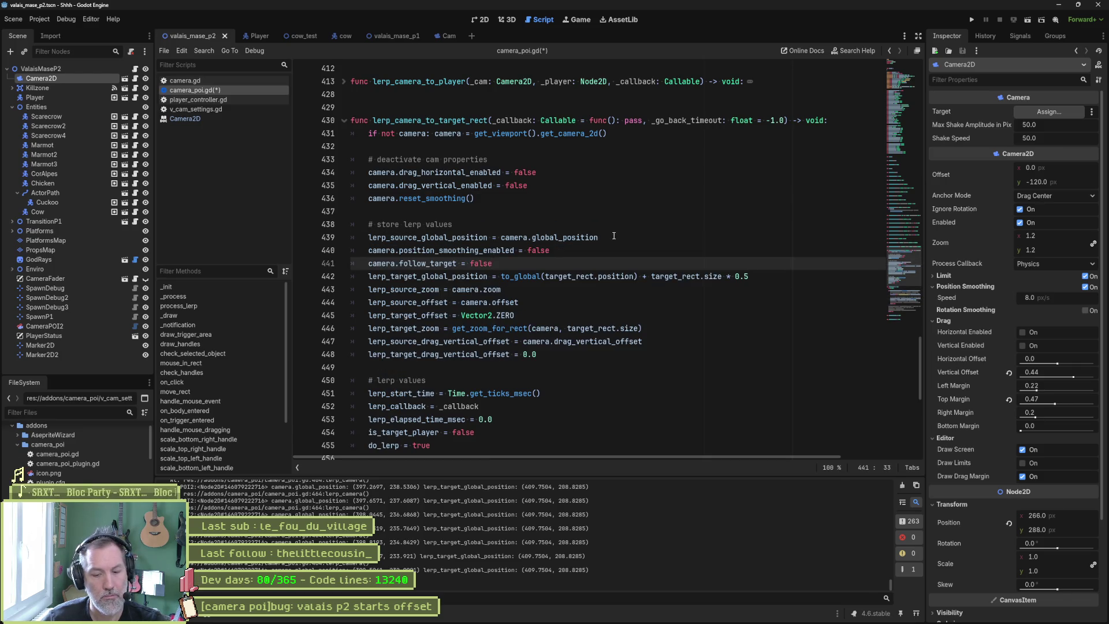
pyautogui.press('F6')
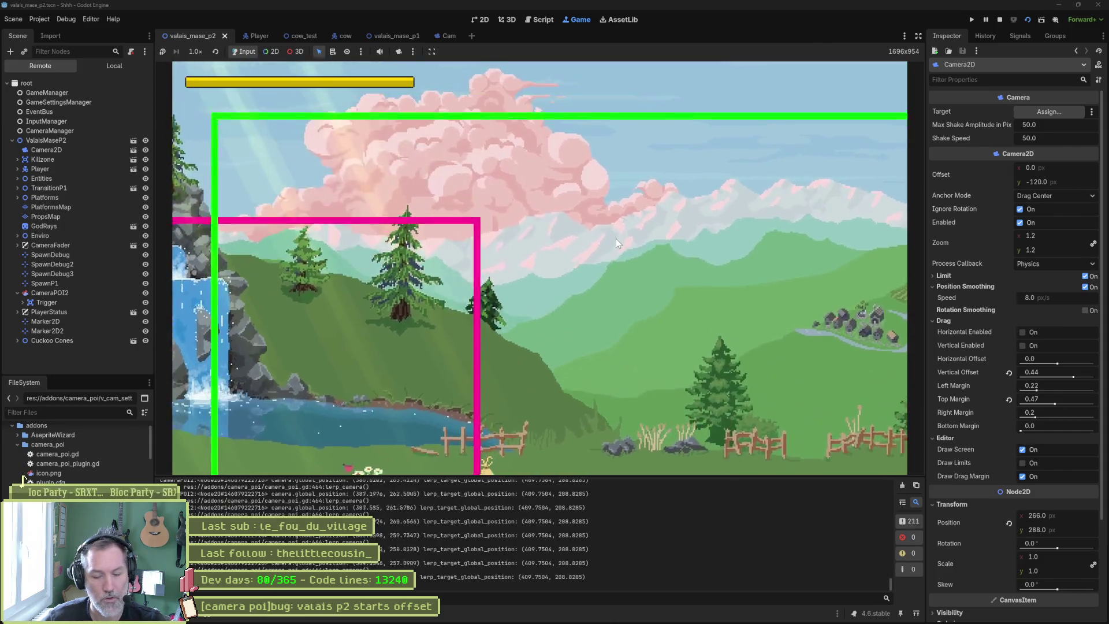
# Stop the running game and select global_position on line 439
pyautogui.press('F8')
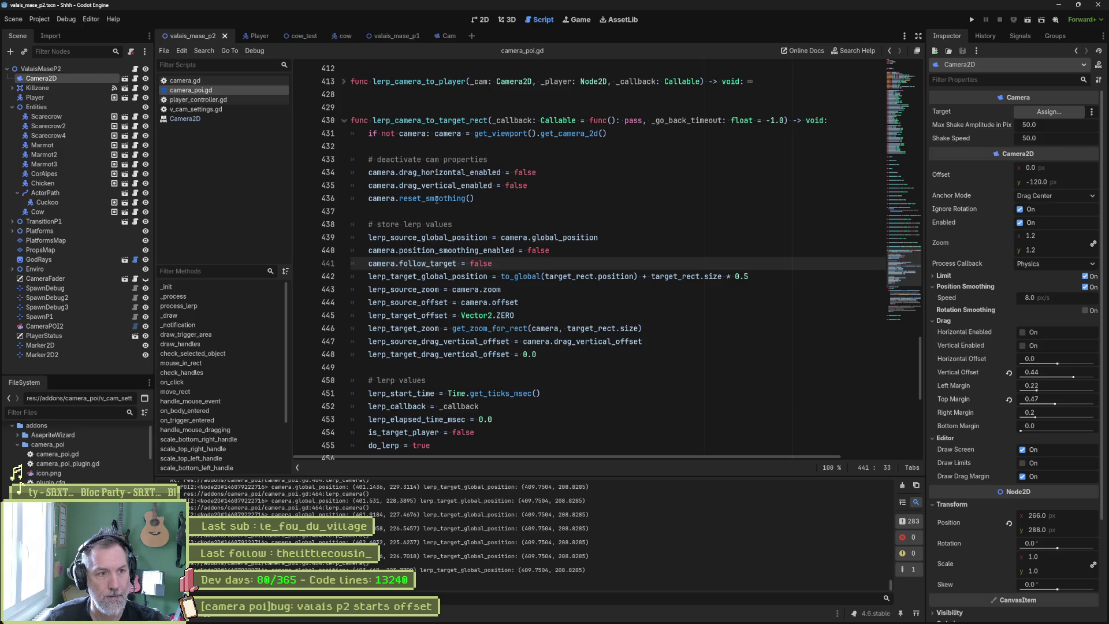
pyautogui.moveTo(437, 199)
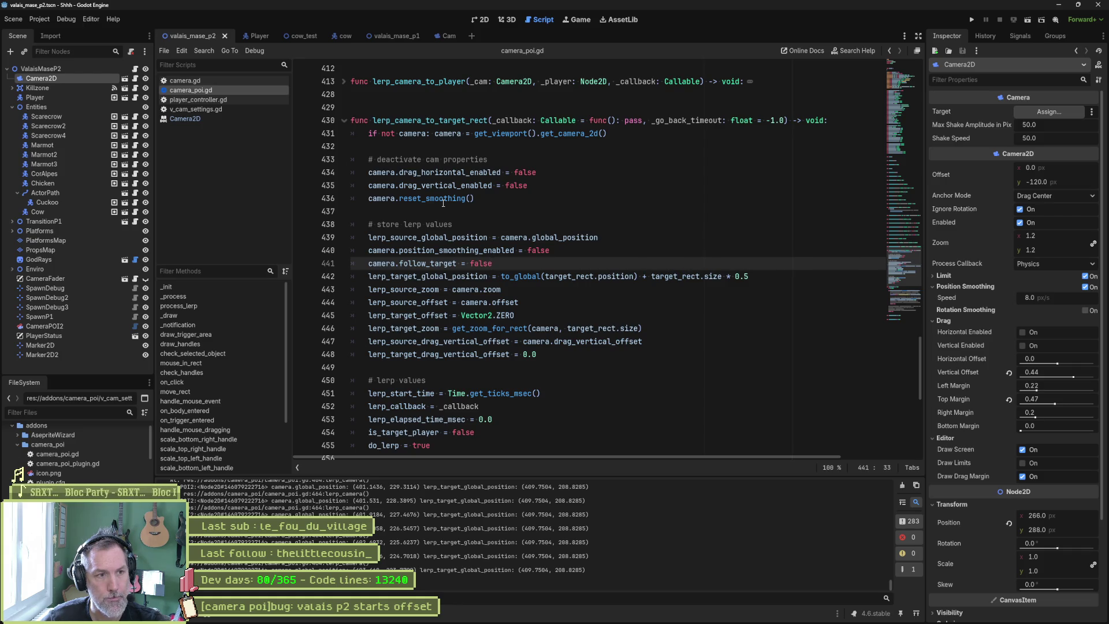
pyautogui.doubleClick(576, 238)
# Replace global_position with camera.get_target_position() on line 439, then run and stop the scene
pyautogui.write('tar')
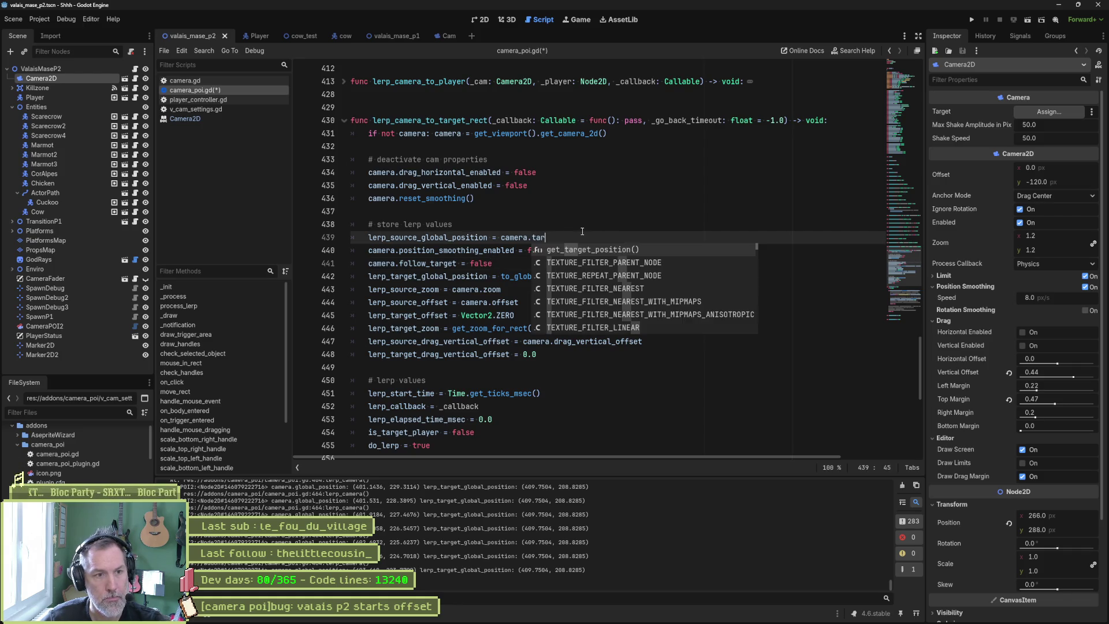
pyautogui.click(590, 249)
pyautogui.press('F6')
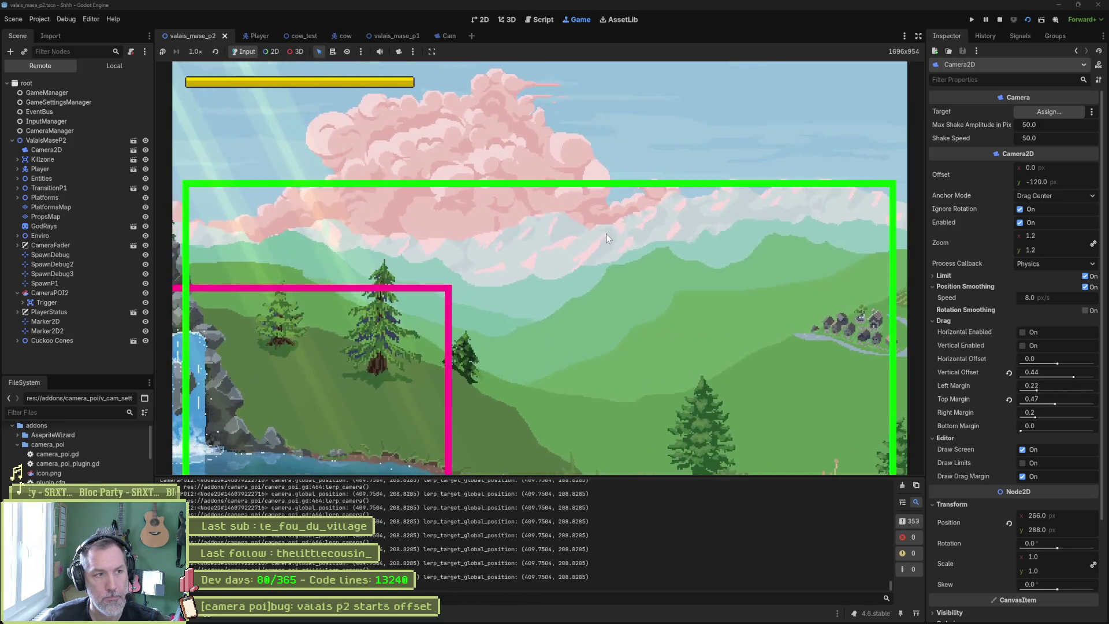
pyautogui.press('F8')
pyautogui.moveTo(605, 234)
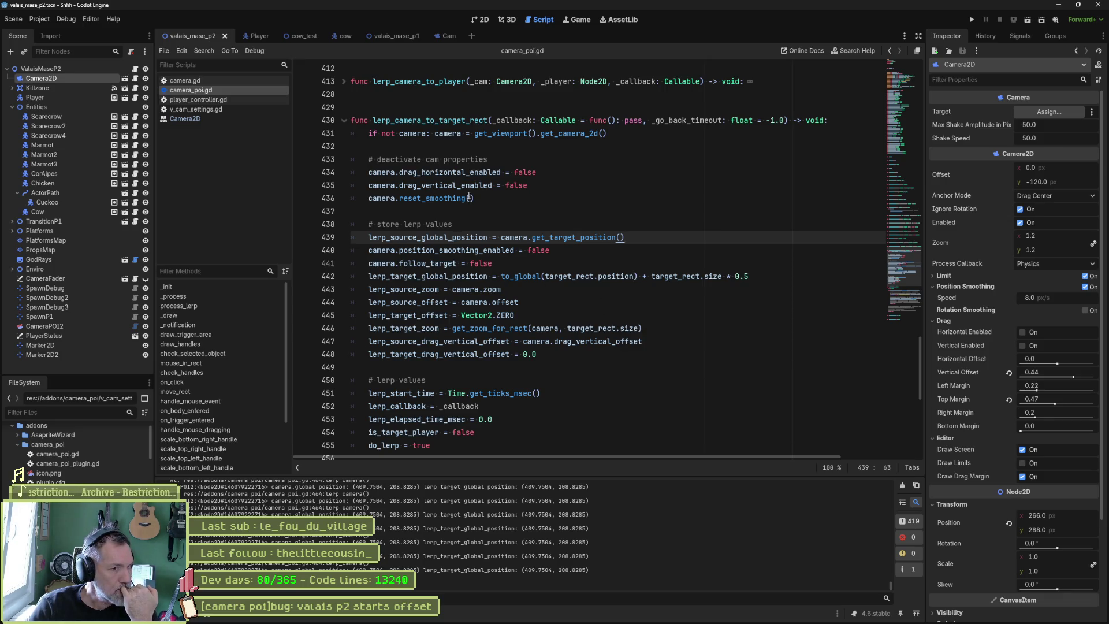
pyautogui.click(373, 199)
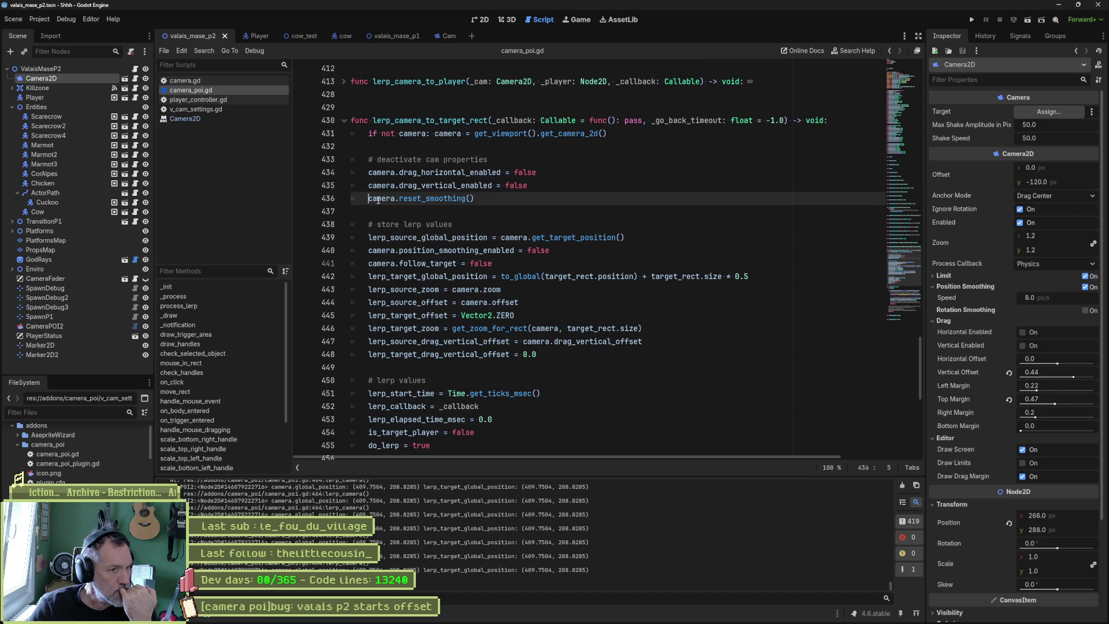
# Toggle Ctrl+K comments on the reset_smoothing(), position smoothing and follow_target lines
pyautogui.hotkey('ctrl', 'k')
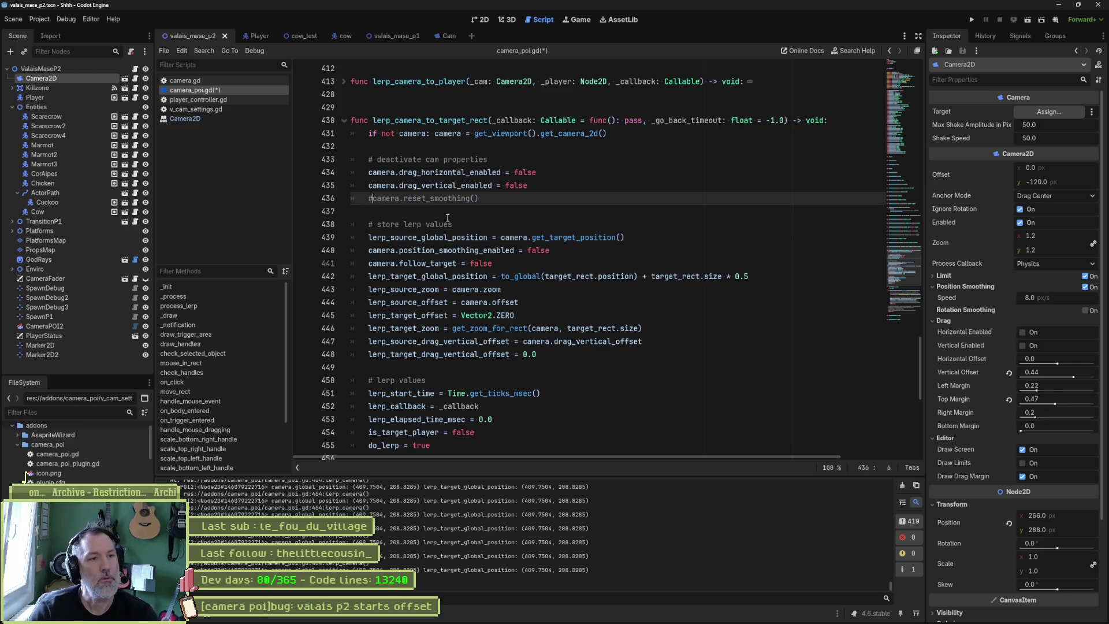
pyautogui.press('Down')
pyautogui.press('Down')
pyautogui.press('Down')
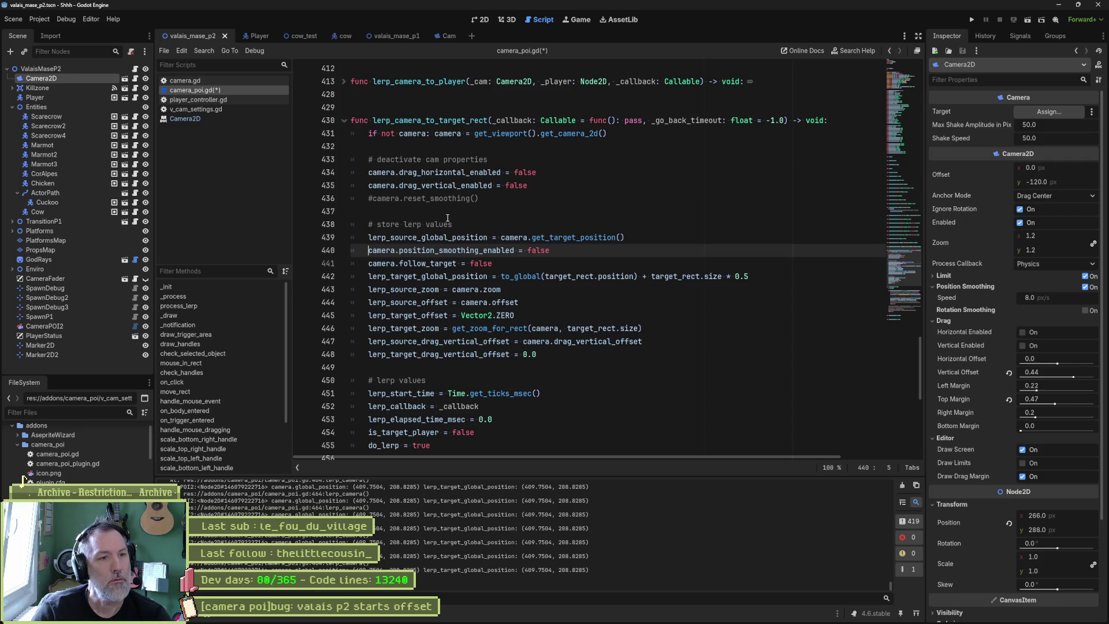
pyautogui.hotkey('ctrl', 'k')
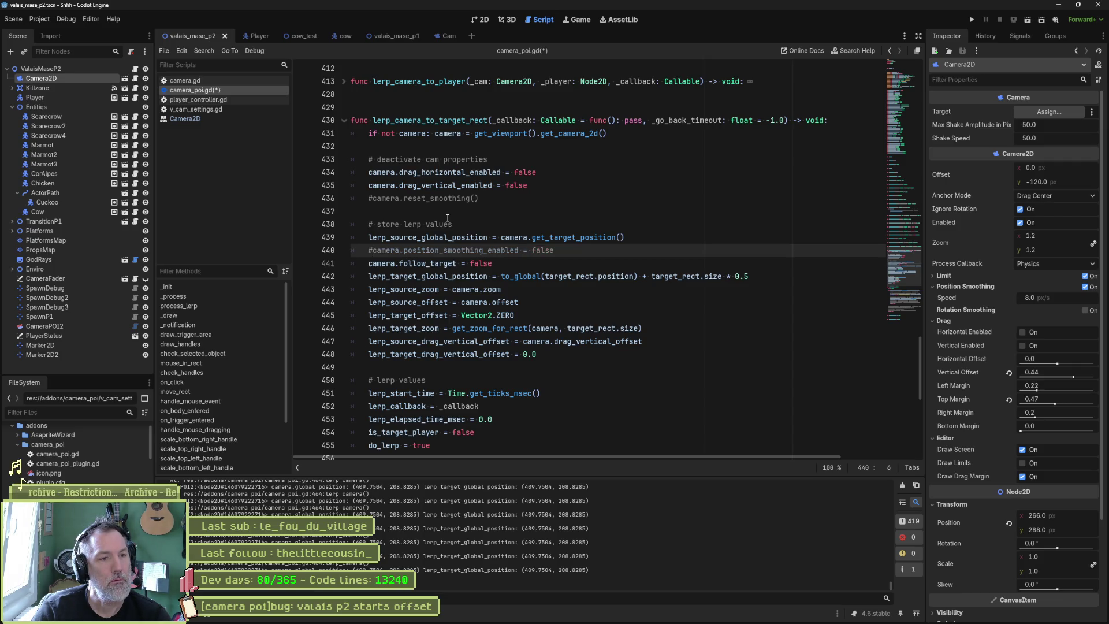
pyautogui.press('Down')
pyautogui.hotkey('ctrl', 'k')
# Run and stop the scene three times to compare the camera behaviour
pyautogui.press('F6')
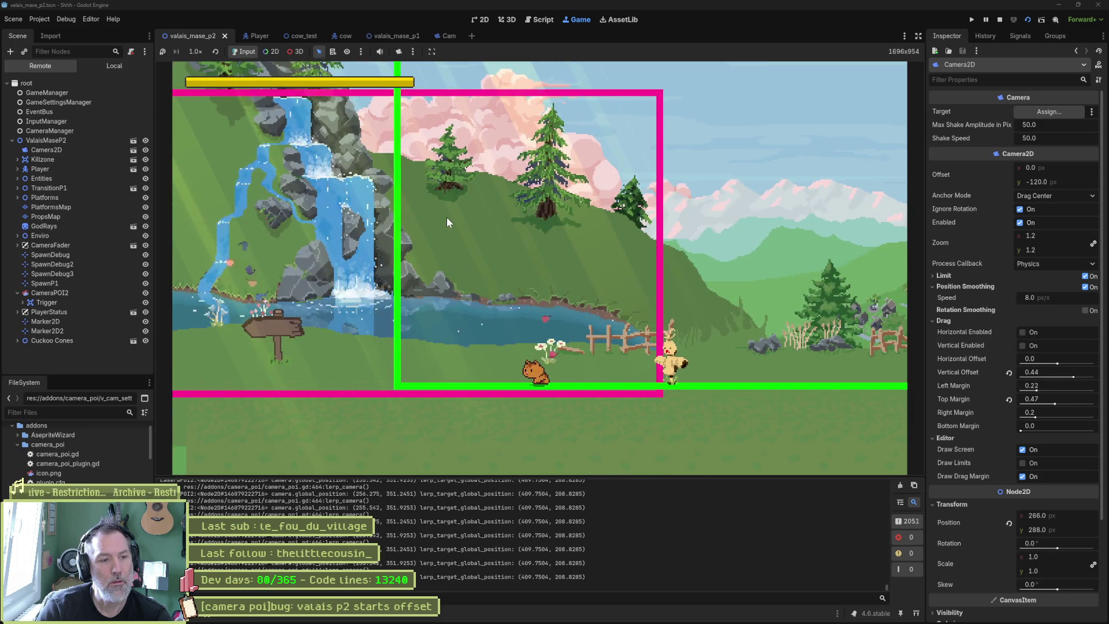
pyautogui.press('F8')
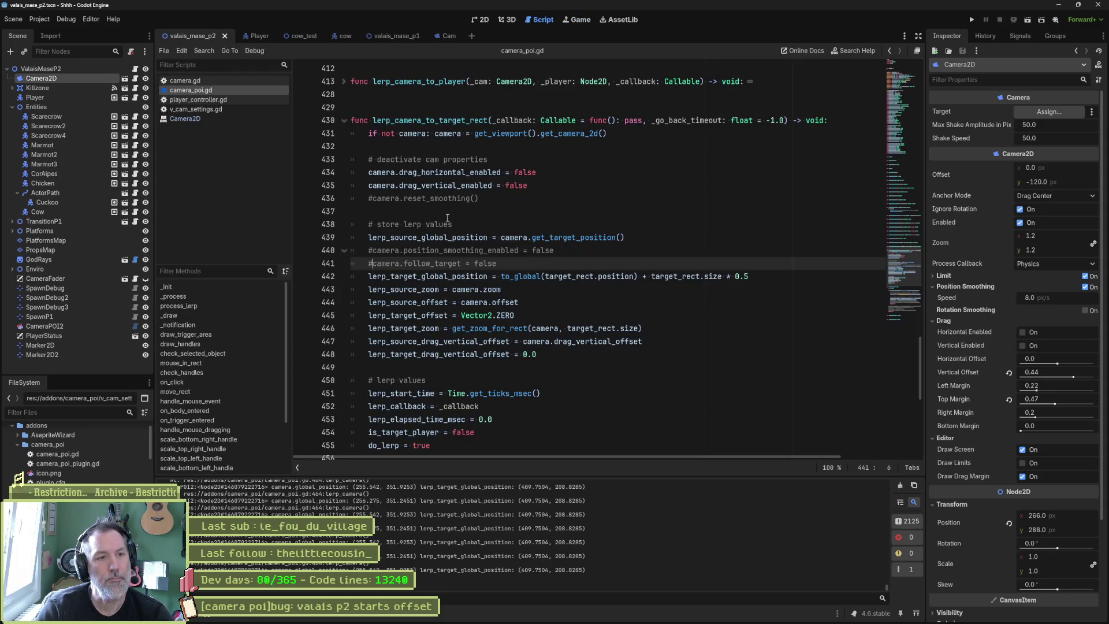
pyautogui.press('F6')
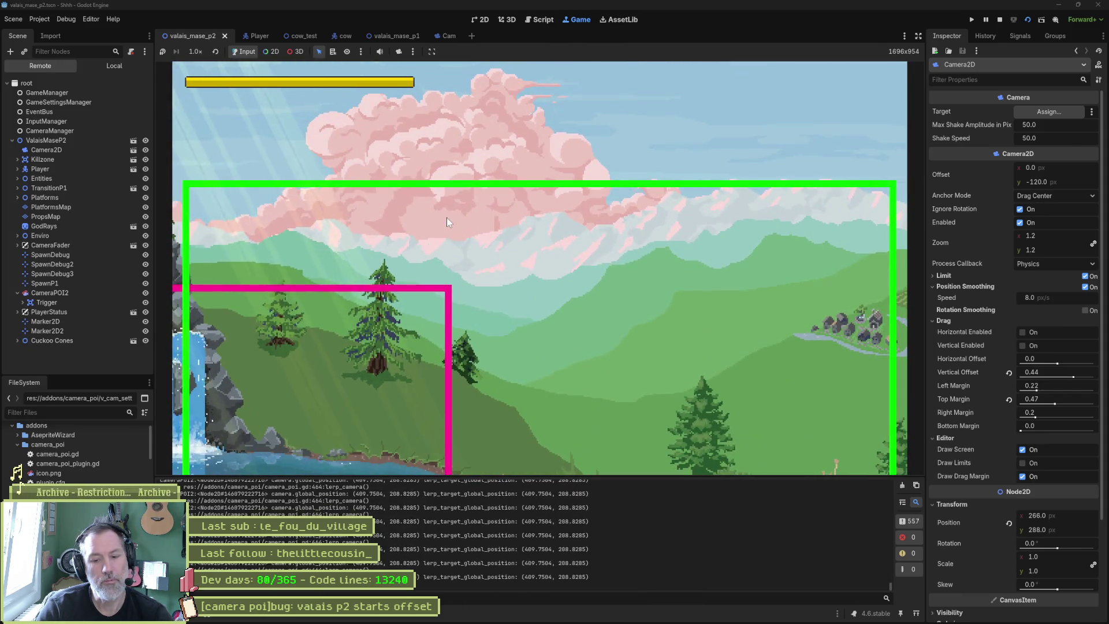
pyautogui.press('F8')
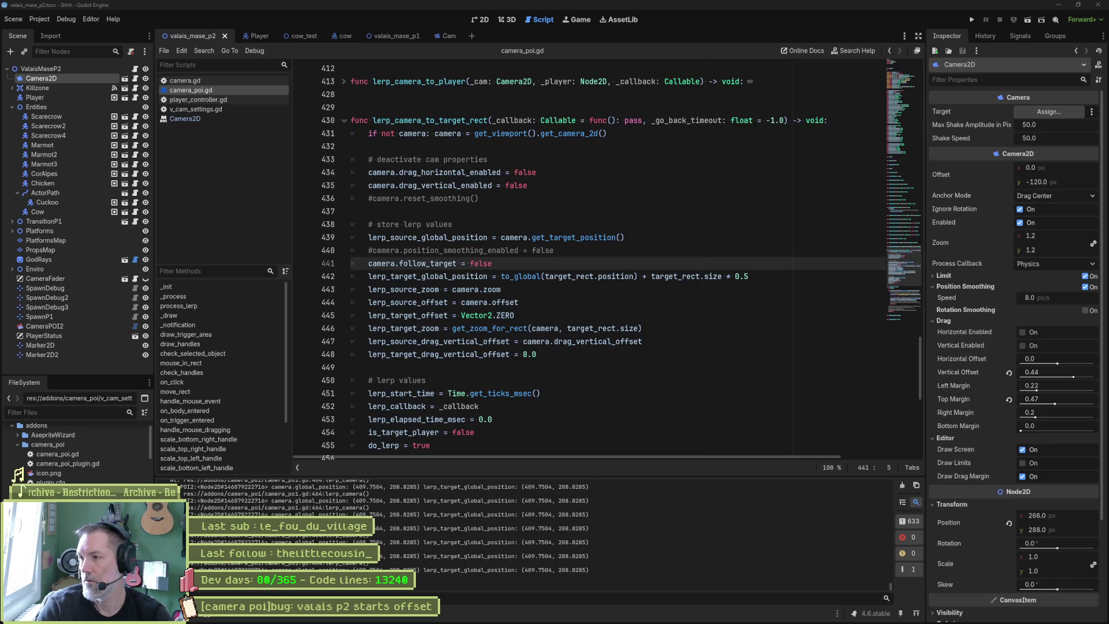
pyautogui.click(745, 402)
pyautogui.press('F5')
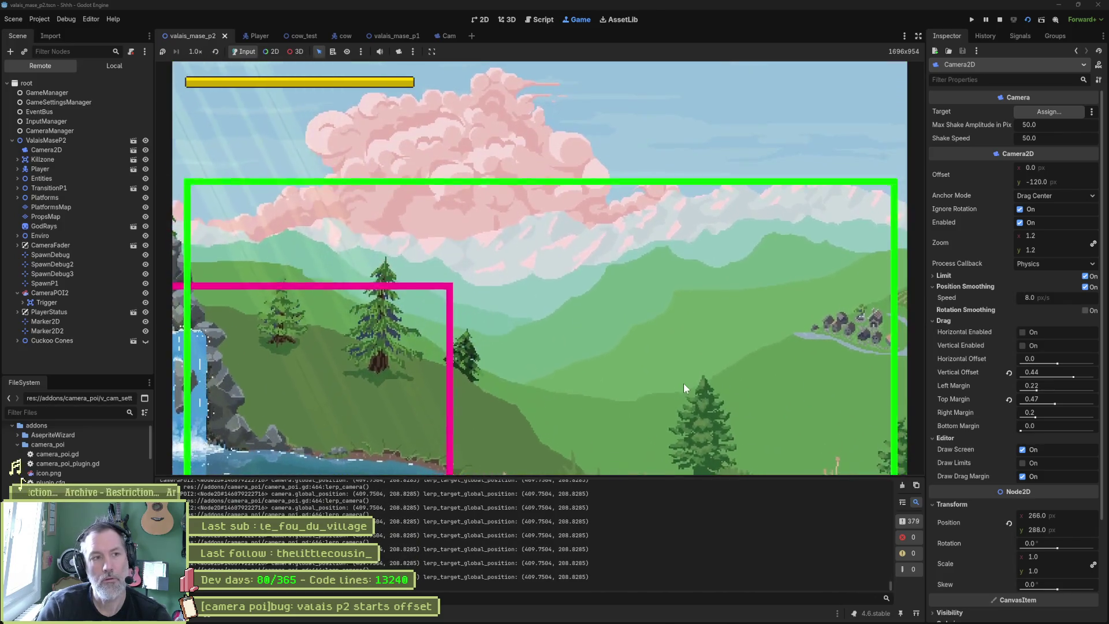
pyautogui.press('F8')
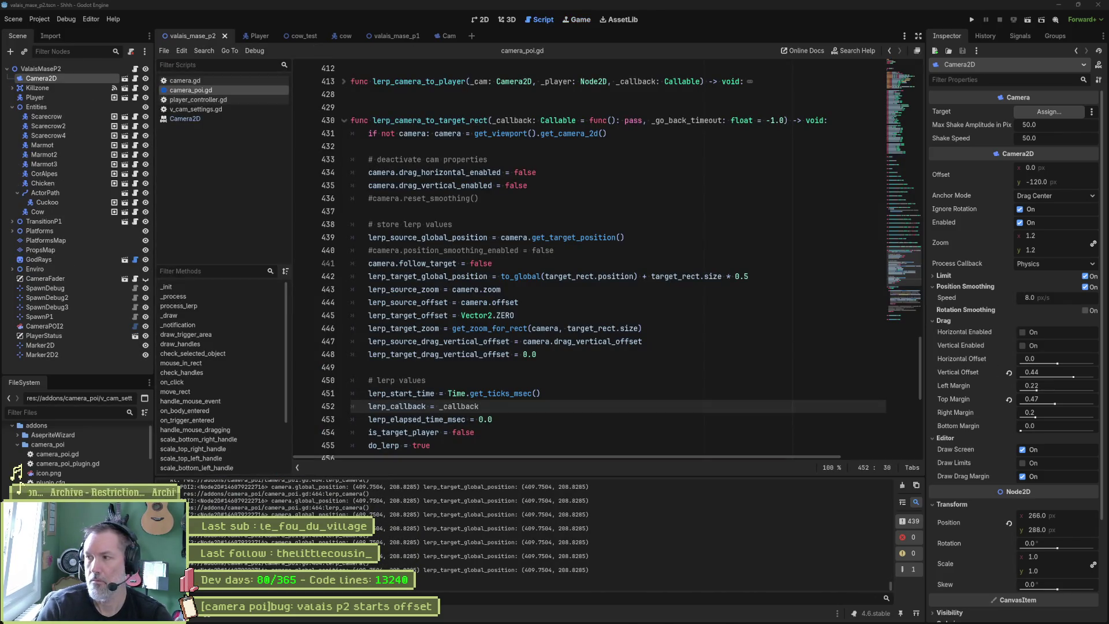
pyautogui.moveTo(732, 619)
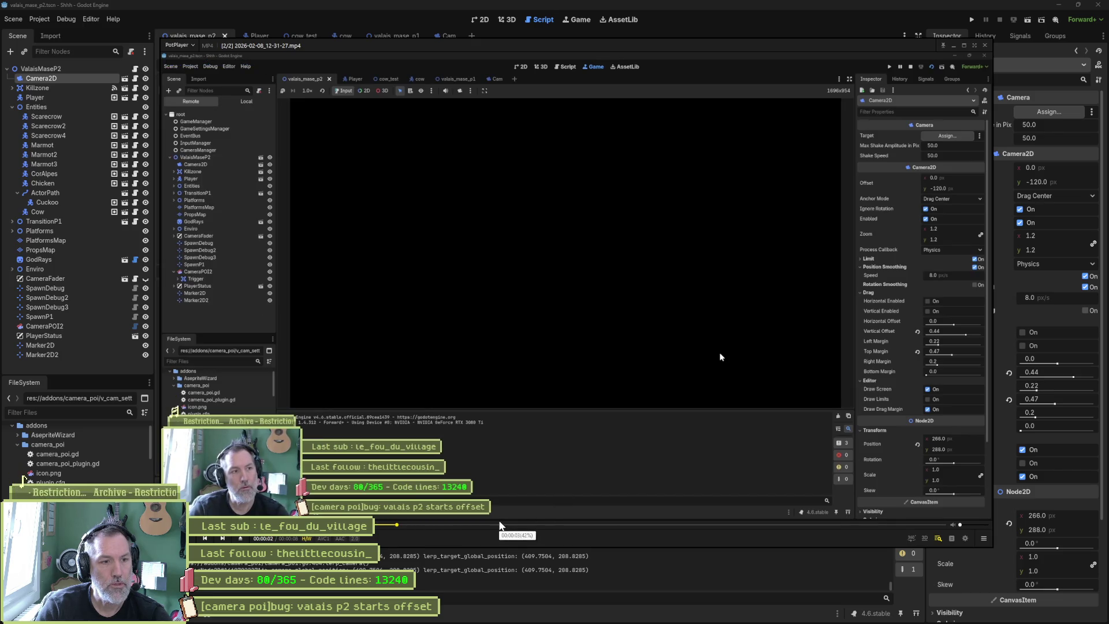
# Pause the recorded clip, advance it three frames with F, then switch back to Godot
pyautogui.press('space')
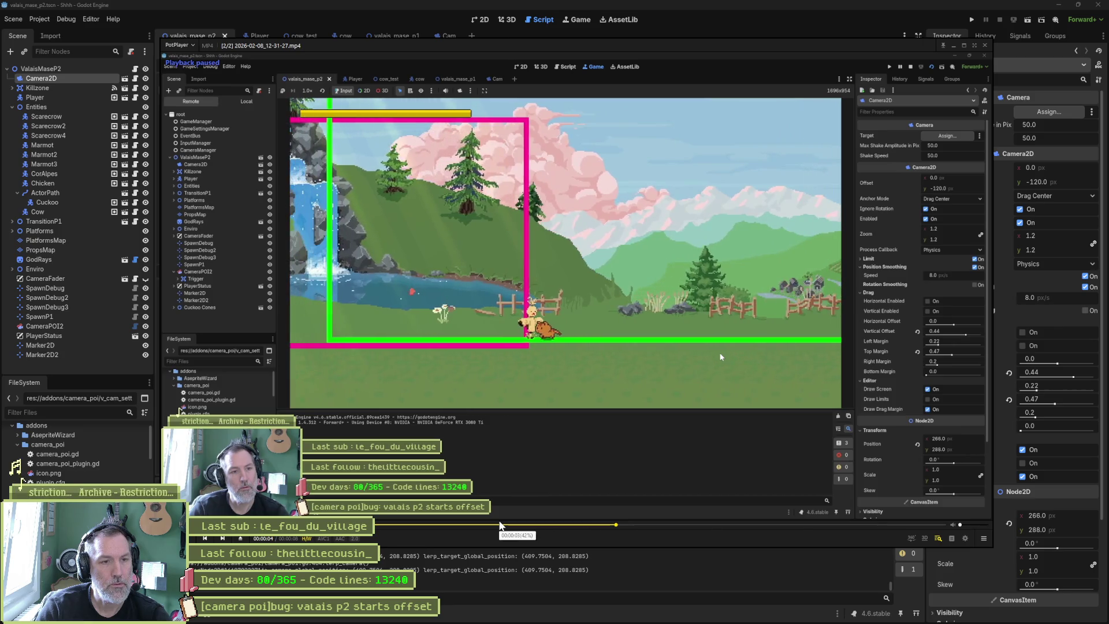
pyautogui.press('f')
pyautogui.press('f')
pyautogui.press('f')
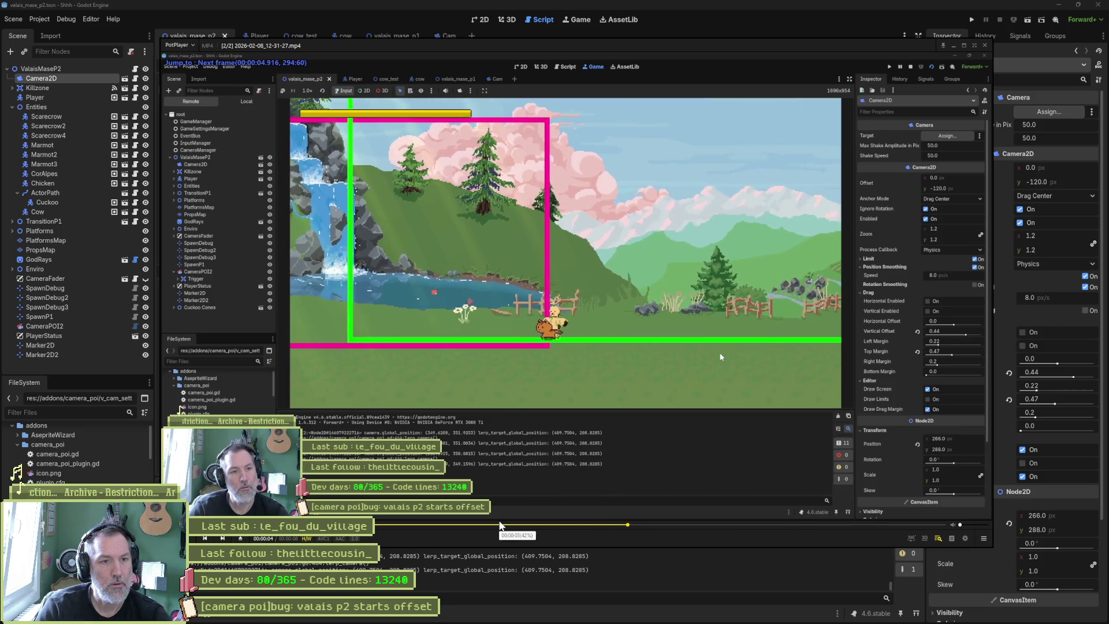
pyautogui.press('f')
pyautogui.press('f')
pyautogui.press('f')
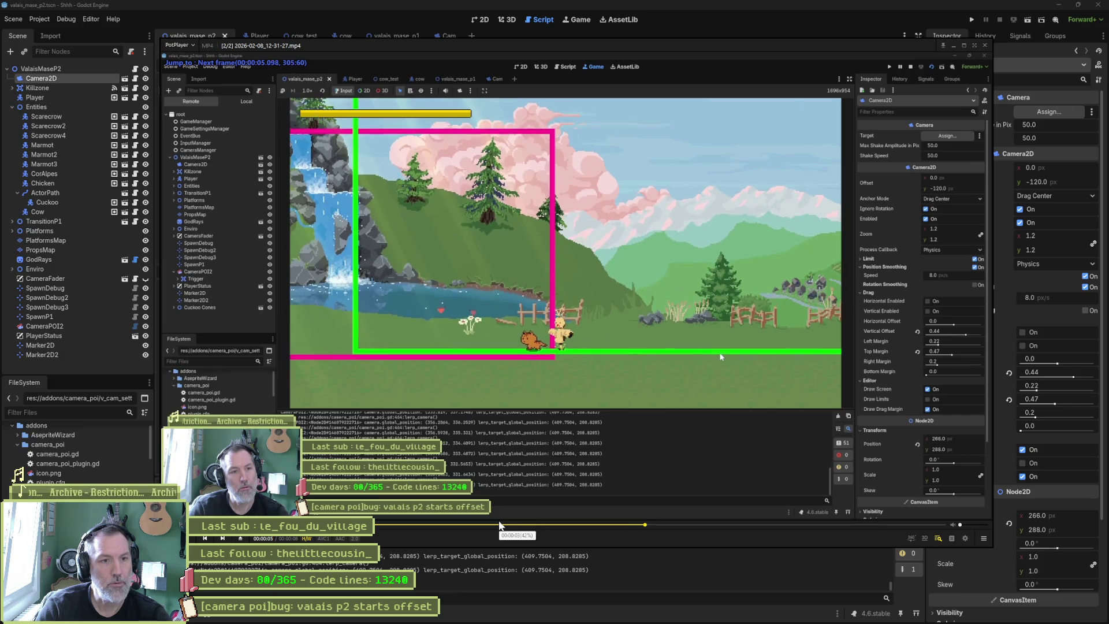
pyautogui.press('f')
pyautogui.press('f')
pyautogui.press('f')
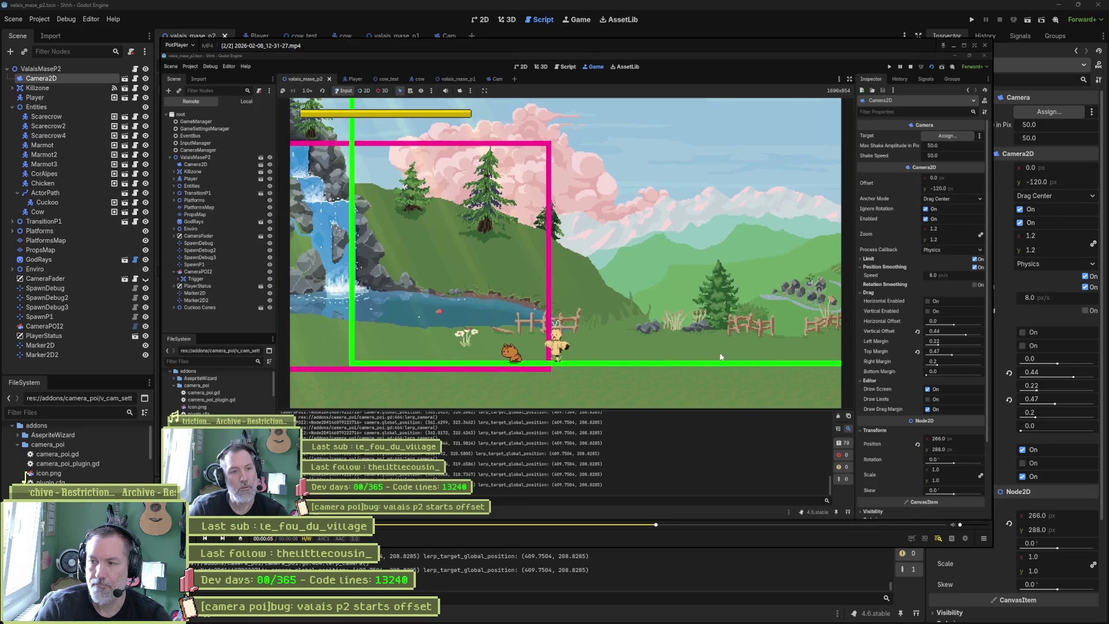
pyautogui.hotkey('alt', 'Tab')
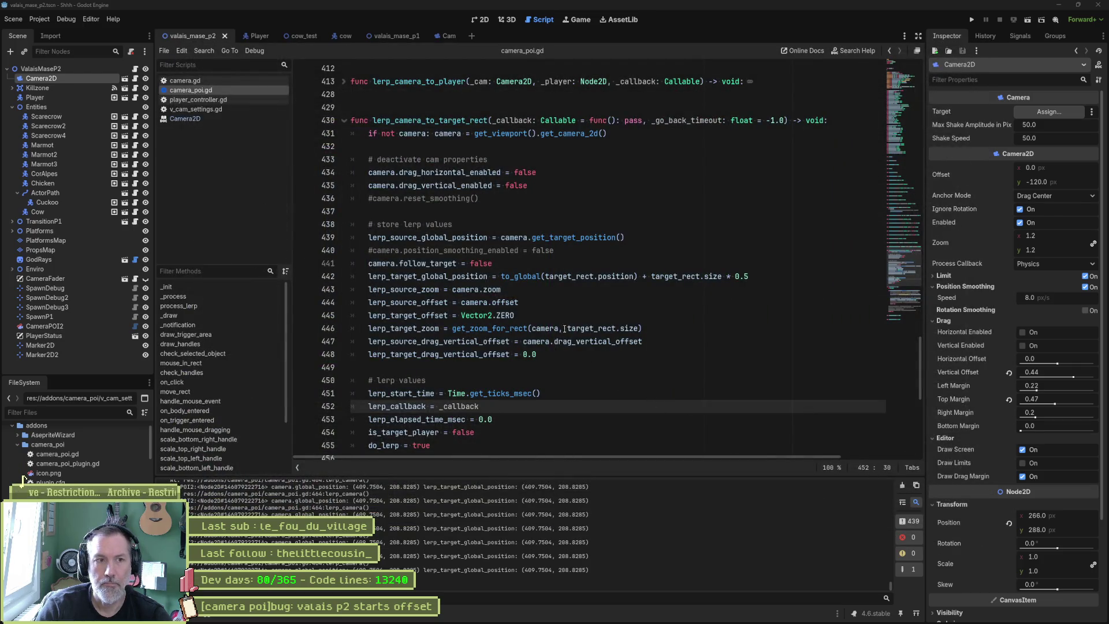
# Duplicate line 439 and change the copy to take camera.global_position
pyautogui.click(484, 252)
pyautogui.moveTo(554, 250); pyautogui.dragTo(373, 258)
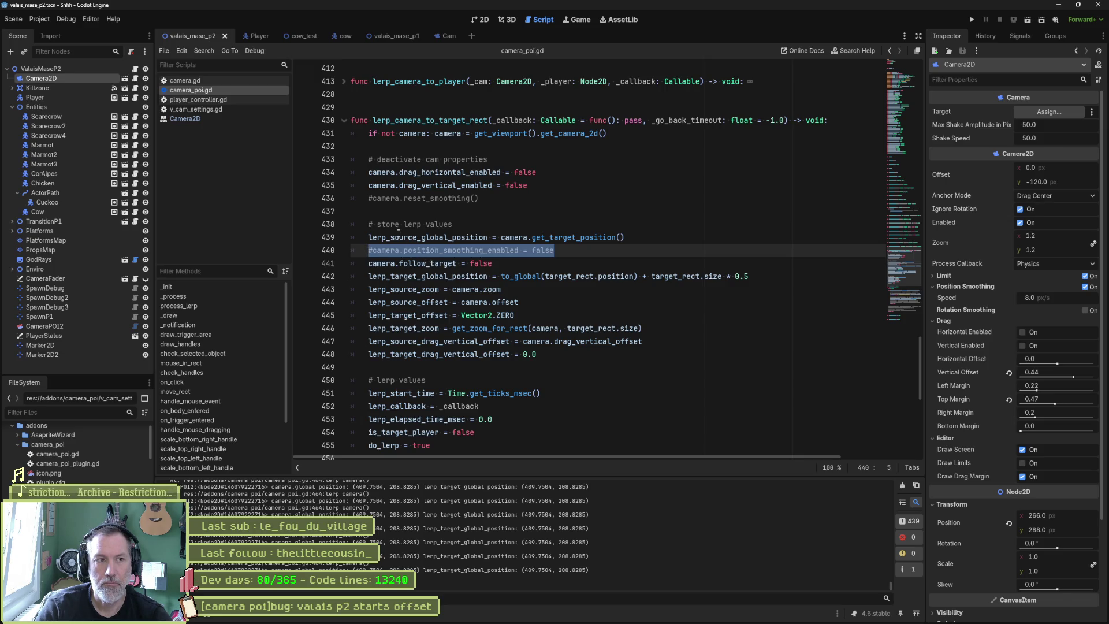
pyautogui.click(583, 237)
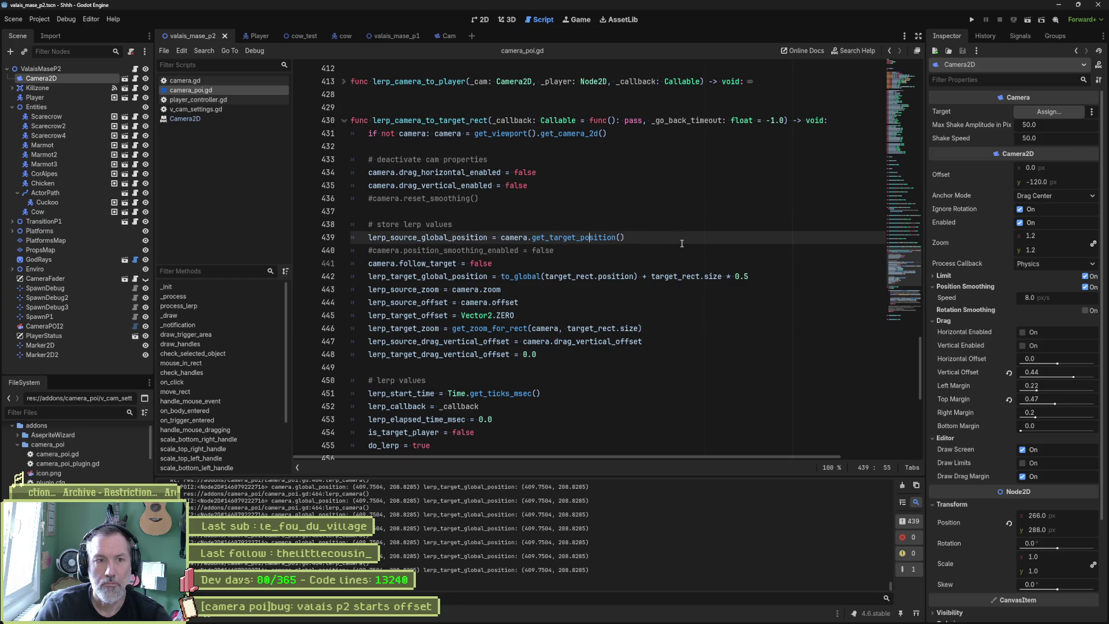
pyautogui.hotkey('ctrl', 'shift', 'd')
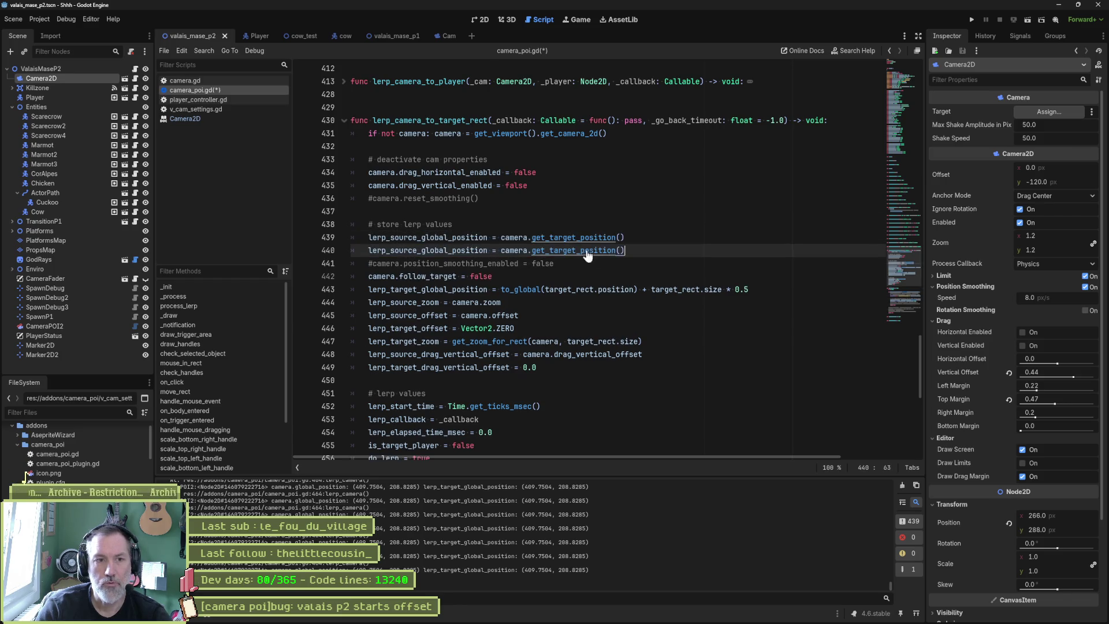
pyautogui.moveTo(531, 250); pyautogui.dragTo(624, 250)
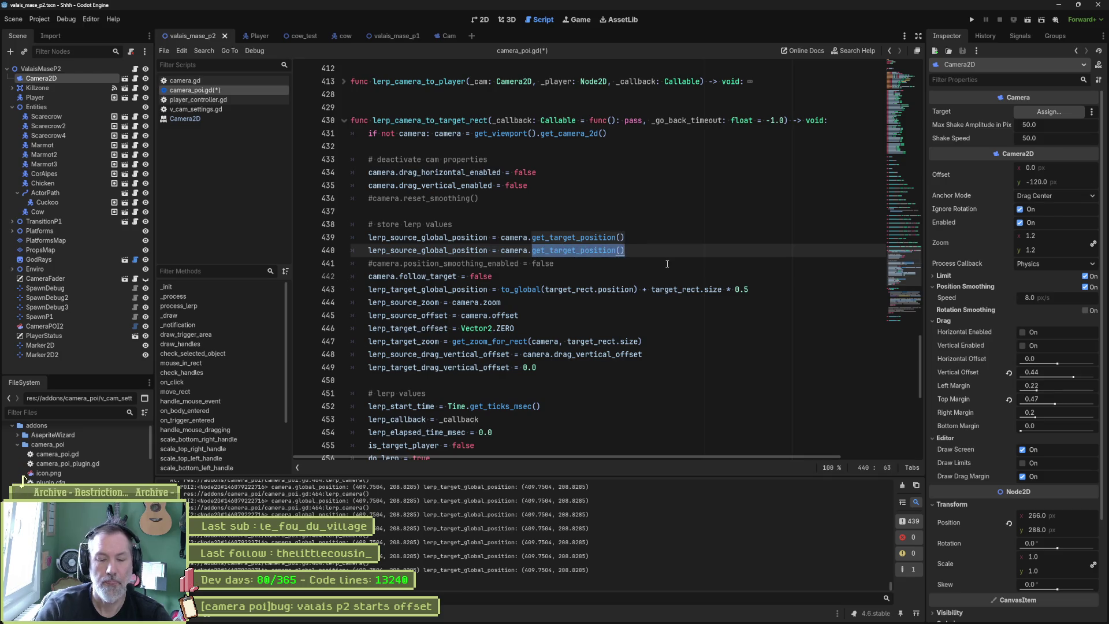
pyautogui.write('glo')
pyautogui.press('Return')
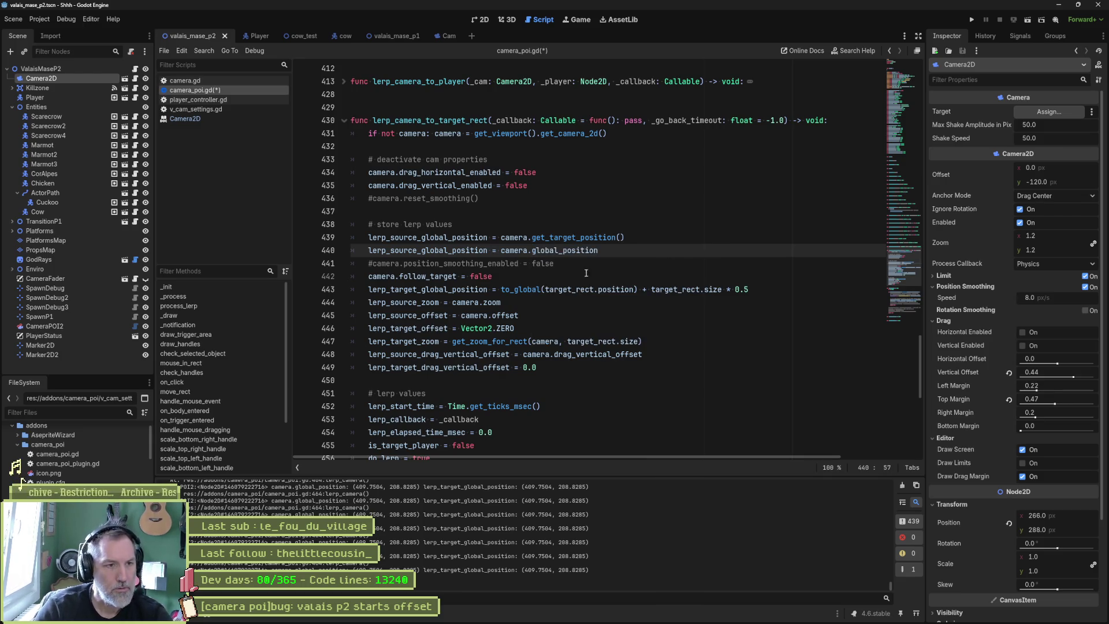
# Comment out the old get_target_position line, save, and test-run the scene
pyautogui.click(367, 238)
pyautogui.hotkey('ctrl', 'k')
pyautogui.press('F6')
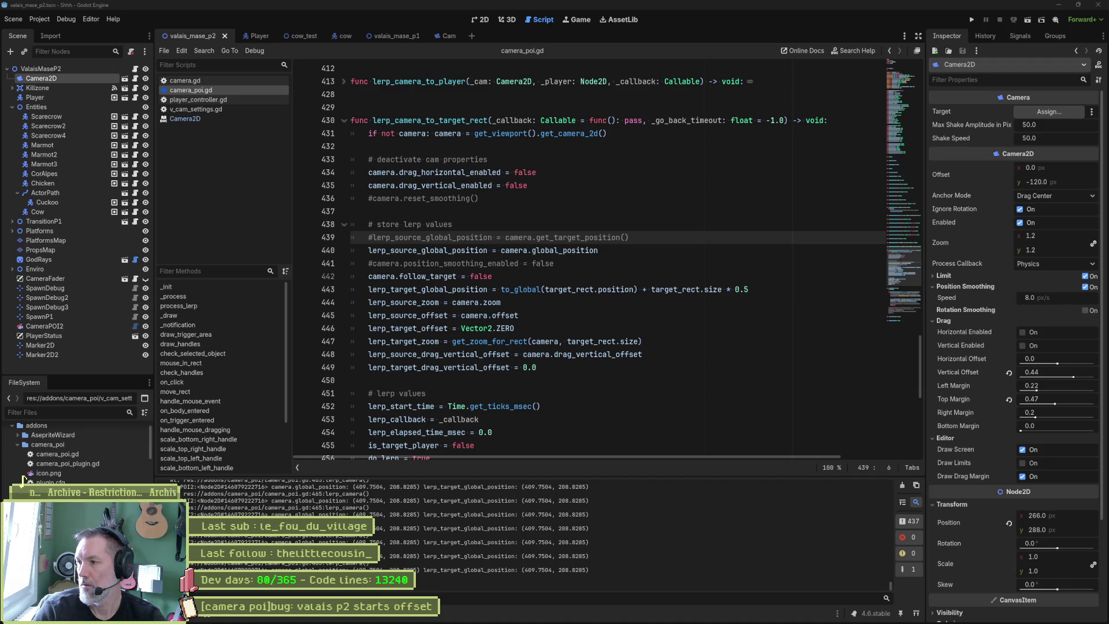
pyautogui.press('F6')
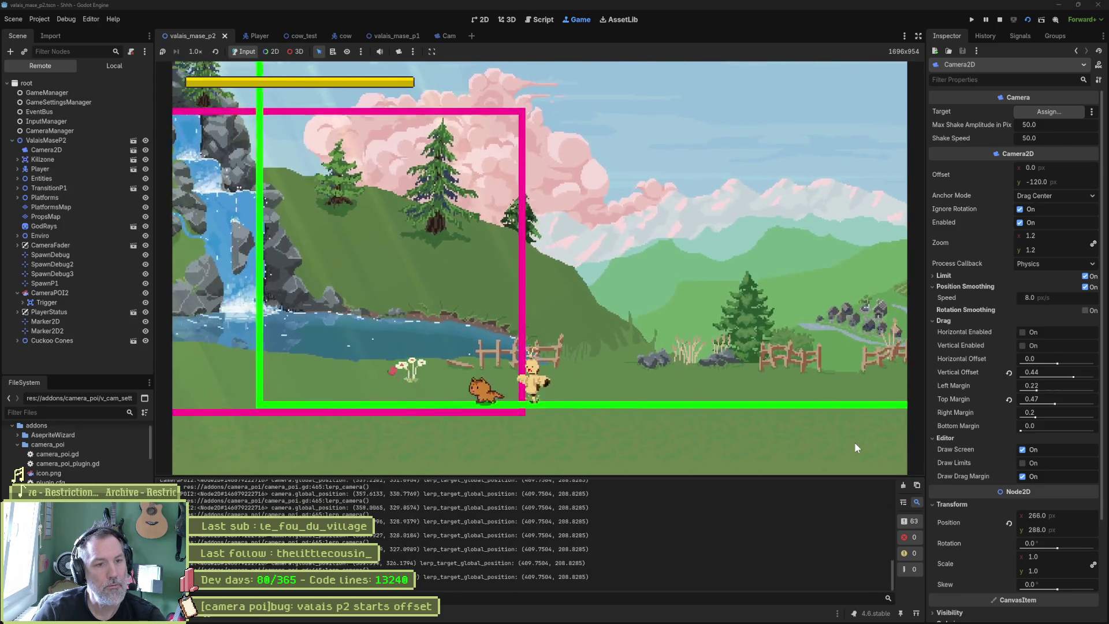
pyautogui.press('F8')
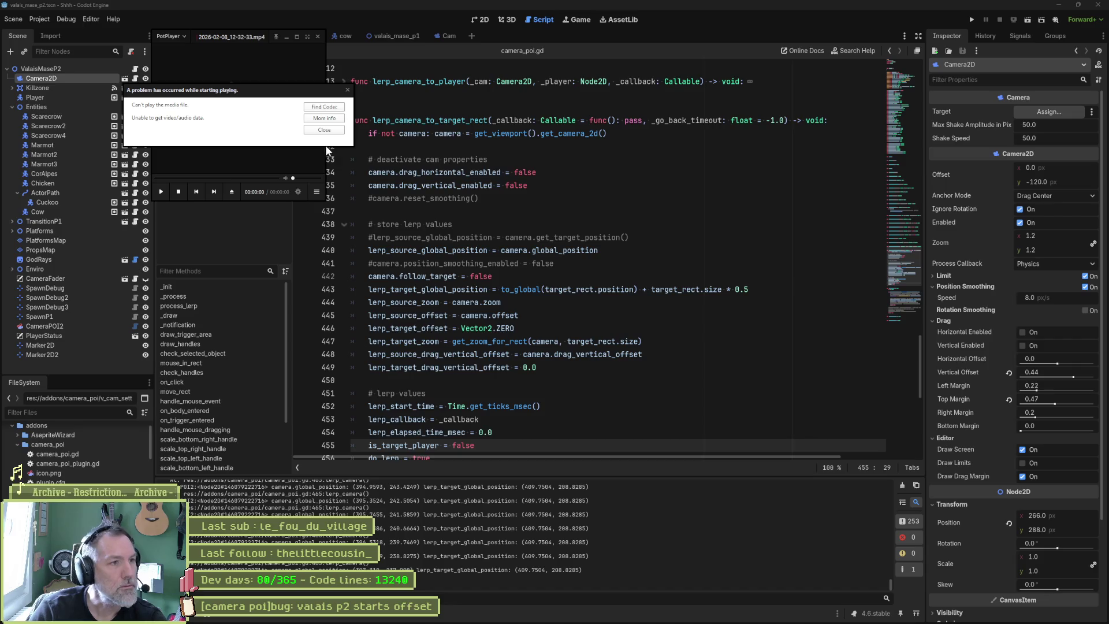
# Dismiss PotPlayer's playback error messages and close the failed player window
pyautogui.click(335, 129)
pyautogui.click(317, 36)
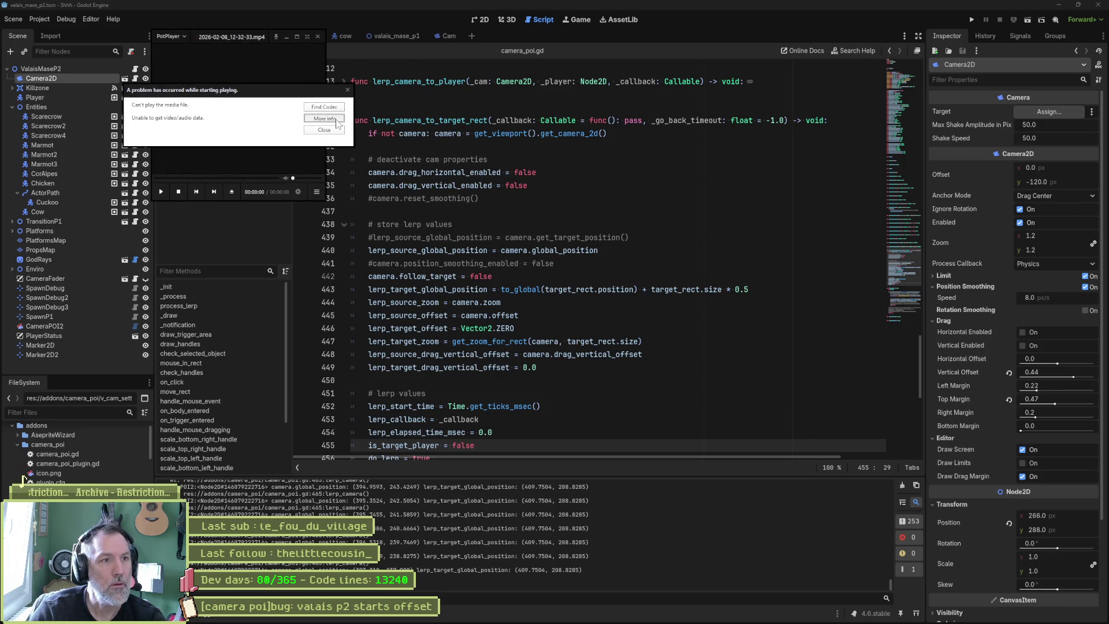
pyautogui.click(335, 118)
pyautogui.click(347, 88)
pyautogui.click(317, 37)
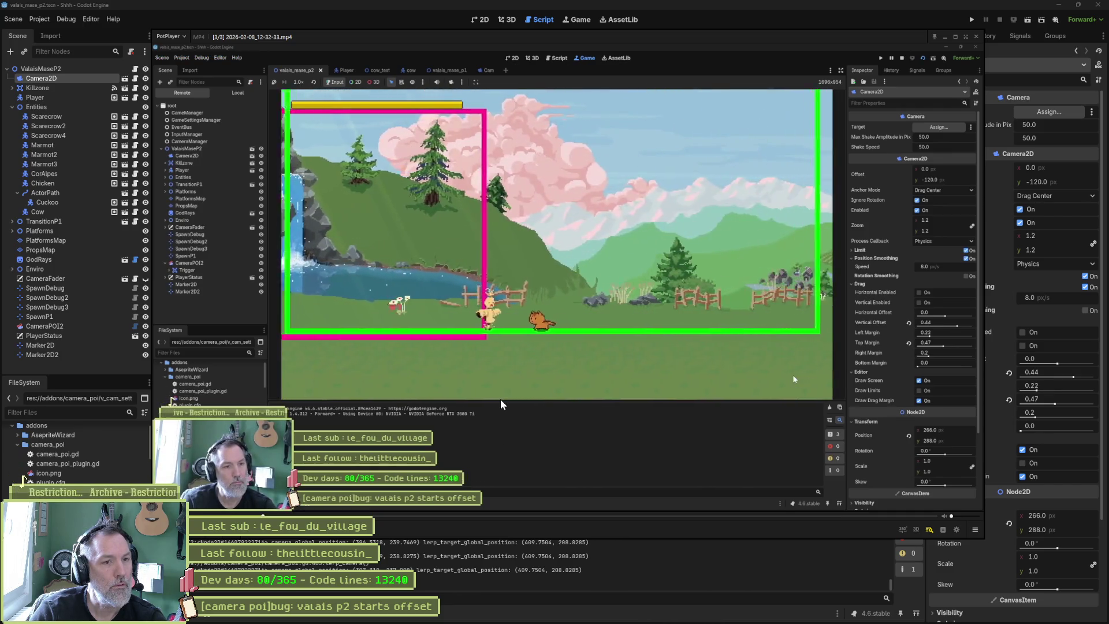
# Step through the reopened camera offset bug clip frame by frame, then return to Godot
pyautogui.press('f')
pyautogui.press('f')
pyautogui.press('f')
pyautogui.press('f')
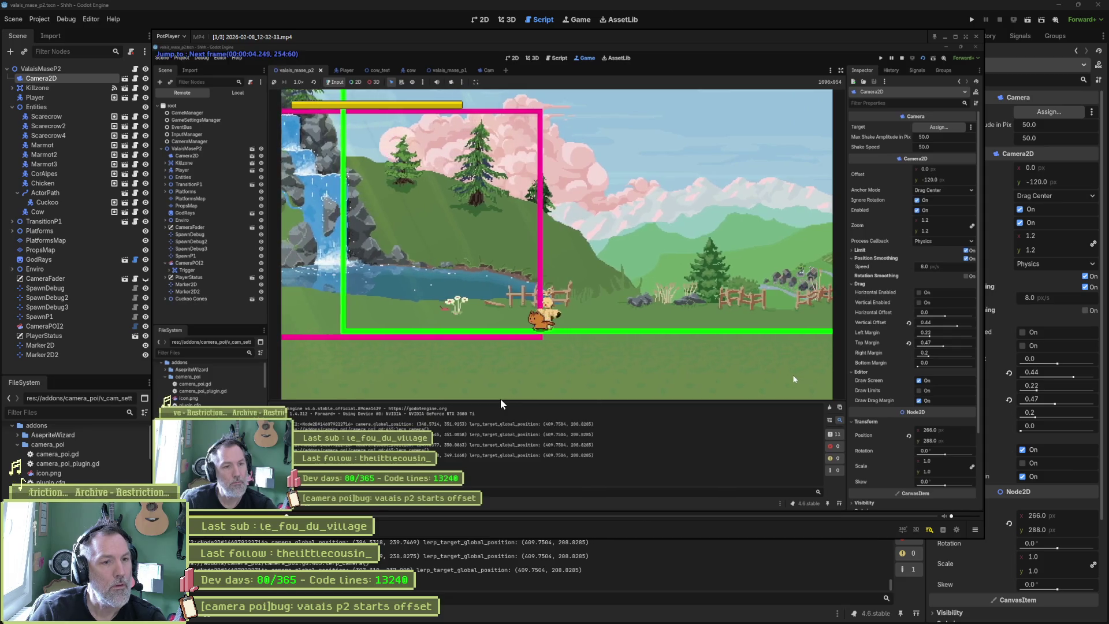
pyautogui.press('f')
pyautogui.hotkey('alt', 'Tab')
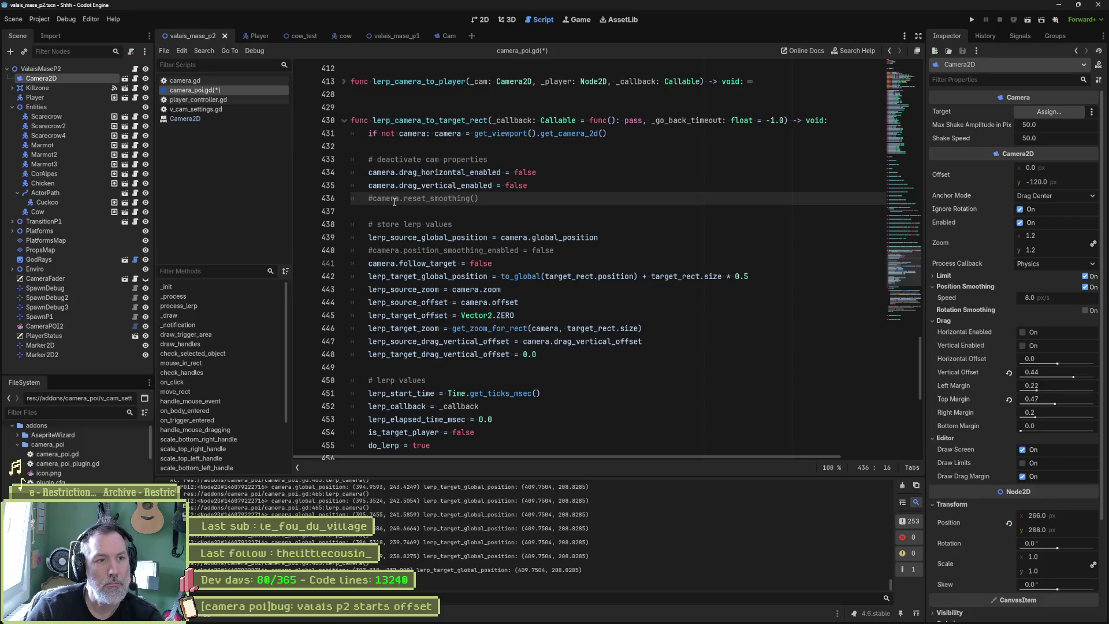
# Re-enable the reset_smoothing call and test-run the scene twice with F6
pyautogui.press('BackSpace')
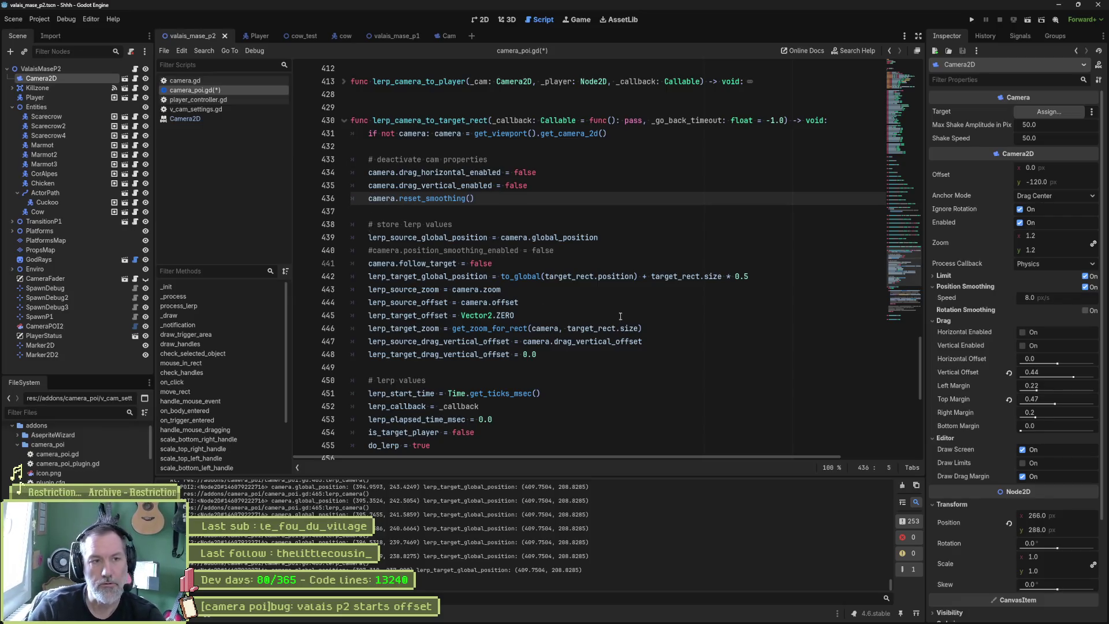
pyautogui.press('F6')
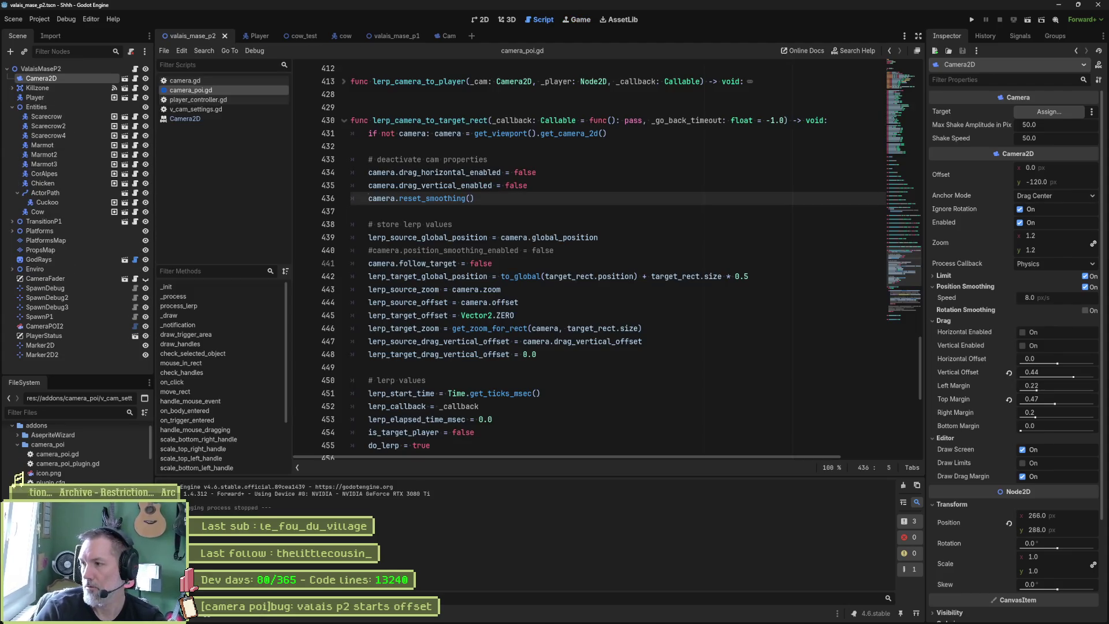
pyautogui.press('F6')
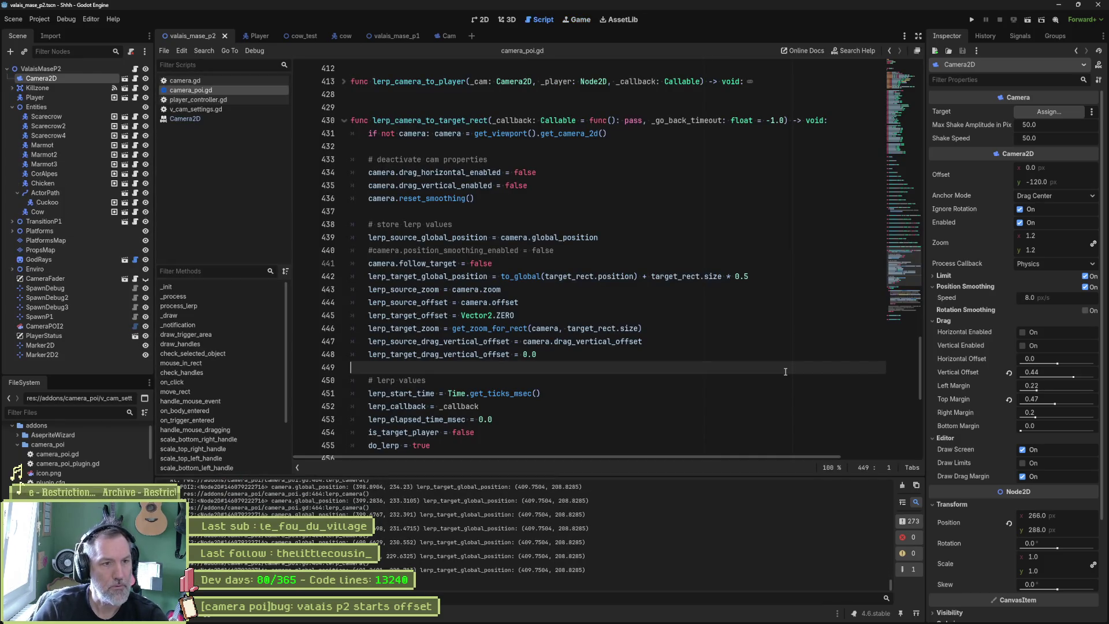
# Delete reset_smoothing, move camera.follow_target = false into the deactivate-cam block, delete the commented smoothing line, and test-run
pyautogui.click(366, 199)
pyautogui.hotkey('ctrl', 'shift', 'k')
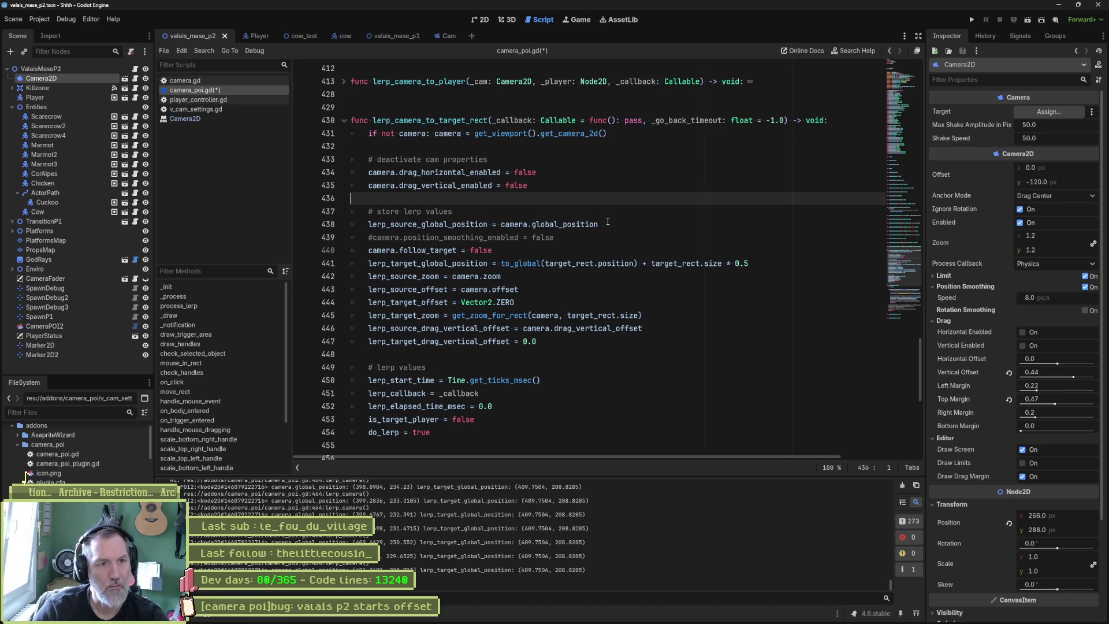
pyautogui.press('Down')
pyautogui.press('Down')
pyautogui.press('Down')
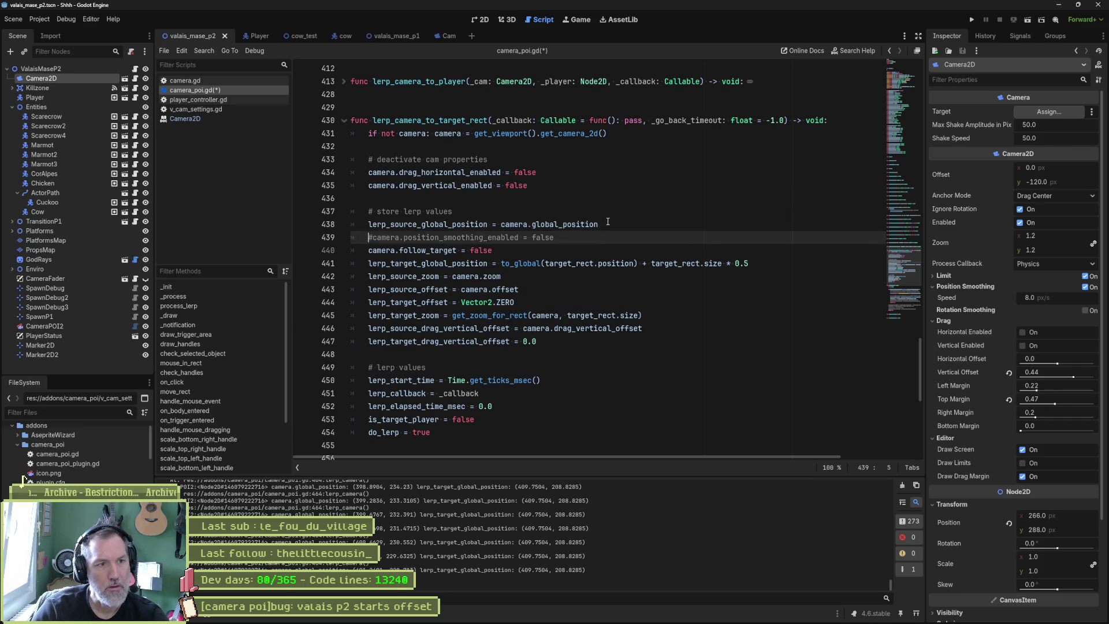
pyautogui.hotkey('alt', 'Up')
pyautogui.hotkey('alt', 'Up')
pyautogui.hotkey('alt', 'Up')
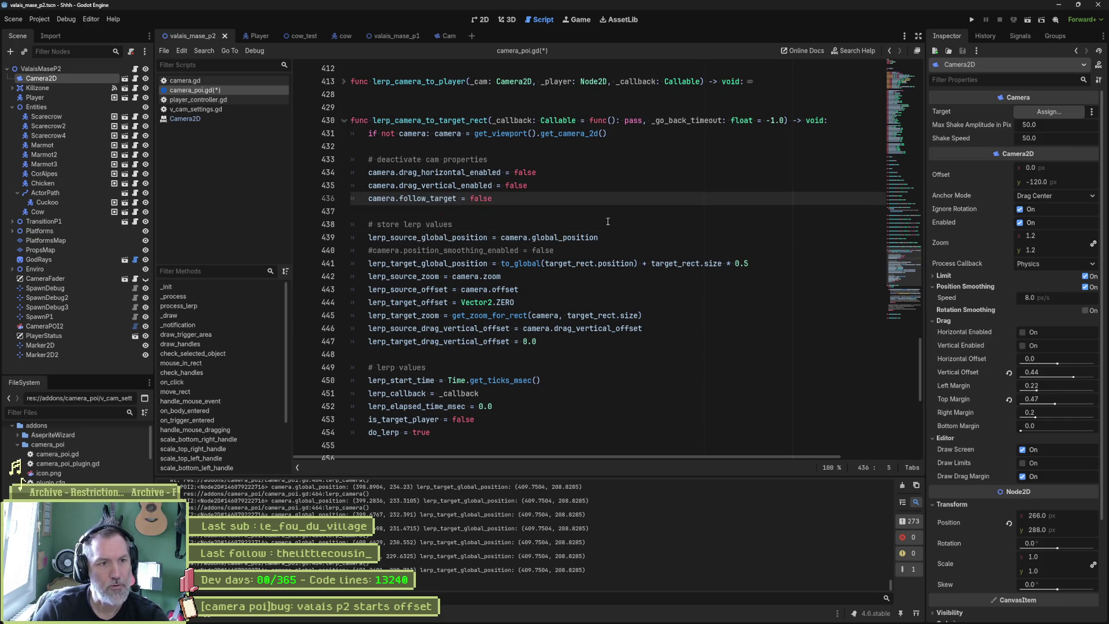
pyautogui.press('Down')
pyautogui.press('Down')
pyautogui.press('Down')
pyautogui.hotkey('ctrl', 'shift', 'k')
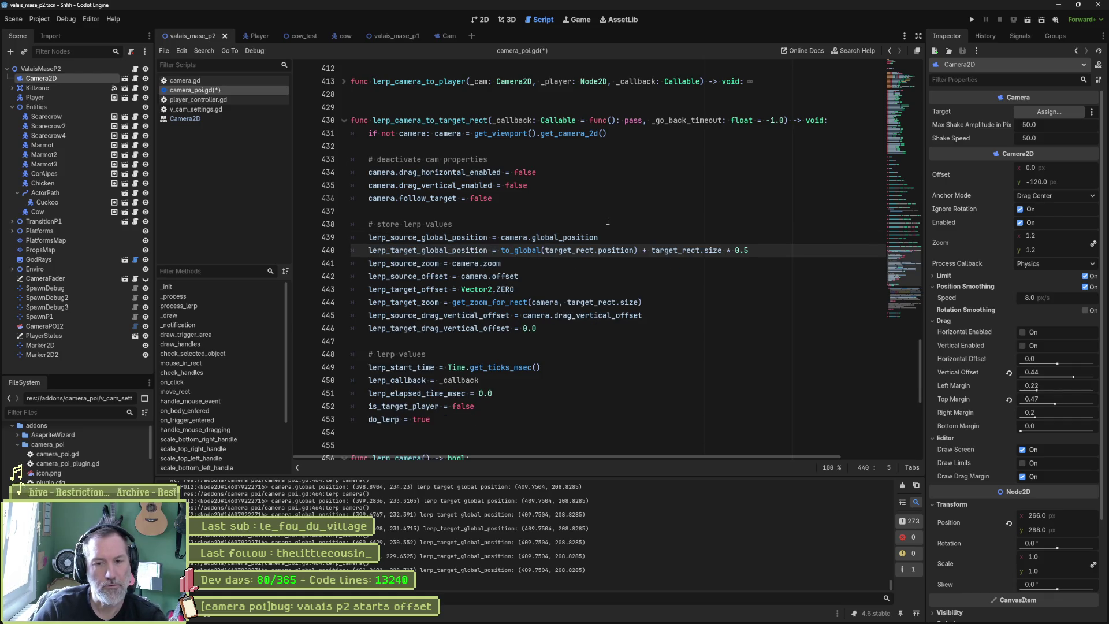
pyautogui.press('F6')
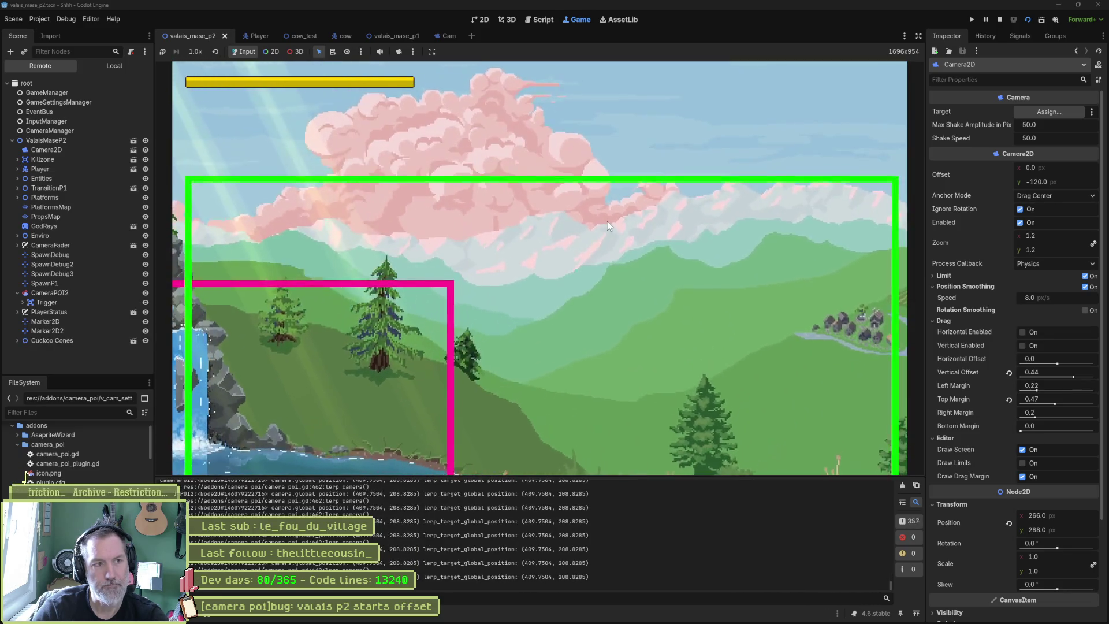
pyautogui.press('F8')
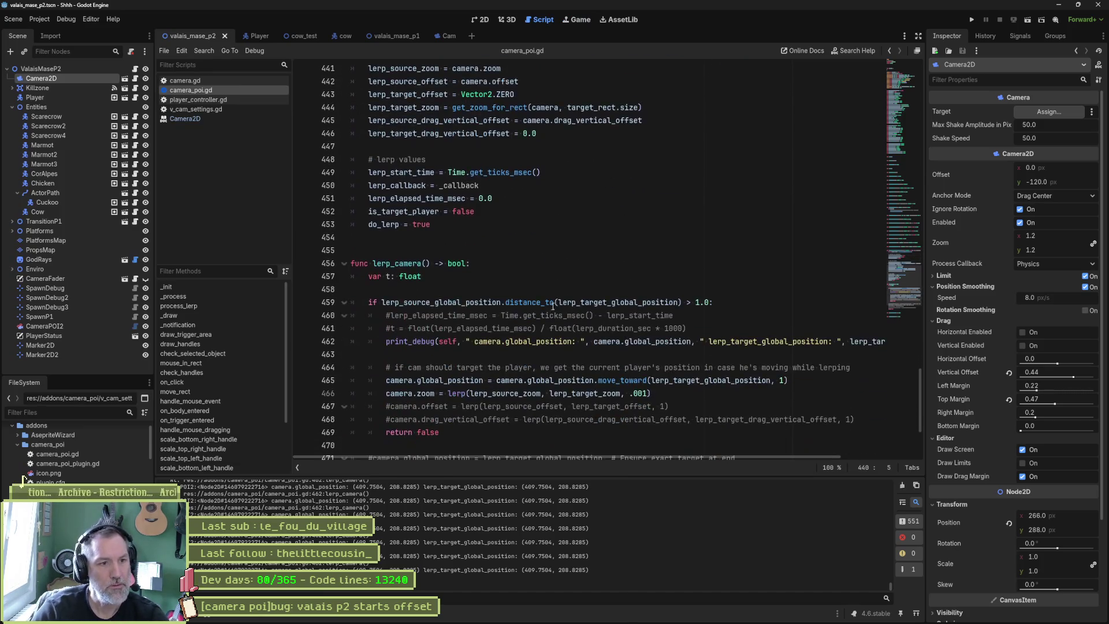
# Uncomment the camera.offset and drag_vertical_offset lerp lines 467–468 and test-run the scene
pyautogui.scroll(-1, 553, 306)
pyautogui.moveTo(462, 368); pyautogui.dragTo(465, 380)
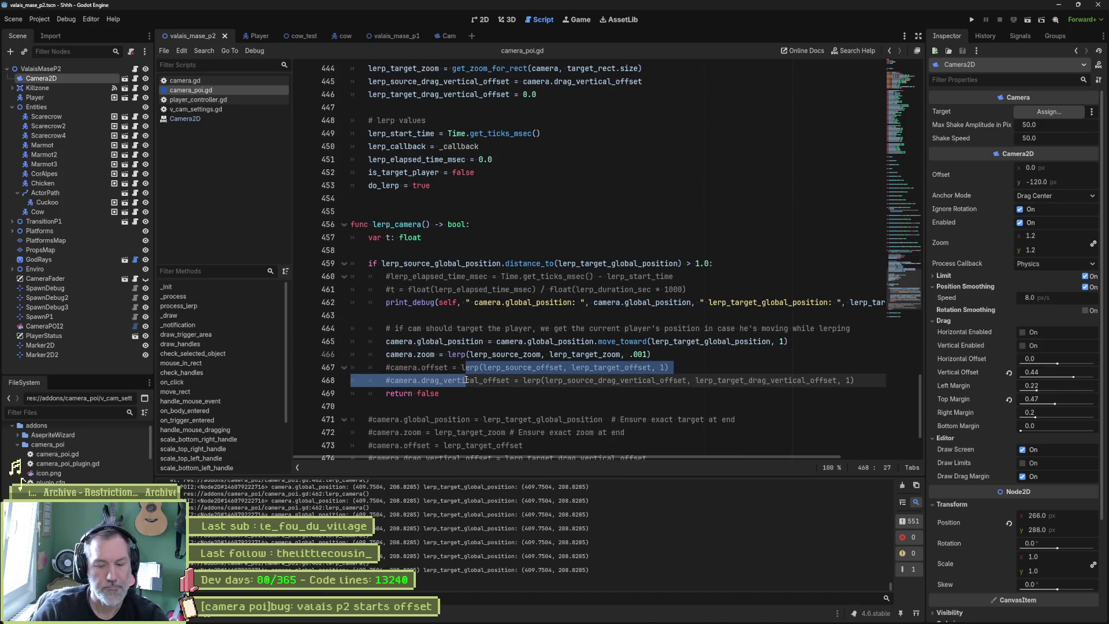
pyautogui.hotkey('ctrl', 'k')
pyautogui.press('F6')
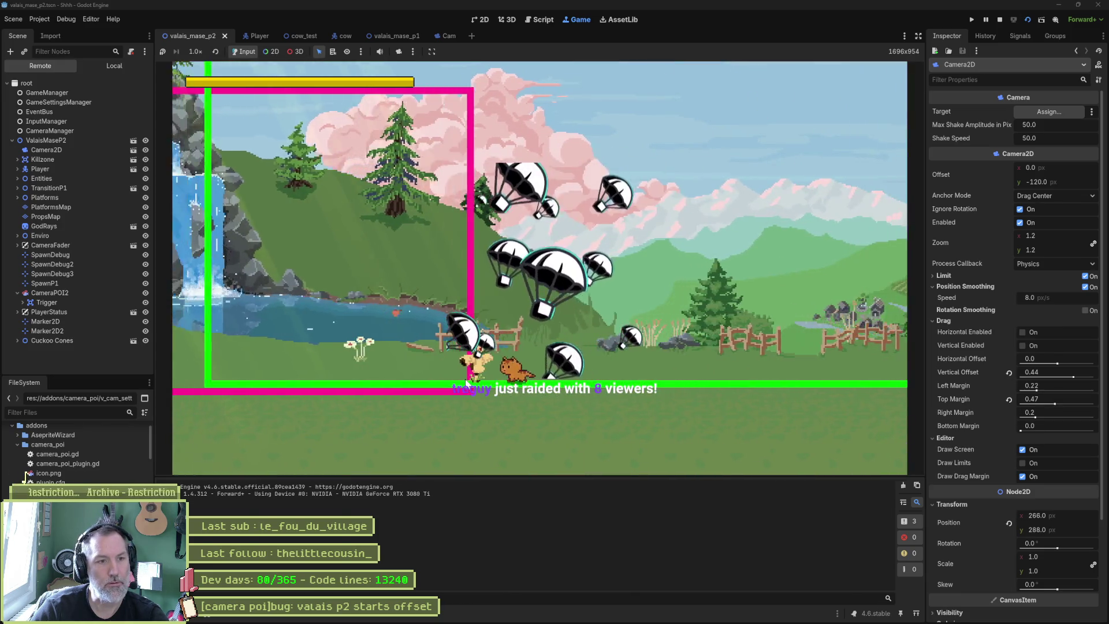
pyautogui.press('F8')
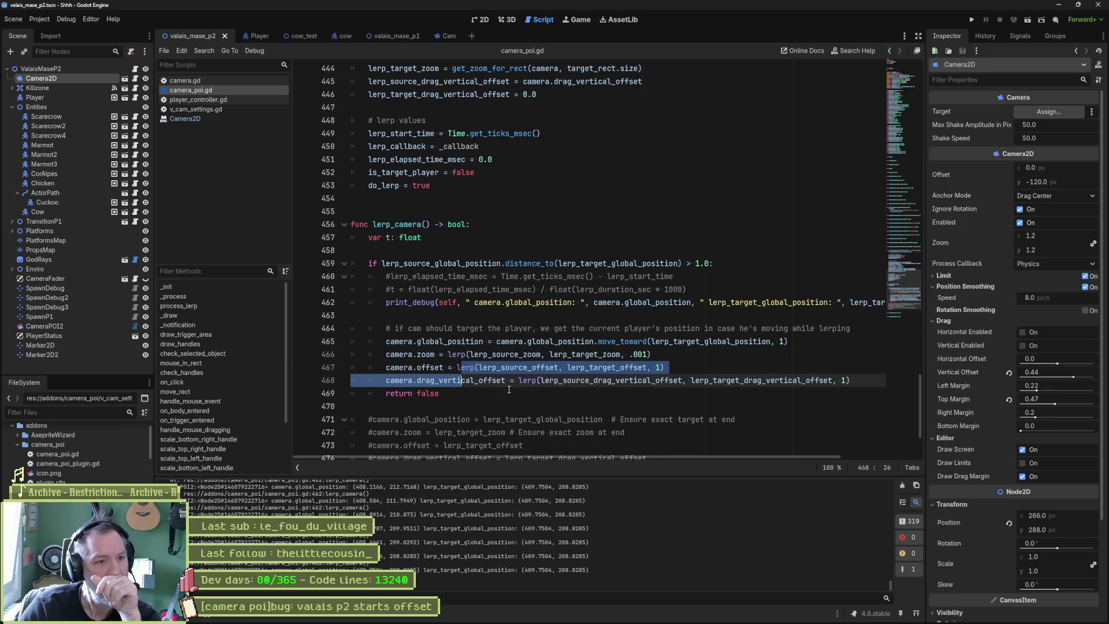
# Keep the camera.offset lerp commented out, rerun the scene, and check where offset is used
pyautogui.click(387, 368)
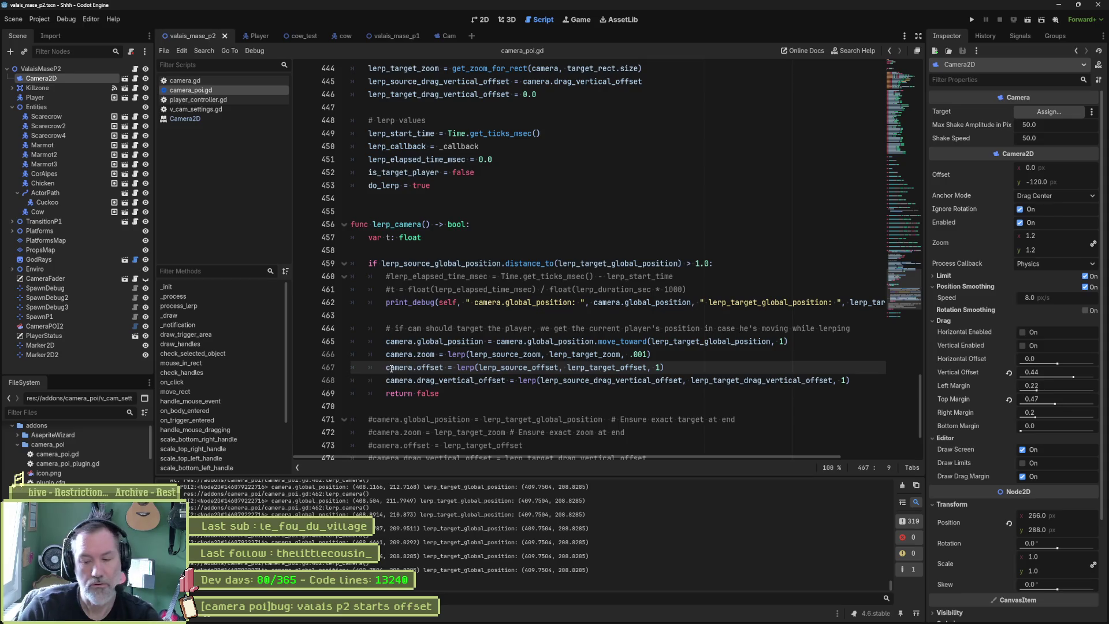
pyautogui.write('#')
pyautogui.press('F6')
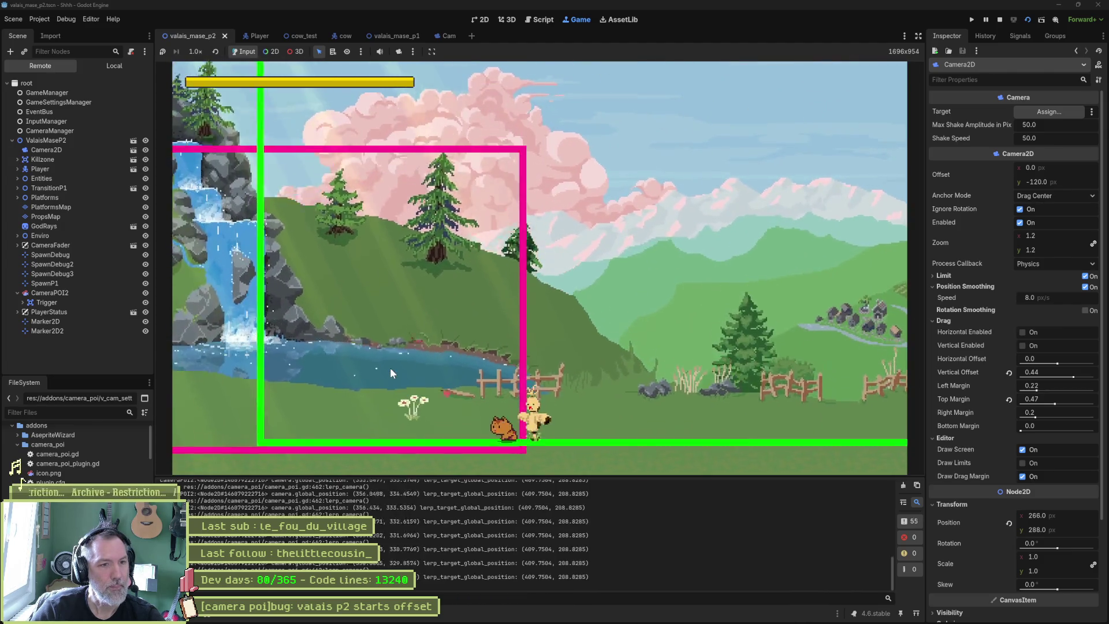
pyautogui.press('F8')
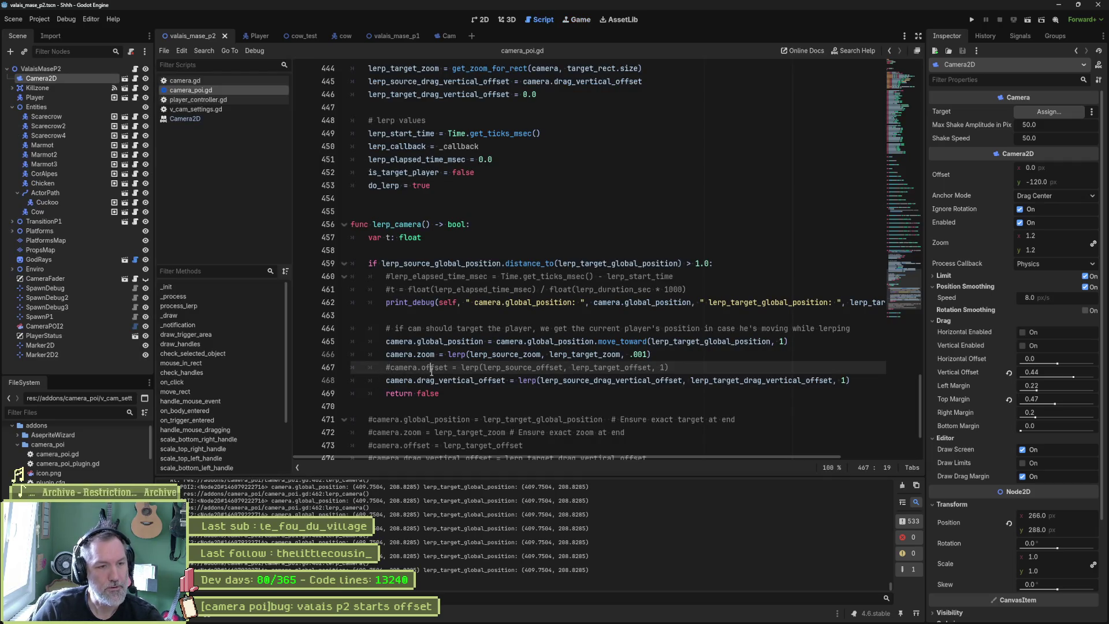
pyautogui.doubleClick(431, 371)
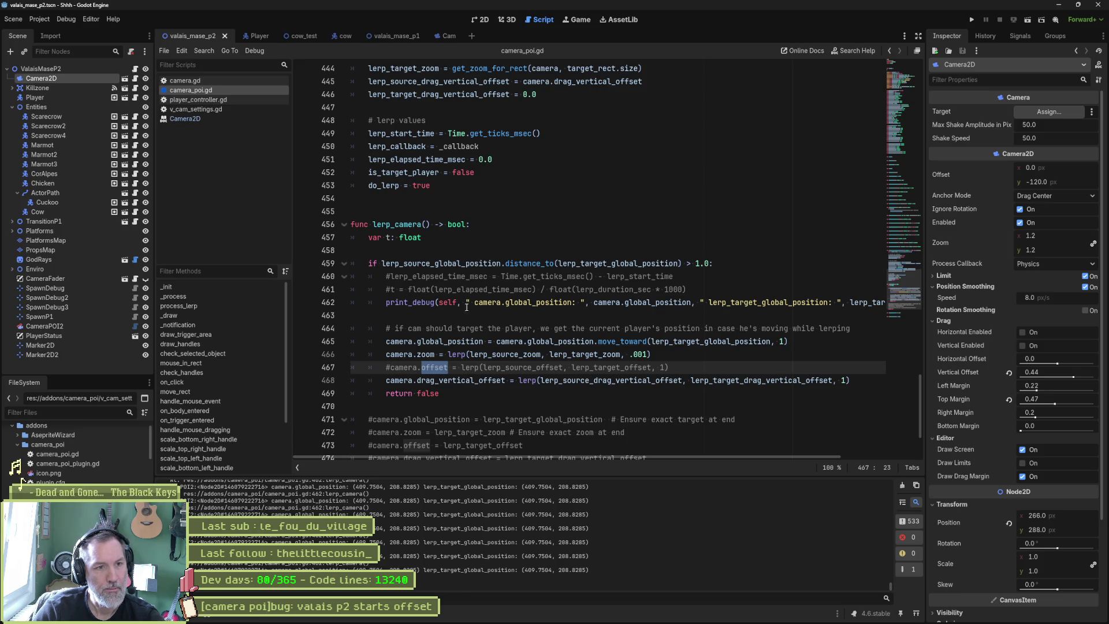
pyautogui.click(451, 278)
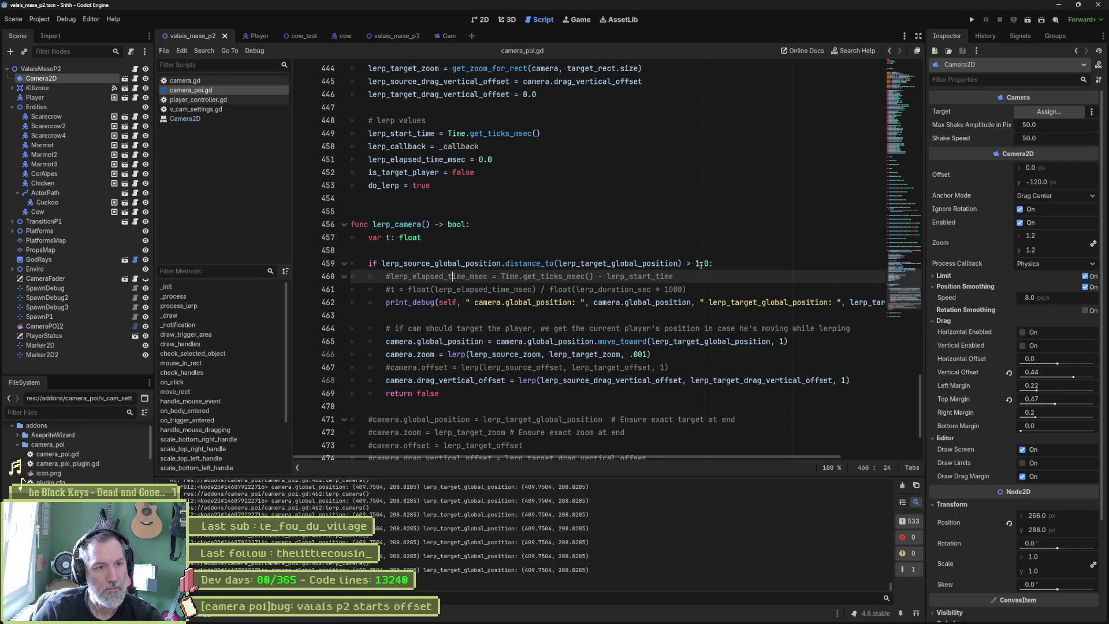
# Delete the commented elapsed-time lines 460–461, save camera_poi.gd, run, and inspect the remote Camera2D
pyautogui.hotkey('ctrl', 'shift', 'k')
pyautogui.hotkey('ctrl', 'shift', 'k')
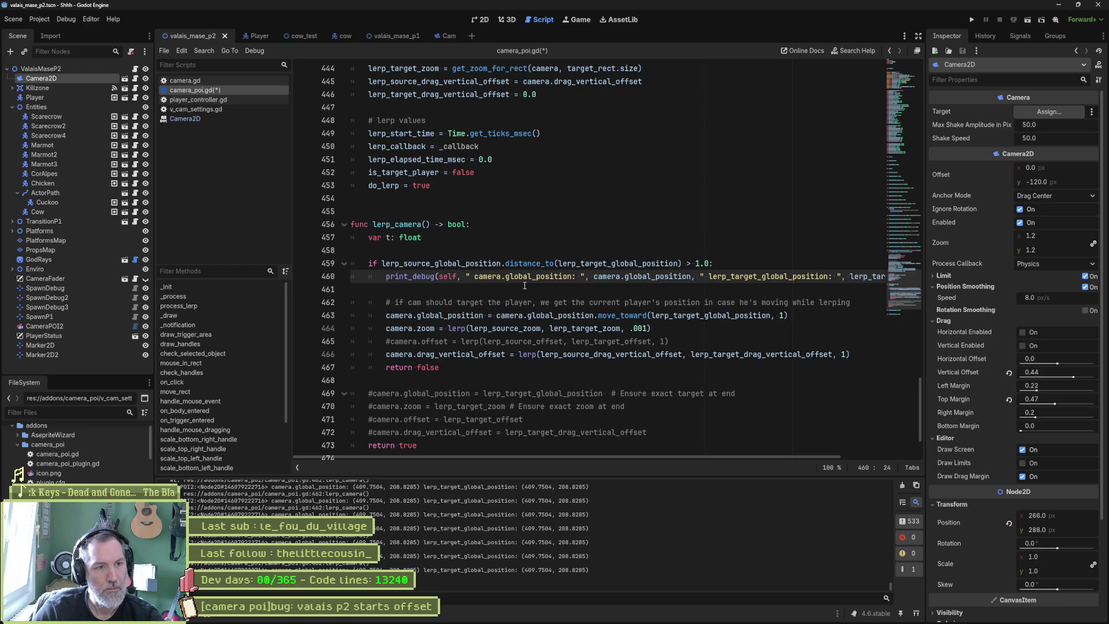
pyautogui.hotkey('ctrl', 's')
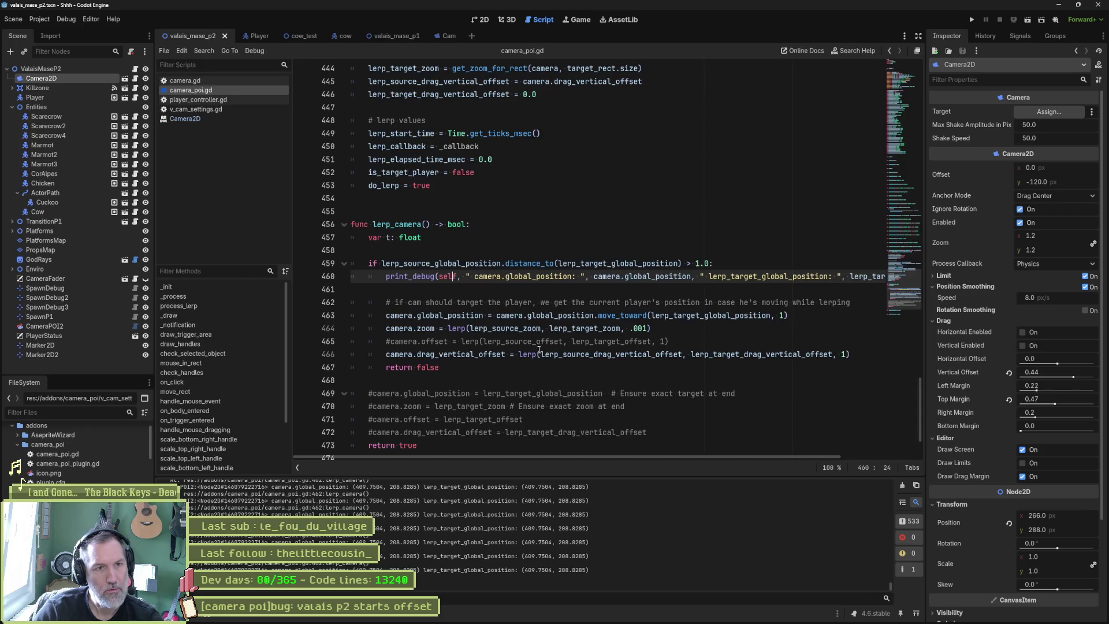
pyautogui.press('F6')
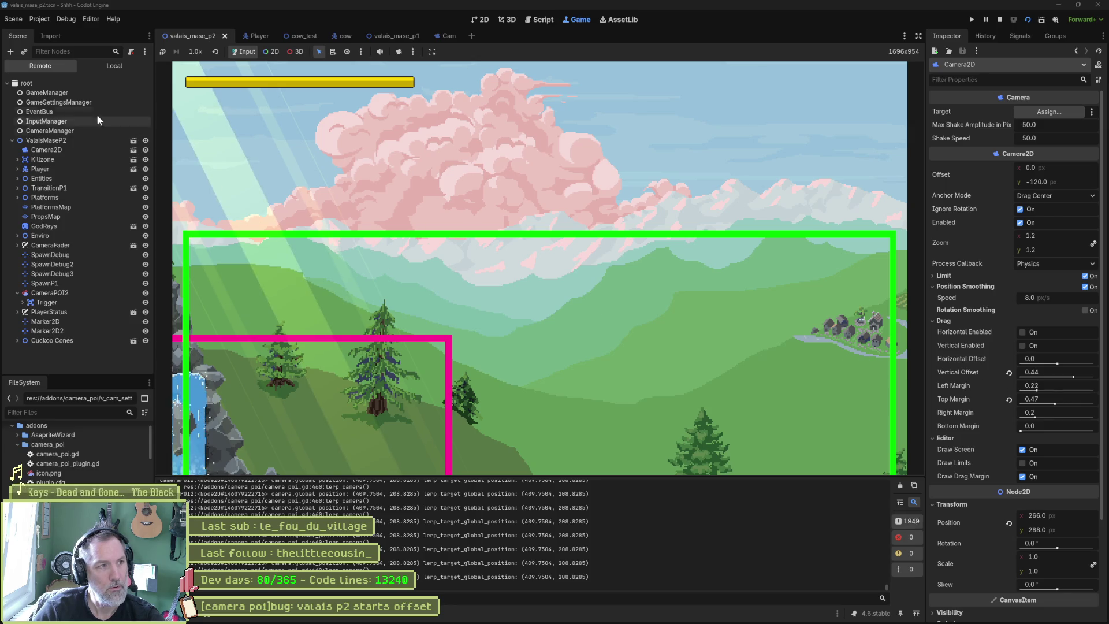
pyautogui.click(57, 150)
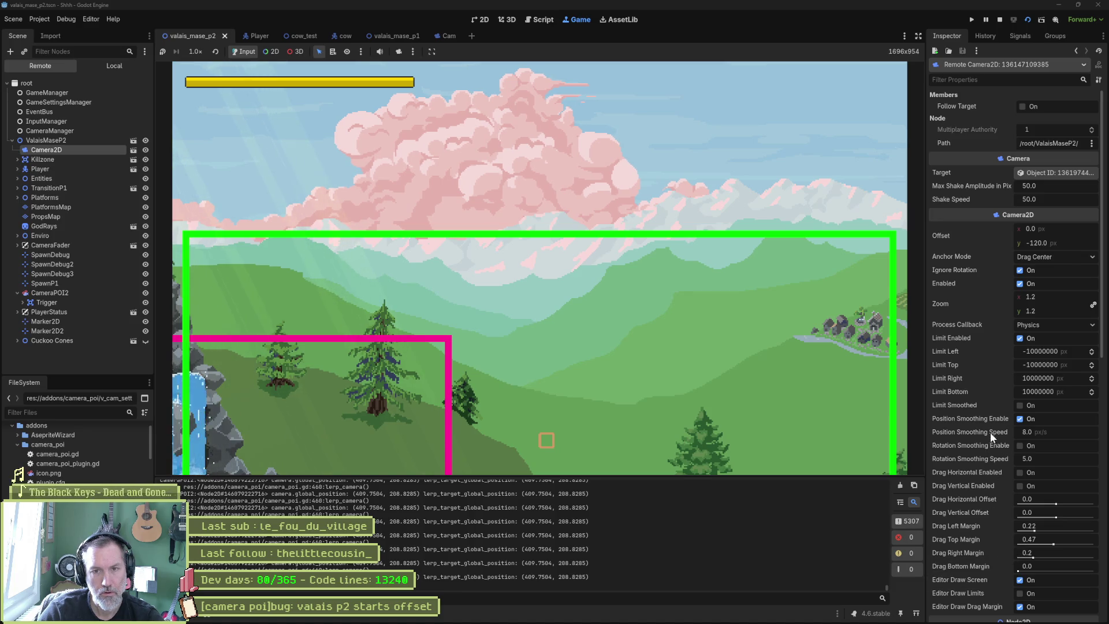
# Set the running camera's vertical offset to 0 in the Inspector, then stop the game
pyautogui.click(1073, 245)
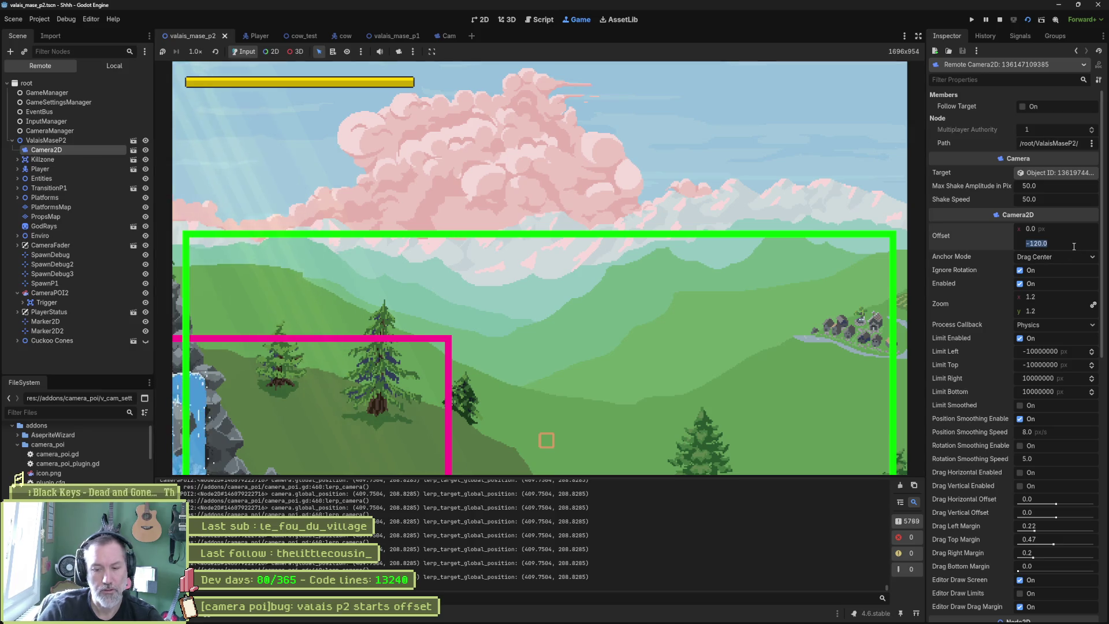
pyautogui.write('0')
pyautogui.press('Return')
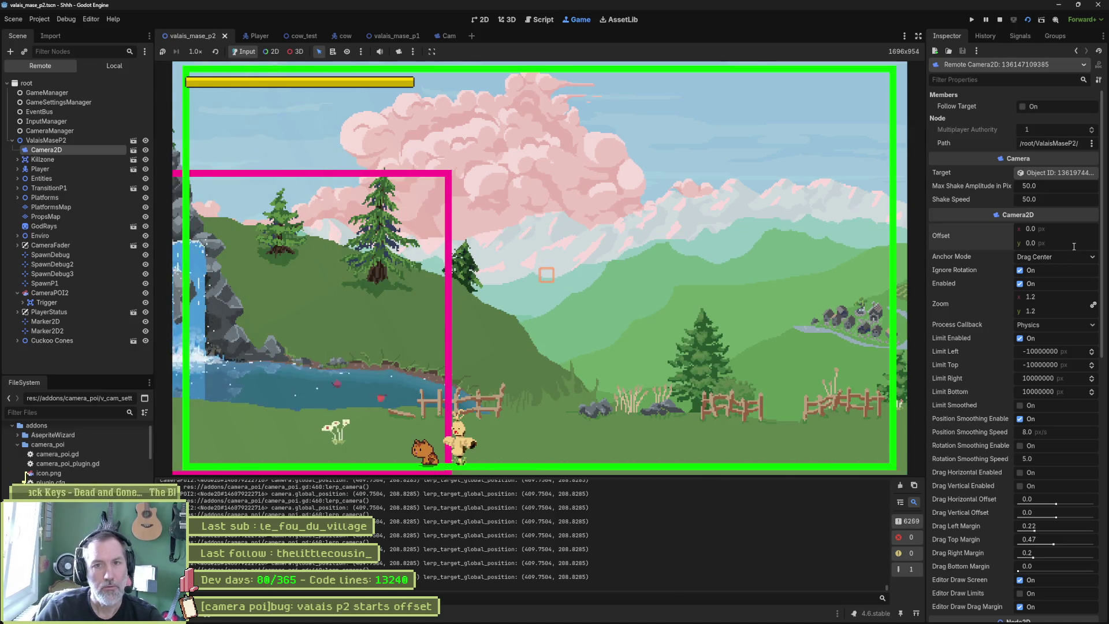
pyautogui.press('F8')
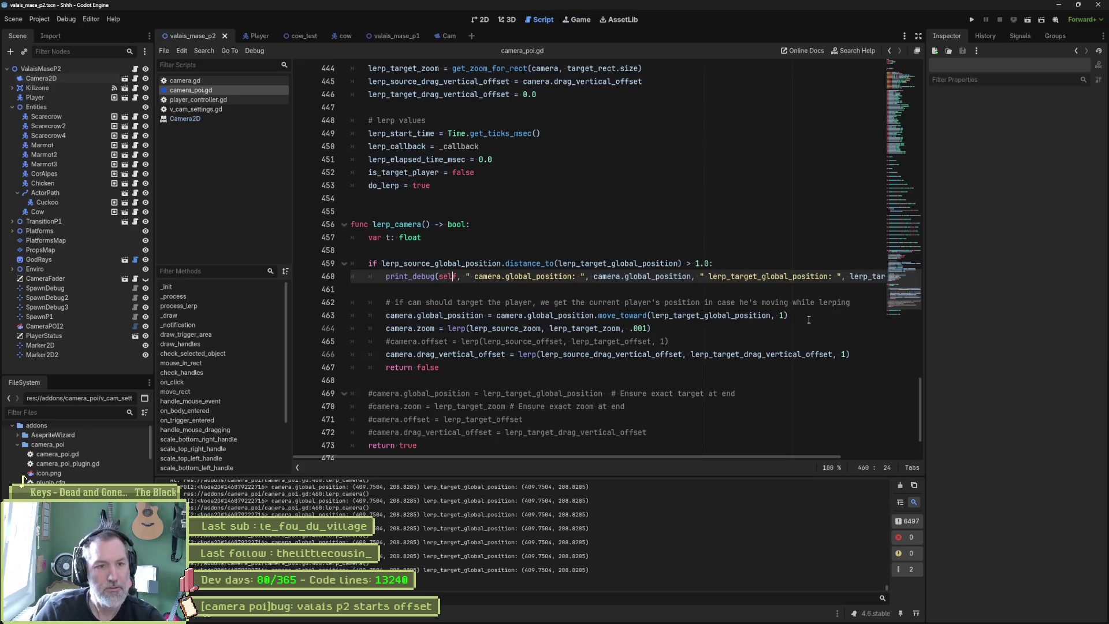
# Change the line 464 zoom lerp weight to .01, run, and inspect the live Camera2D properties
pyautogui.click(643, 328)
pyautogui.press('F6')
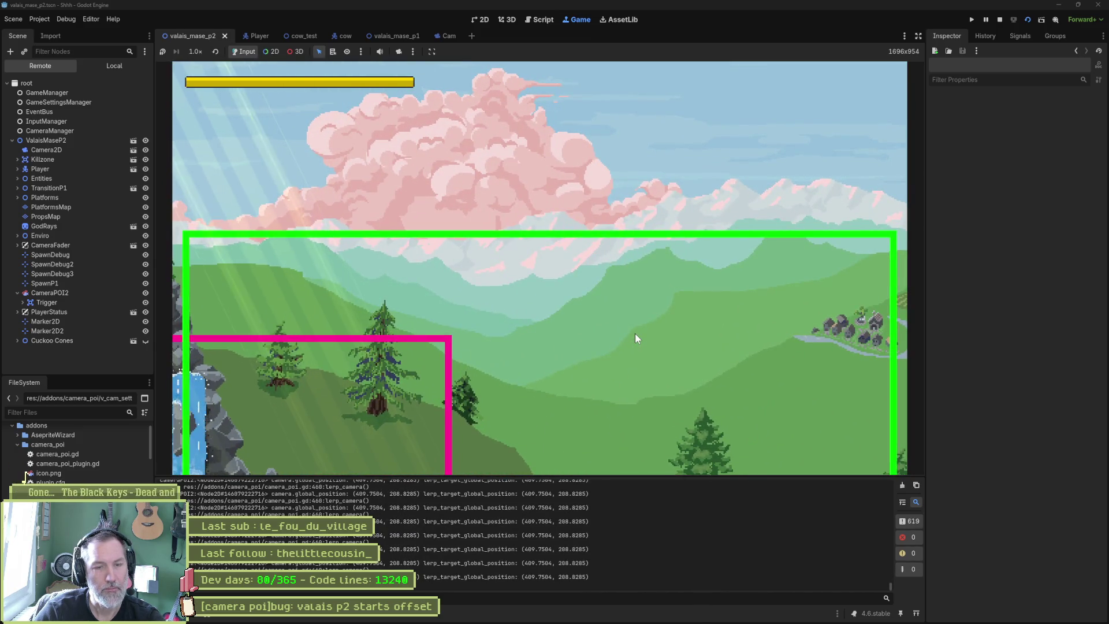
pyautogui.click(69, 148)
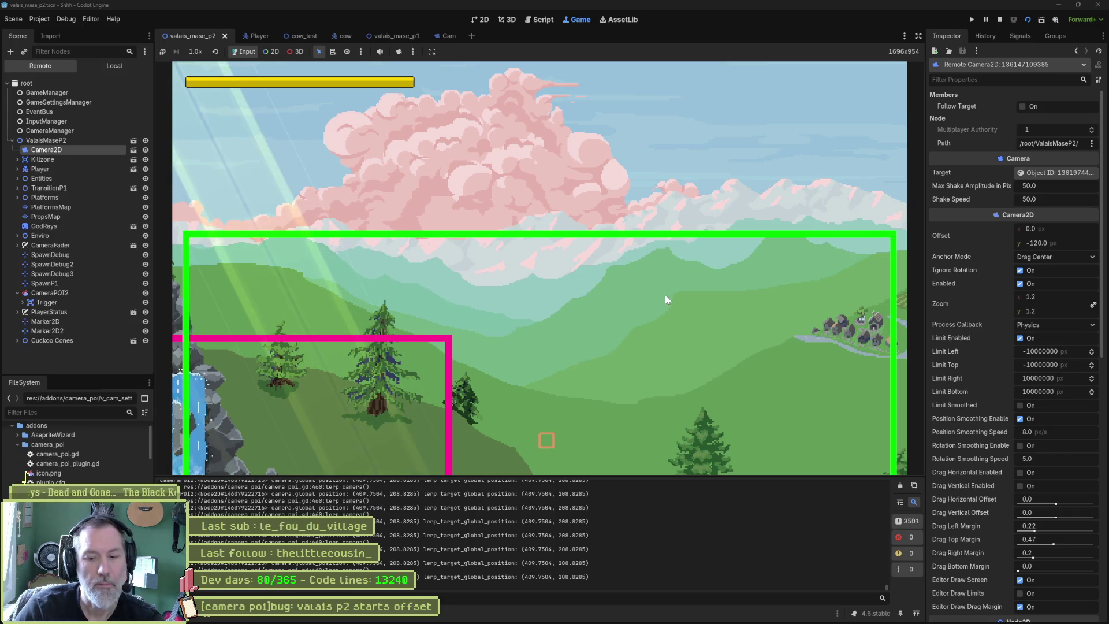
pyautogui.hotkey('ctrl', 'F3')
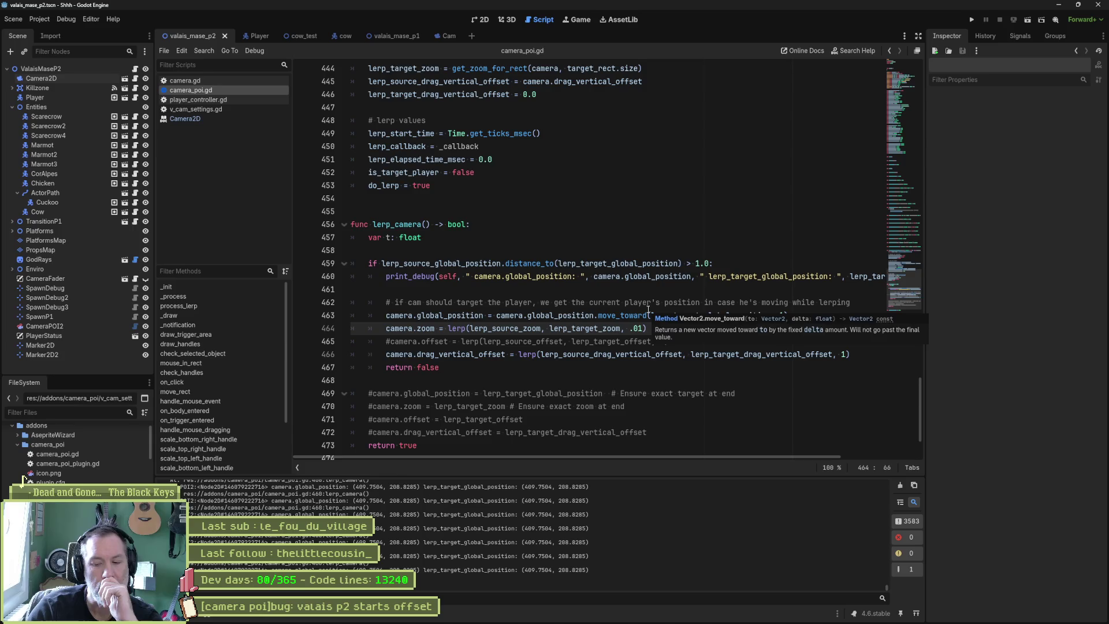
# Run and stop the scene twice to test the smaller zoom lerp weights
pyautogui.press('F6')
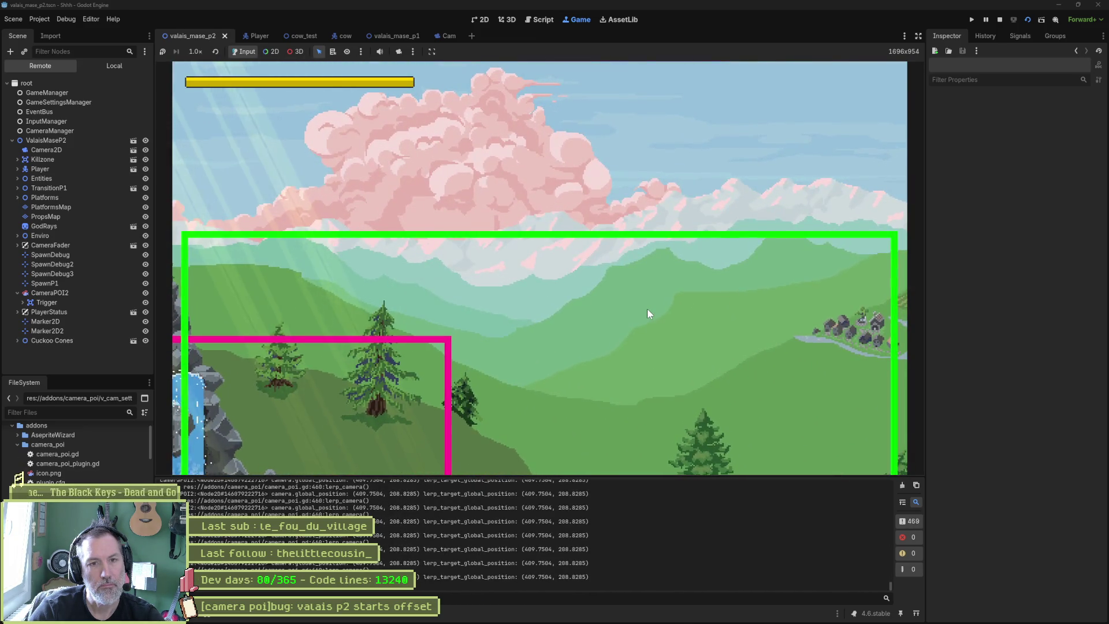
pyautogui.press('F8')
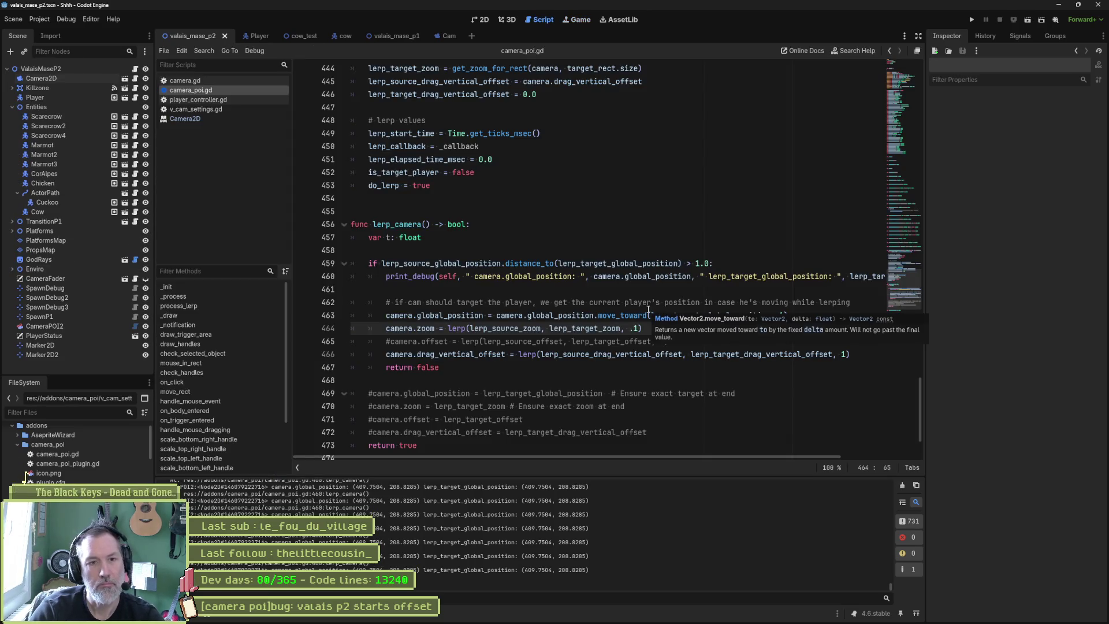
pyautogui.press('F6')
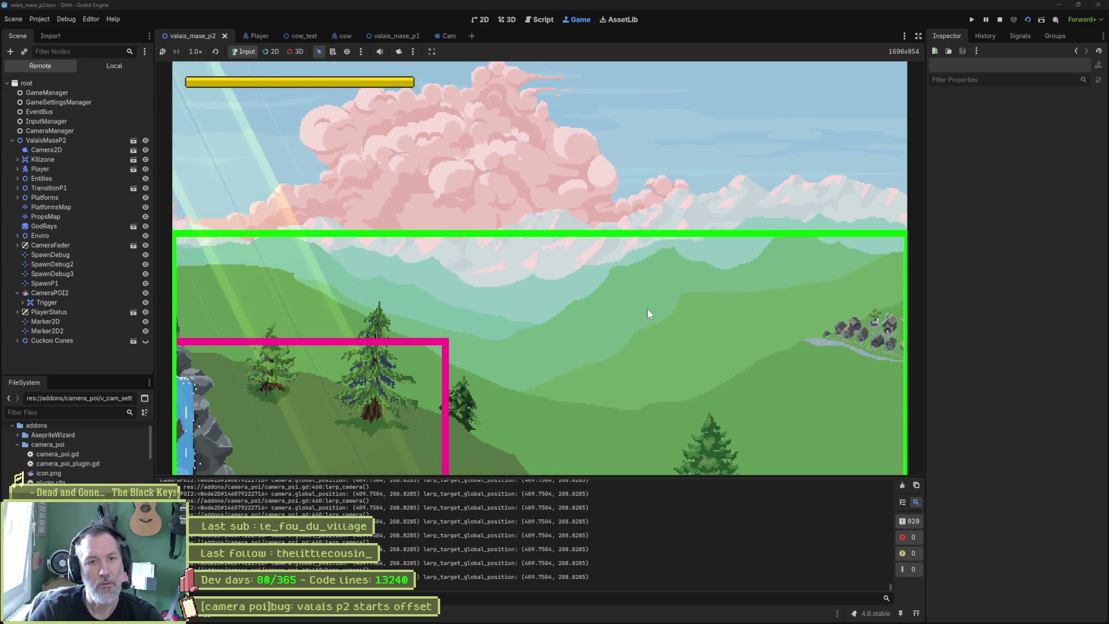
pyautogui.press('F8')
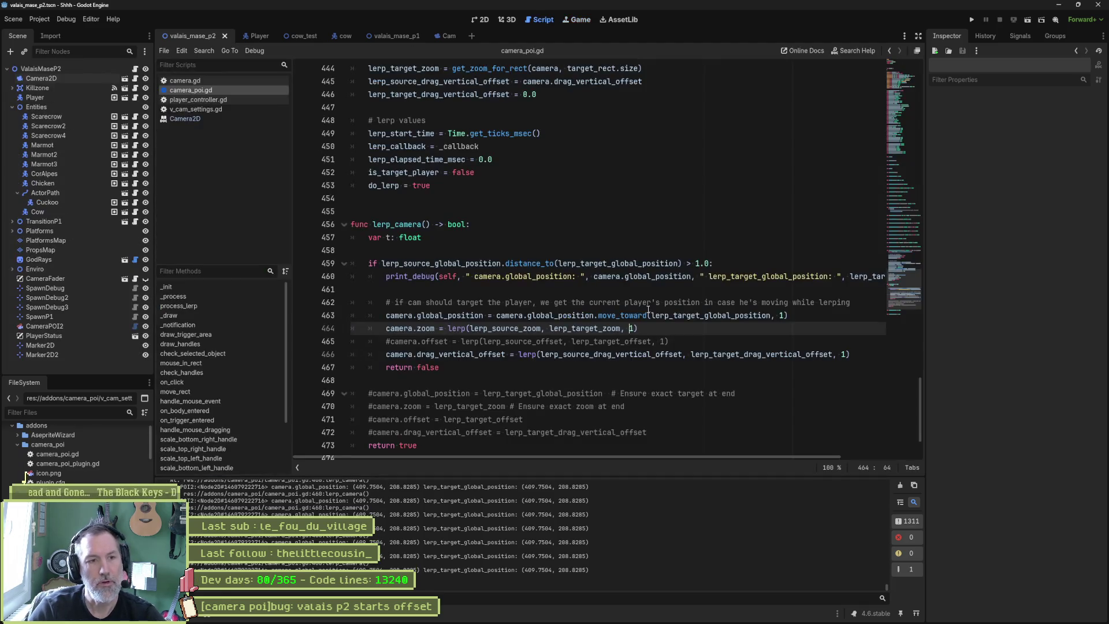
# Set the camera.zoom lerp weight on line 464 to 1, comparing the line 463 position weight
pyautogui.doubleClick(632, 328)
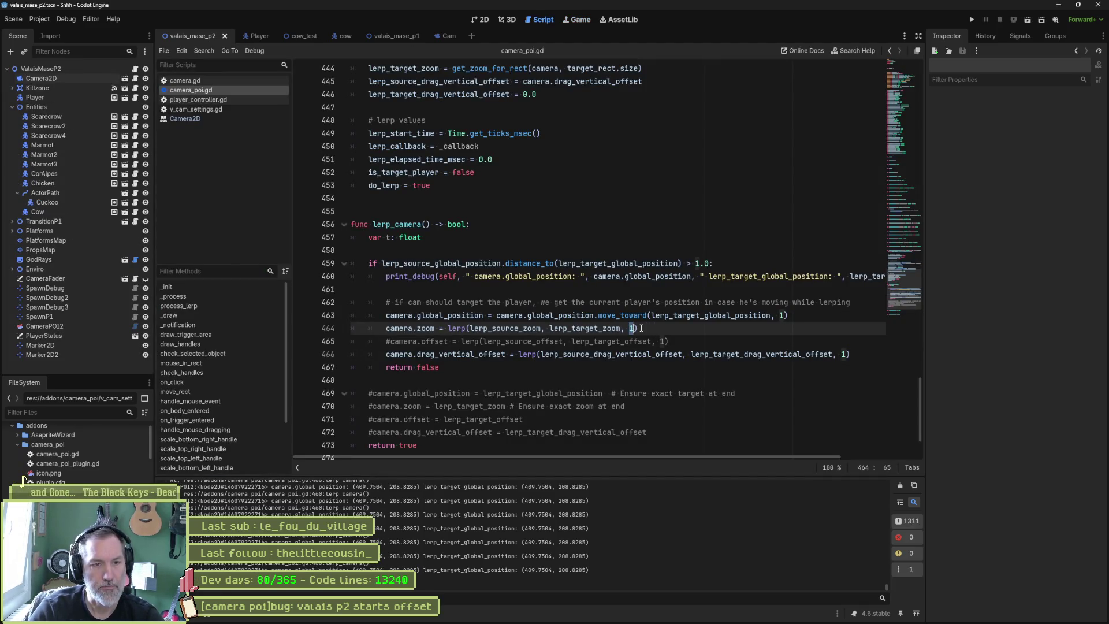
pyautogui.doubleClick(781, 316)
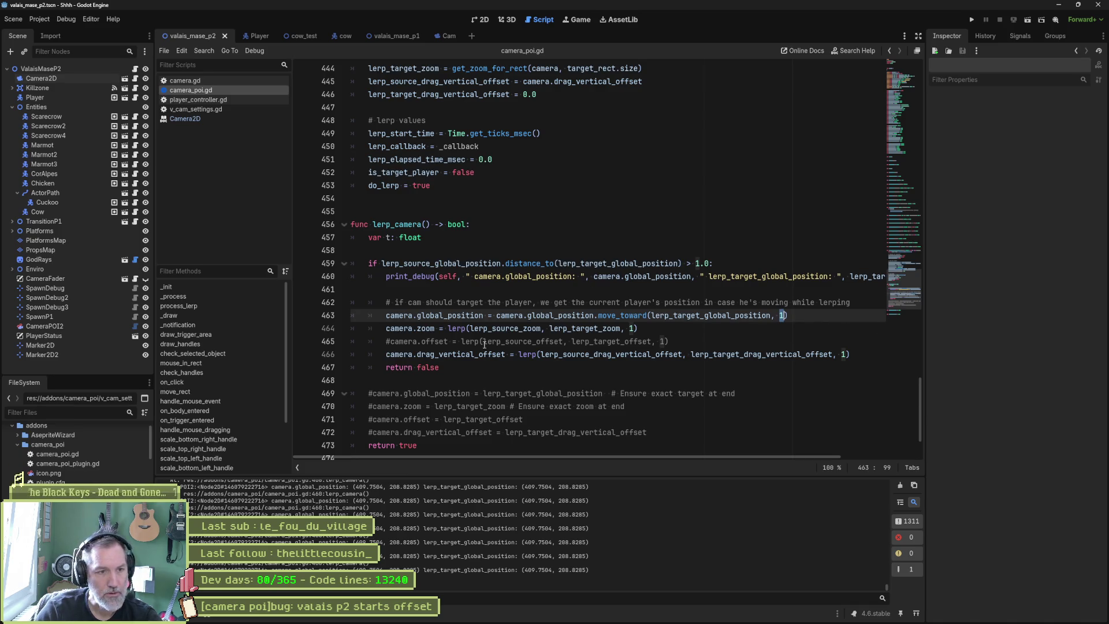
pyautogui.click(390, 342)
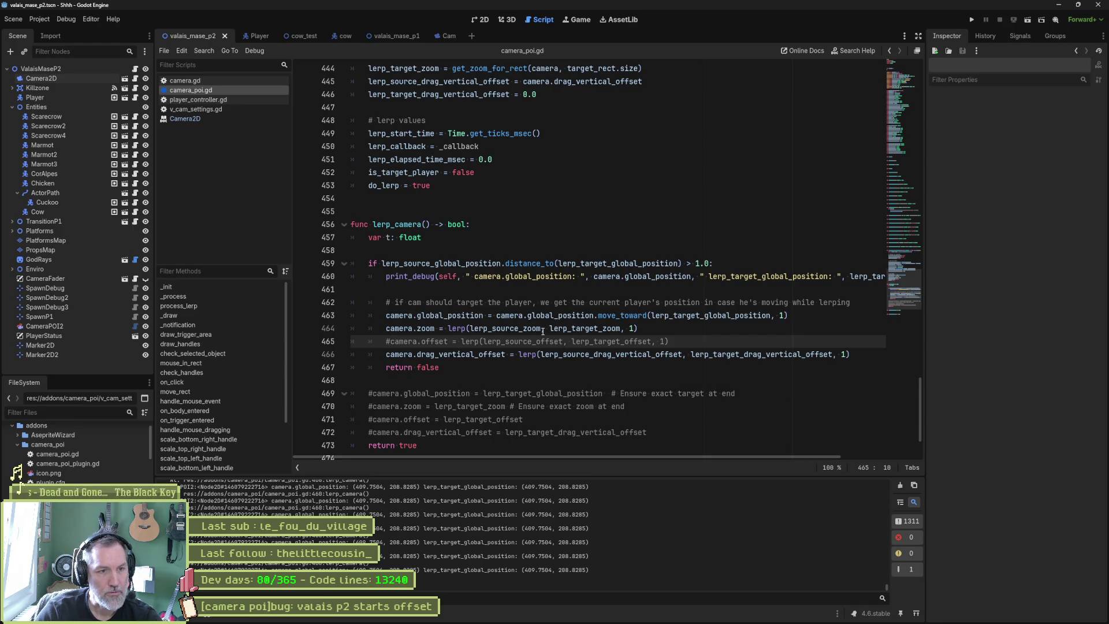
# Move print_debug below the commented camera.offset line and delete the empty line and player-targeting comment
pyautogui.doubleClick(541, 340)
pyautogui.click(547, 277)
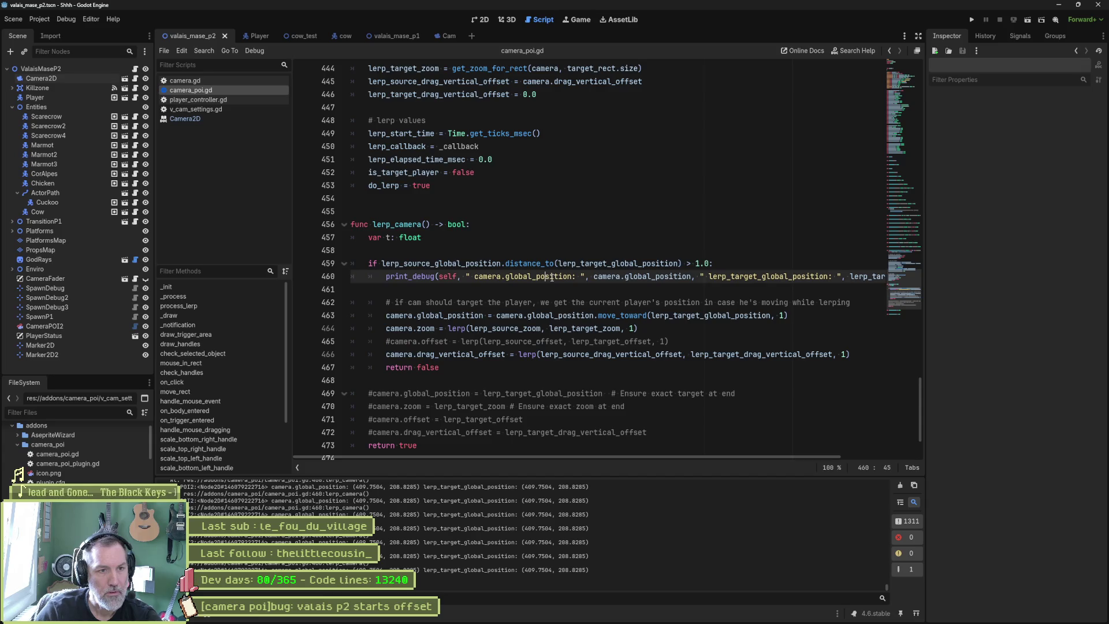
pyautogui.hotkey('alt', 'Down')
pyautogui.hotkey('alt', 'Down')
pyautogui.hotkey('alt', 'Down')
pyautogui.press('Up')
pyautogui.press('Up')
pyautogui.press('Up')
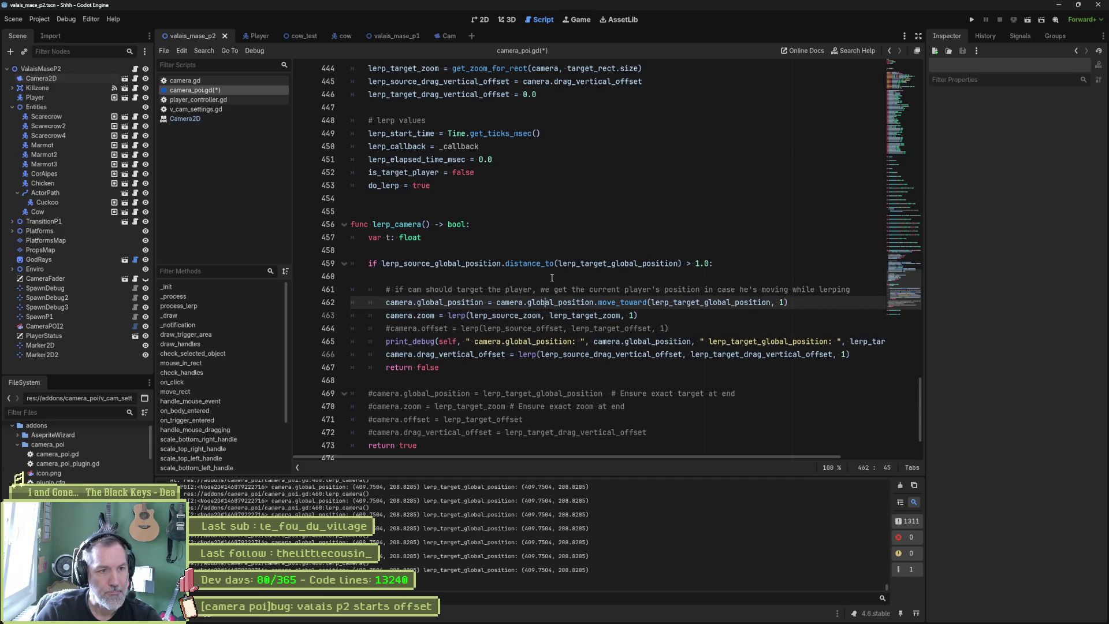
pyautogui.press('Delete')
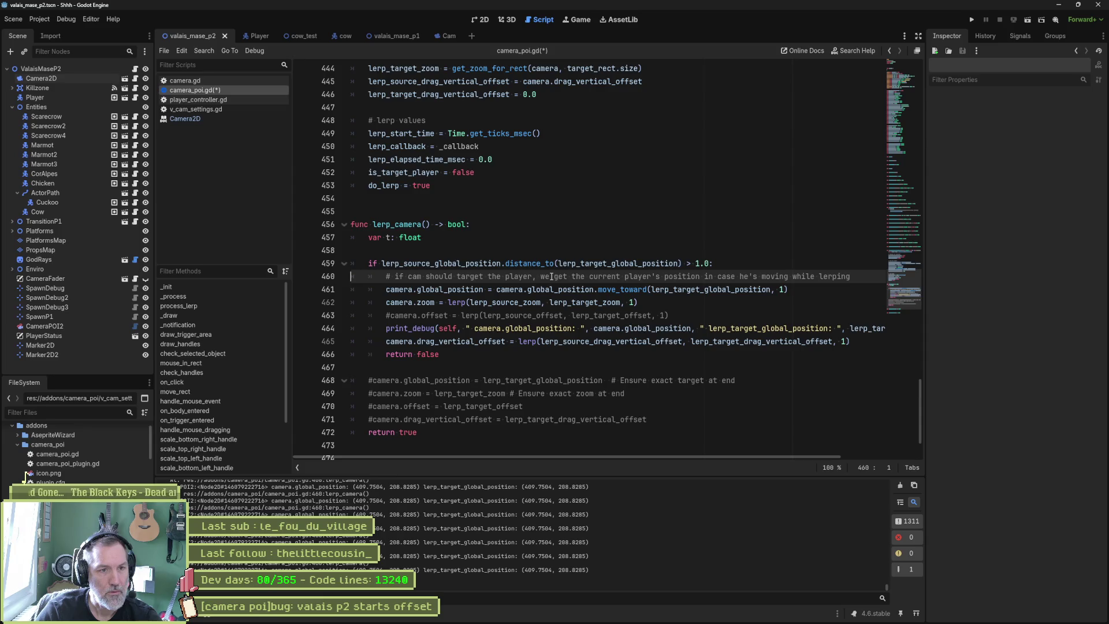
pyautogui.hotkey('ctrl', 'shift', 'k')
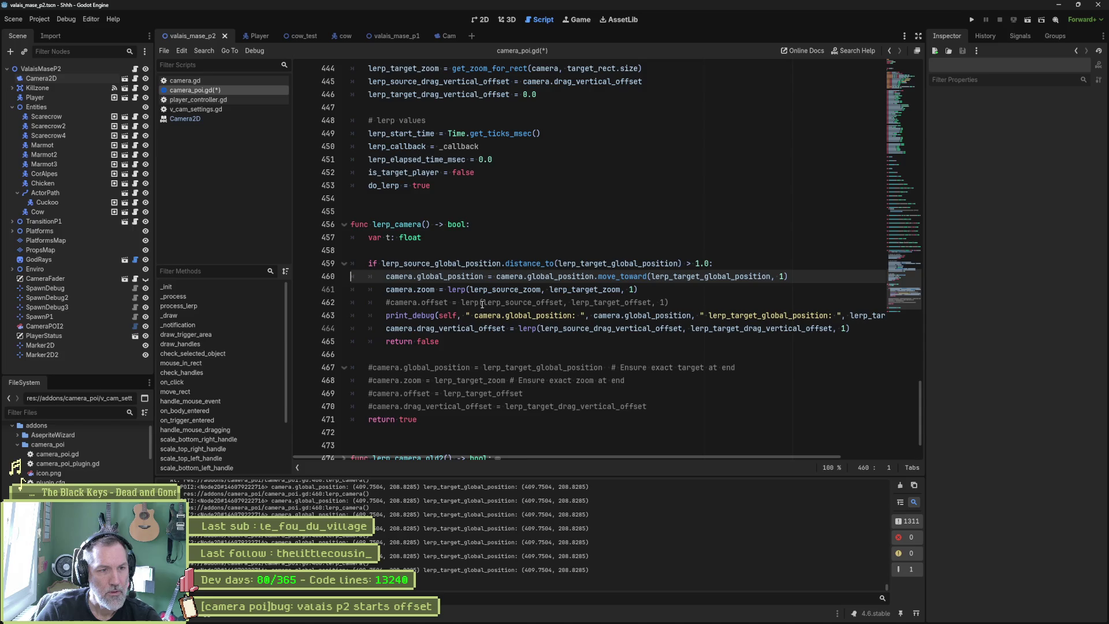
# Replace print_debug's first label and value with lerp_source_offset
pyautogui.moveTo(482, 303); pyautogui.dragTo(564, 302)
pyautogui.hotkey('ctrl', 'c')
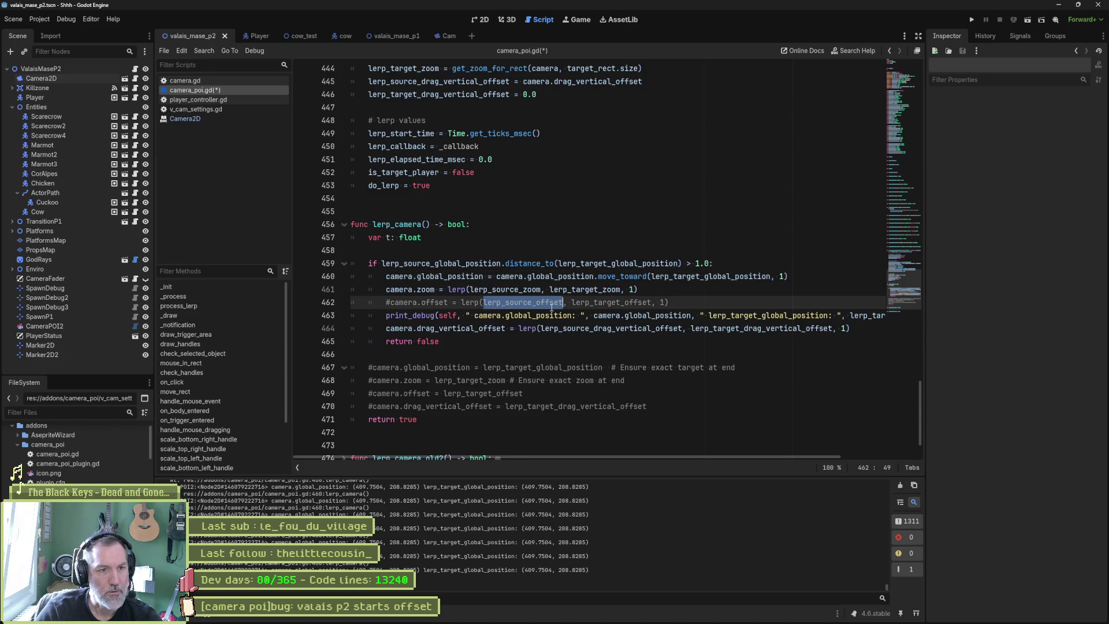
pyautogui.moveTo(474, 316); pyautogui.dragTo(579, 317)
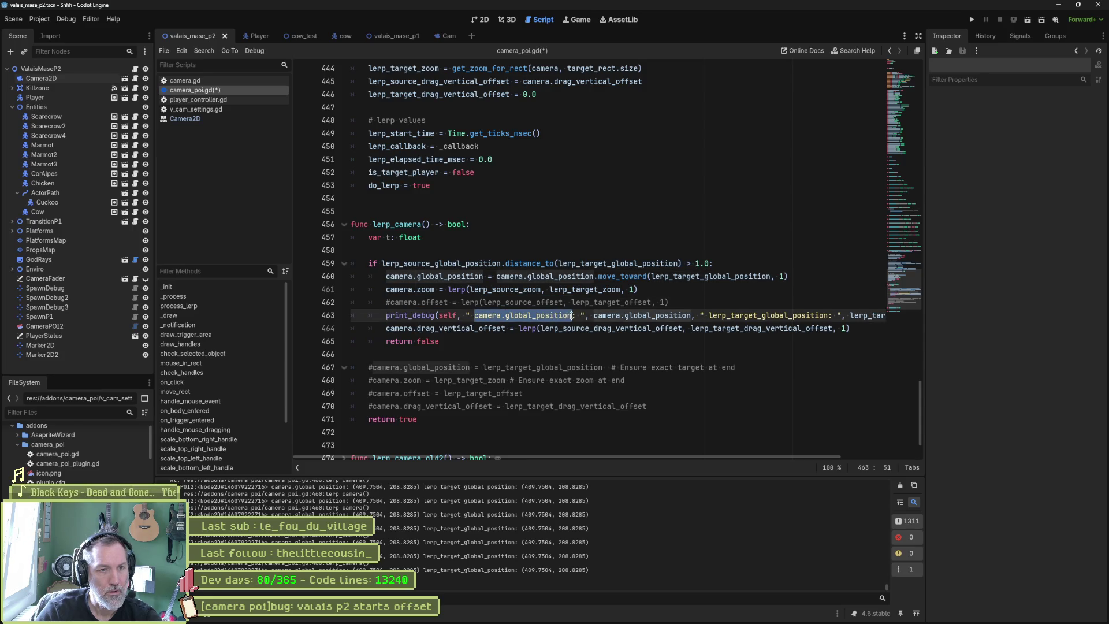
pyautogui.hotkey('ctrl', 'v')
pyautogui.doubleClick(588, 302)
pyautogui.hotkey('ctrl', 'c')
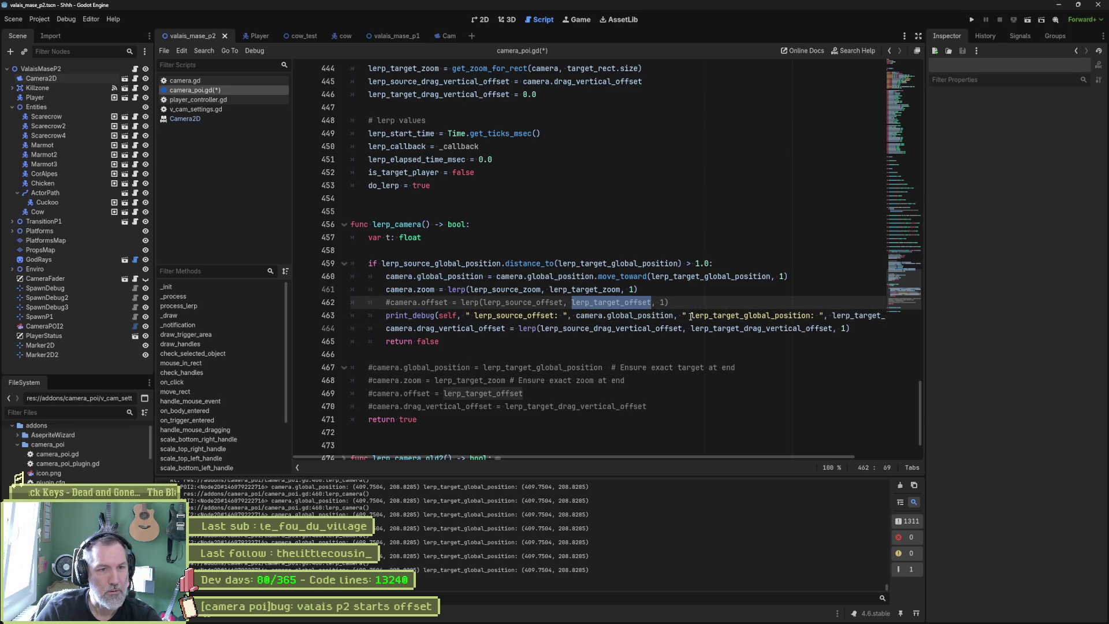
pyautogui.doubleClick(589, 315)
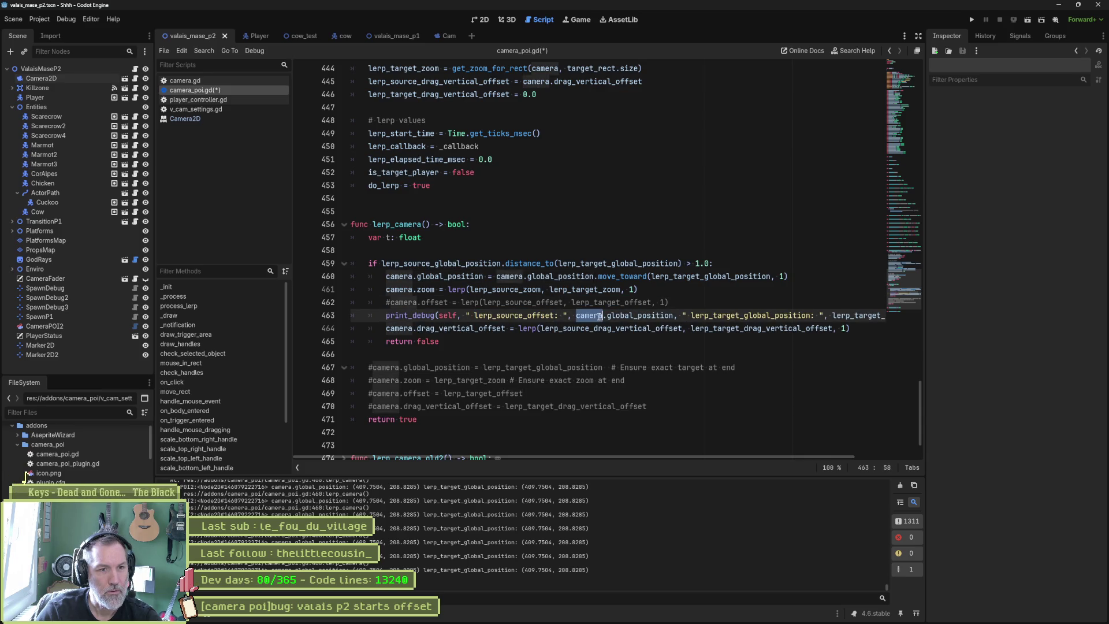
pyautogui.keyDown('shift'); pyautogui.click(676, 315); pyautogui.keyUp('shift')
pyautogui.write('lerp_source_offset')
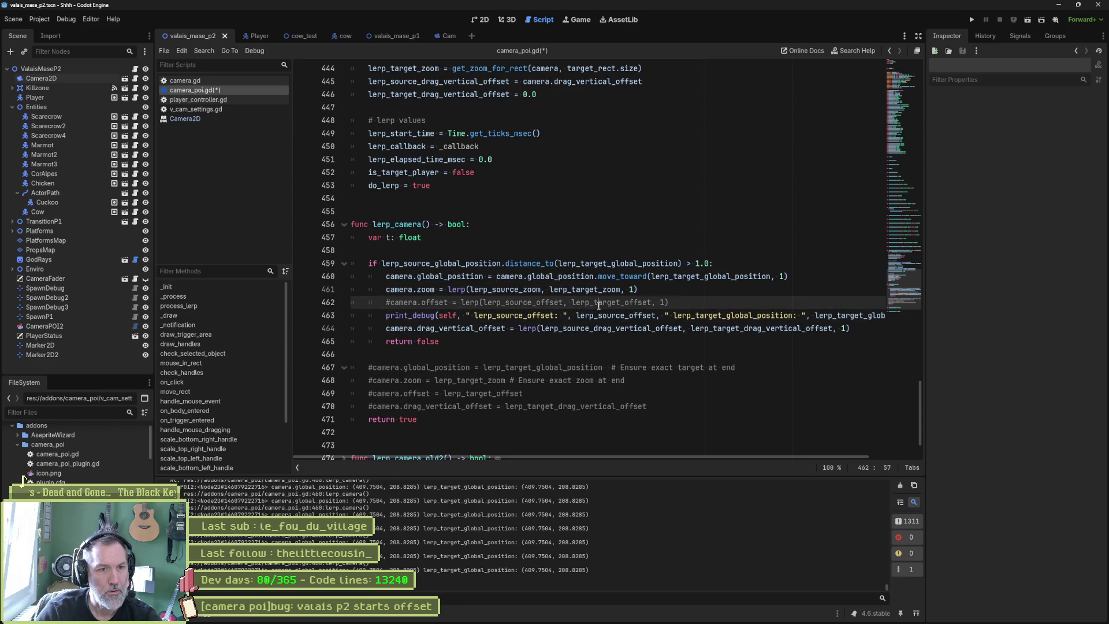
# Replace the second label and value with lerp_target_offset and run, logging (0.0, -120.0) and (0.0, 0.0)
pyautogui.doubleClick(609, 302)
pyautogui.moveTo(675, 315); pyautogui.dragTo(808, 315)
pyautogui.press('BackSpace')
pyautogui.hotkey('ctrl', 'v')
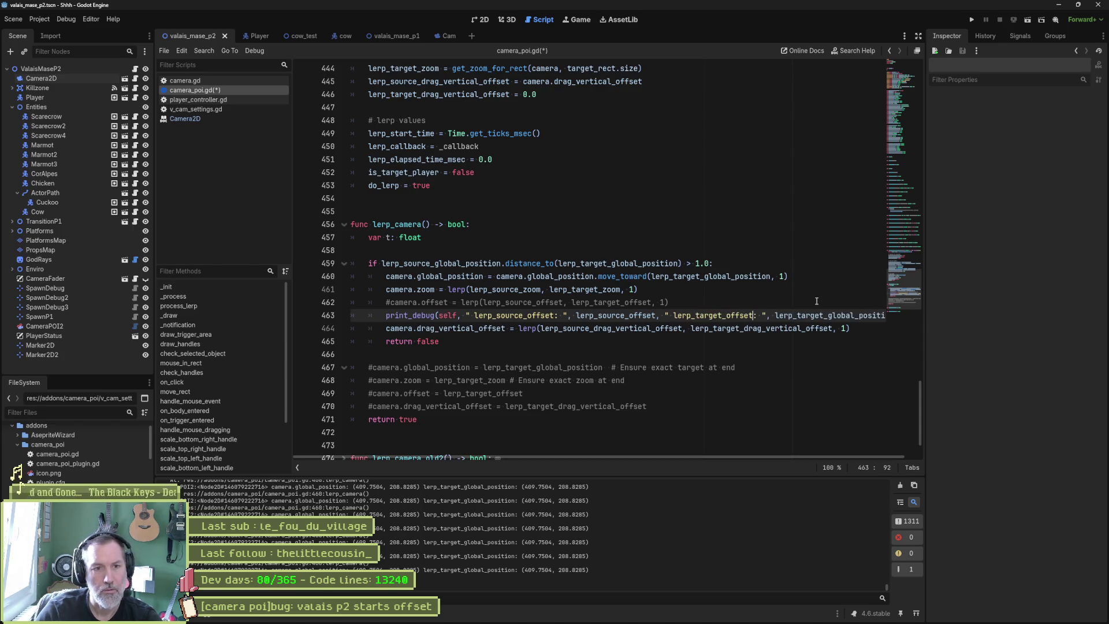
pyautogui.doubleClick(842, 316)
pyautogui.hotkey('ctrl', 'v')
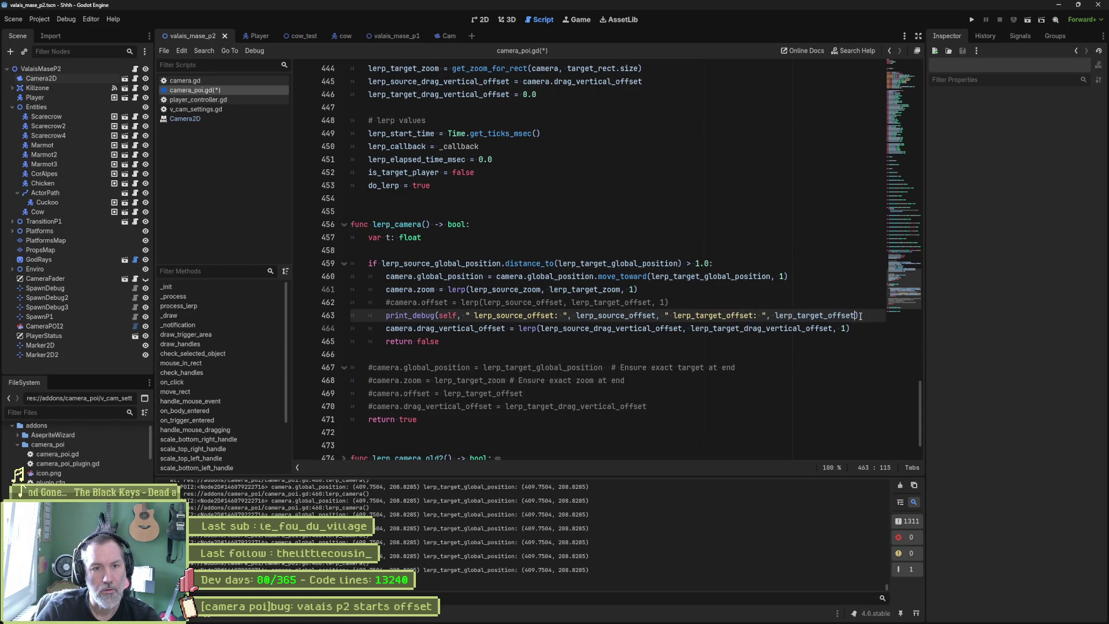
pyautogui.press('F6')
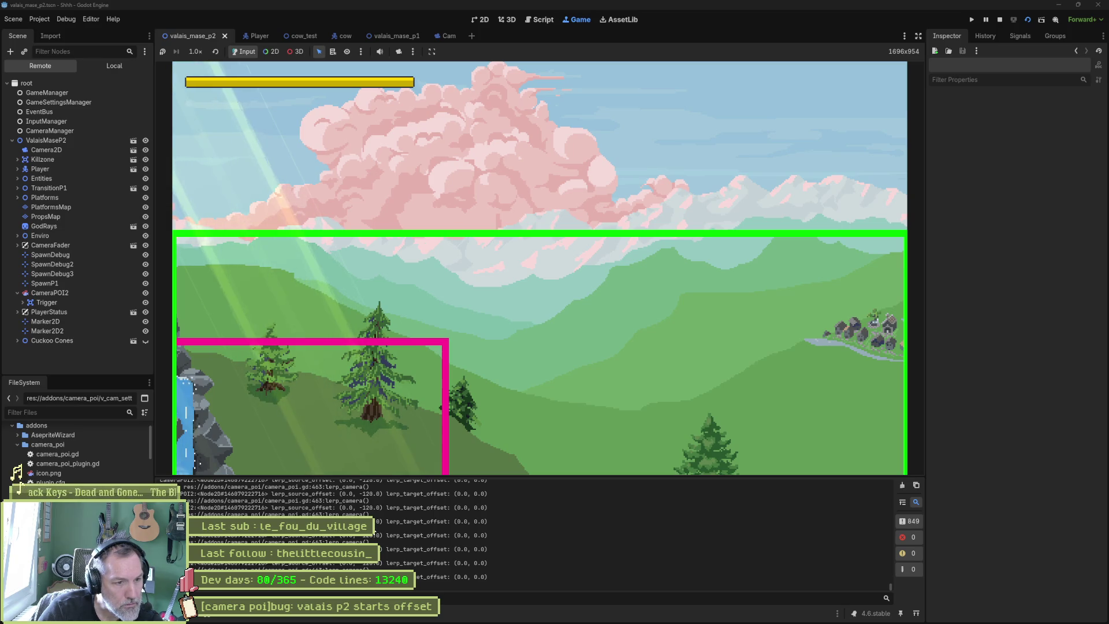
pyautogui.hotkey('ctrl', 'F3')
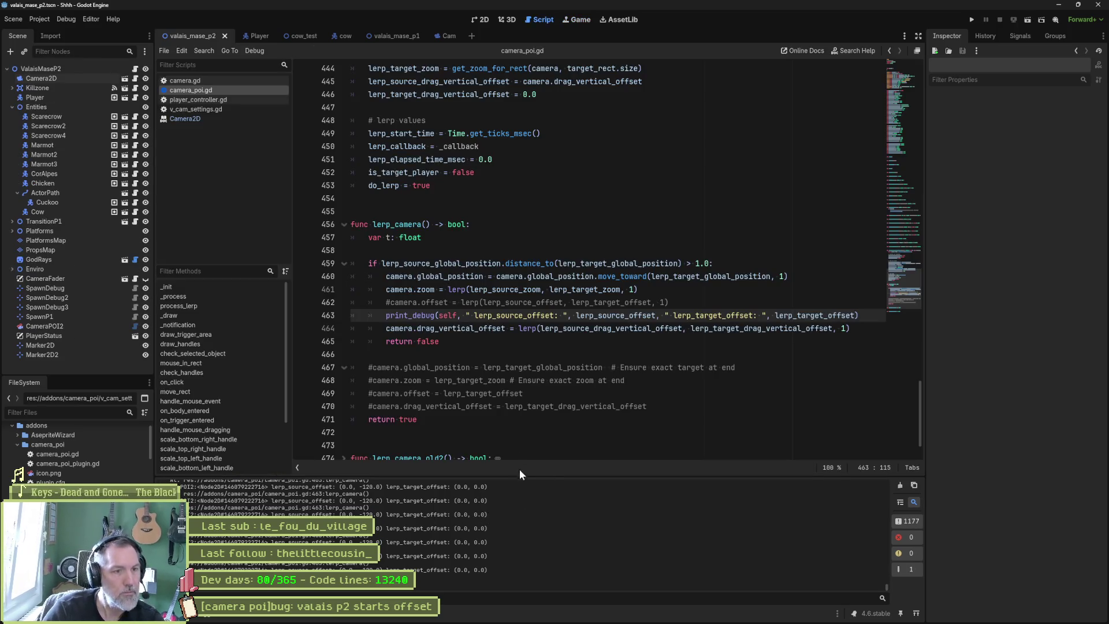
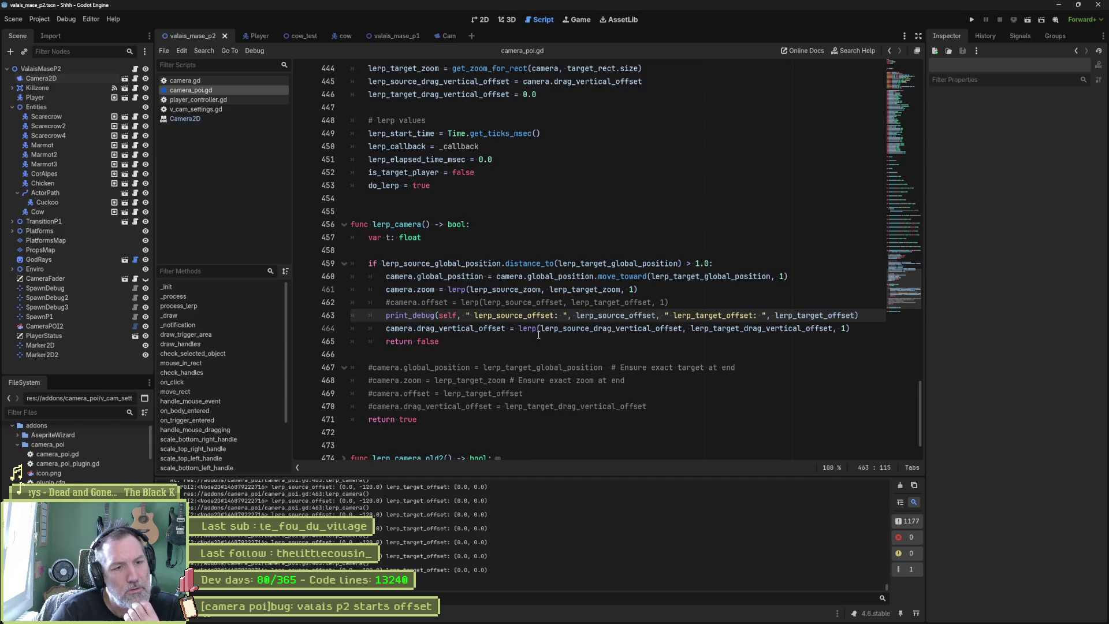
# Try adding .y after lerp_source_offset and a dot after lerp_source_drag_vertical_offset, undoing both
pyautogui.moveTo(528, 328)
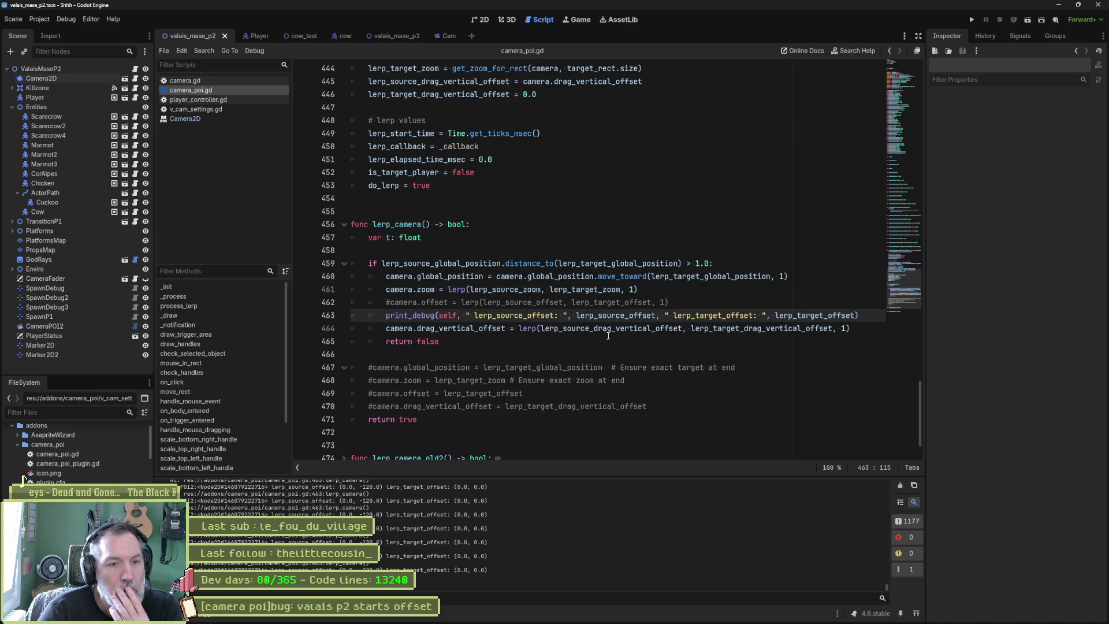
pyautogui.click(656, 315)
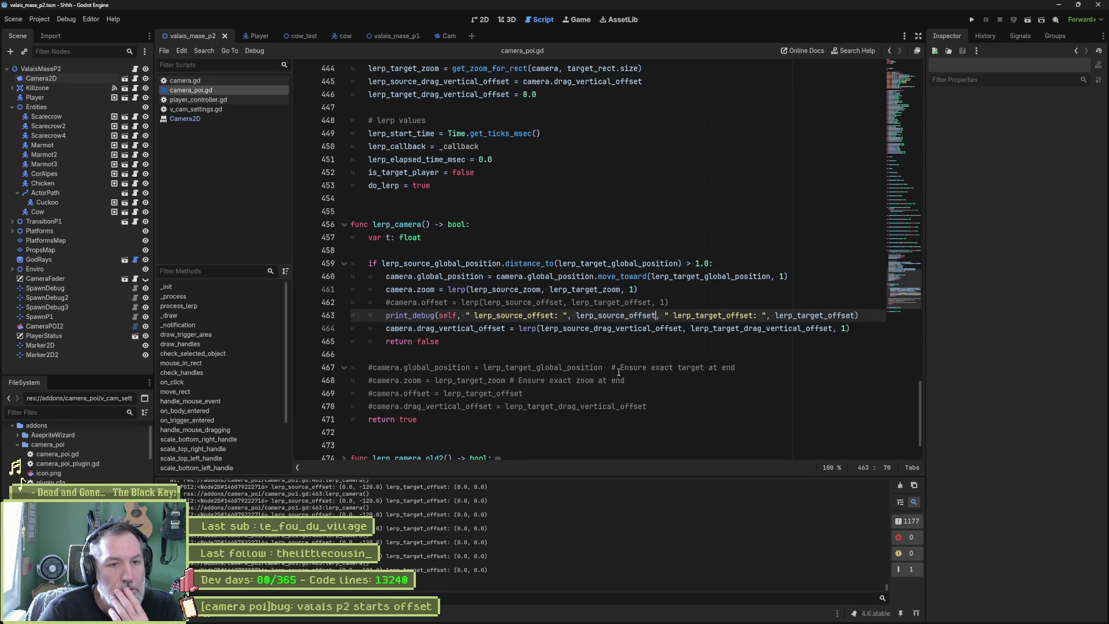
pyautogui.write('.y')
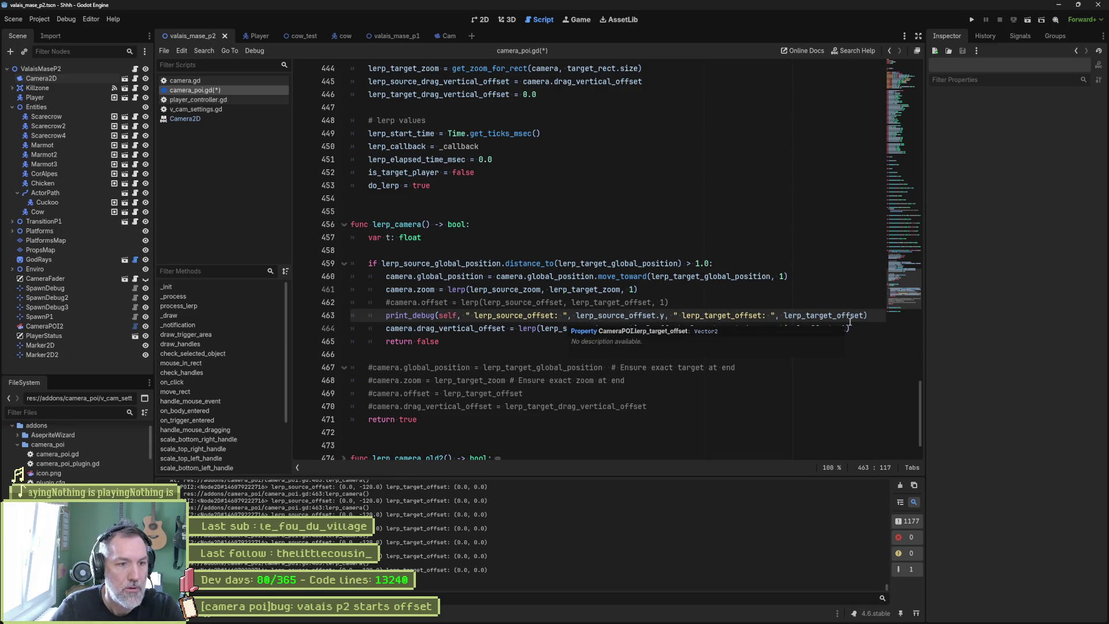
pyautogui.hotkey('ctrl', 'z')
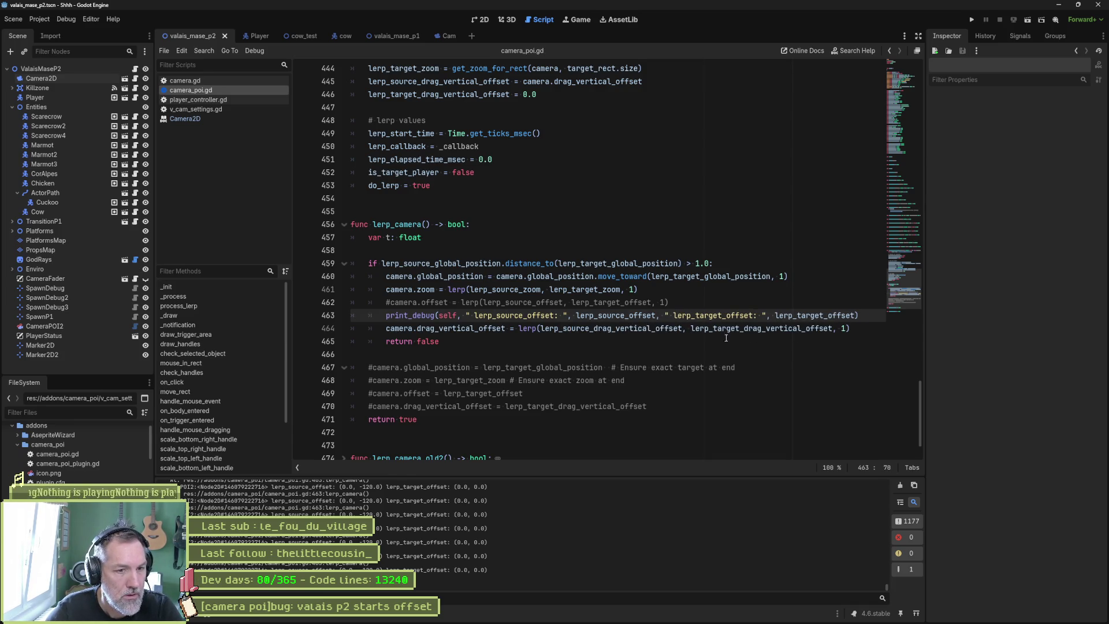
pyautogui.click(682, 329)
pyautogui.write('.')
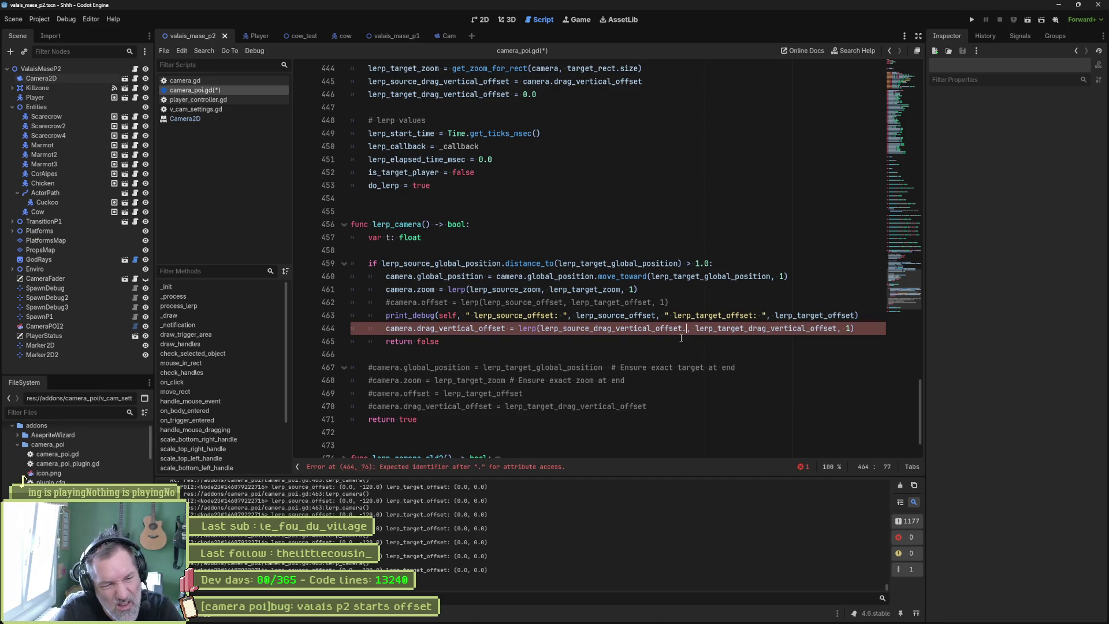
pyautogui.press('BackSpace')
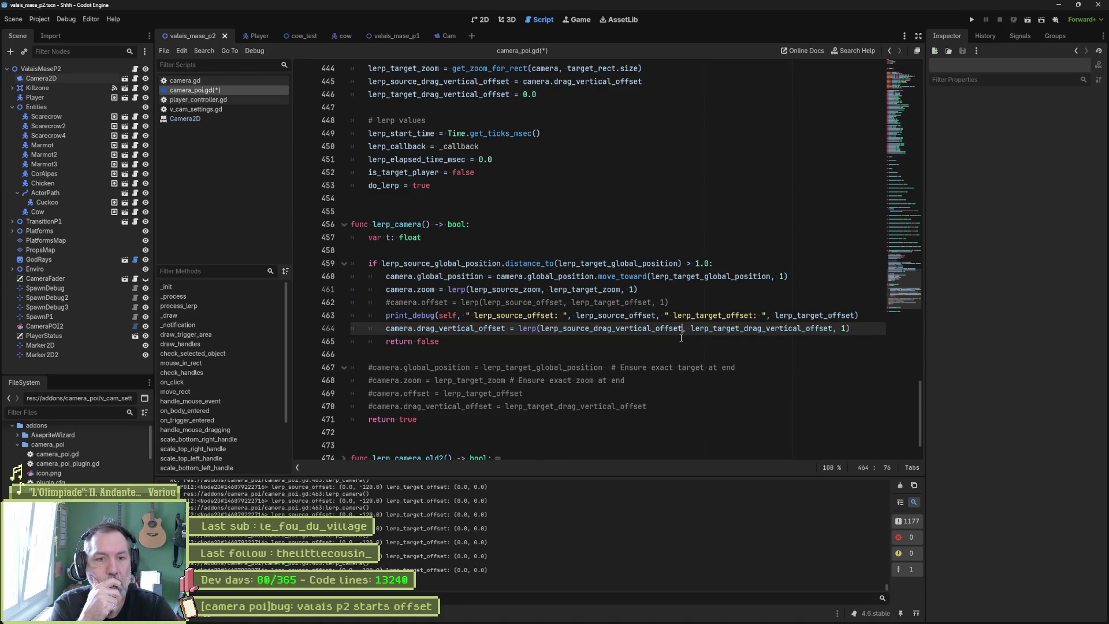
# Select the lerp call's 1 weight argument, then switch to the Leonardo VCam diagram
pyautogui.doubleClick(843, 328)
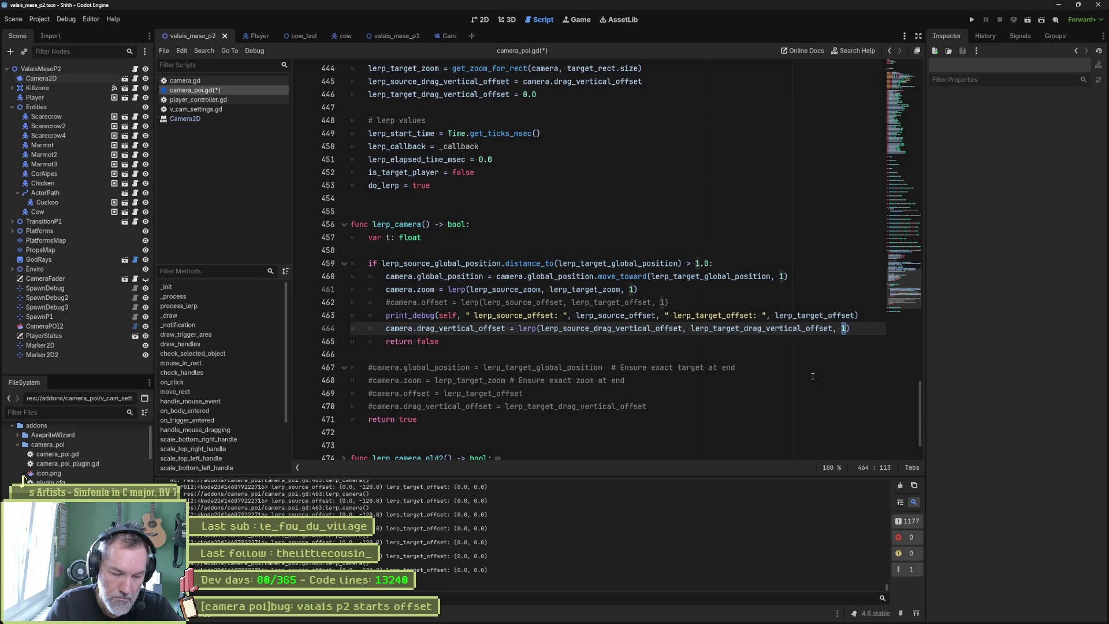
pyautogui.moveTo(657, 617)
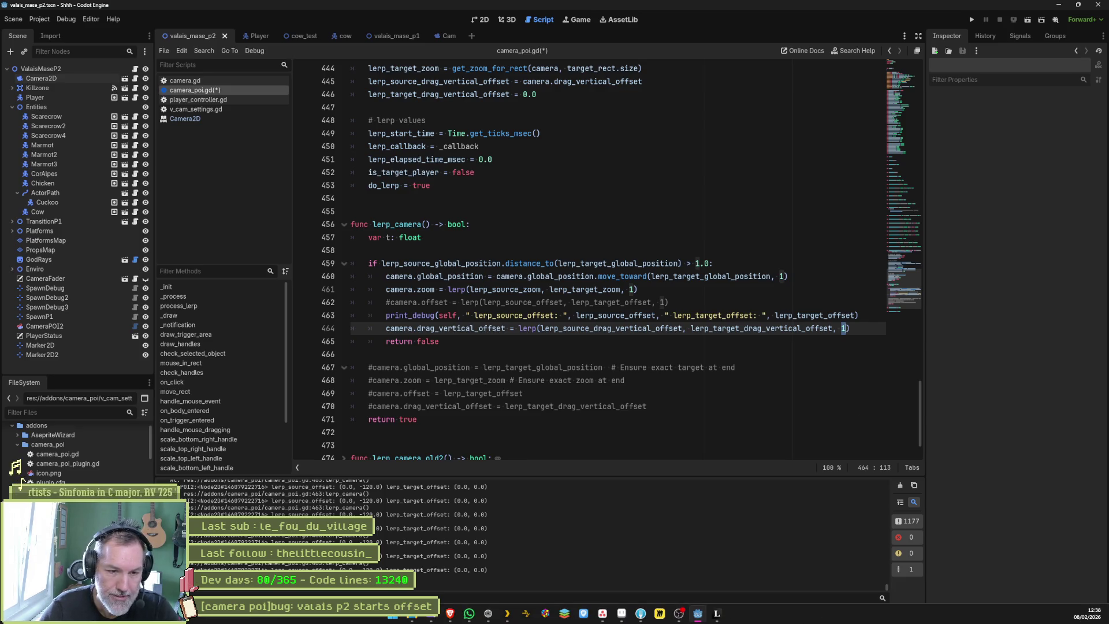
pyautogui.click(716, 614)
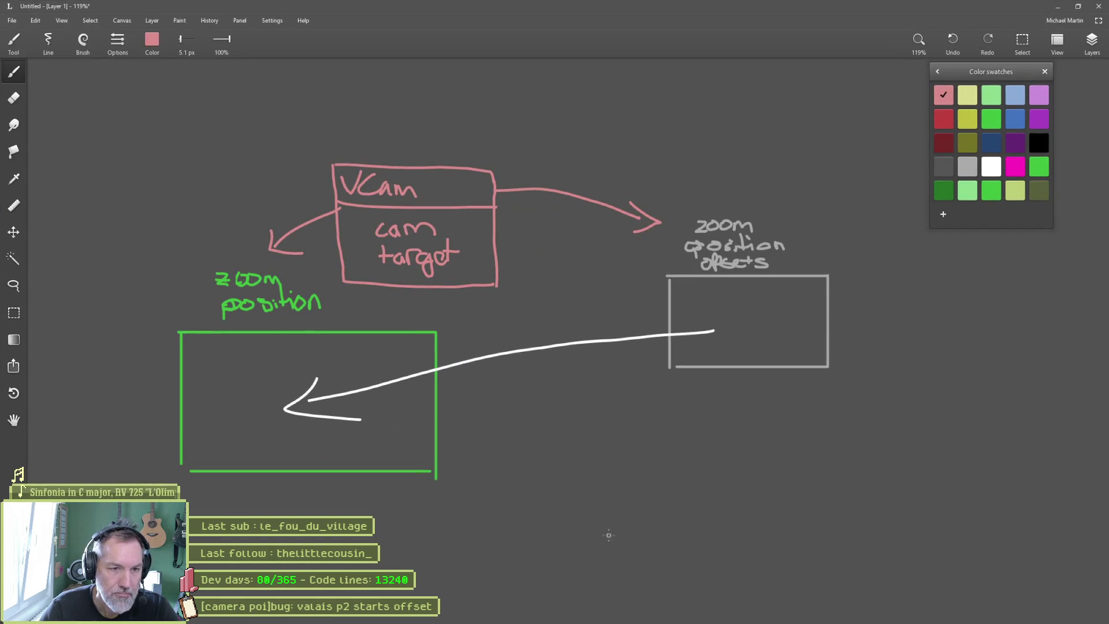
# On empty canvas, draw two white plus marks joined by a straight arrow
pyautogui.moveTo(606, 532); pyautogui.dragTo(601, 265)
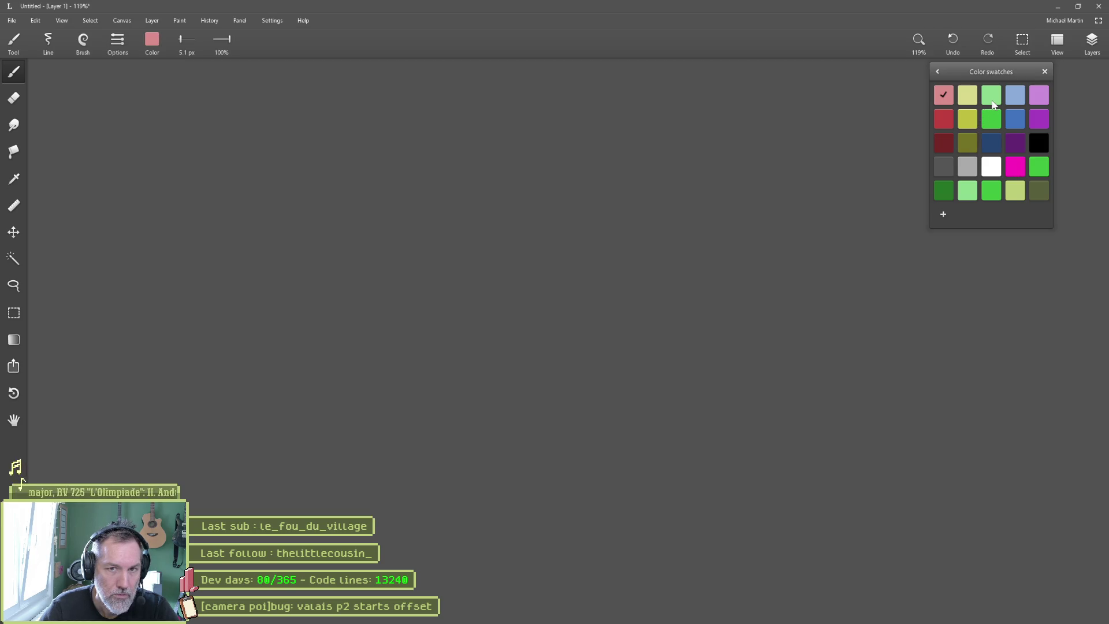
pyautogui.click(992, 168)
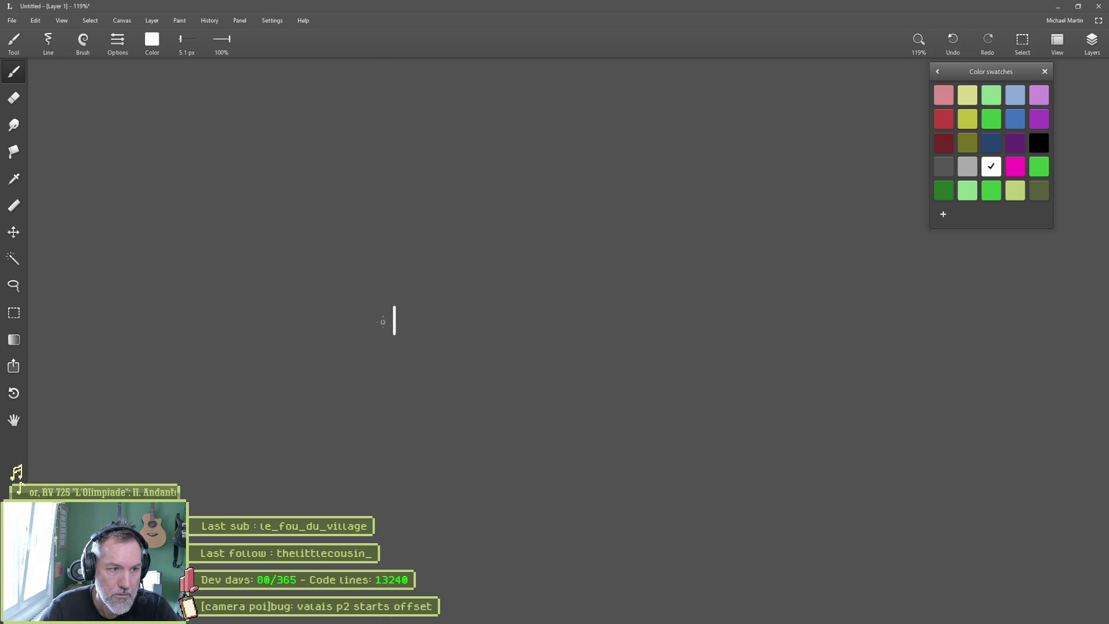
pyautogui.moveTo(608, 181)
pyautogui.mouseDown()
pyautogui.moveTo(607, 207)
pyautogui.moveTo(621, 194)
pyautogui.mouseUp()
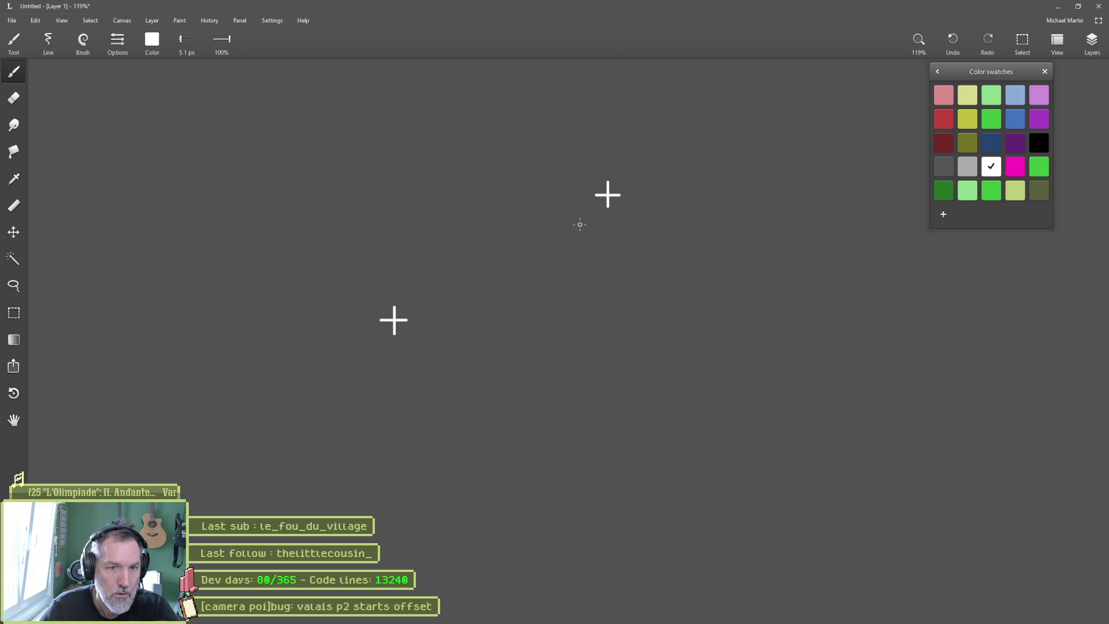
pyautogui.moveTo(400, 315)
pyautogui.mouseDown()
pyautogui.moveTo(600, 200)
pyautogui.moveTo(598, 214)
pyautogui.mouseUp()
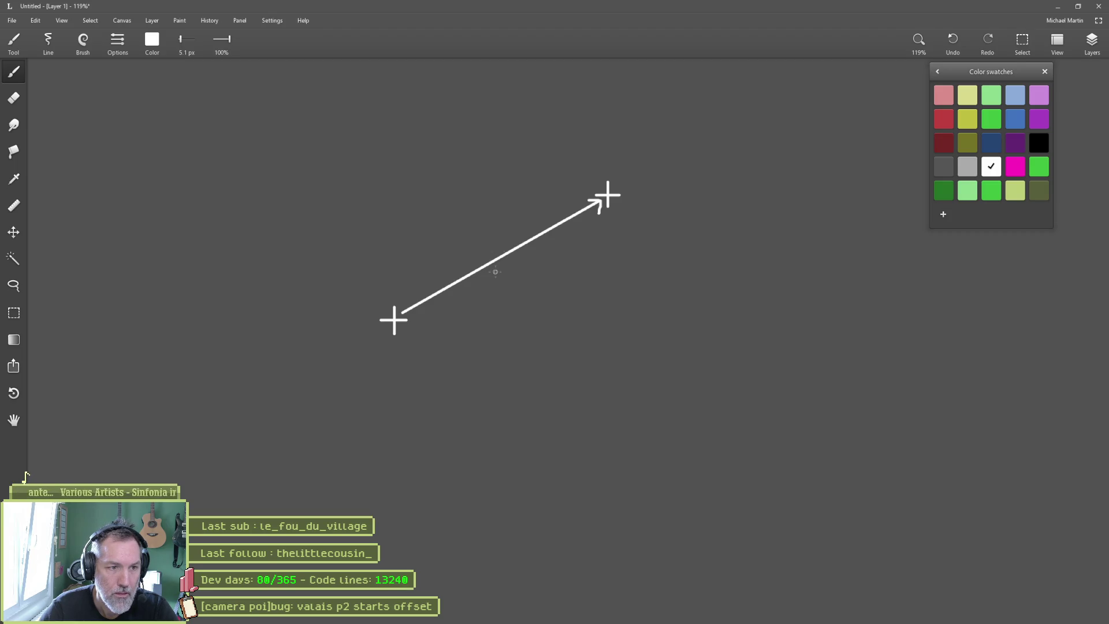
# Zoom in and handwrite the label 'Δdistance =' above the arrow
pyautogui.scroll(3, 509, 277)
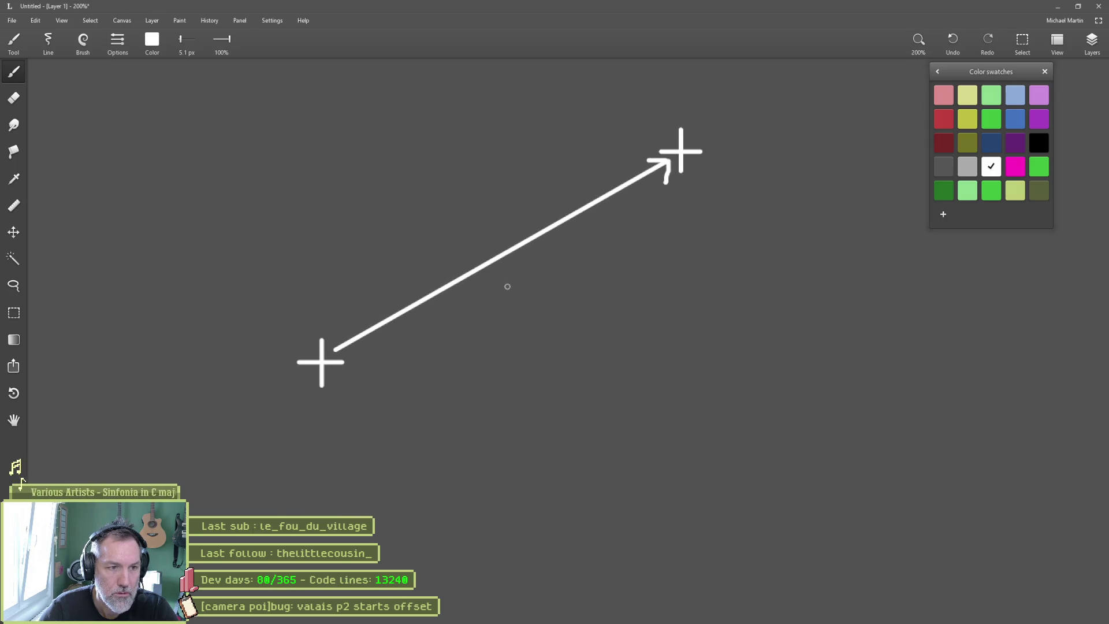
pyautogui.moveTo(512, 266)
pyautogui.mouseDown()
pyautogui.moveTo(494, 288)
pyautogui.moveTo(531, 290)
pyautogui.moveTo(510, 269)
pyautogui.moveTo(499, 288)
pyautogui.mouseUp()
pyautogui.hotkey('ctrl', 'z')
pyautogui.moveTo(526, 291)
pyautogui.mouseDown()
pyautogui.moveTo(516, 264)
pyautogui.moveTo(555, 291)
pyautogui.moveTo(561, 269)
pyautogui.moveTo(566, 294)
pyautogui.mouseUp()
pyautogui.moveTo(585, 264)
pyautogui.mouseDown()
pyautogui.moveTo(580, 292)
pyautogui.moveTo(589, 276)
pyautogui.moveTo(602, 291)
pyautogui.moveTo(658, 291)
pyautogui.mouseUp()
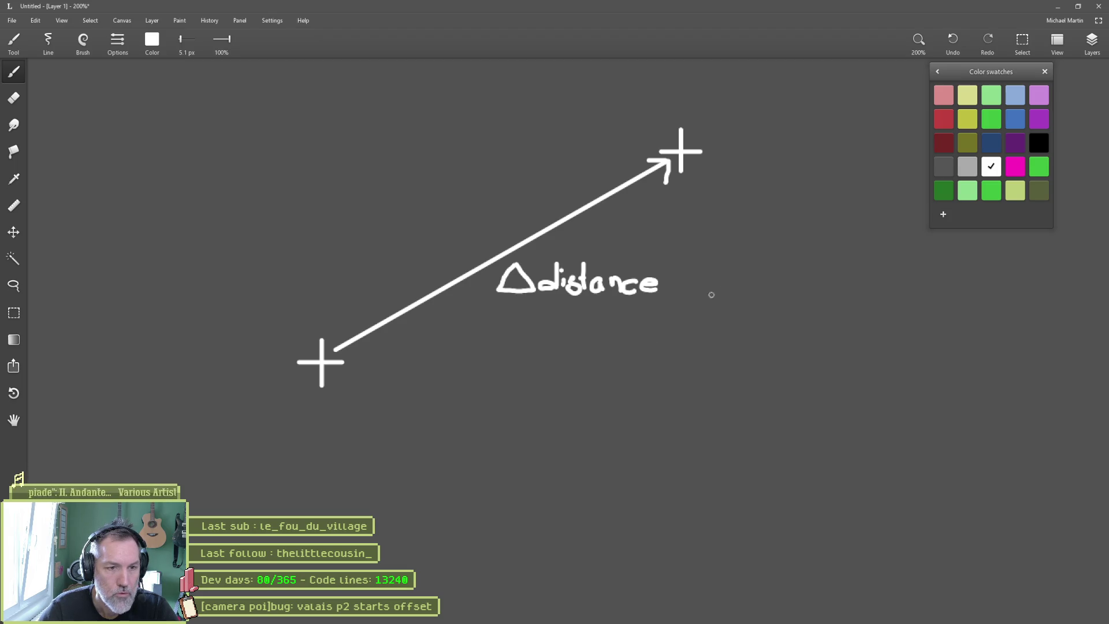
pyautogui.moveTo(688, 280)
pyautogui.mouseDown()
pyautogui.moveTo(753, 277)
pyautogui.moveTo(752, 291)
pyautogui.moveTo(768, 289)
pyautogui.mouseUp()
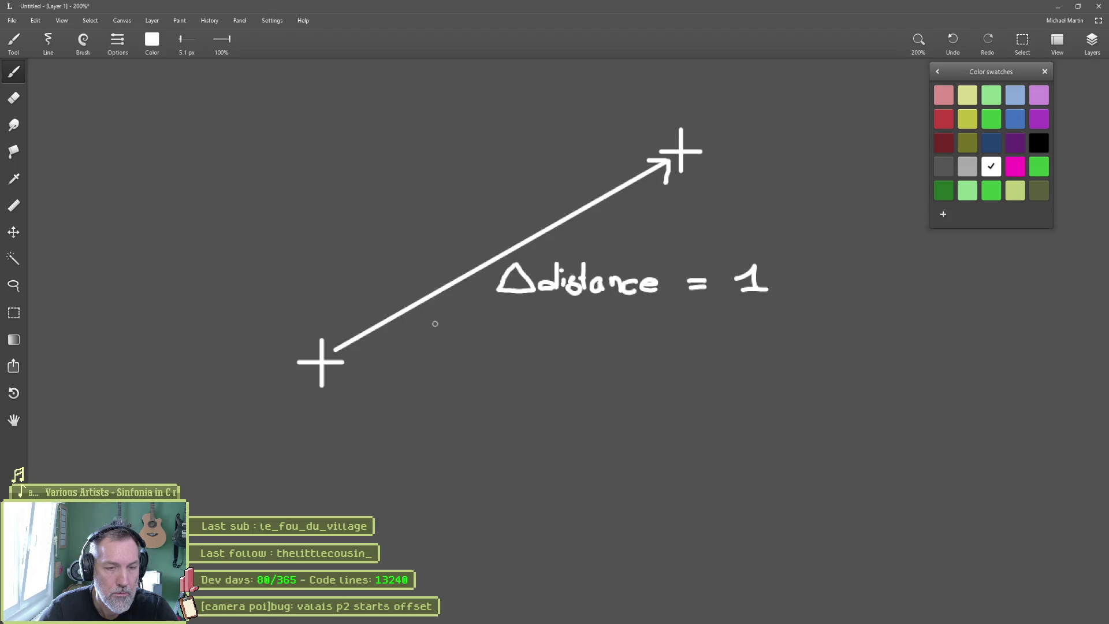
# Replace the handwritten 1 with '= 23 = 1', adding fraction bars under 23 and 1
pyautogui.press('e')
pyautogui.moveTo(745, 269)
pyautogui.mouseDown()
pyautogui.moveTo(752, 290)
pyautogui.moveTo(730, 289)
pyautogui.moveTo(754, 292)
pyautogui.moveTo(764, 266)
pyautogui.moveTo(778, 280)
pyautogui.moveTo(756, 291)
pyautogui.mouseUp()
pyautogui.press('b')
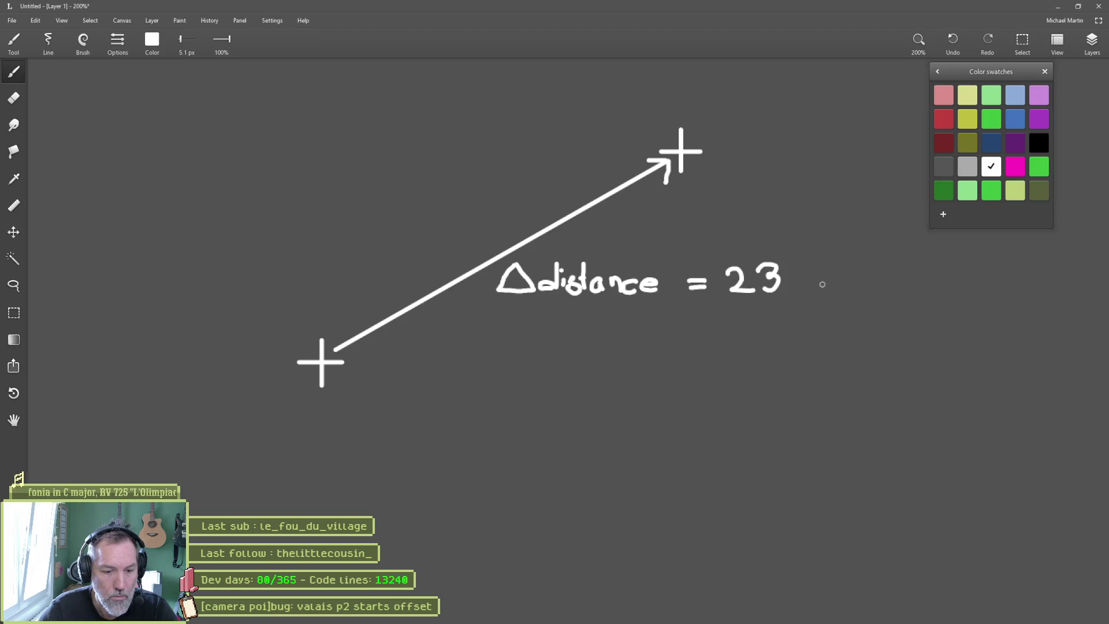
pyautogui.moveTo(817, 283)
pyautogui.mouseDown()
pyautogui.moveTo(839, 292)
pyautogui.moveTo(887, 267)
pyautogui.moveTo(899, 289)
pyautogui.mouseUp()
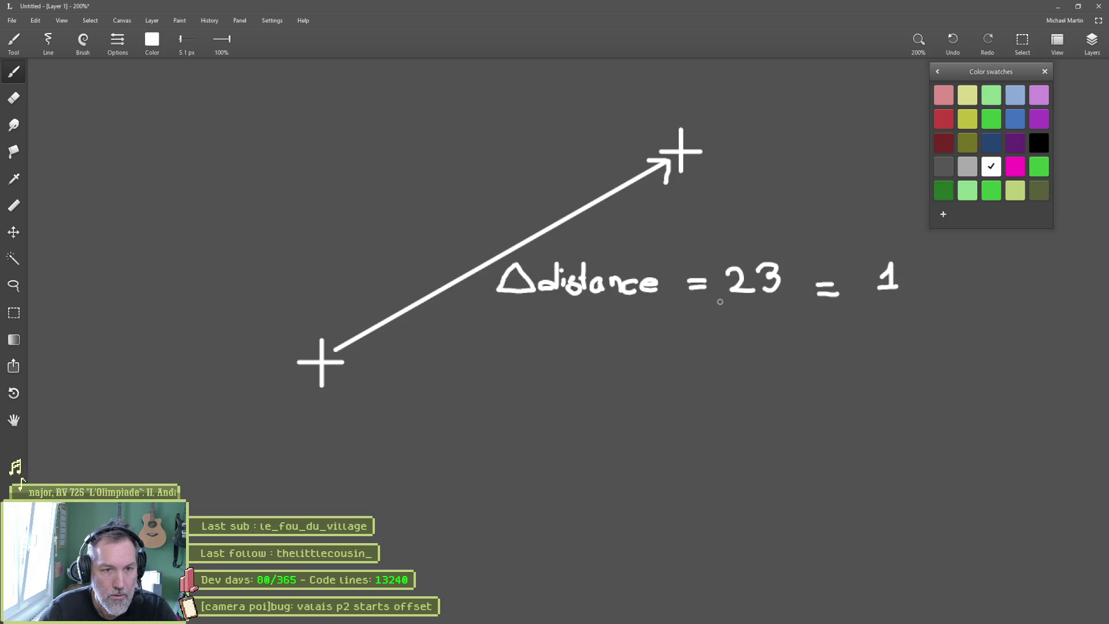
pyautogui.moveTo(722, 300); pyautogui.dragTo(788, 300)
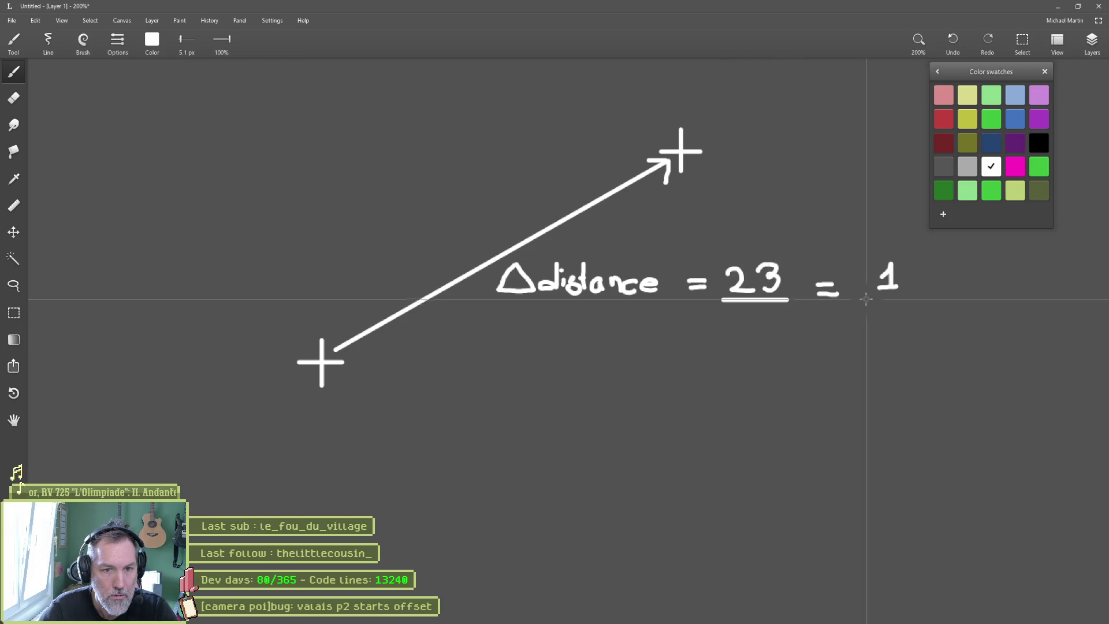
pyautogui.moveTo(866, 300); pyautogui.dragTo(911, 299)
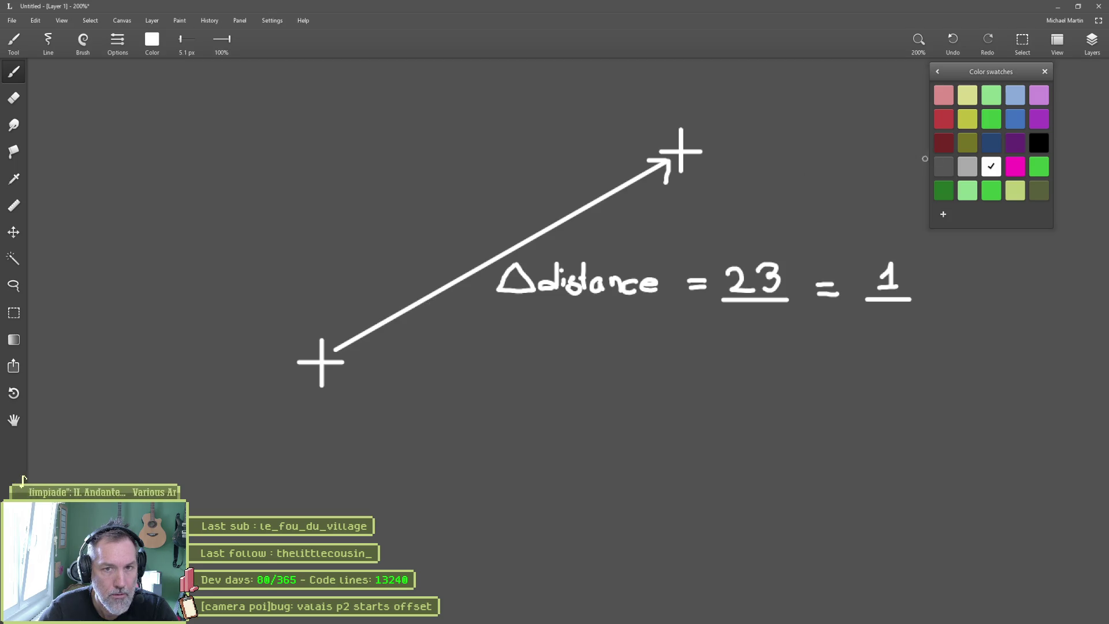
pyautogui.click(1039, 166)
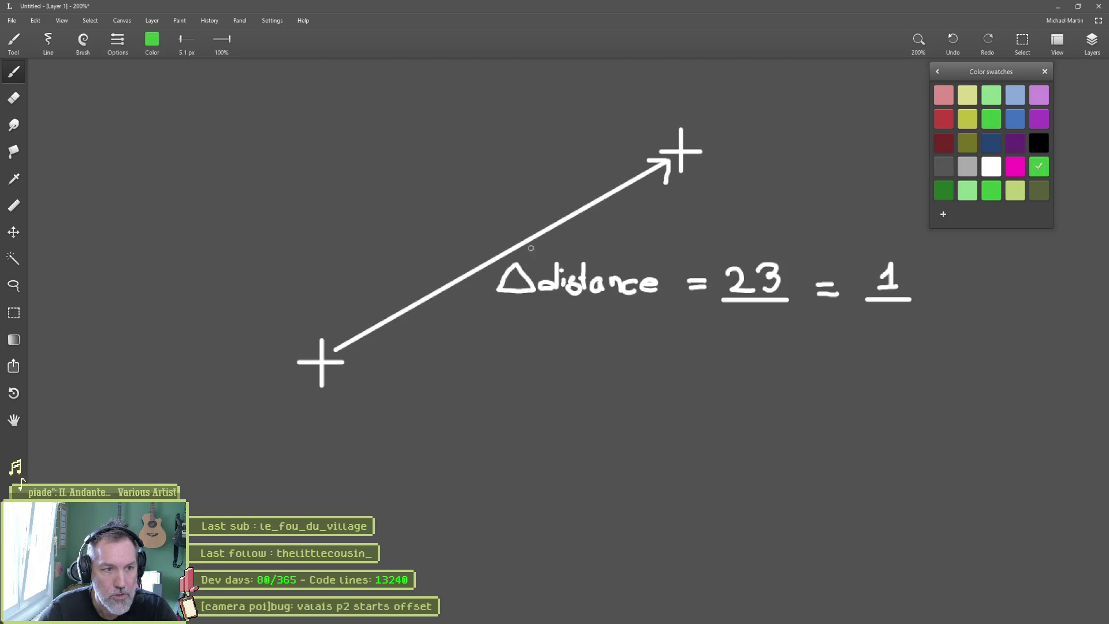
# In green, tick the arrow's midpoint and write 11 under 23 and ? under 1
pyautogui.moveTo(512, 237)
pyautogui.mouseDown()
pyautogui.moveTo(511, 259)
pyautogui.moveTo(532, 250)
pyautogui.mouseUp()
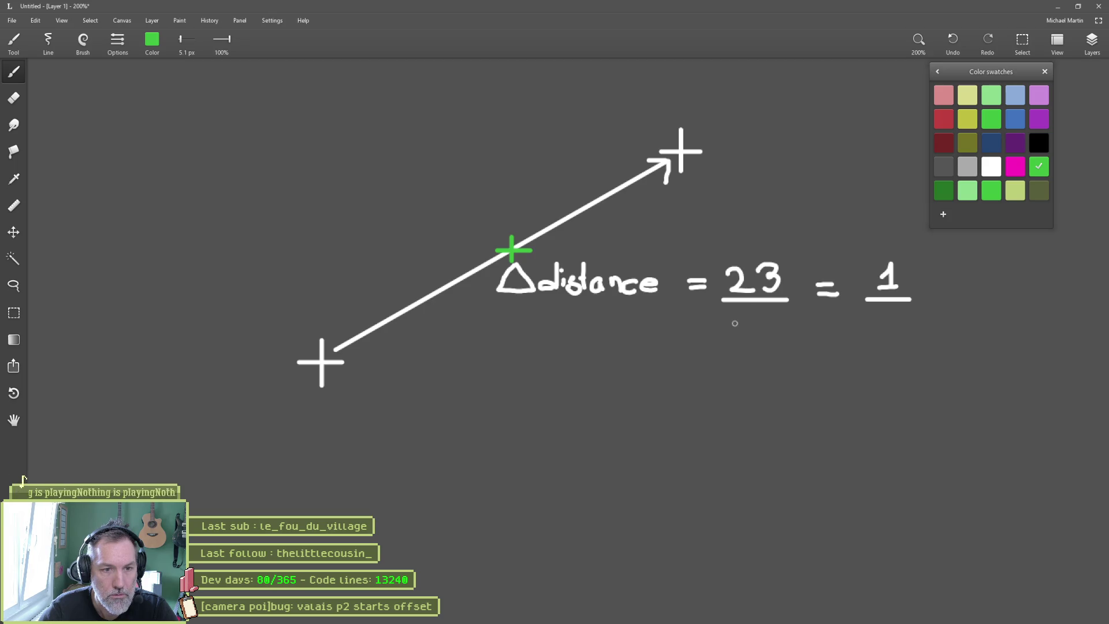
pyautogui.moveTo(732, 326)
pyautogui.mouseDown()
pyautogui.moveTo(742, 312)
pyautogui.moveTo(768, 335)
pyautogui.mouseUp()
pyautogui.moveTo(883, 316); pyautogui.dragTo(880, 327)
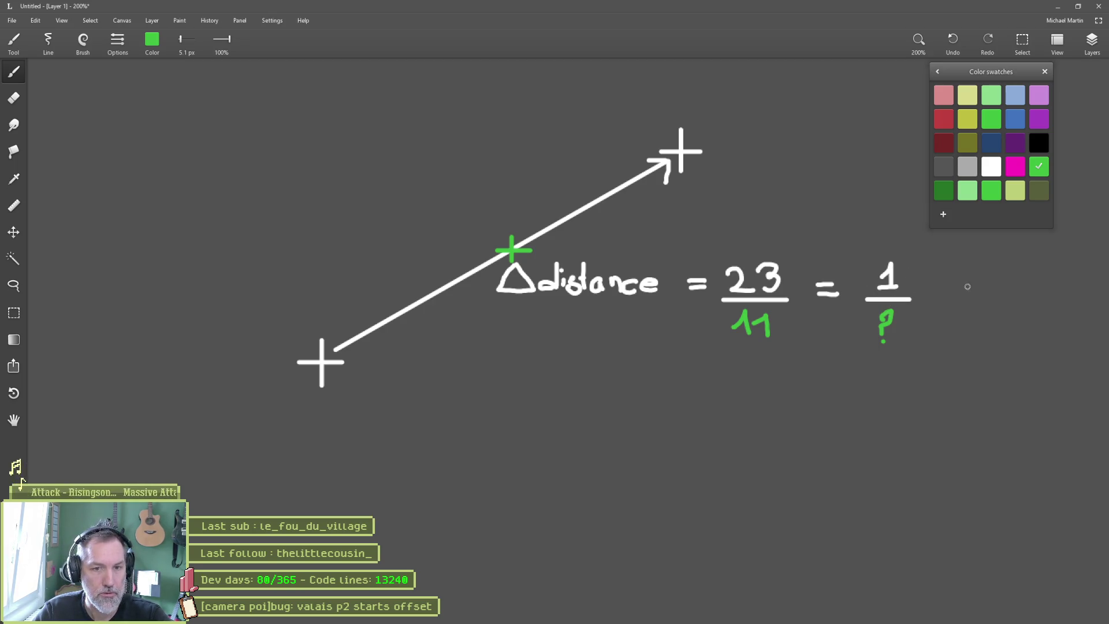
# Shift the drawing and begin a white equals sign after the 1 fraction
pyautogui.moveTo(968, 286); pyautogui.dragTo(869, 322)
pyautogui.click(990, 167)
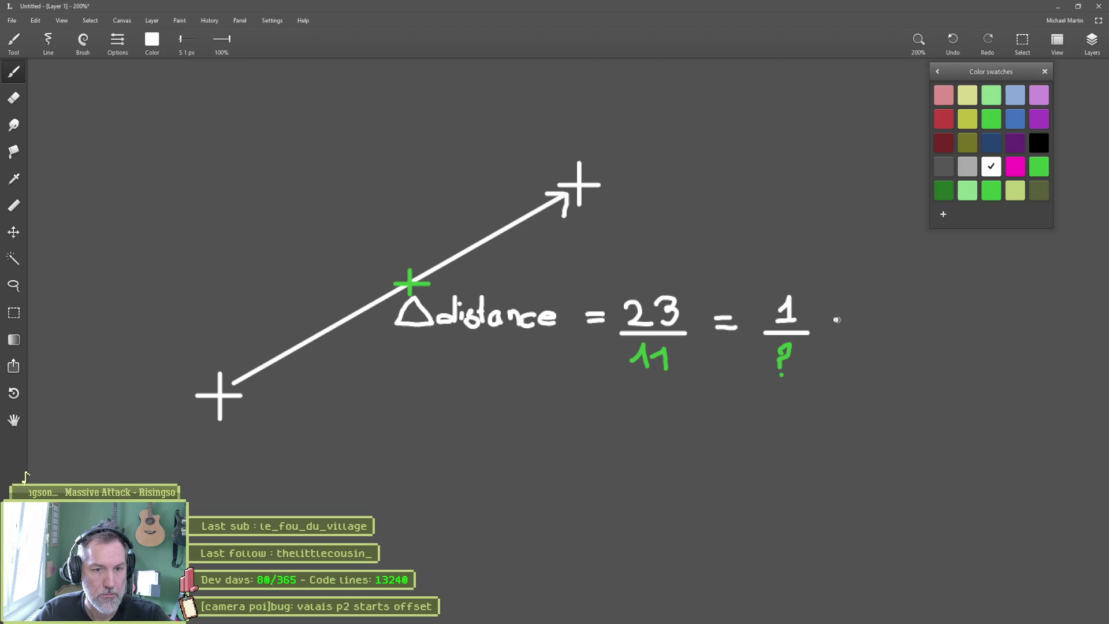
pyautogui.moveTo(835, 317); pyautogui.dragTo(856, 325)
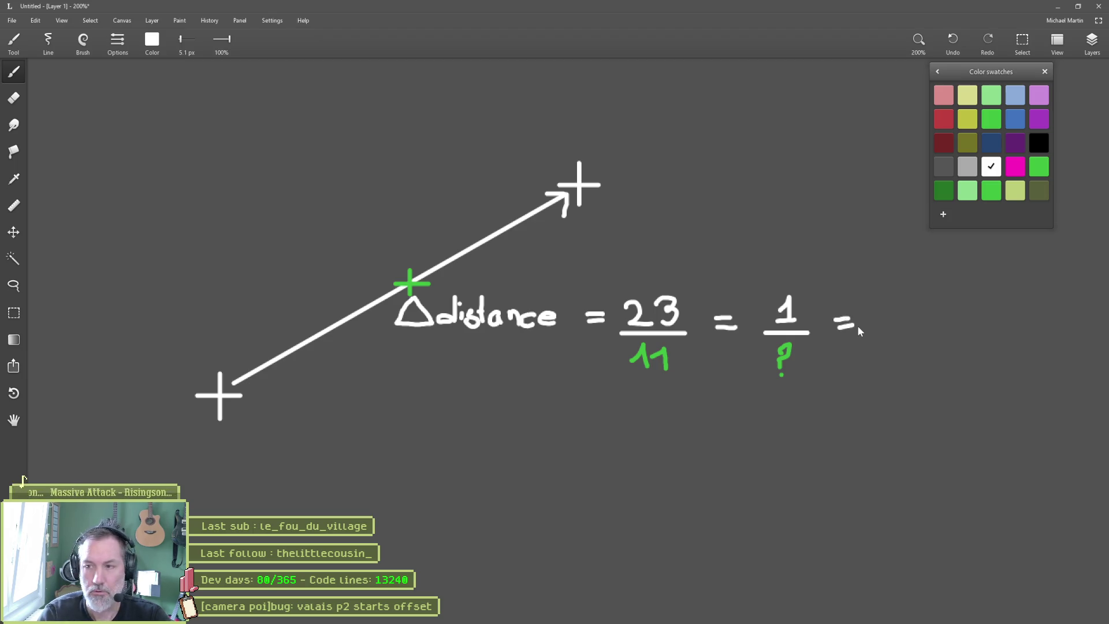
# Compute 11 ÷ 23 in Calculator and write the result 0,47 after the last equals sign
pyautogui.press('XF86Calculator')
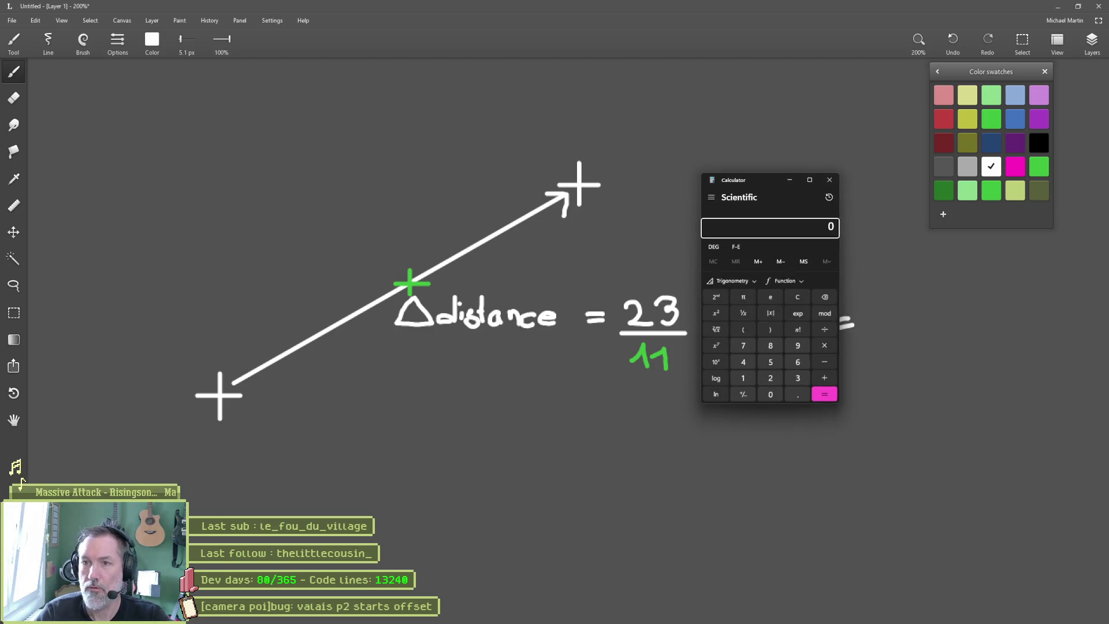
pyautogui.write('11+23')
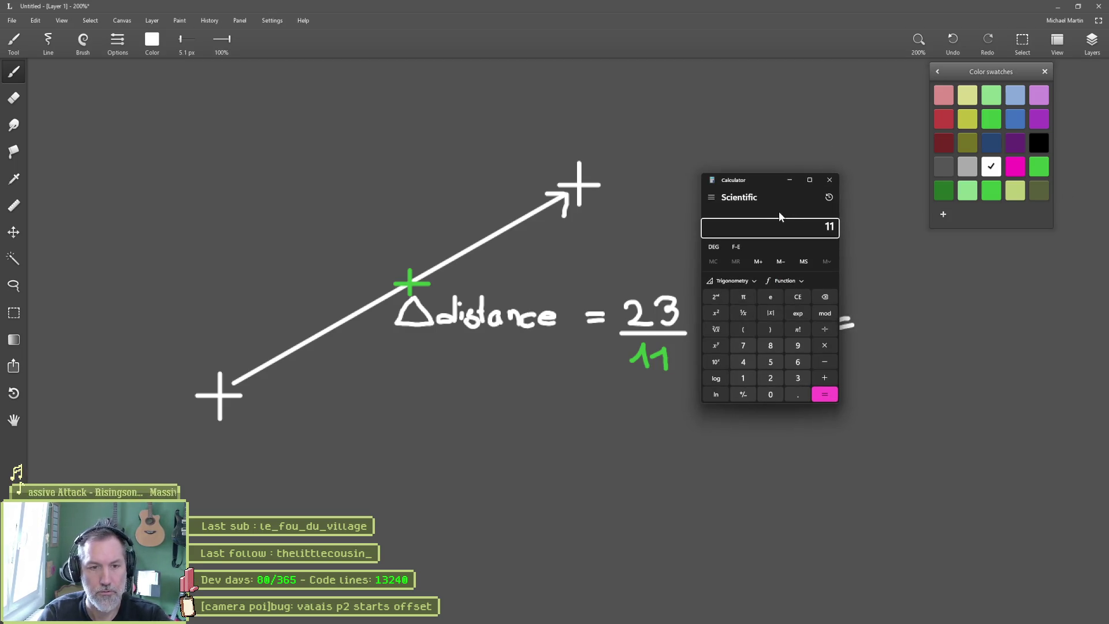
pyautogui.press('Return')
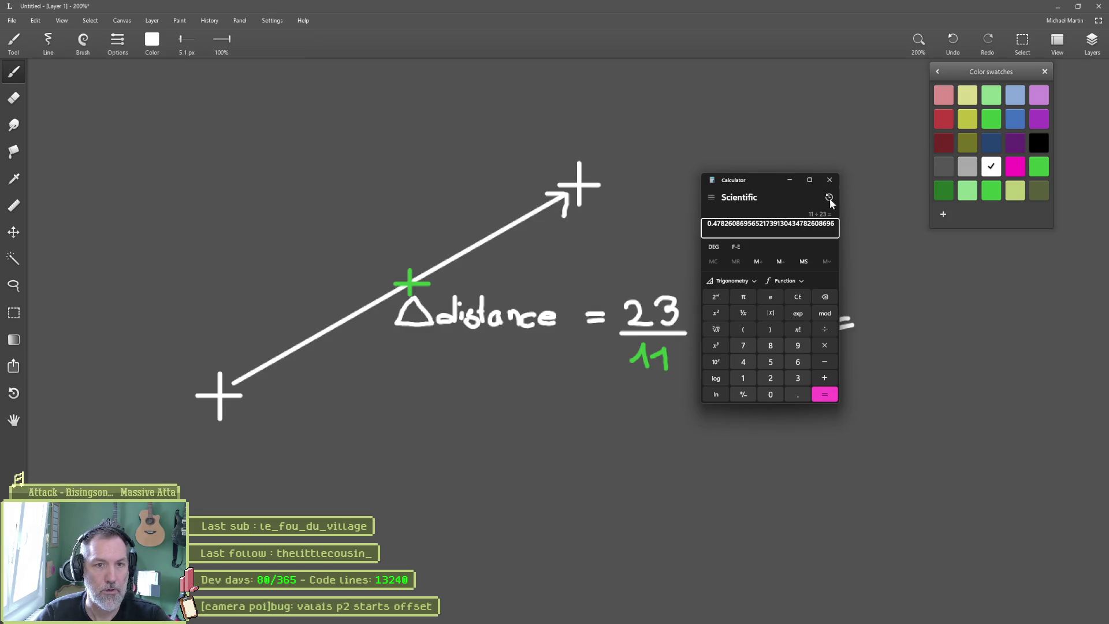
pyautogui.click(830, 180)
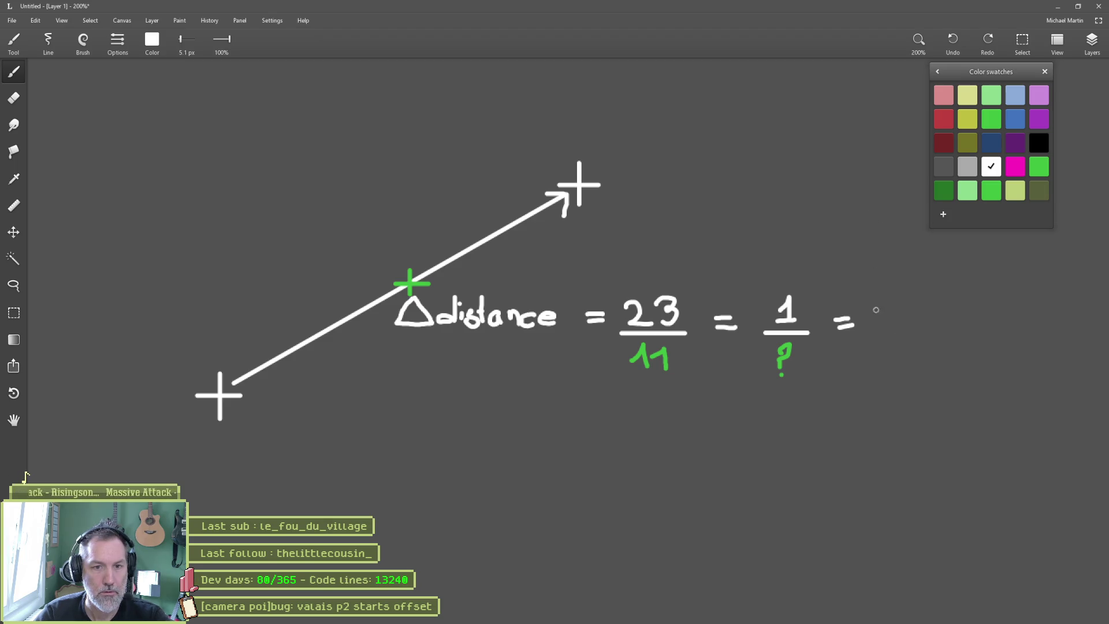
pyautogui.moveTo(876, 310); pyautogui.dragTo(899, 347)
pyautogui.moveTo(913, 300); pyautogui.dragTo(918, 340)
pyautogui.moveTo(930, 305); pyautogui.dragTo(939, 328)
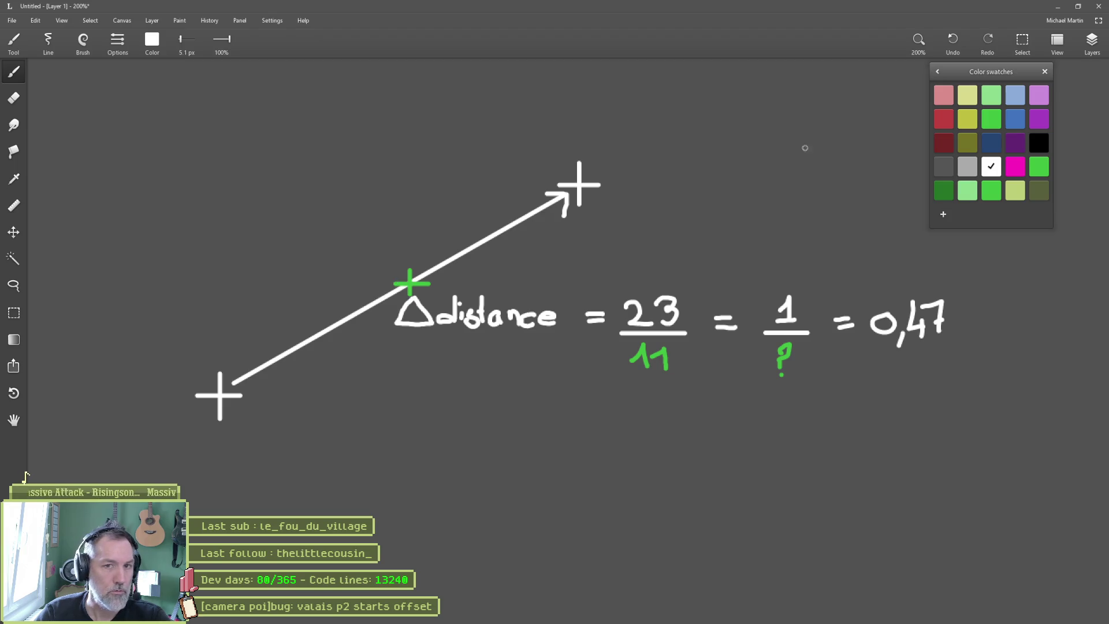
pyautogui.click(945, 120)
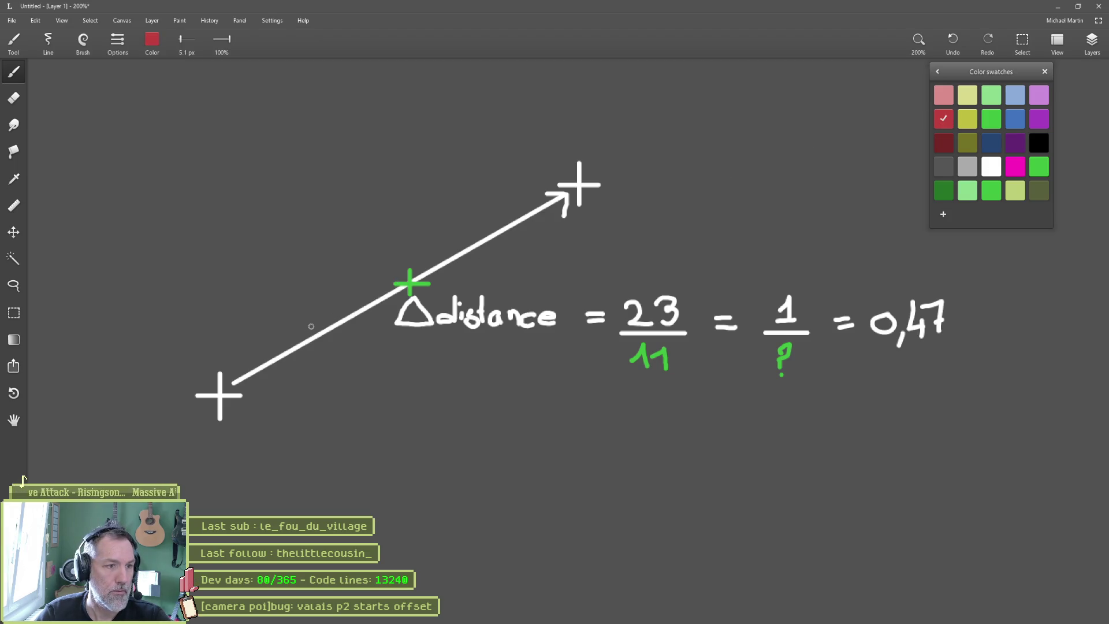
# Mark a red point on the arrow and lasso-copy the equation below the original
pyautogui.moveTo(312, 325)
pyautogui.mouseDown()
pyautogui.moveTo(312, 351)
pyautogui.moveTo(324, 340)
pyautogui.mouseUp()
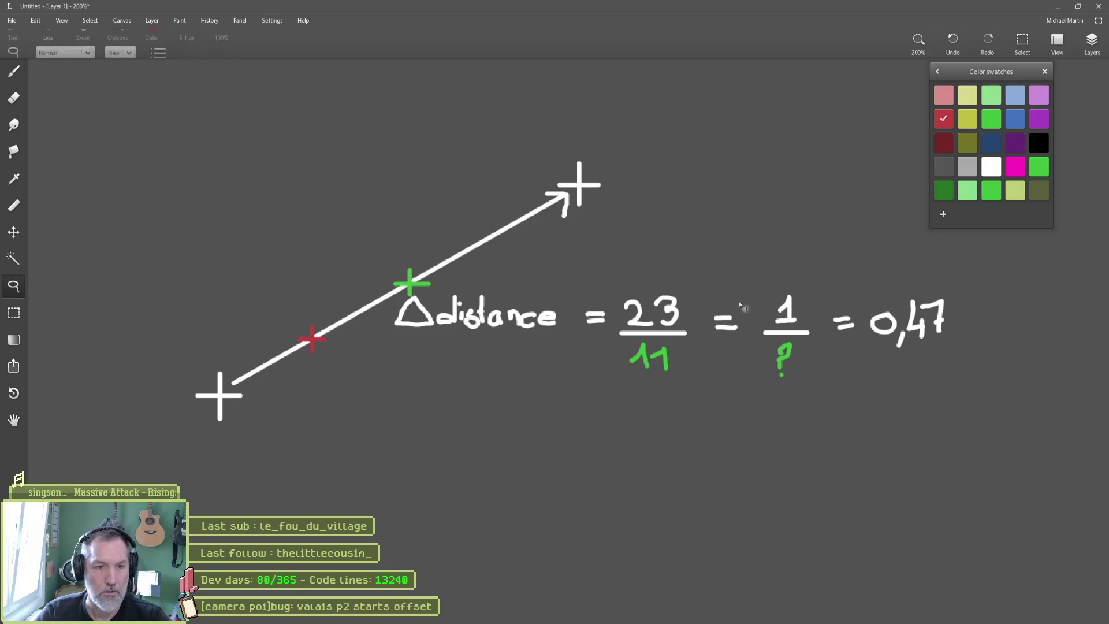
pyautogui.press('l')
pyautogui.moveTo(746, 276)
pyautogui.mouseDown()
pyautogui.moveTo(991, 349)
pyautogui.moveTo(676, 404)
pyautogui.moveTo(614, 389)
pyautogui.moveTo(581, 303)
pyautogui.moveTo(586, 289)
pyautogui.mouseUp()
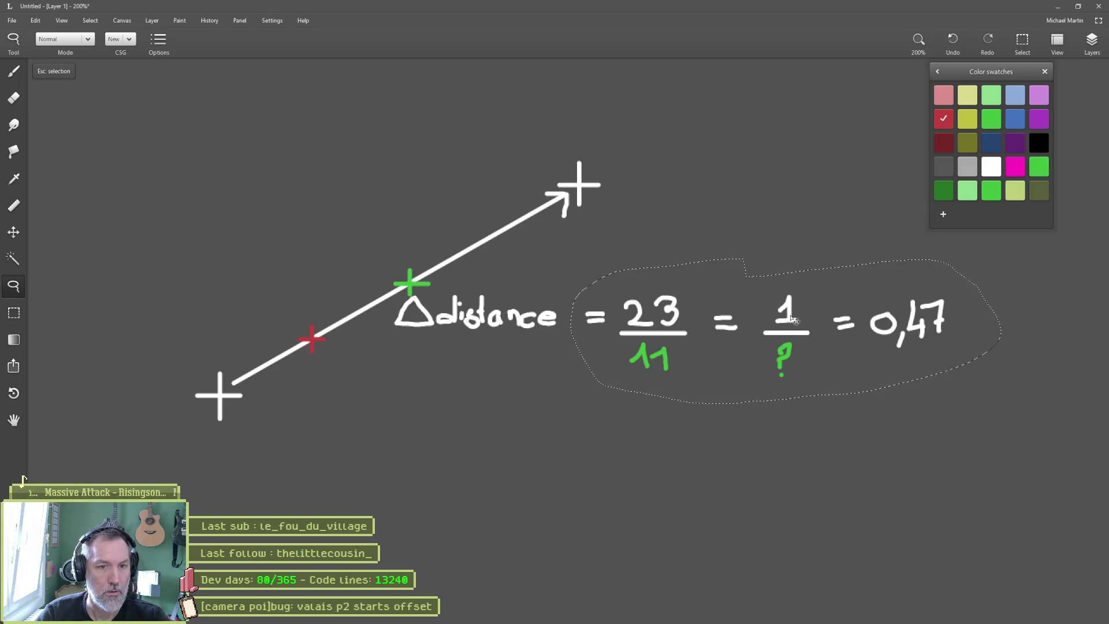
pyautogui.moveTo(791, 317); pyautogui.dragTo(791, 439)
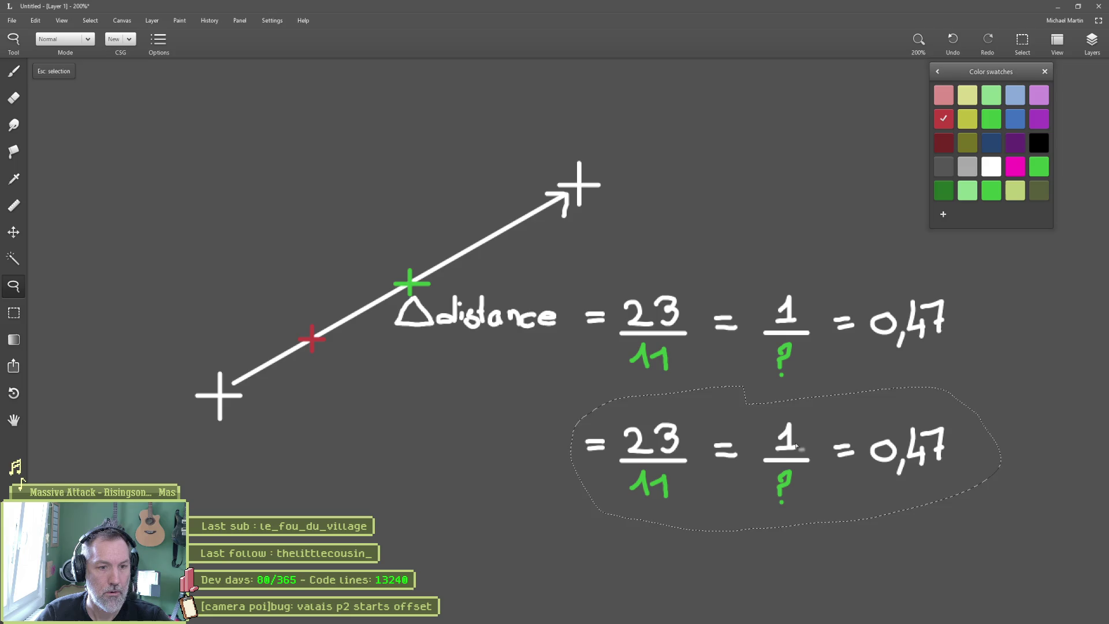
pyautogui.press('Escape')
# Erase the 11, ? and 0,47 from the copied equation
pyautogui.moveTo(768, 488)
pyautogui.mouseDown()
pyautogui.moveTo(711, 453)
pyautogui.moveTo(690, 411)
pyautogui.mouseUp()
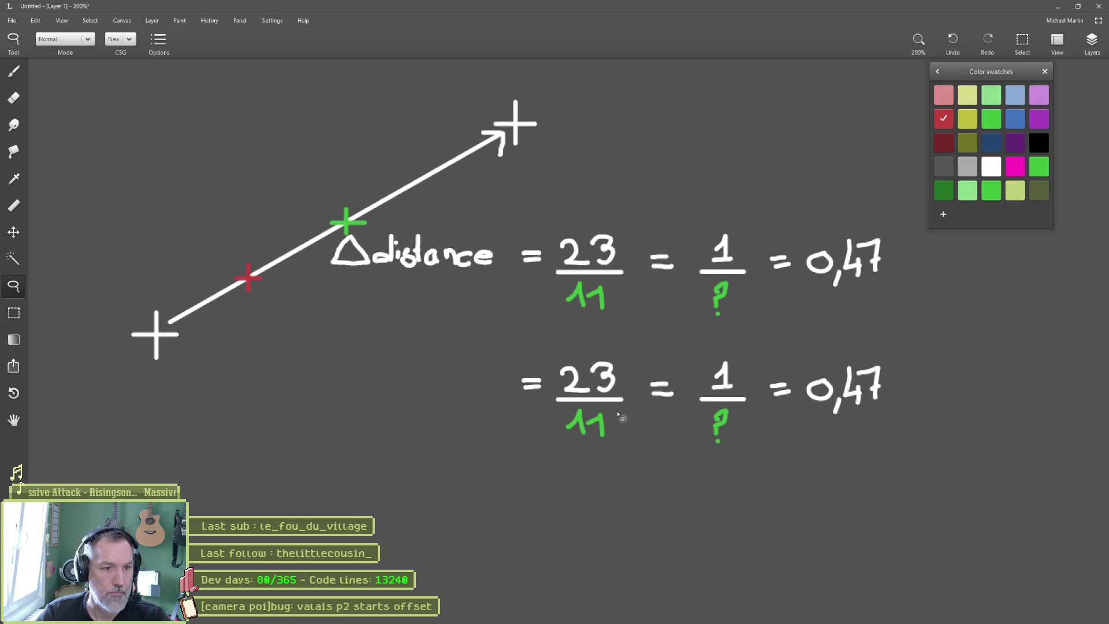
pyautogui.press('e')
pyautogui.moveTo(606, 423)
pyautogui.mouseDown()
pyautogui.moveTo(579, 421)
pyautogui.moveTo(817, 431)
pyautogui.moveTo(871, 376)
pyautogui.moveTo(830, 388)
pyautogui.mouseUp()
pyautogui.press('b')
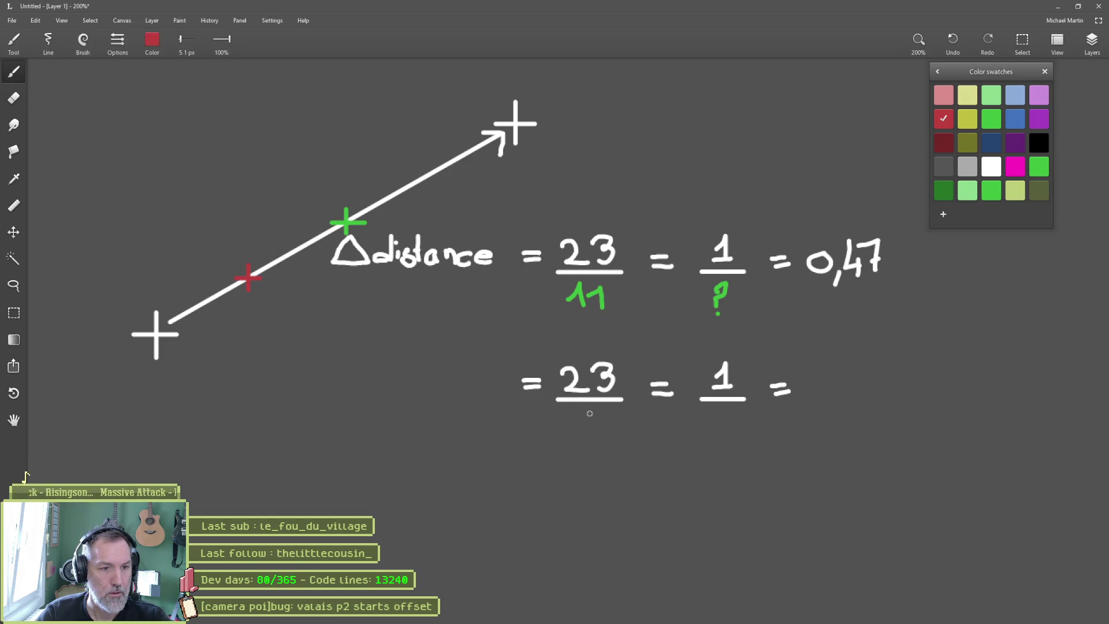
# Write a red 6 under the copied 23, erasing a stray red x and equals sign
pyautogui.moveTo(583, 433); pyautogui.dragTo(583, 426)
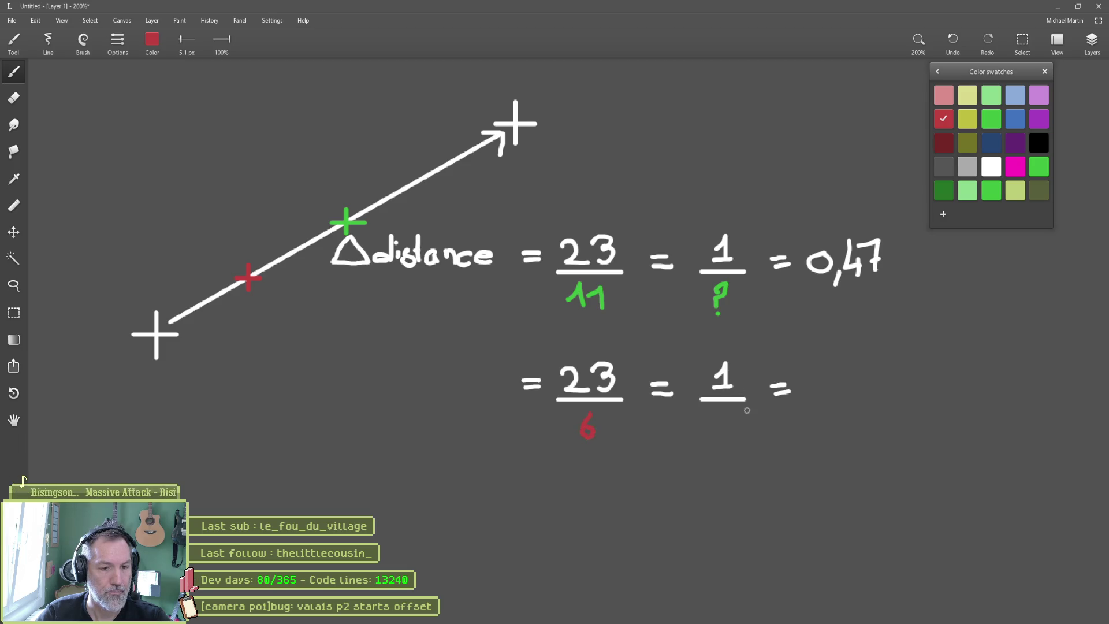
pyautogui.moveTo(715, 416); pyautogui.dragTo(734, 427)
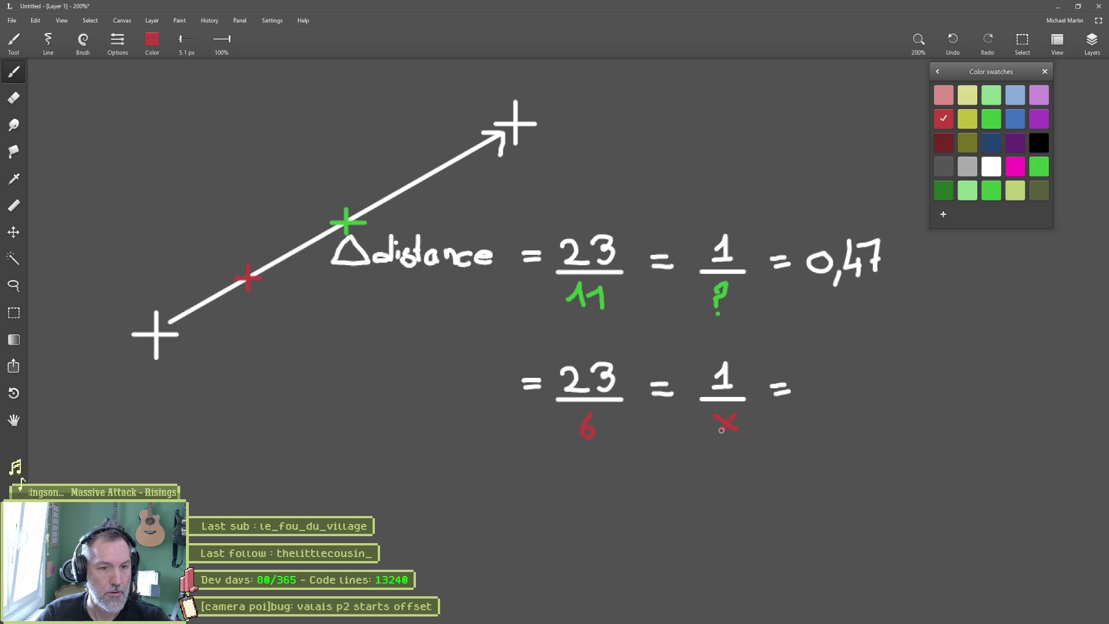
pyautogui.press('e')
pyautogui.moveTo(663, 387); pyautogui.dragTo(719, 426)
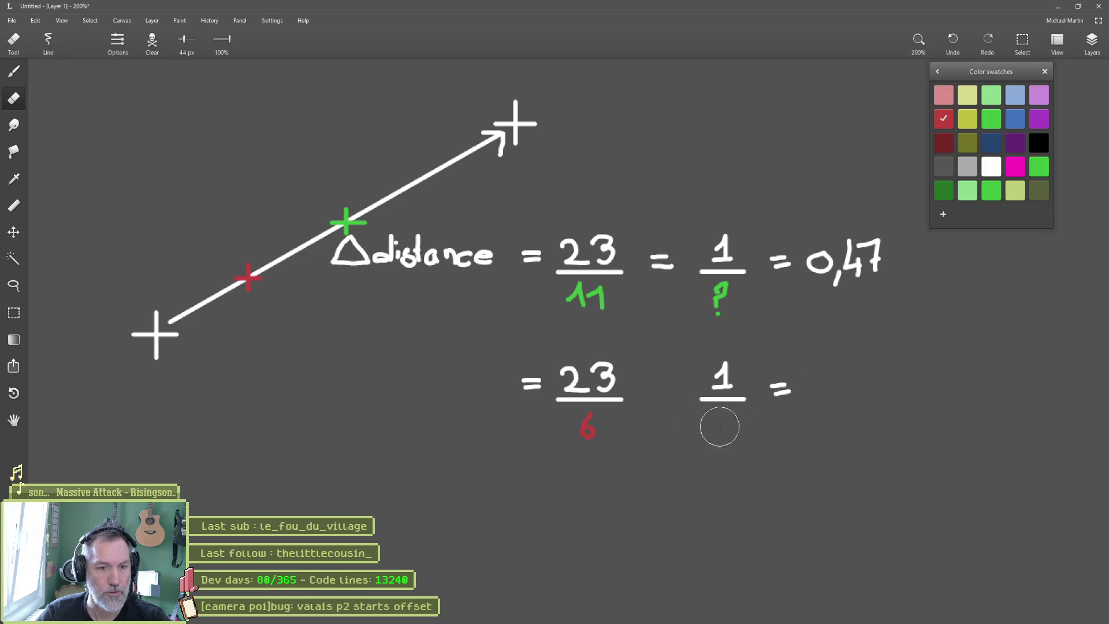
pyautogui.press('b')
# Replace the equals signs between fractions with white x signs and remove the leading =
pyautogui.keyDown('alt'); pyautogui.click(722, 384); pyautogui.keyUp('alt')
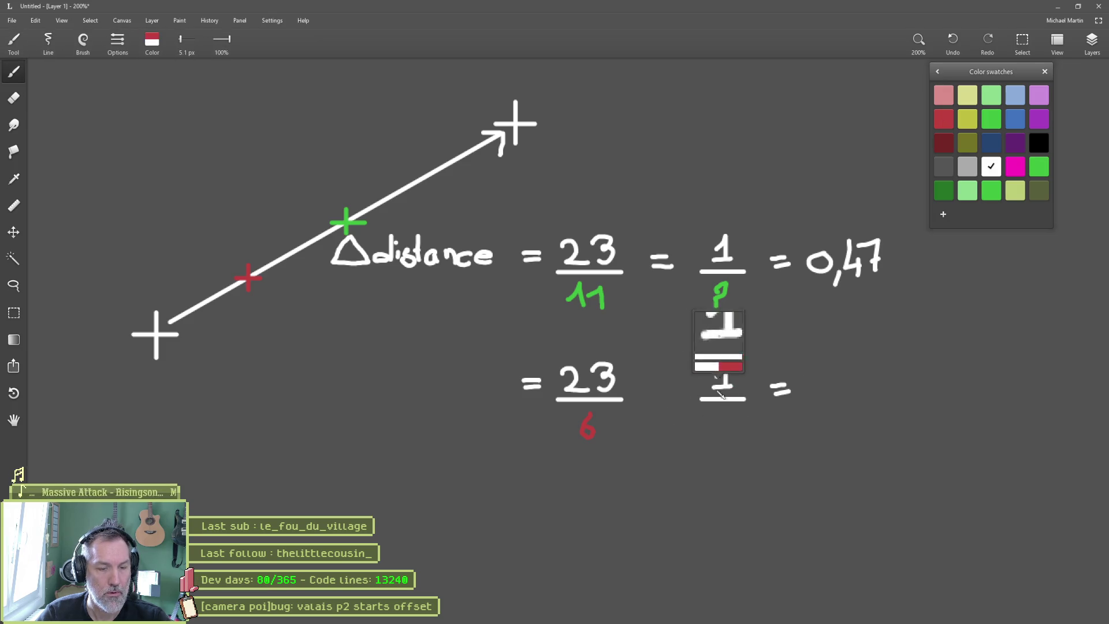
pyautogui.moveTo(648, 388)
pyautogui.mouseDown()
pyautogui.moveTo(666, 400)
pyautogui.moveTo(648, 403)
pyautogui.mouseUp()
pyautogui.press('e')
pyautogui.moveTo(652, 258)
pyautogui.mouseDown()
pyautogui.moveTo(671, 266)
pyautogui.moveTo(645, 277)
pyautogui.mouseUp()
pyautogui.press('b')
pyautogui.press('e')
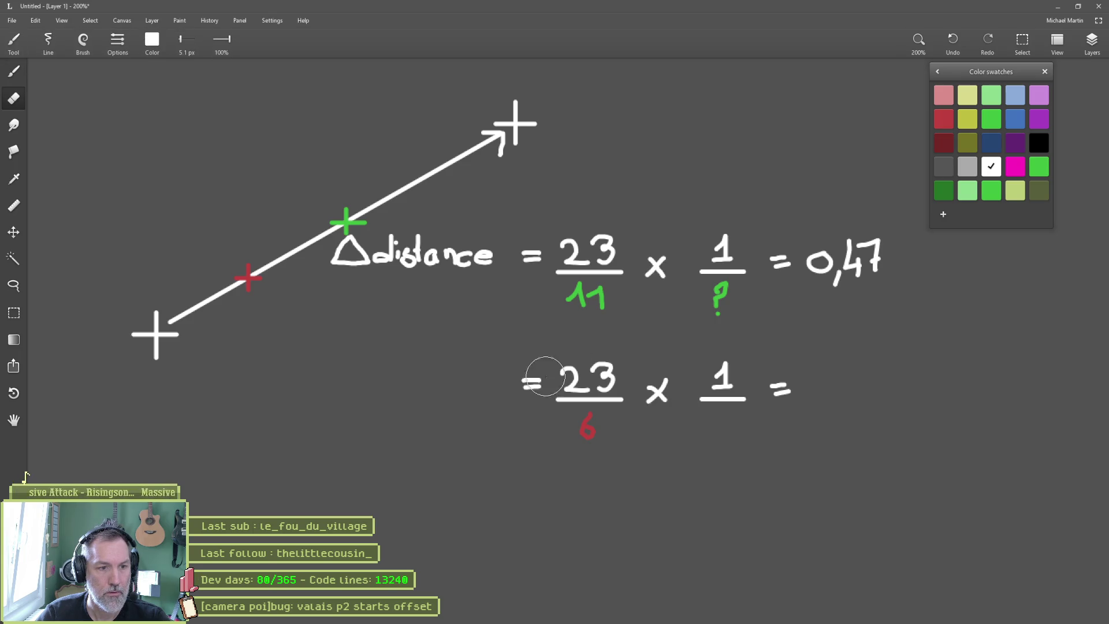
pyautogui.moveTo(530, 378); pyautogui.dragTo(525, 383)
pyautogui.press('b')
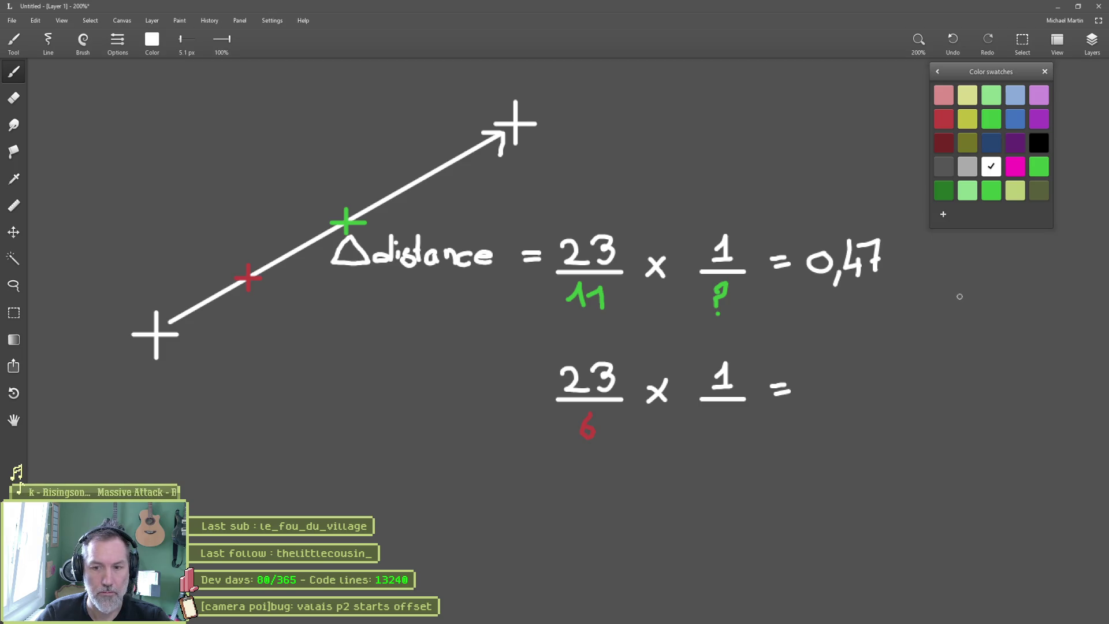
# Compute 6 ÷ 23 in Calculator and write the result 0,26 after the lower equation
pyautogui.hotkey('alt', 'Tab')
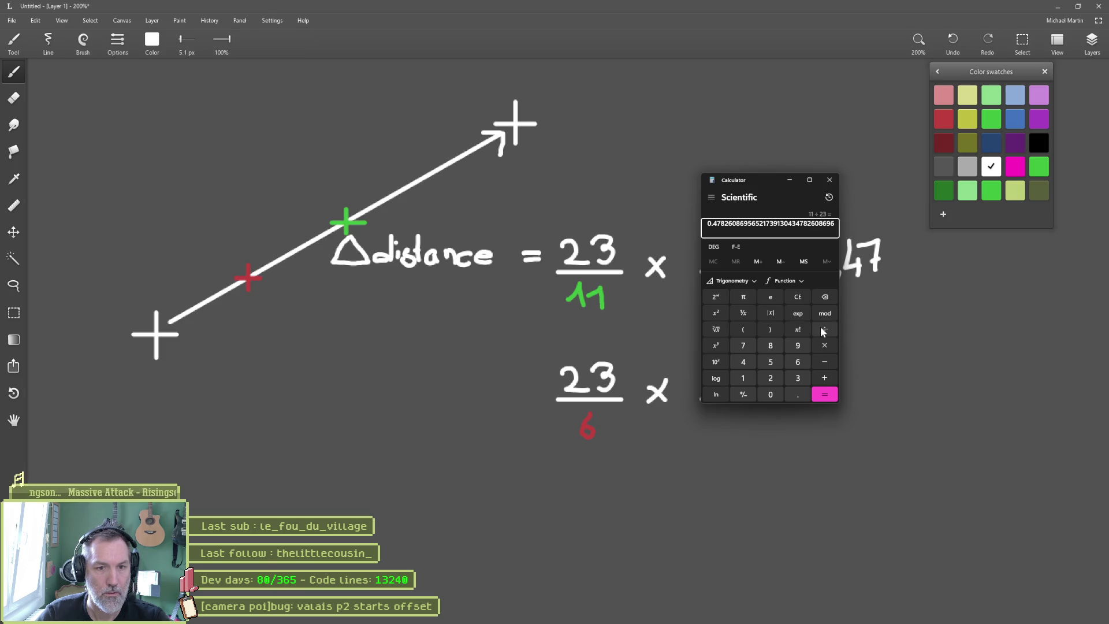
pyautogui.write('6/')
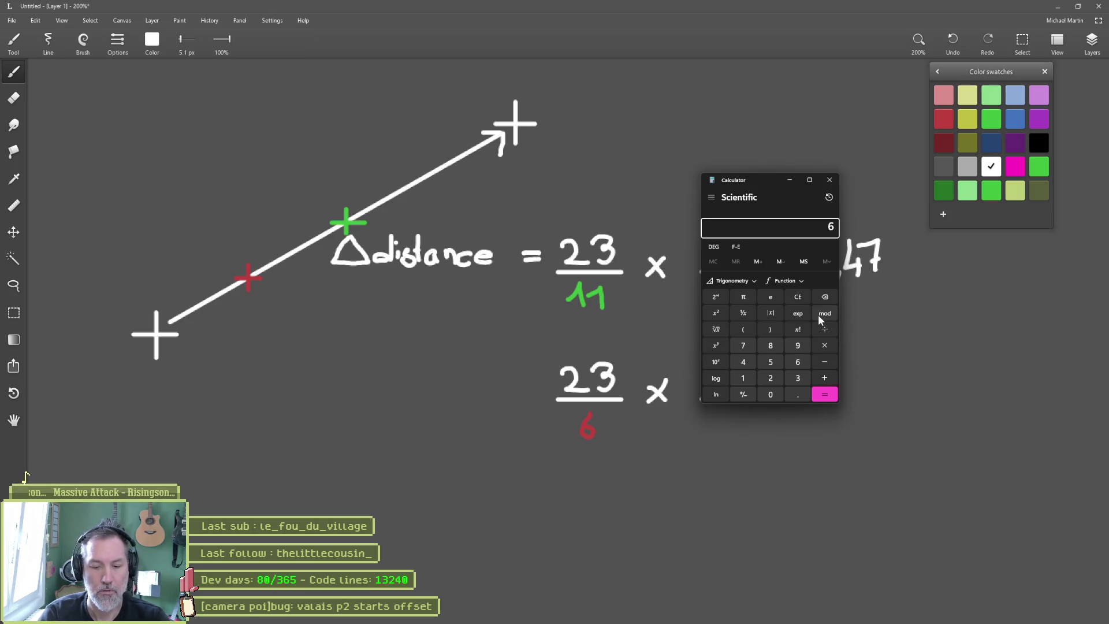
pyautogui.write('23')
pyautogui.press('Return')
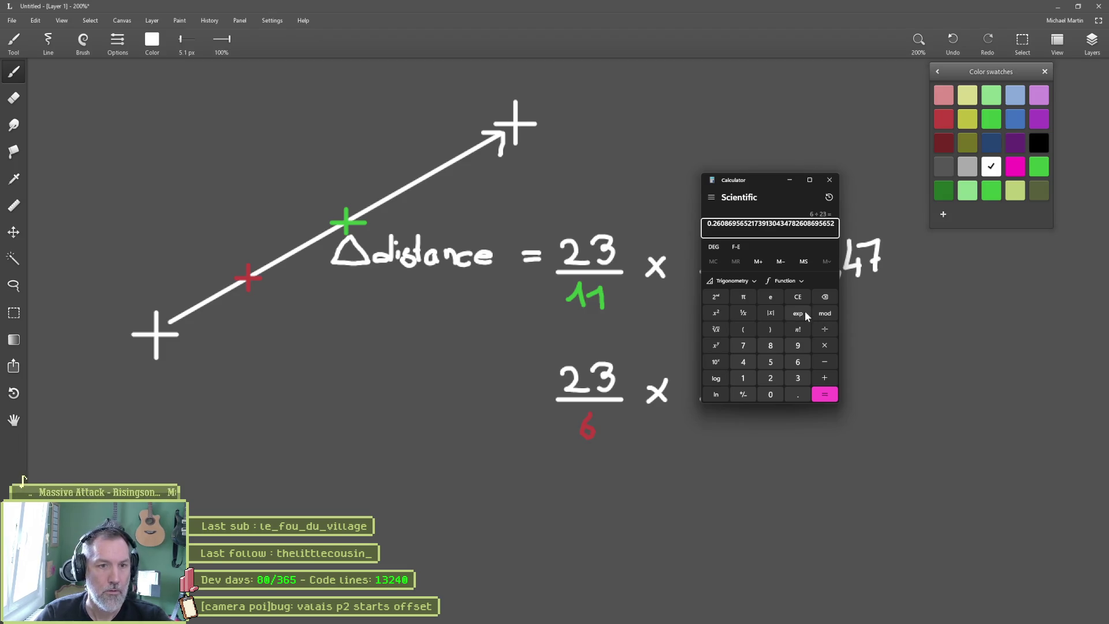
pyautogui.click(793, 180)
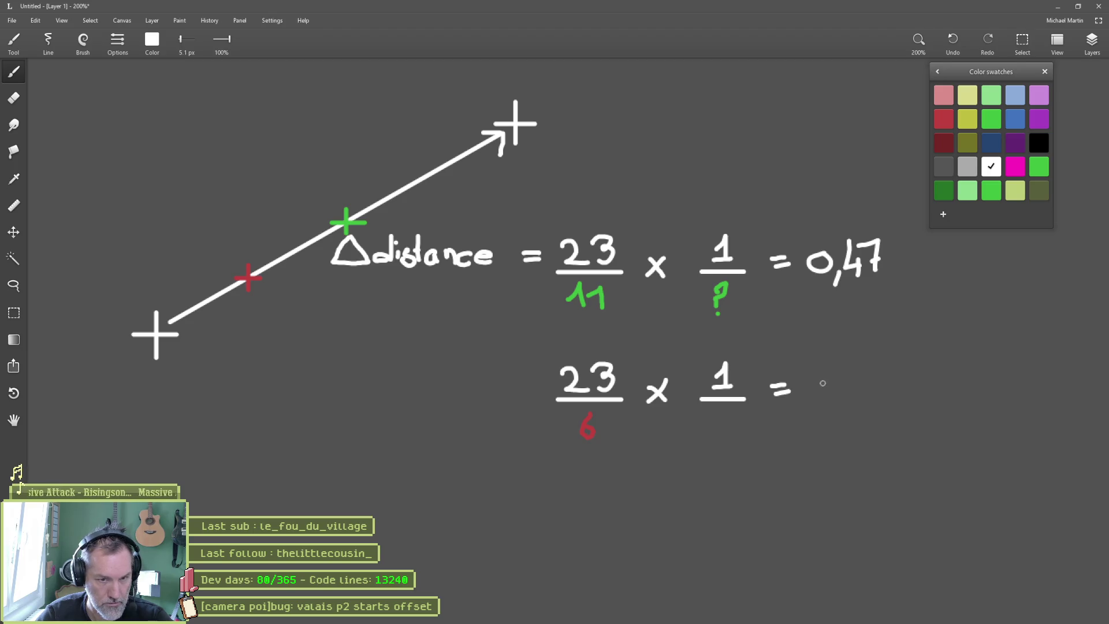
pyautogui.moveTo(823, 382)
pyautogui.mouseDown()
pyautogui.moveTo(811, 393)
pyautogui.moveTo(825, 378)
pyautogui.moveTo(841, 406)
pyautogui.mouseUp()
pyautogui.moveTo(860, 375)
pyautogui.mouseDown()
pyautogui.moveTo(887, 394)
pyautogui.moveTo(904, 386)
pyautogui.mouseUp()
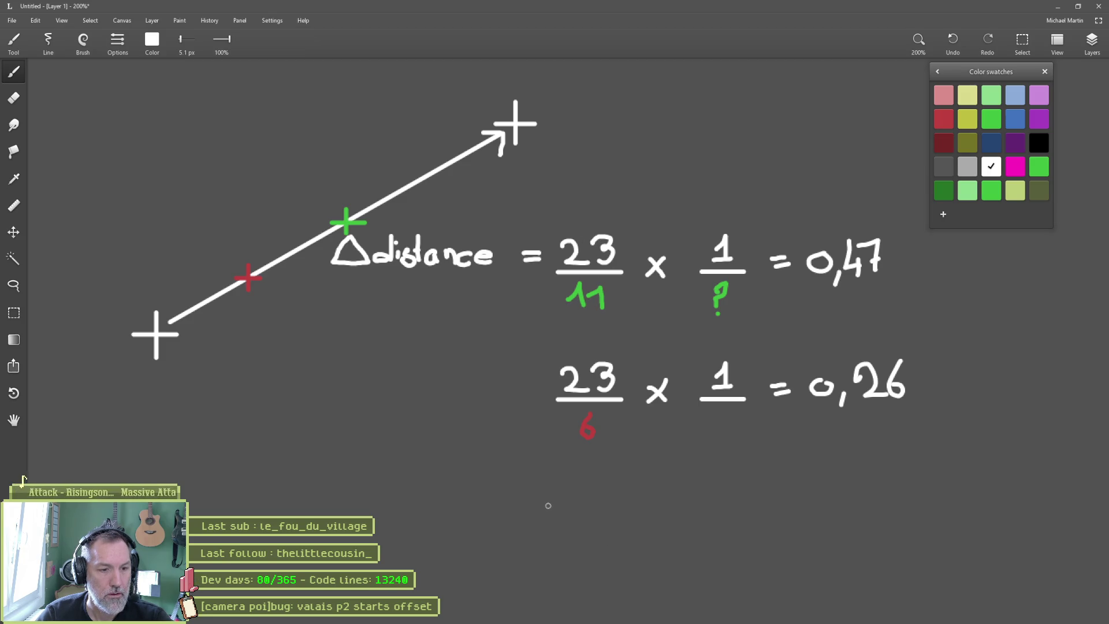
pyautogui.moveTo(553, 498)
pyautogui.mouseDown()
pyautogui.moveTo(562, 511)
pyautogui.moveTo(601, 491)
pyautogui.moveTo(621, 495)
pyautogui.mouseUp()
# Add the comment '# current distance / start distance' below 'var t: float' in lerp_camera
pyautogui.click(688, 614)
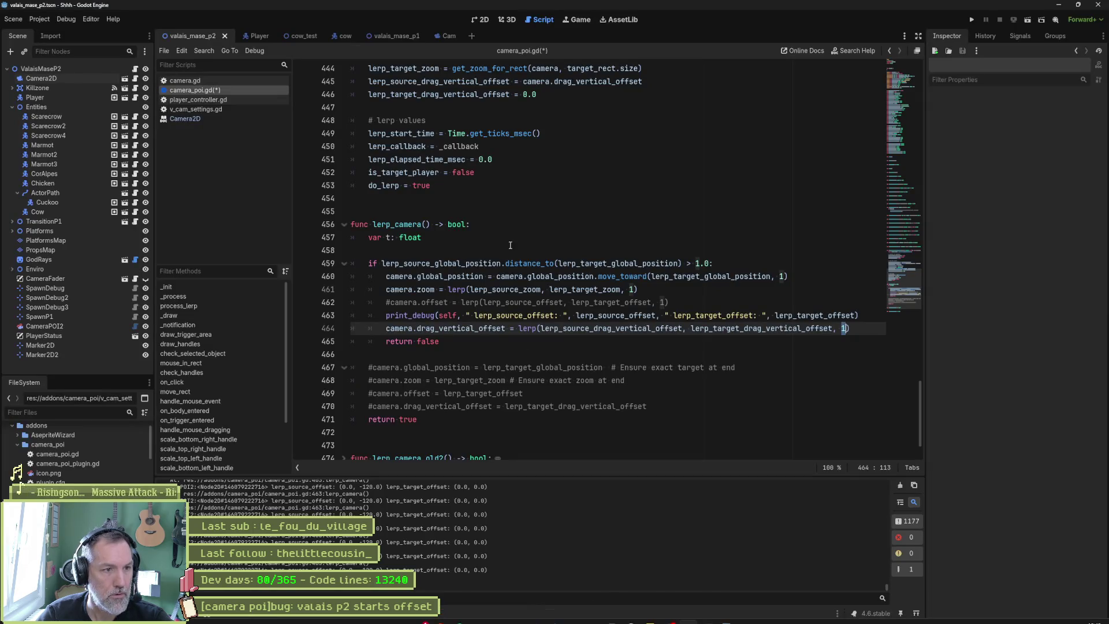
pyautogui.click(625, 239)
pyautogui.press('Return')
pyautogui.write('#cu')
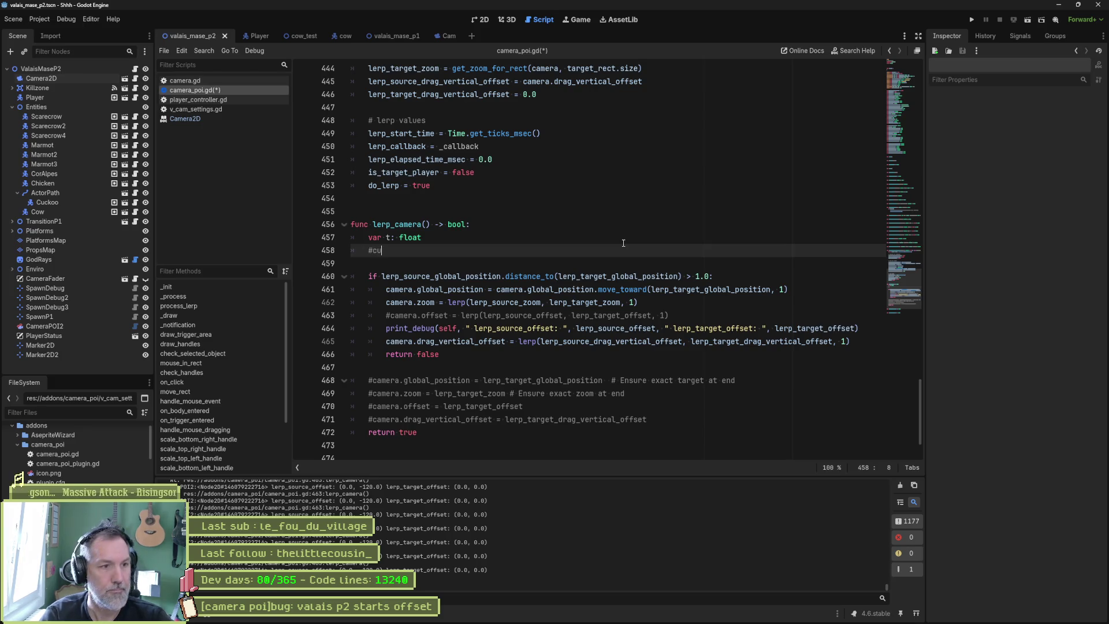
pyautogui.write('rrent distanc')
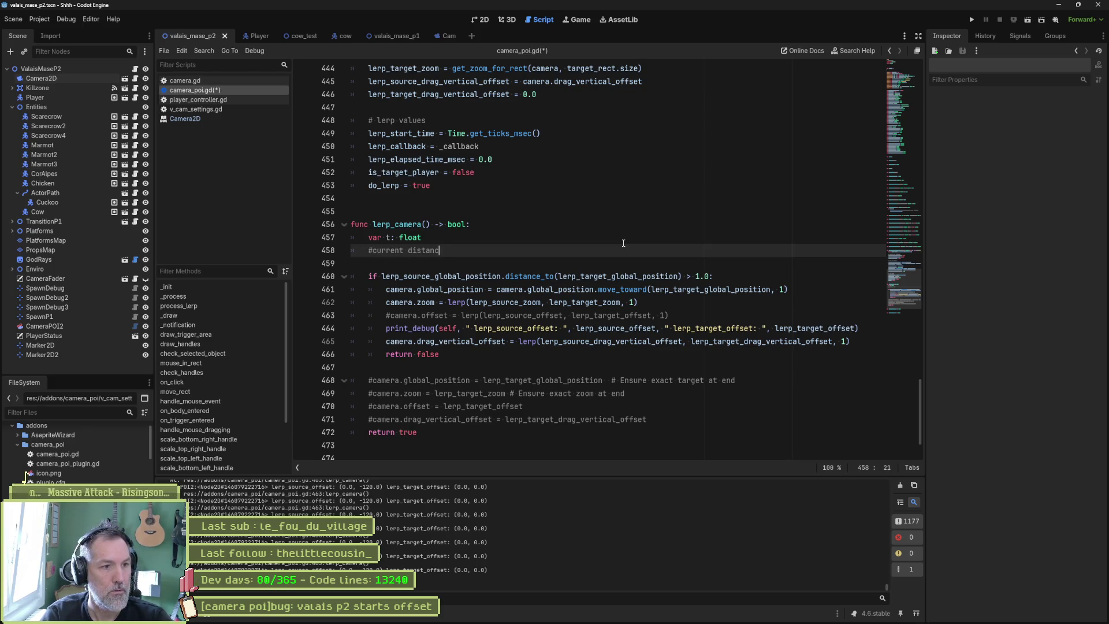
pyautogui.write('e / ')
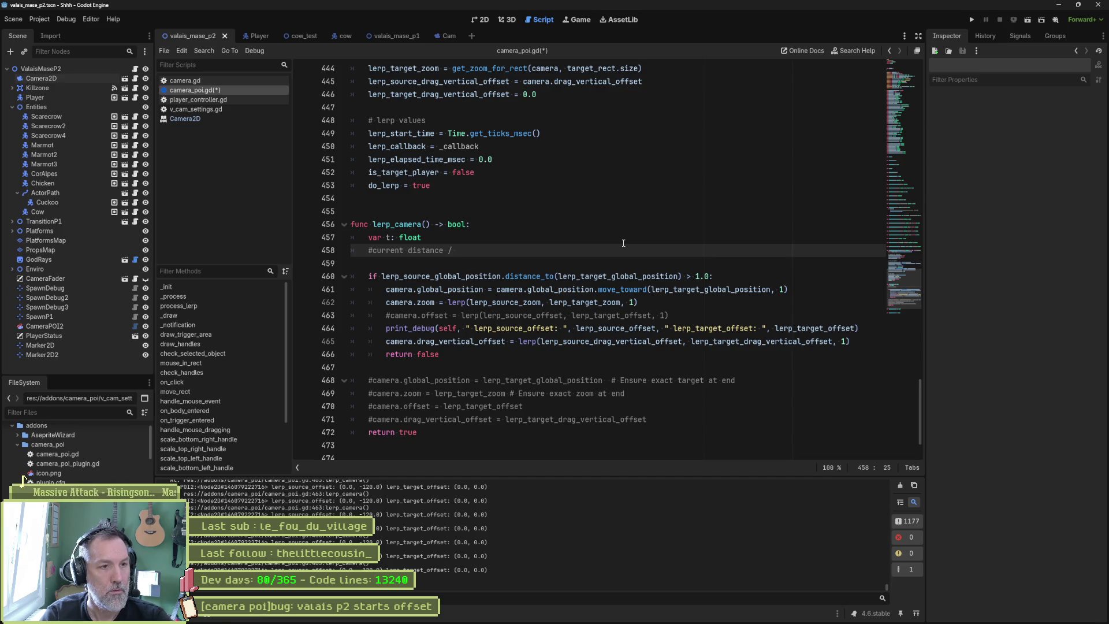
pyautogui.write('start distance')
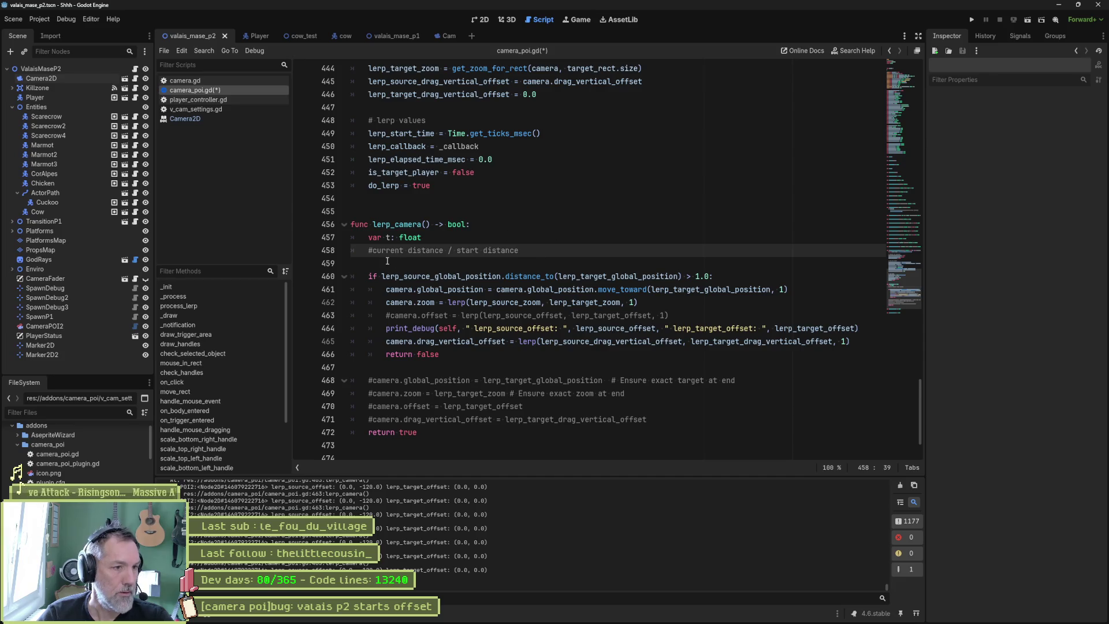
pyautogui.click(372, 251)
pyautogui.scroll(3, 474, 221)
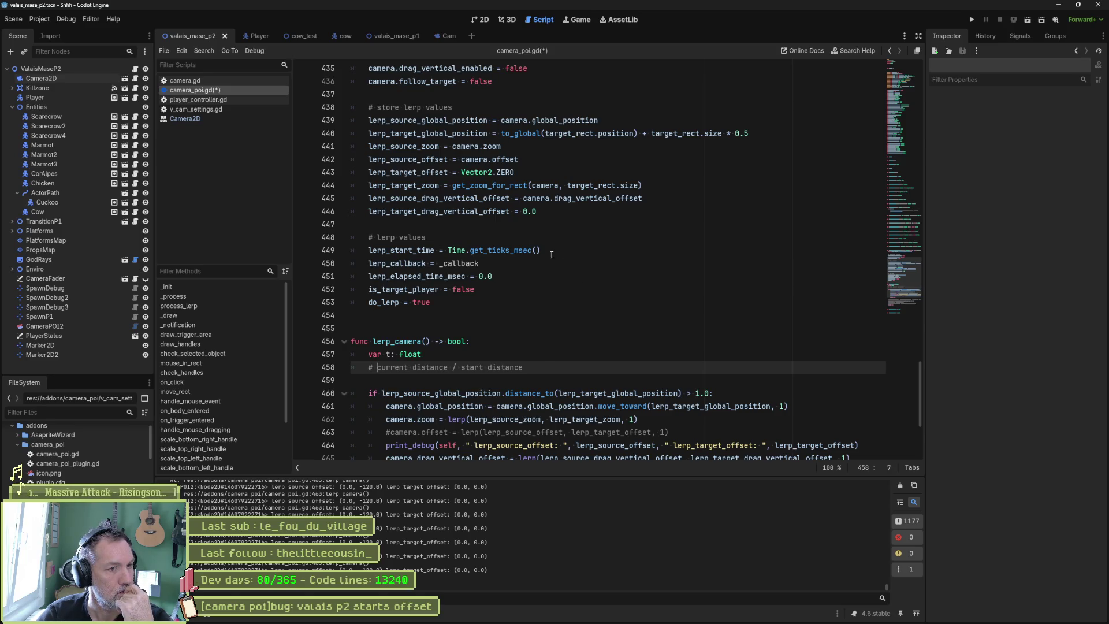
# Insert a new line 447 after line 446 holding the variable name lerp_distance
pyautogui.doubleClick(428, 120)
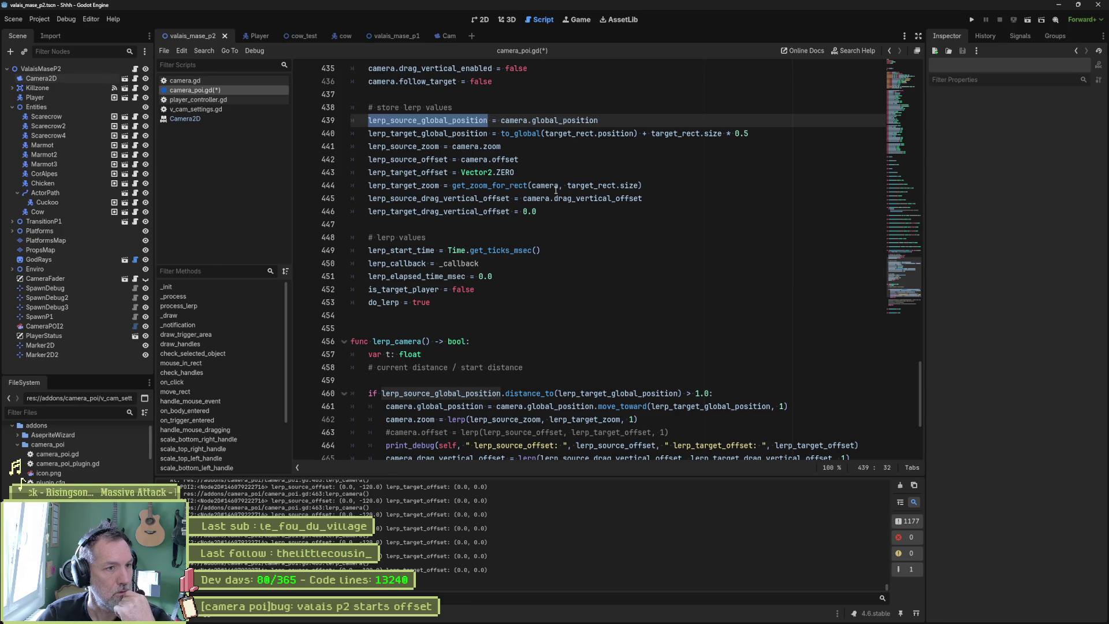
pyautogui.click(756, 134)
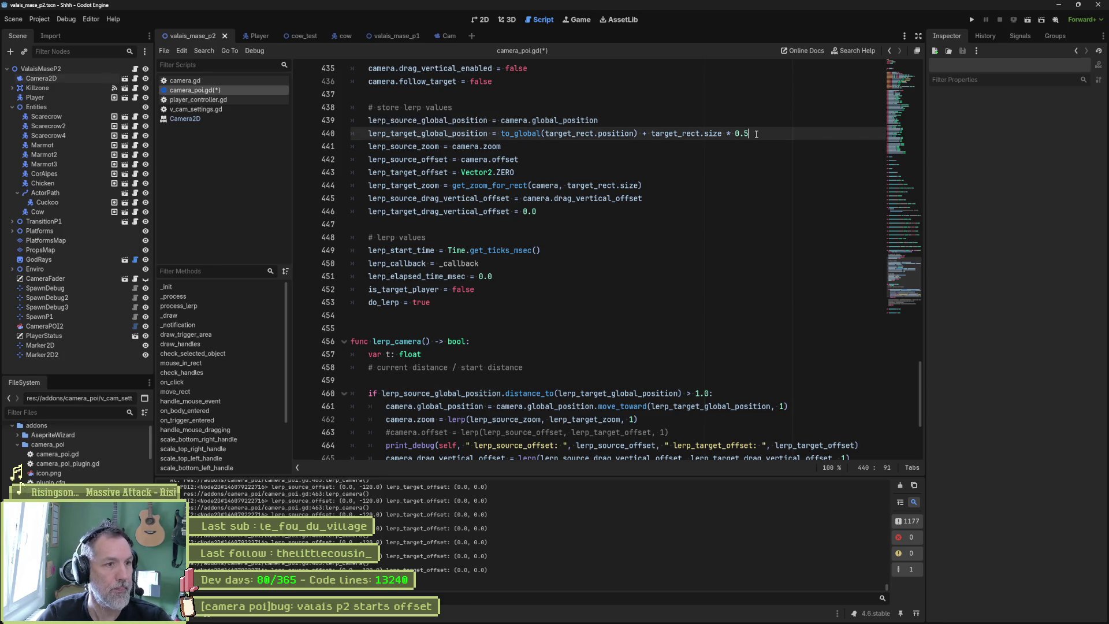
pyautogui.click(572, 216)
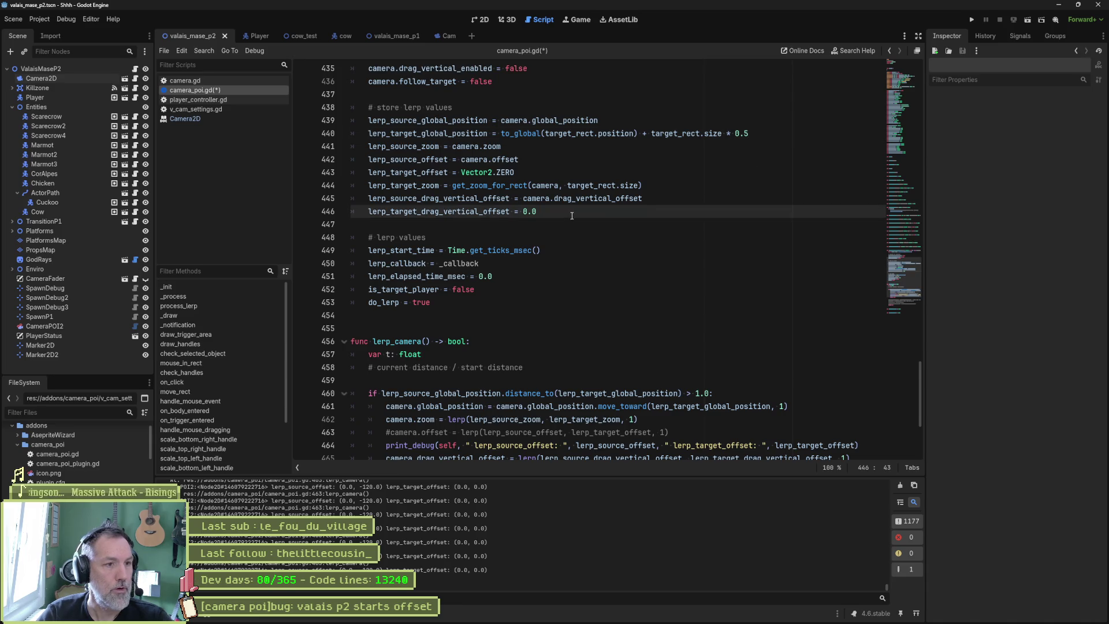
pyautogui.press('Return')
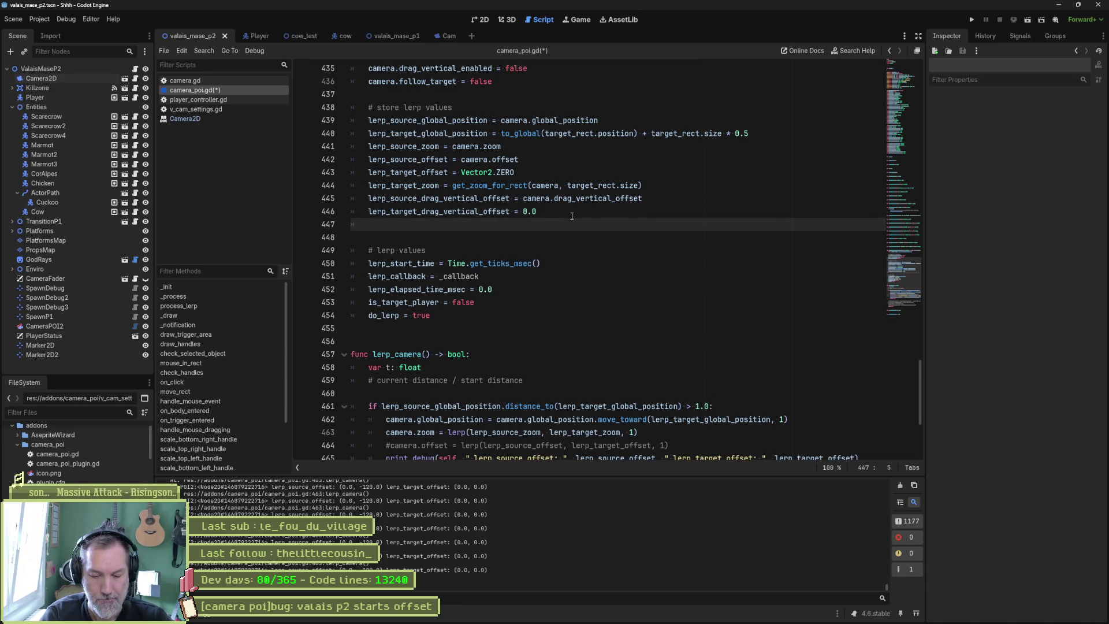
pyautogui.write('lerp_distan')
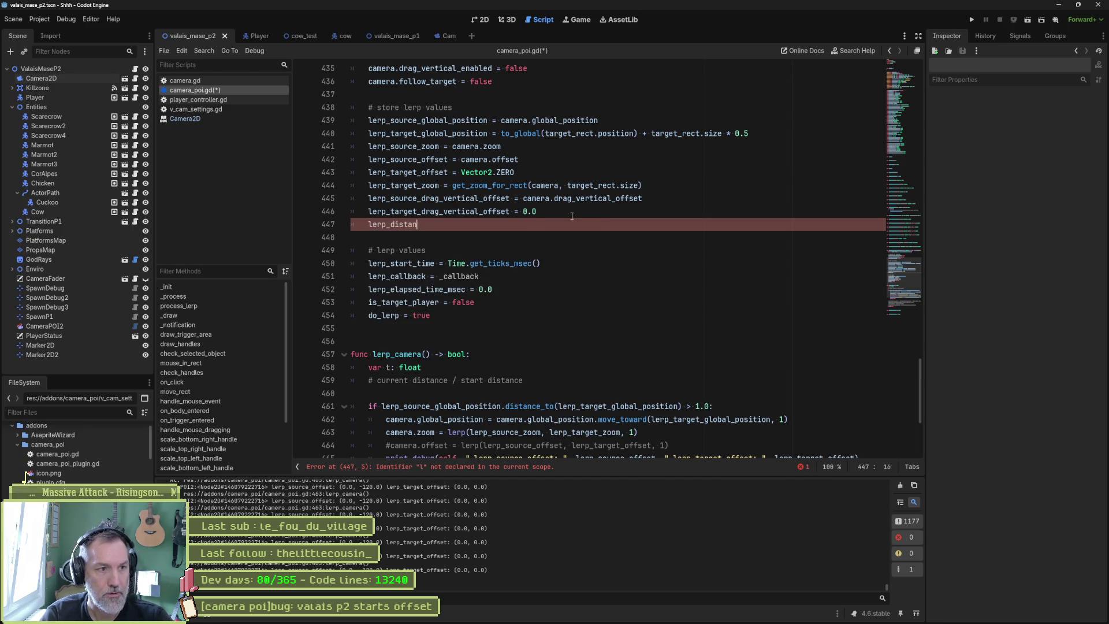
pyautogui.write('ce')
pyautogui.hotkey('ctrl', 'BackSpace')
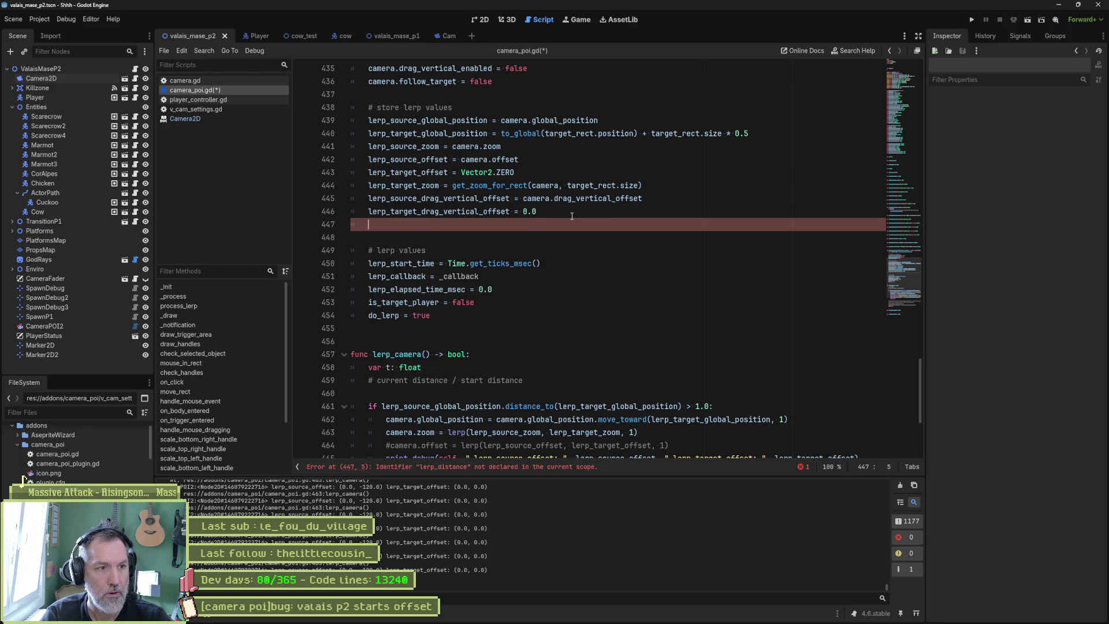
pyautogui.write('lerp_postion')
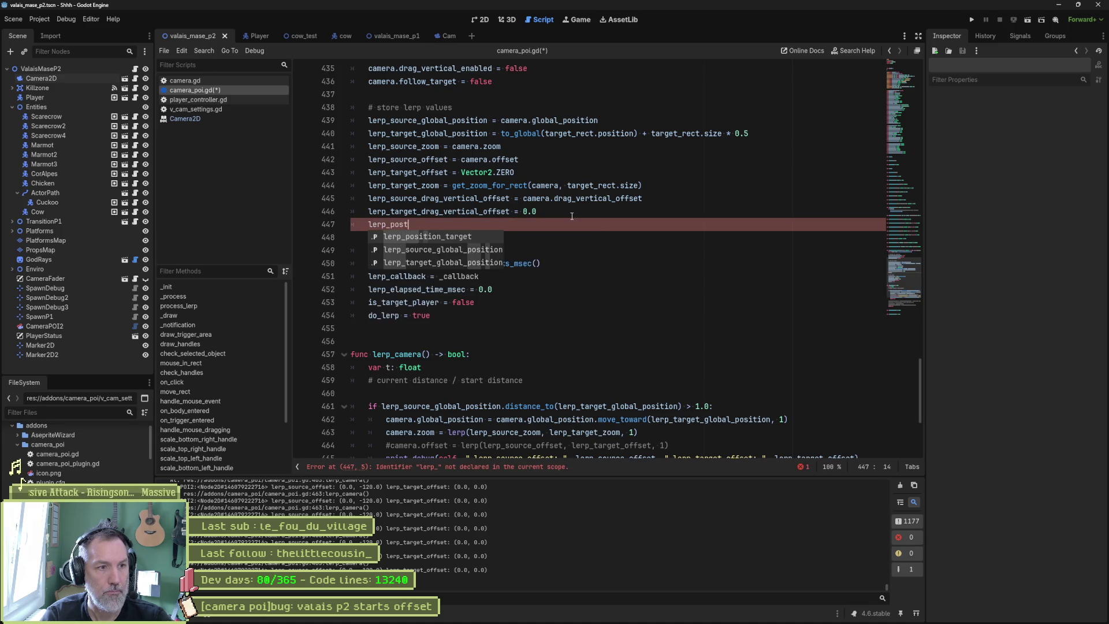
pyautogui.press('BackSpace')
pyautogui.press('BackSpace')
pyautogui.press('BackSpace')
pyautogui.press('BackSpace')
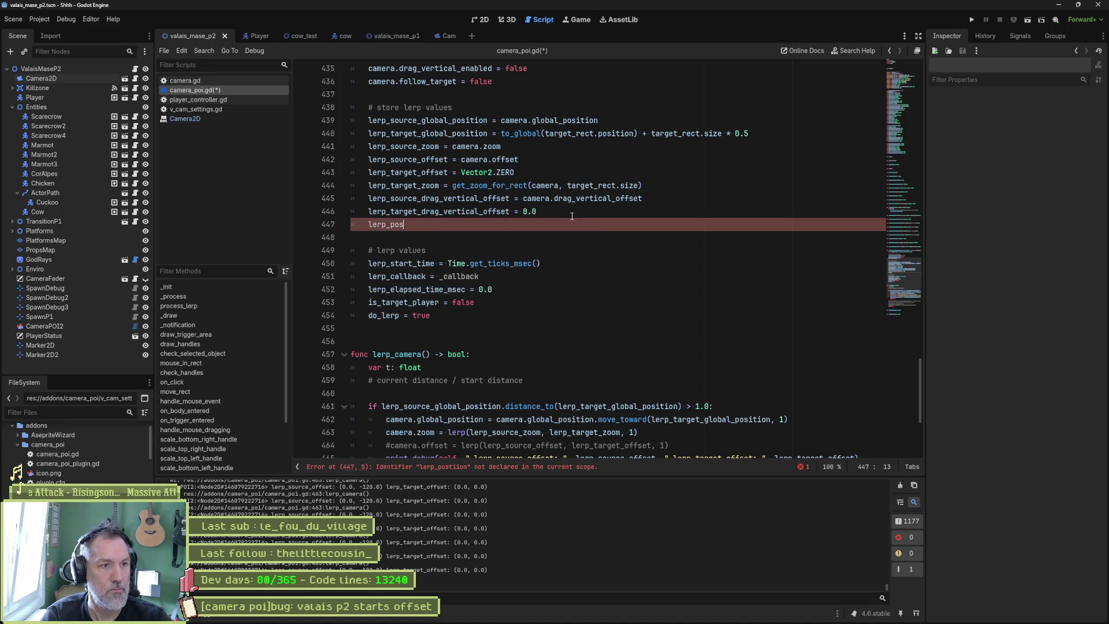
pyautogui.write('ition_distance')
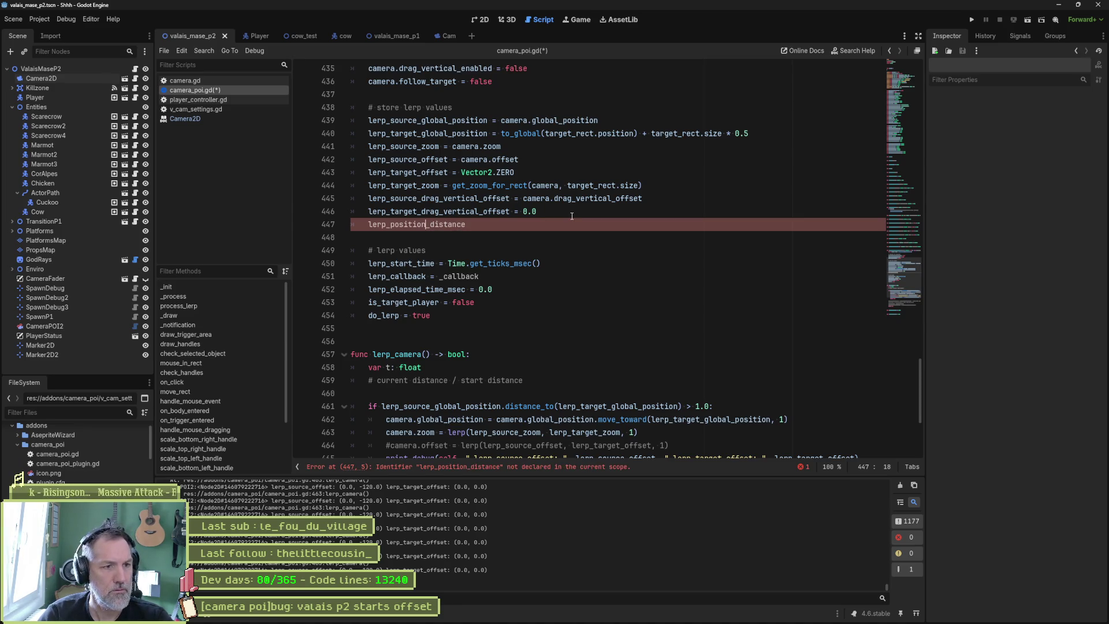
pyautogui.press('BackSpace')
pyautogui.press('BackSpace')
pyautogui.press('BackSpace')
pyautogui.press('BackSpace')
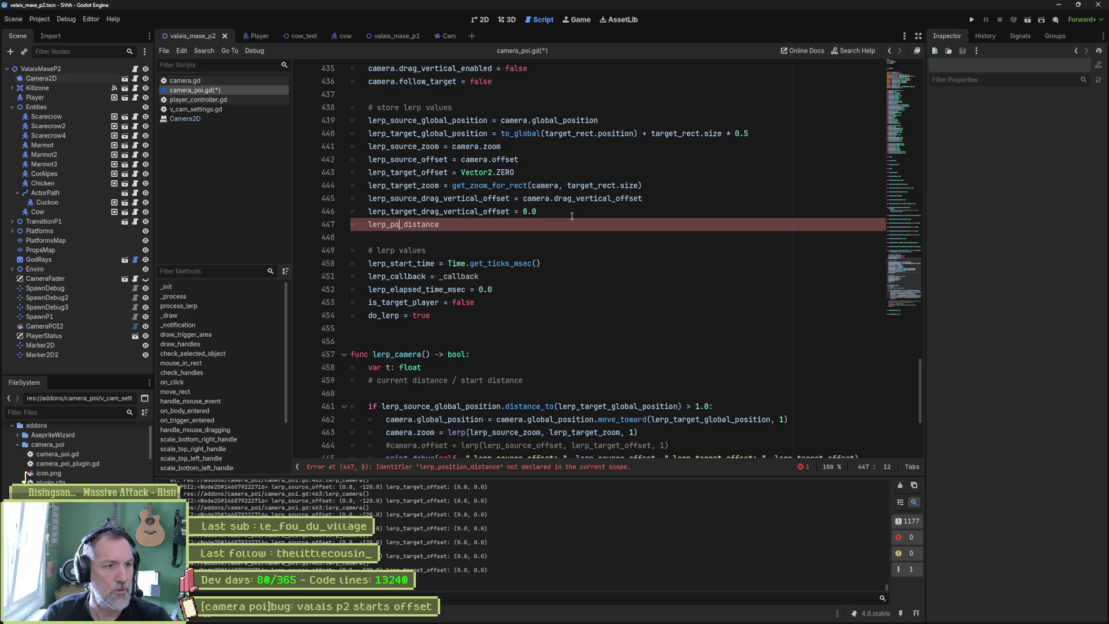
pyautogui.click(568, 224)
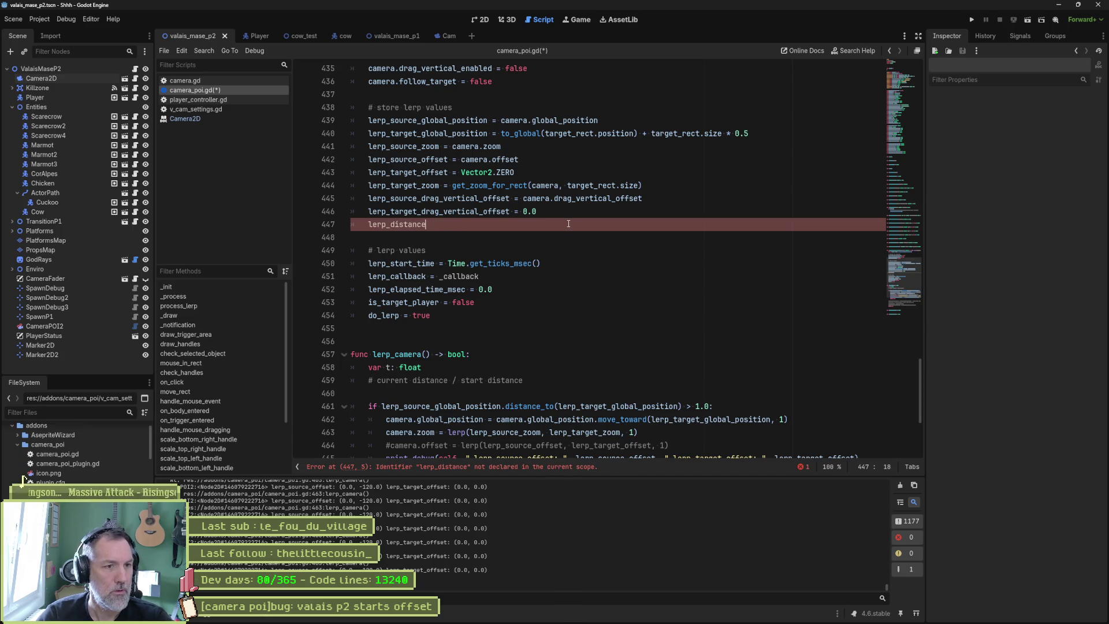
# Extend line 447 to 'lerp_distance = lerp_source_global_position.distance_to('
pyautogui.write(' =')
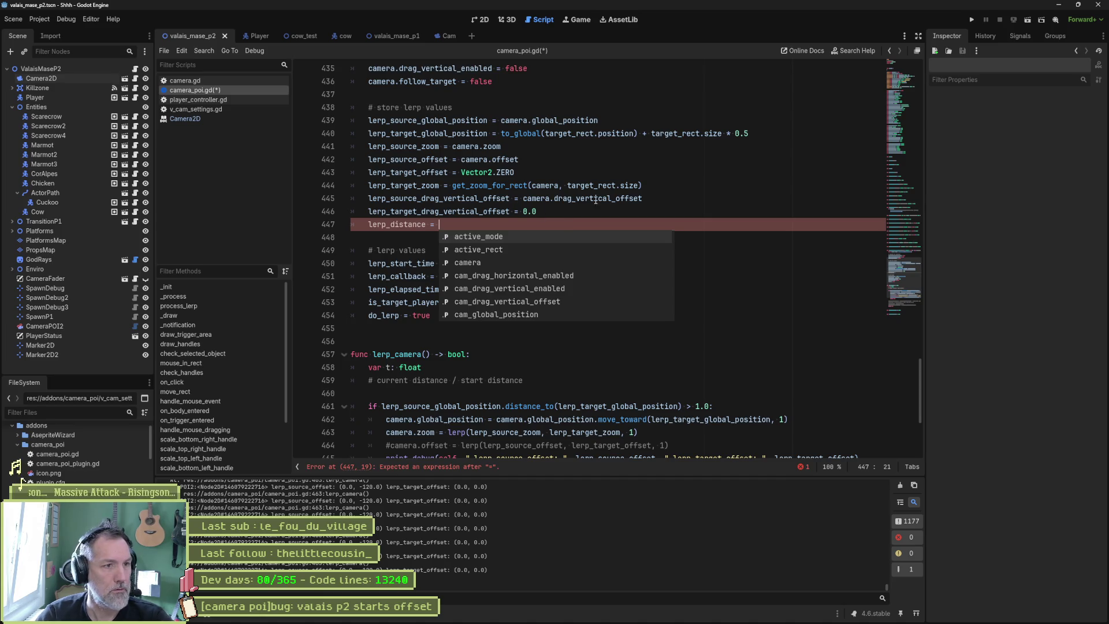
pyautogui.moveTo(425, 124)
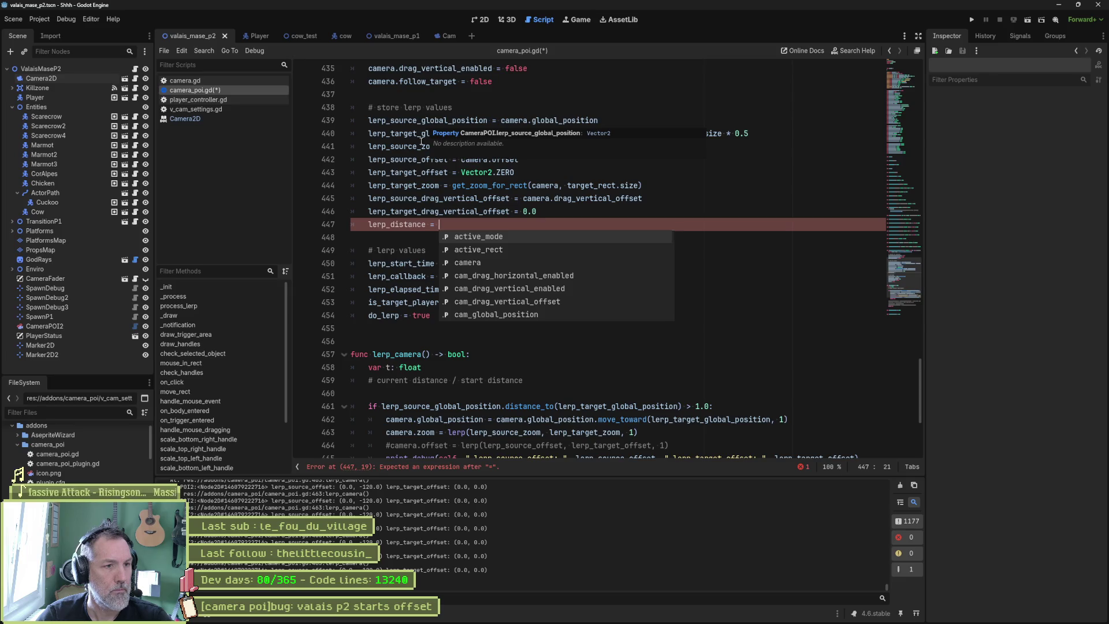
pyautogui.moveTo(436, 212)
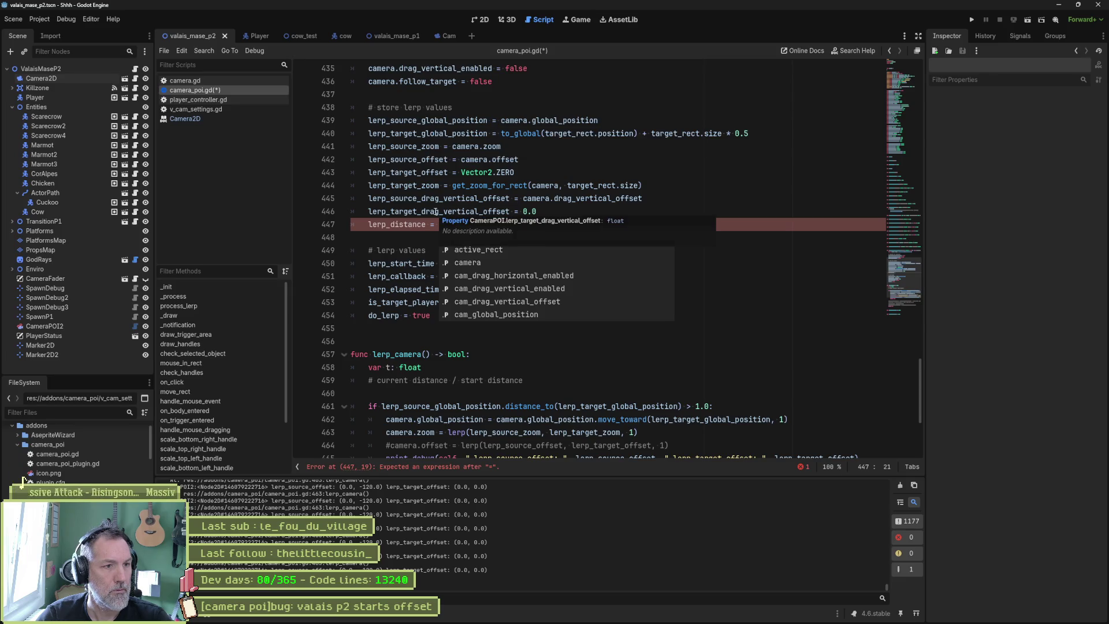
pyautogui.click(433, 121)
pyautogui.click(569, 230)
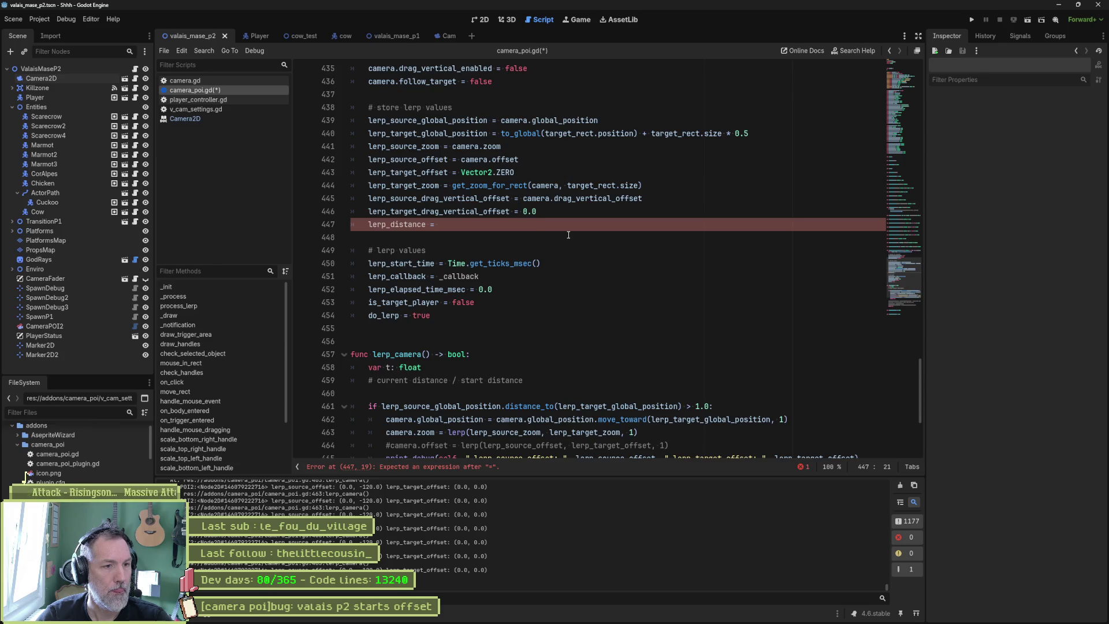
pyautogui.write('lerp_source_global_position.dis')
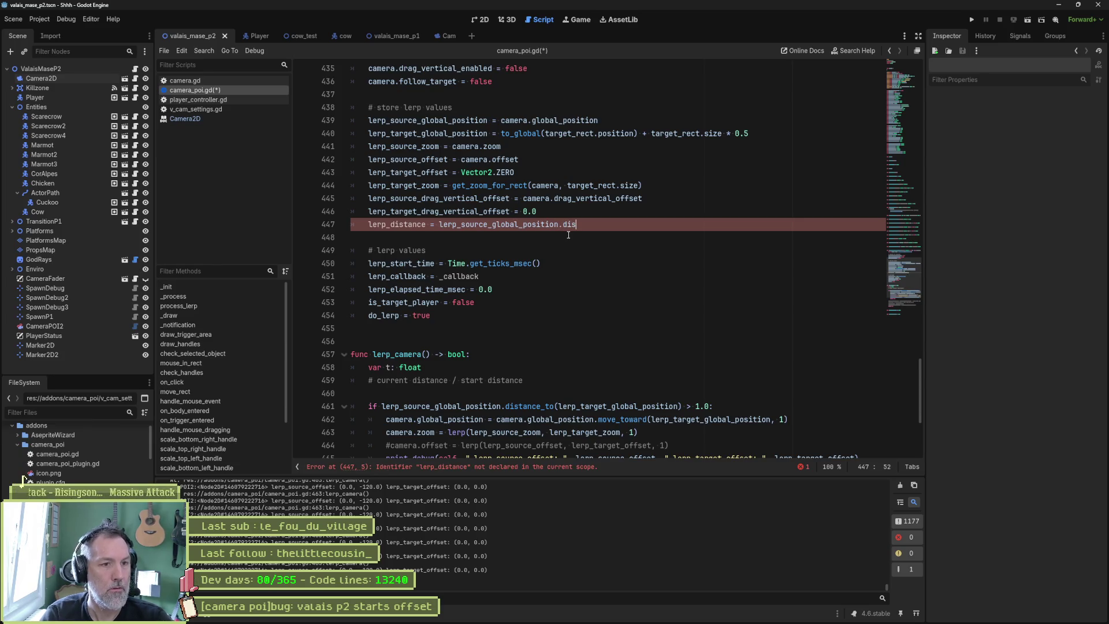
pyautogui.press('Down')
pyautogui.press('Return')
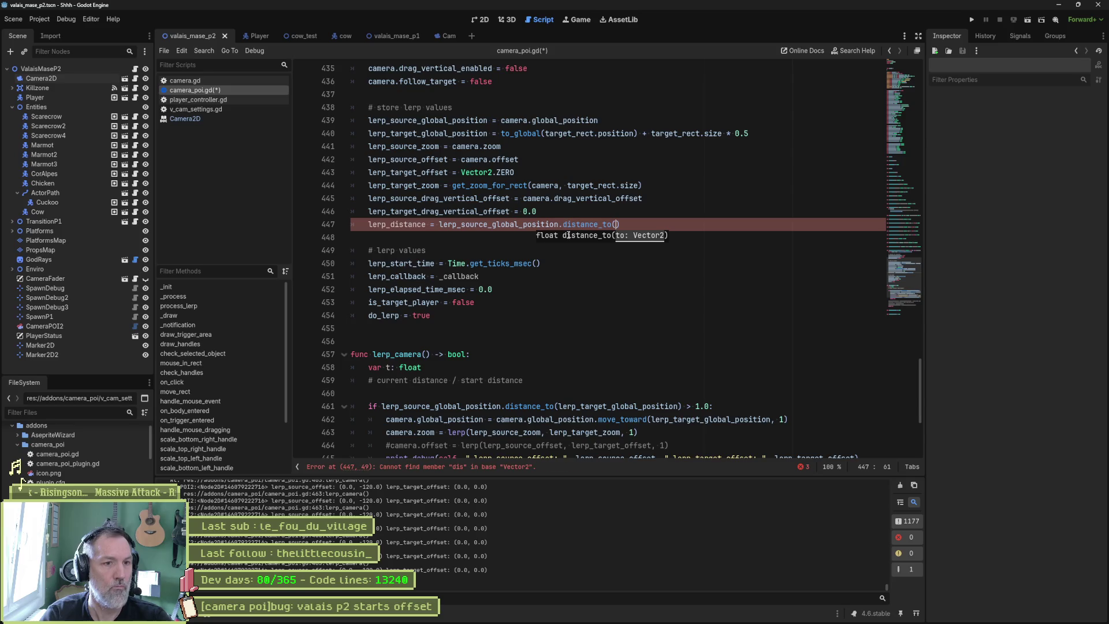
# Paste lerp_target_global_position as the distance_to argument and check the Vector2 documentation
pyautogui.doubleClick(474, 133)
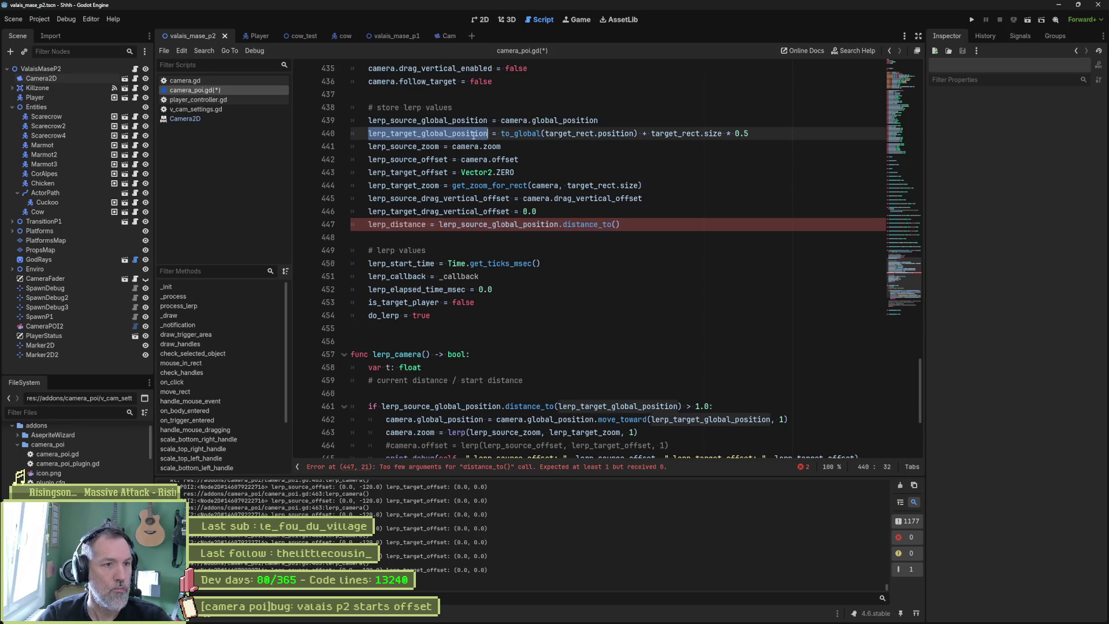
pyautogui.hotkey('ctrl', 'c')
pyautogui.click(617, 225)
pyautogui.hotkey('ctrl', 'v')
pyautogui.keyDown('ctrl'); pyautogui.click(601, 225); pyautogui.keyUp('ctrl')
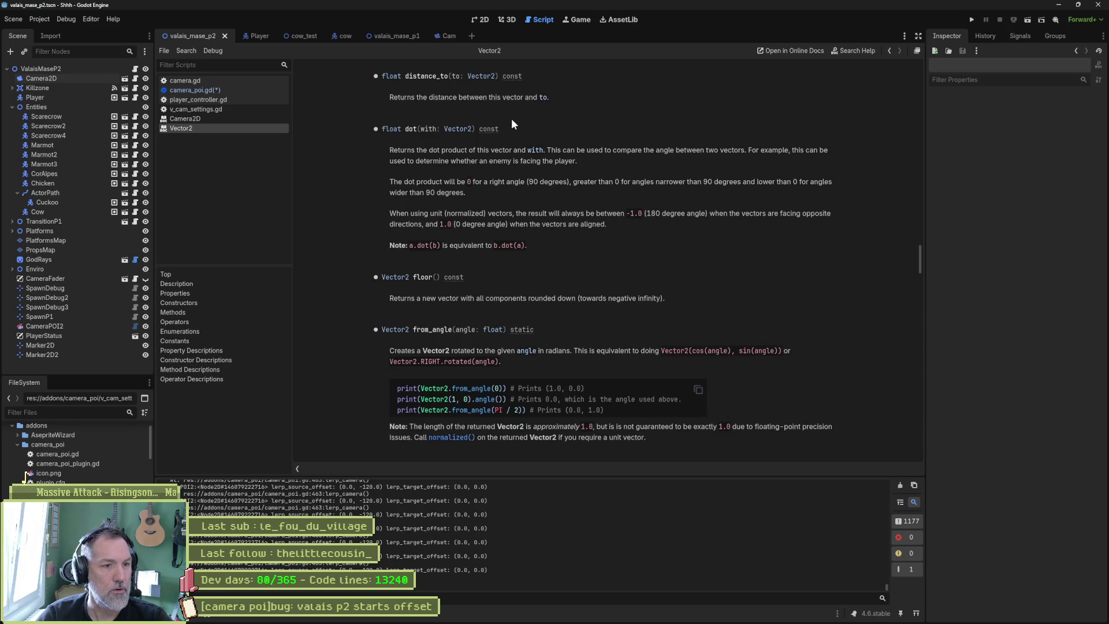
pyautogui.hotkey('ctrl', 'w')
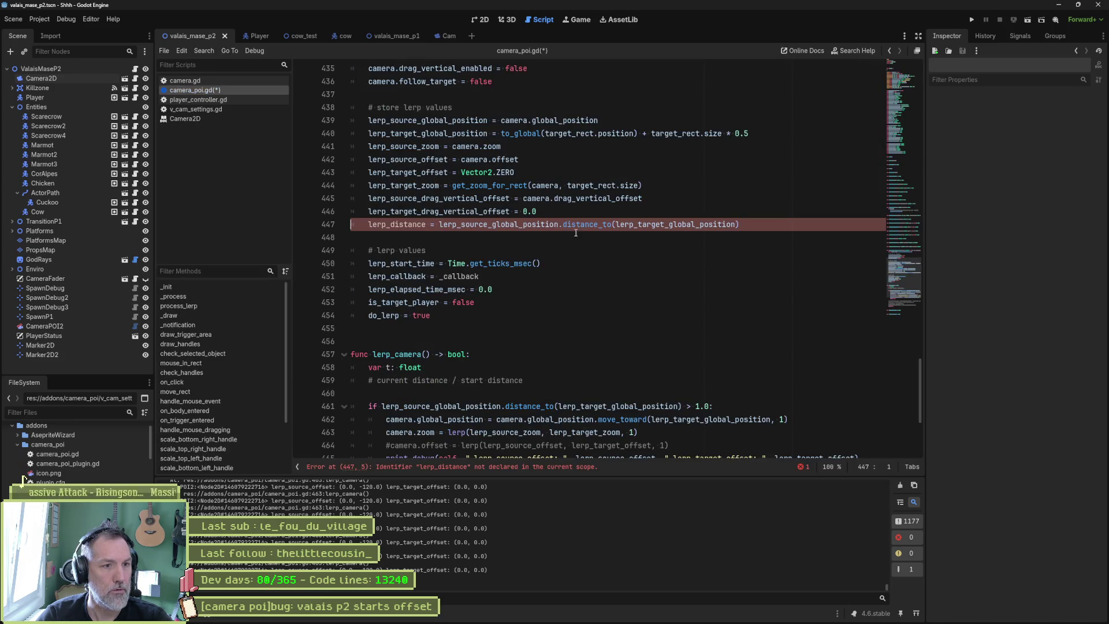
pyautogui.doubleClick(419, 225)
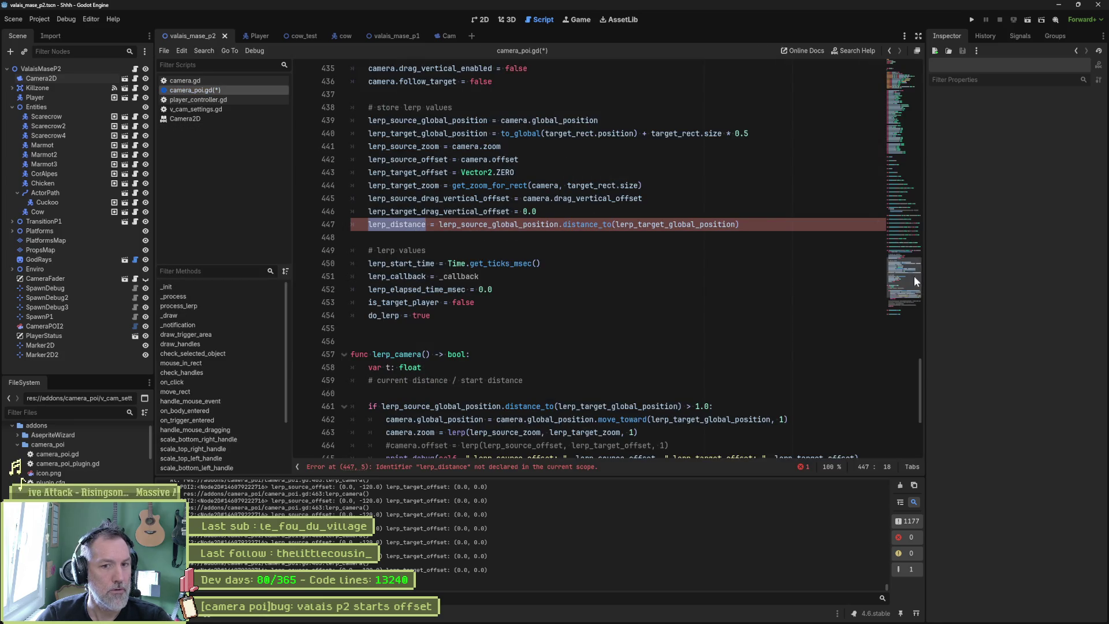
pyautogui.click(906, 151)
# Add 'var lerp_distance: float' above the lerp variables, then return to line 448
pyautogui.click(460, 189)
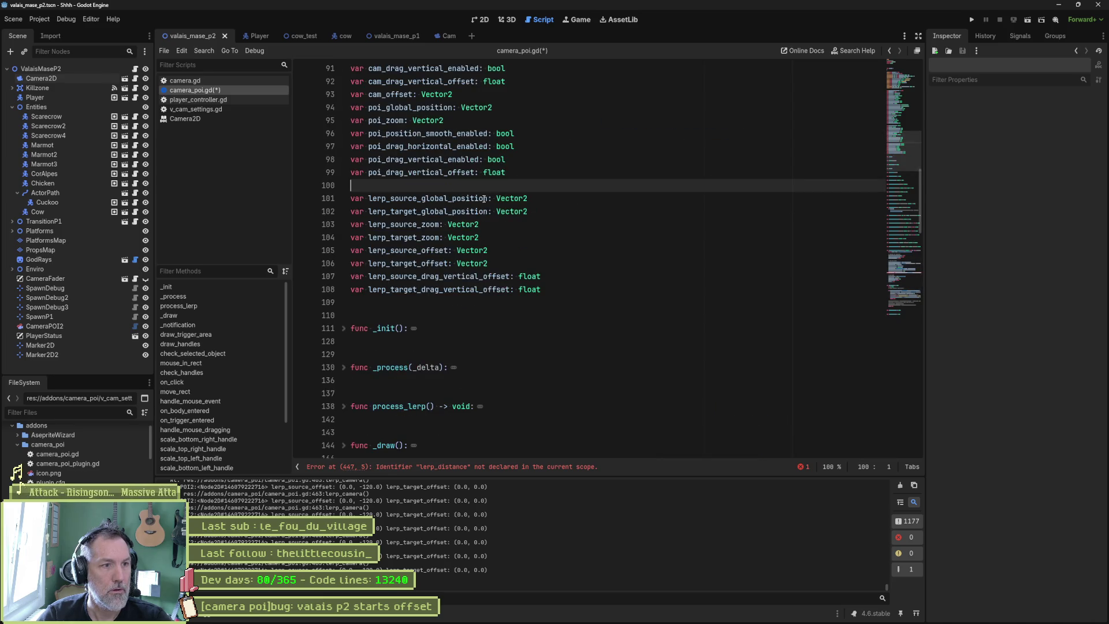
pyautogui.press('Return')
pyautogui.write('var')
pyautogui.hotkey('ctrl', 'v')
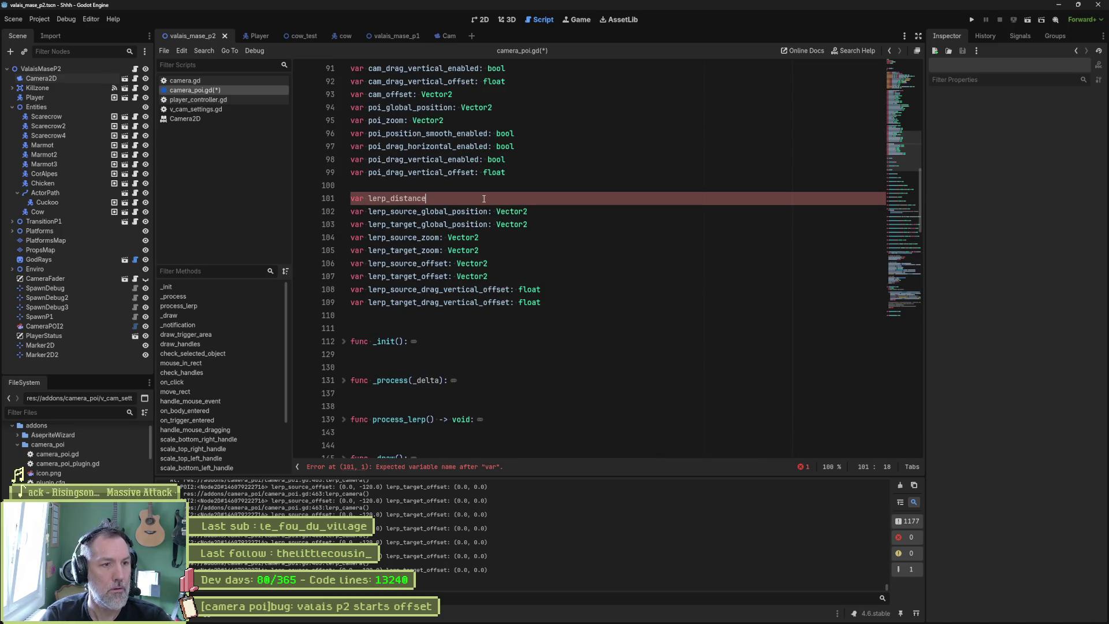
pyautogui.write(': ')
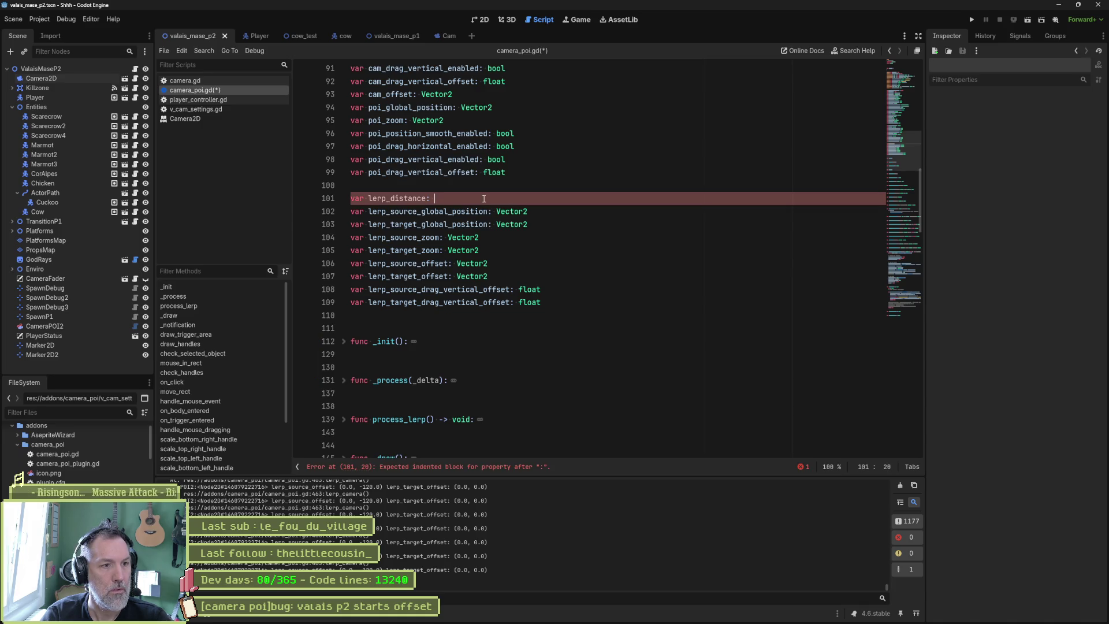
pyautogui.write('float')
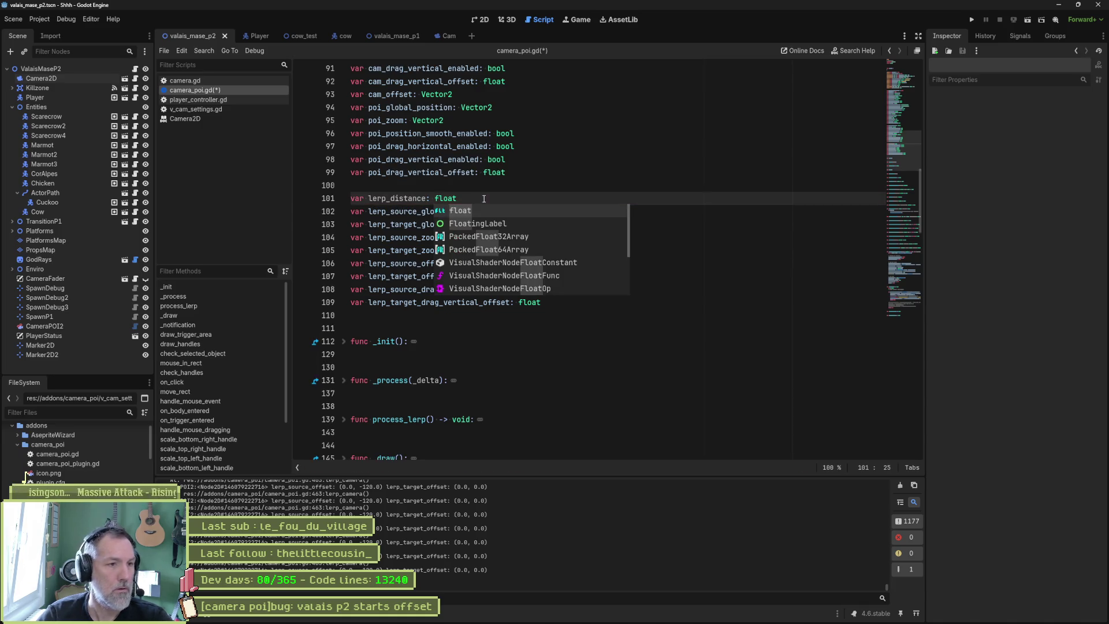
pyautogui.hotkey('alt', 'Left')
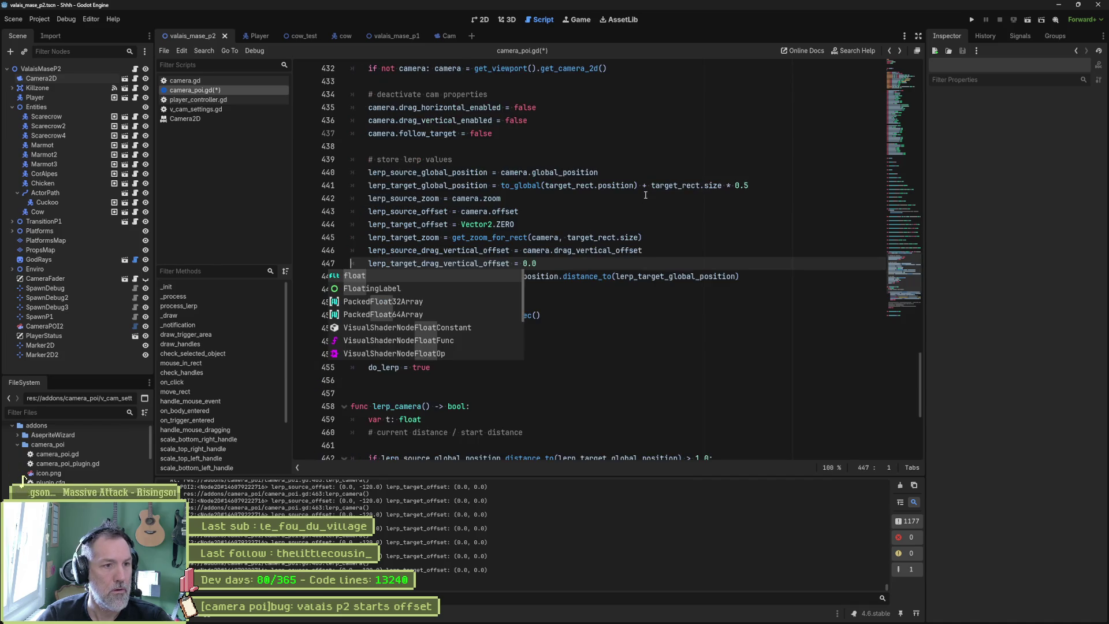
pyautogui.press('Escape')
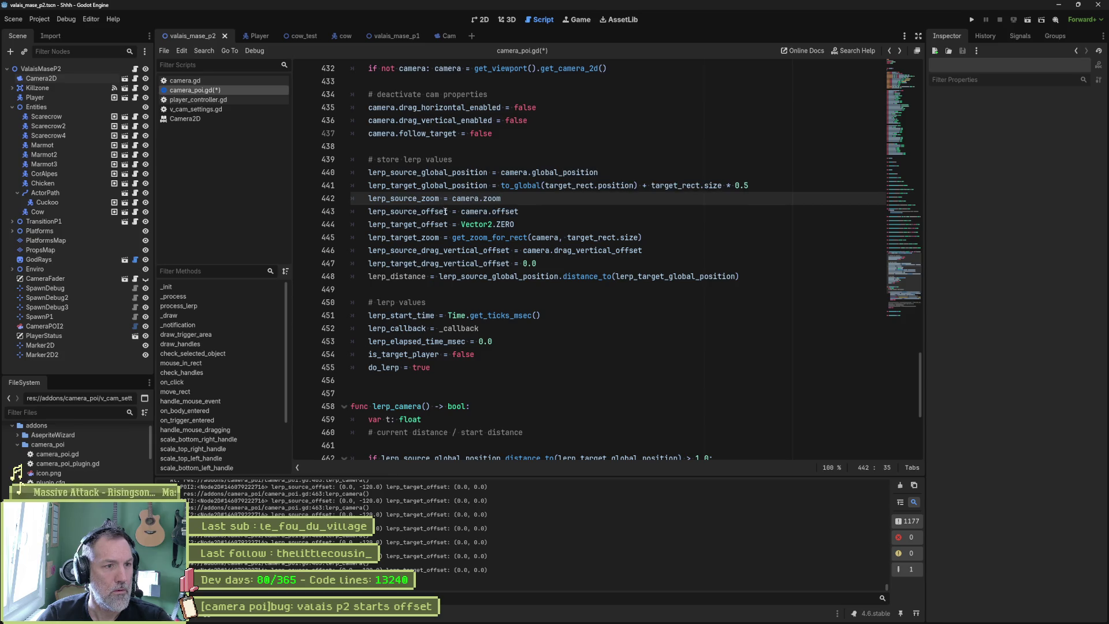
pyautogui.click(414, 276)
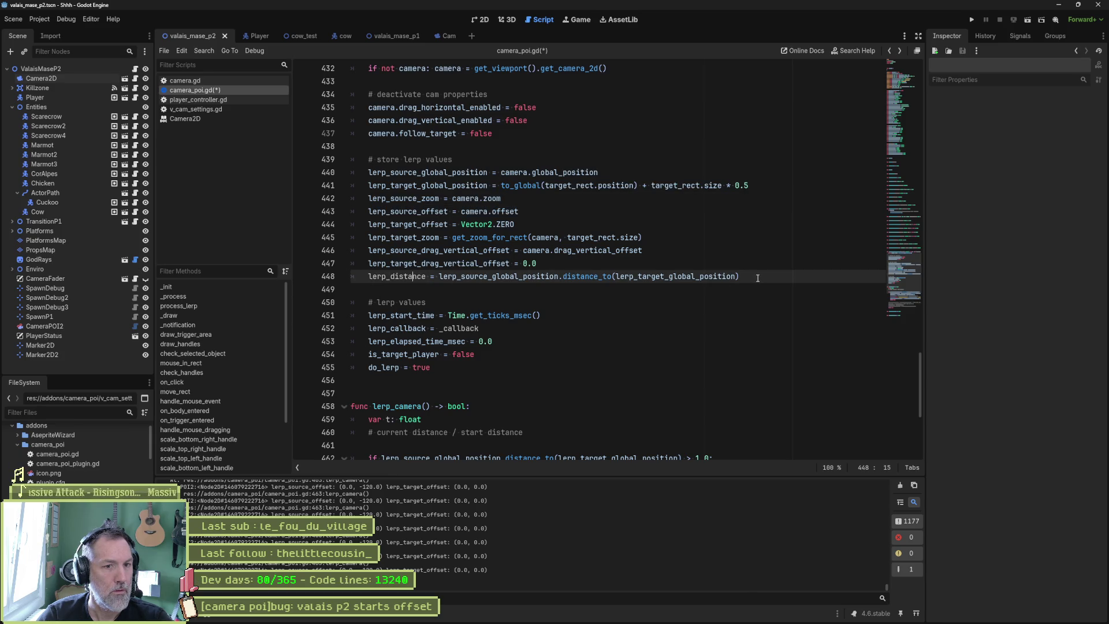
# Uncomment the camera.offset = lerp(lerp_source_offset, lerp_target_offset, 1) line on line 465
pyautogui.moveTo(745, 277); pyautogui.dragTo(361, 280)
pyautogui.hotkey('ctrl', 'c')
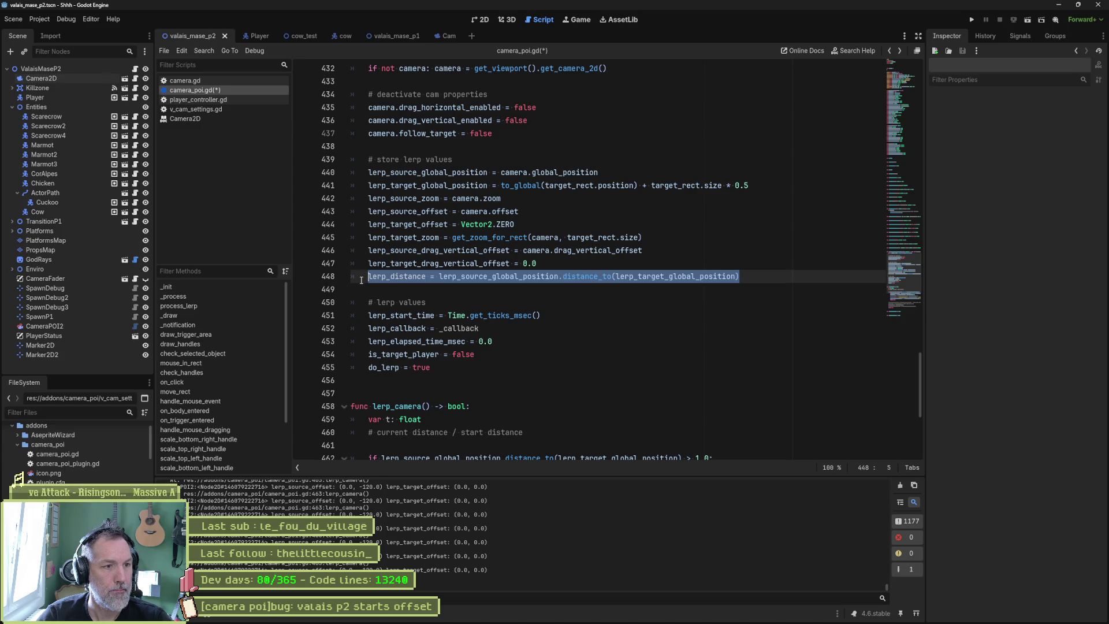
pyautogui.doubleClick(415, 278)
pyautogui.scroll(-3, 512, 320)
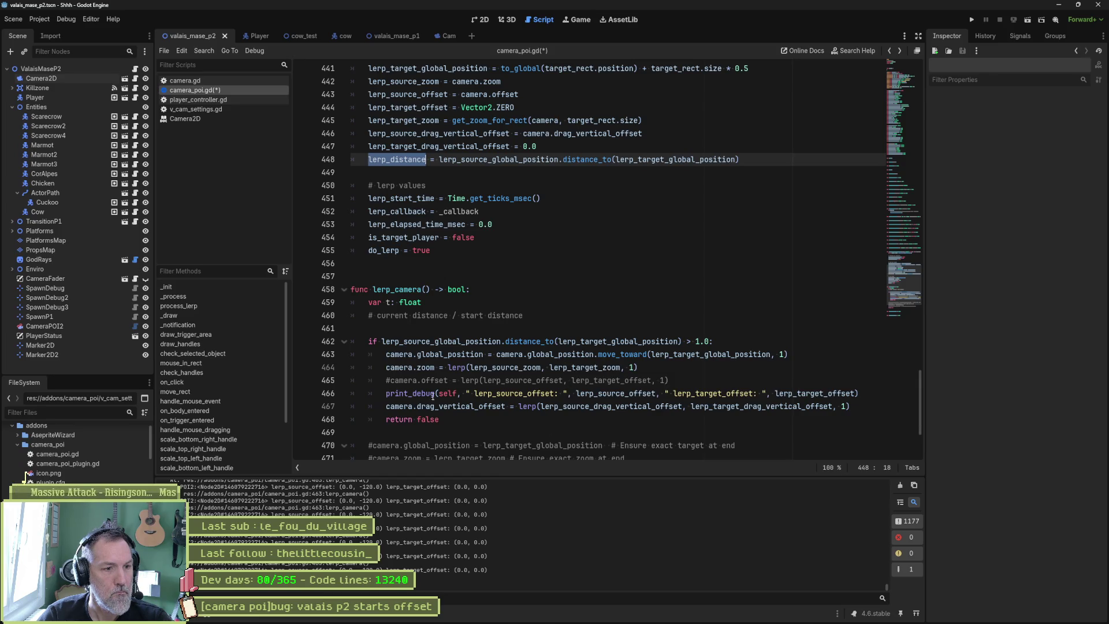
pyautogui.click(395, 381)
pyautogui.hotkey('ctrl', 'k')
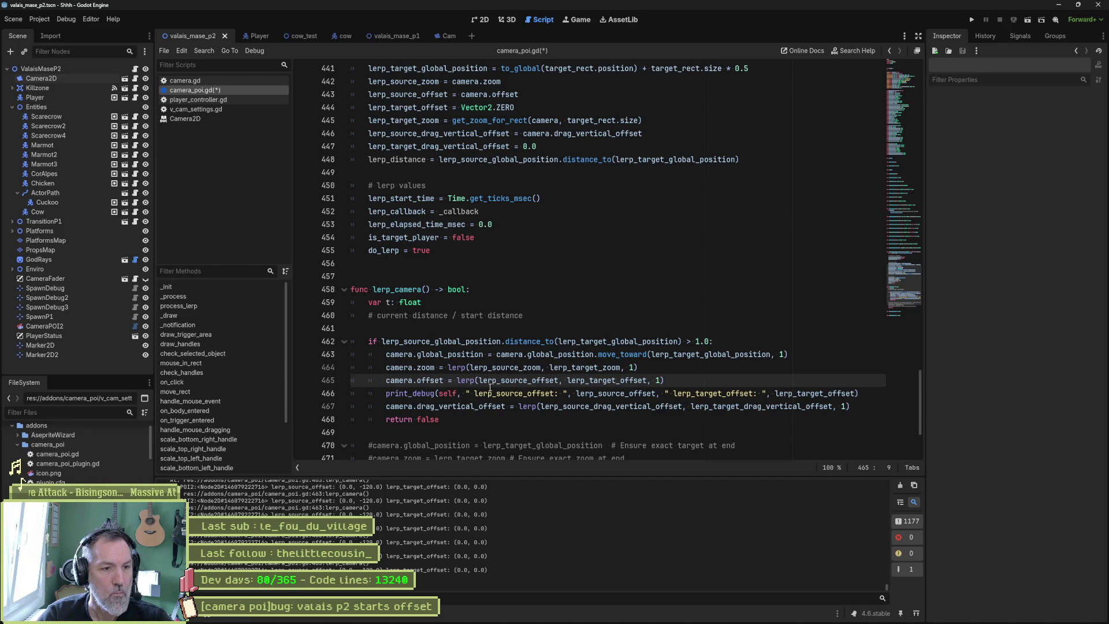
pyautogui.doubleClick(658, 380)
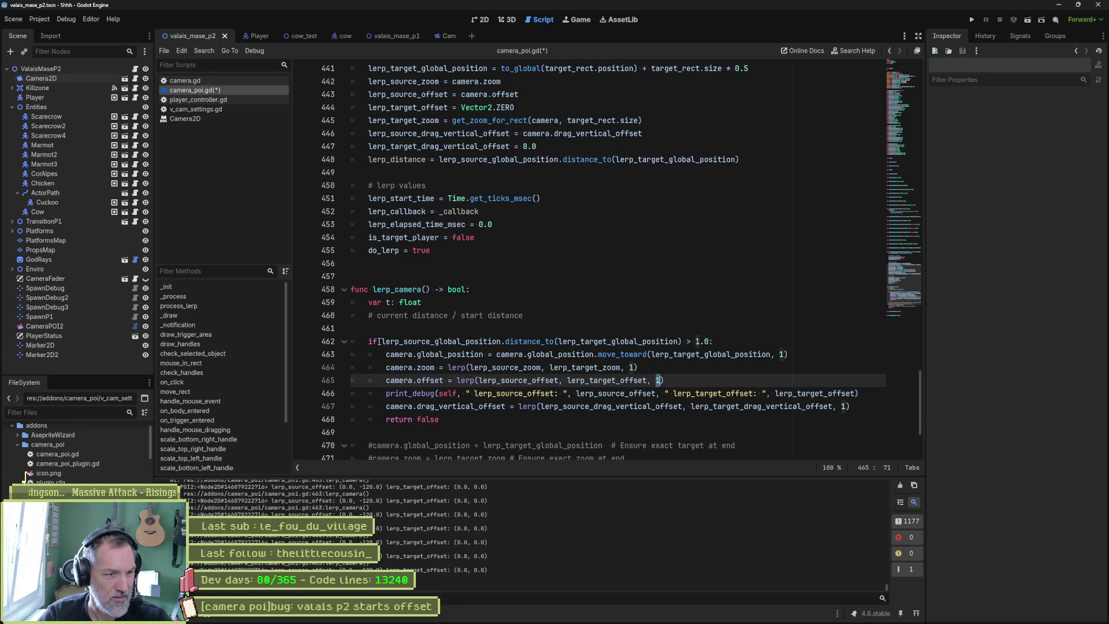
pyautogui.moveTo(382, 341); pyautogui.dragTo(685, 341)
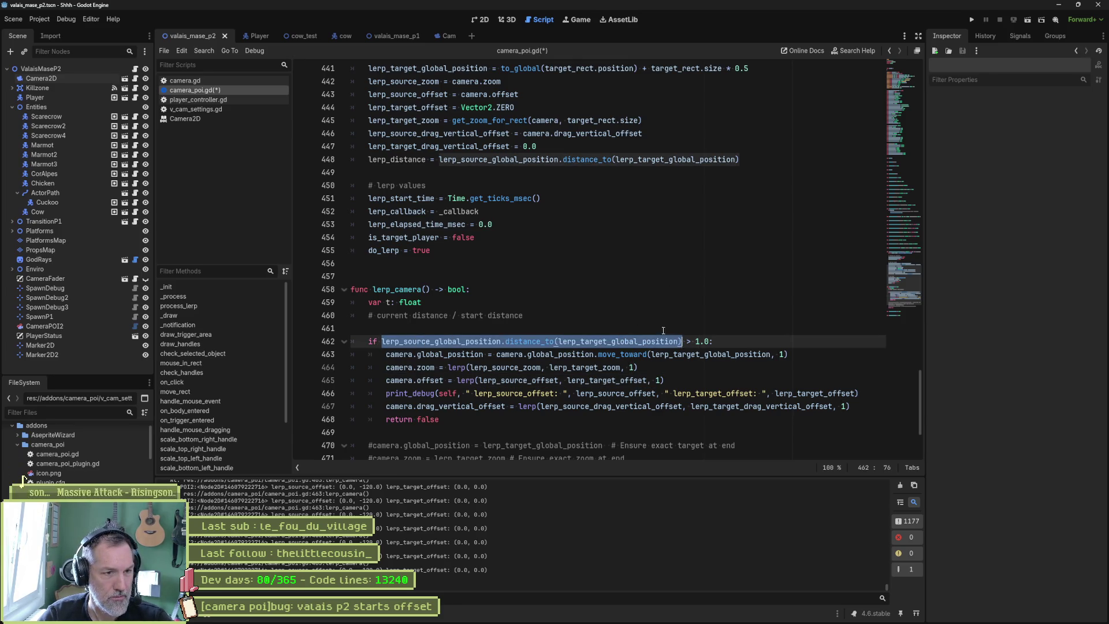
# Declare var current_distance on line 461 by pasting the distance expression after it
pyautogui.click(661, 324)
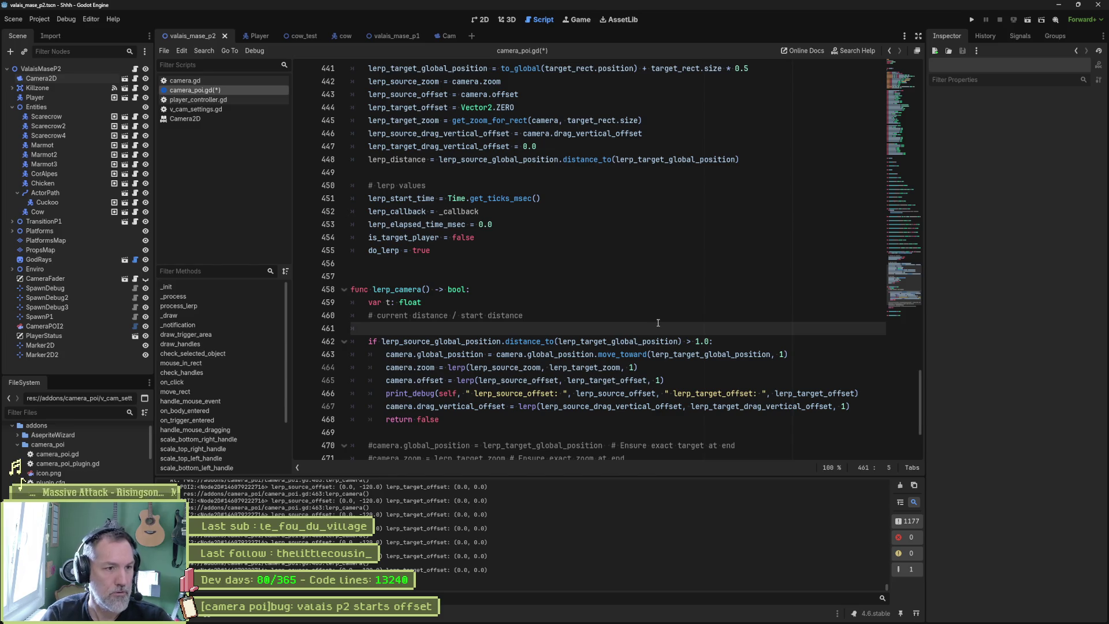
pyautogui.write('var current')
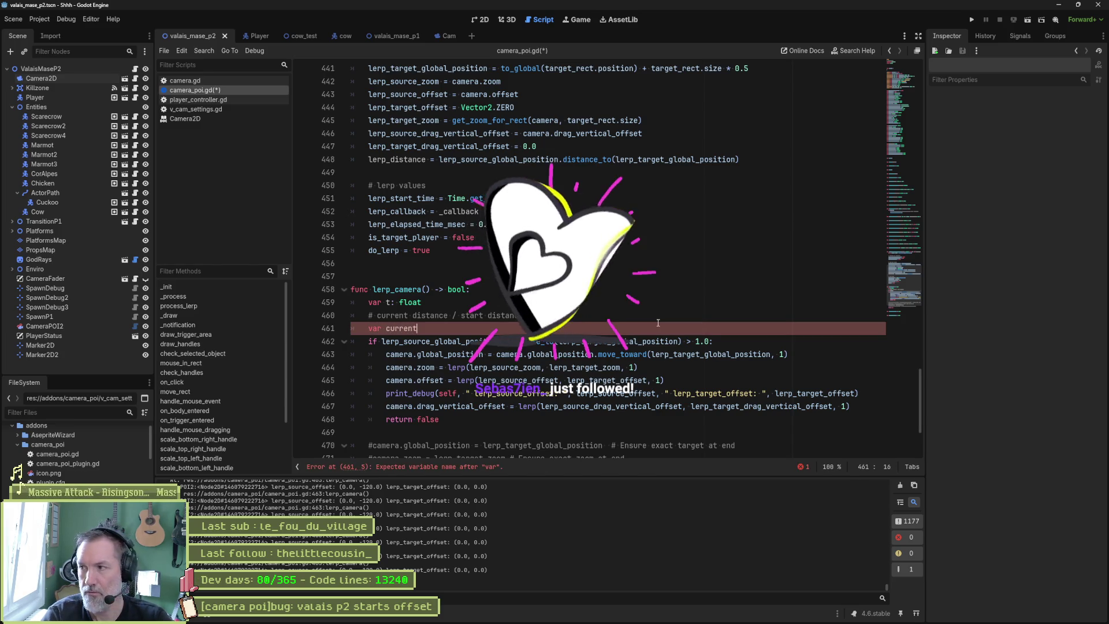
pyautogui.write('_distance')
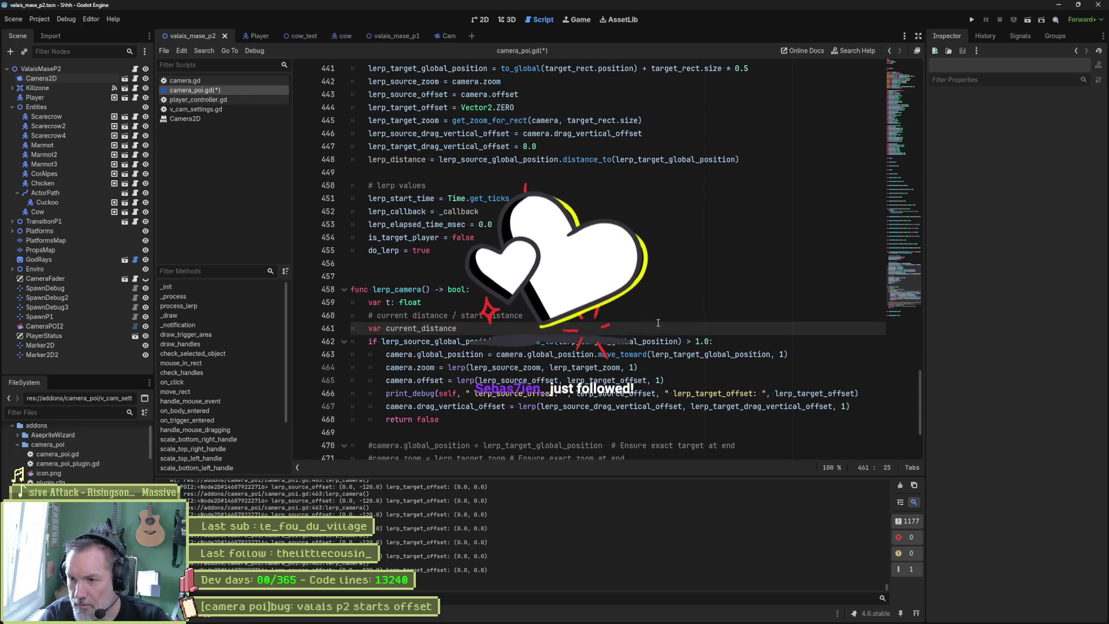
pyautogui.write(' =')
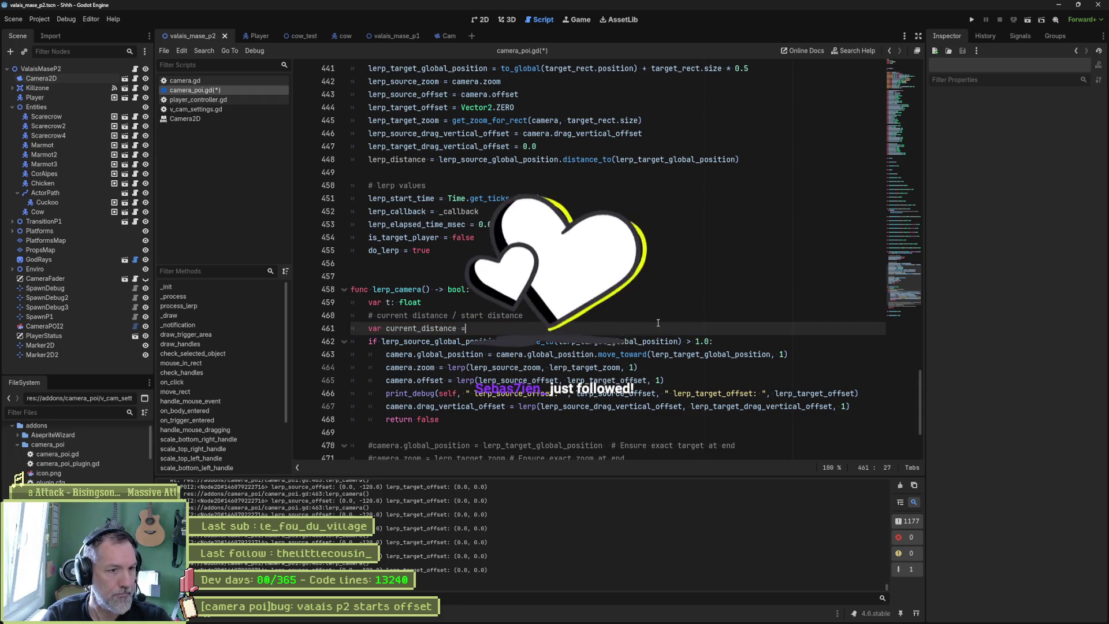
pyautogui.hotkey('ctrl', 'v')
pyautogui.click(436, 328)
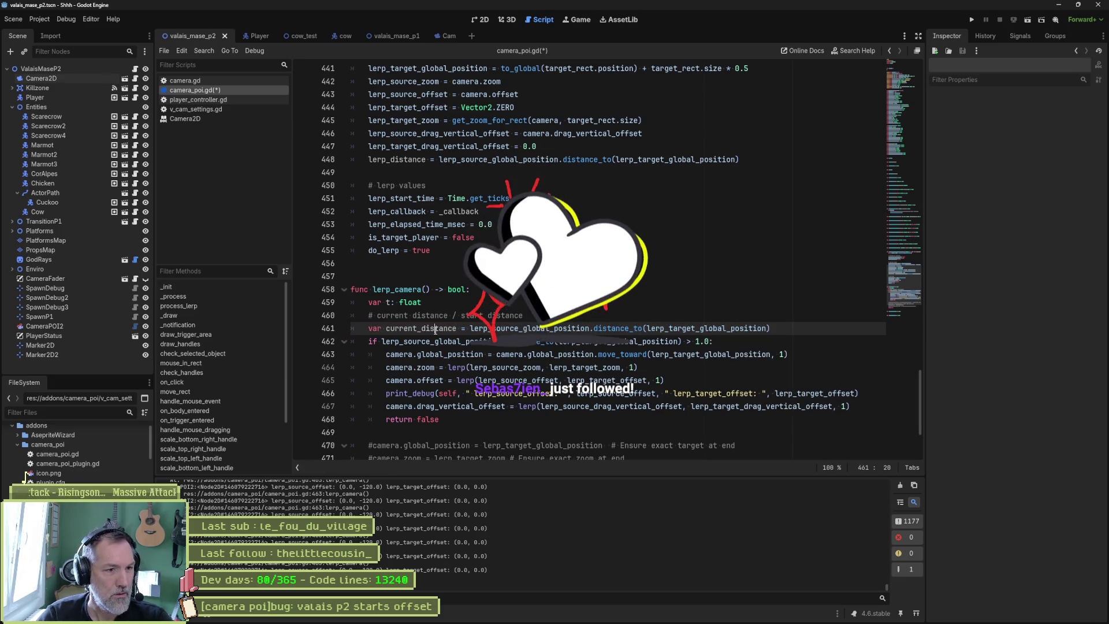
pyautogui.doubleClick(435, 328)
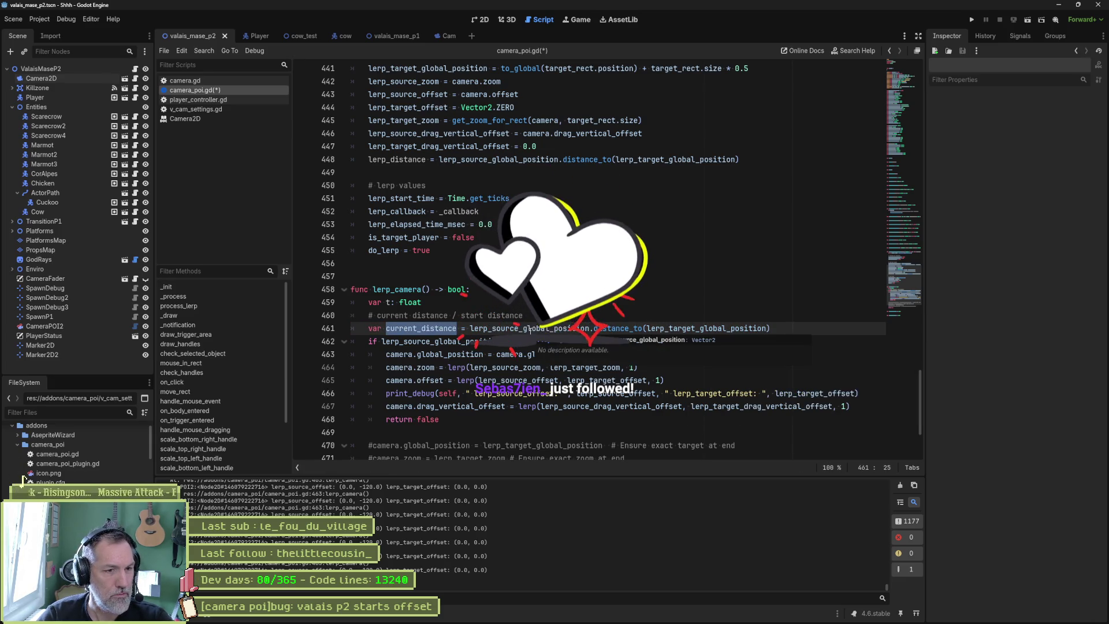
# Replace lerp_source_global_position with camera.global_position in the current_distance line
pyautogui.click(553, 328)
pyautogui.doubleClick(552, 328)
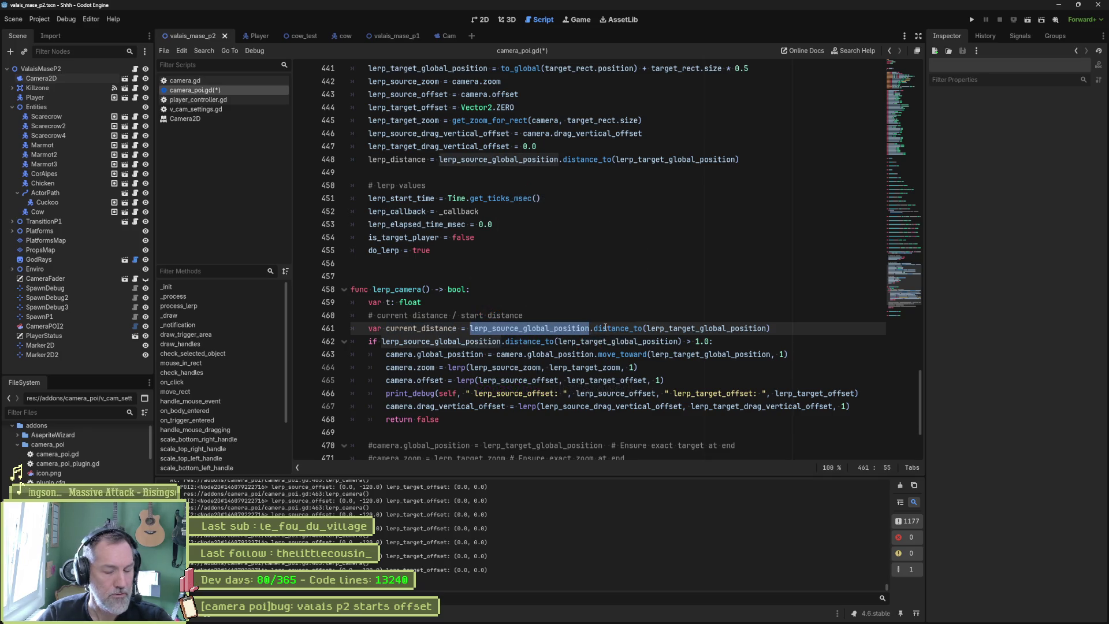
pyautogui.write('camera.global_position')
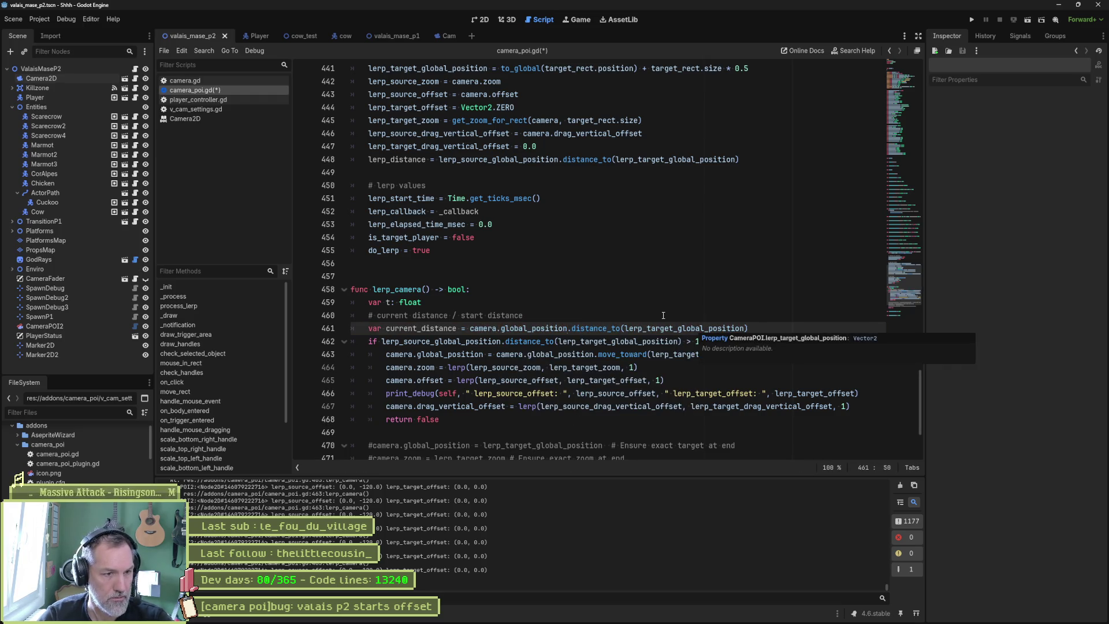
pyautogui.doubleClick(431, 329)
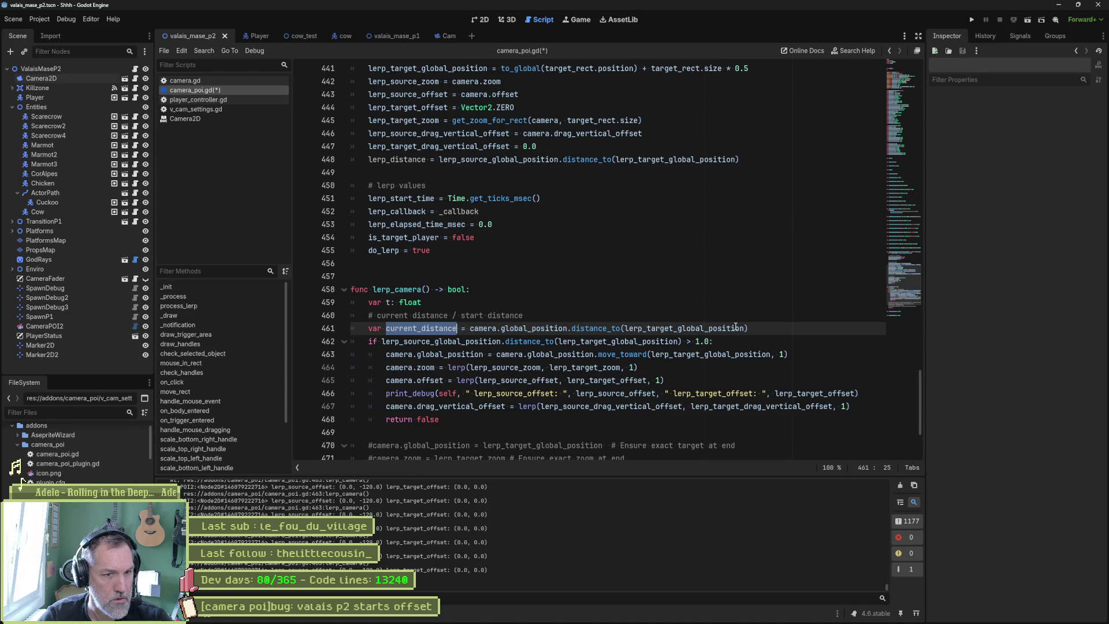
pyautogui.press('End')
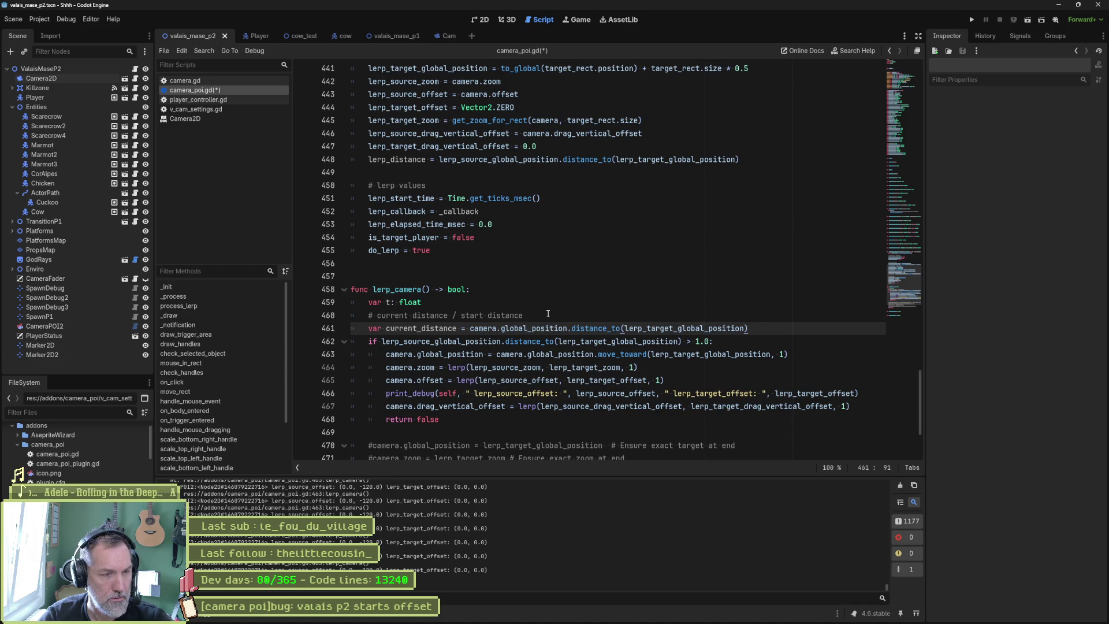
pyautogui.press('Return')
pyautogui.write('var ')
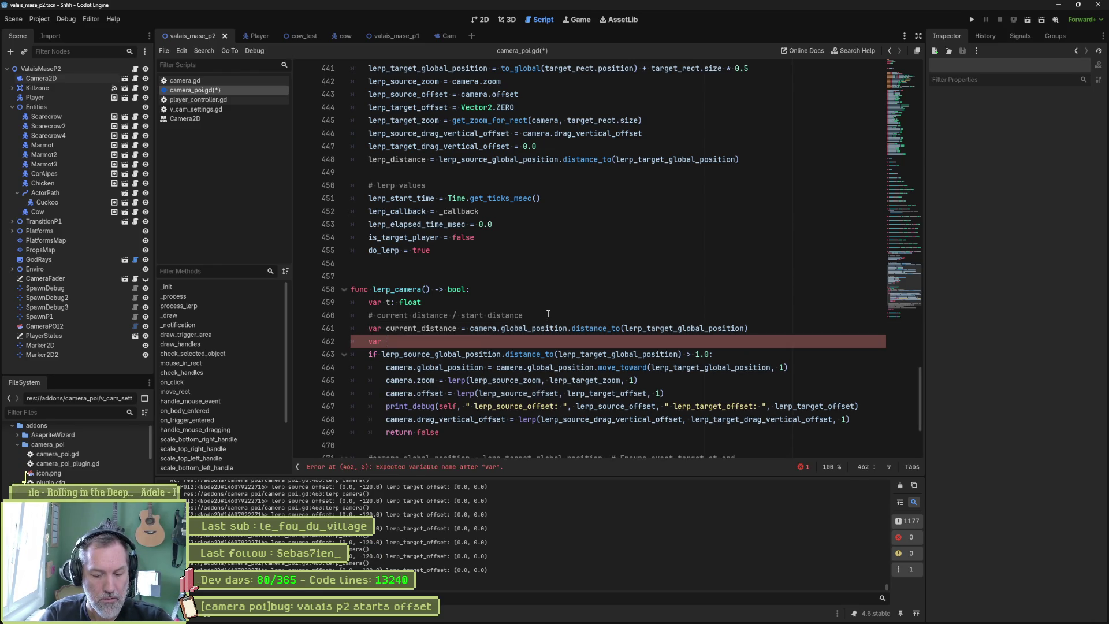
pyautogui.write('distance')
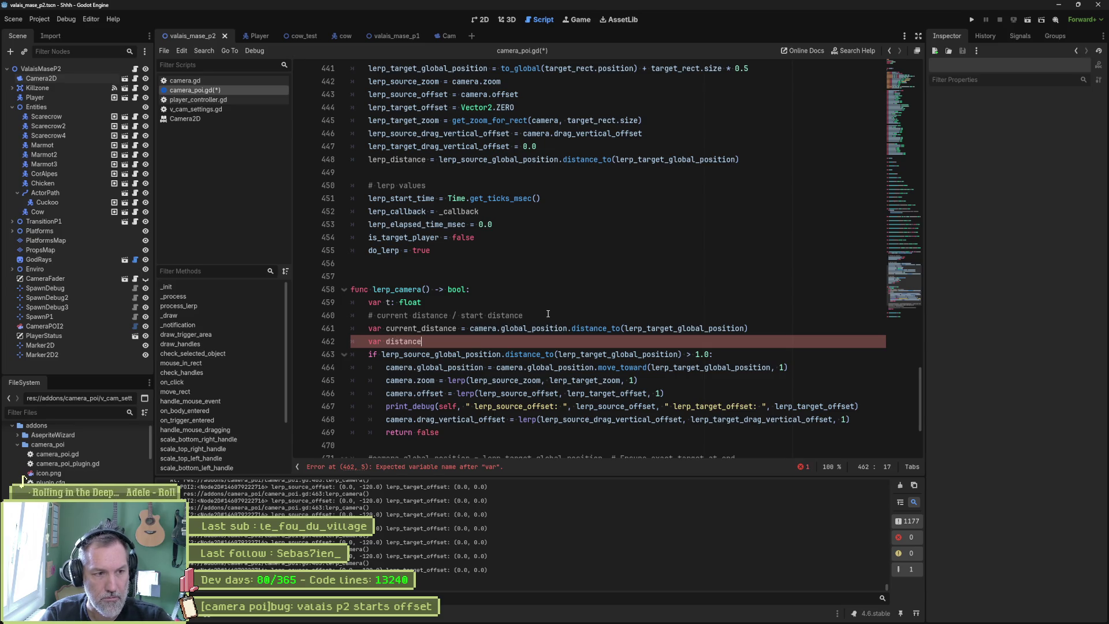
# Add distance_ratio_normalized = current_distance / lerp_distance and change current_distance to use :=
pyautogui.write('_ratio')
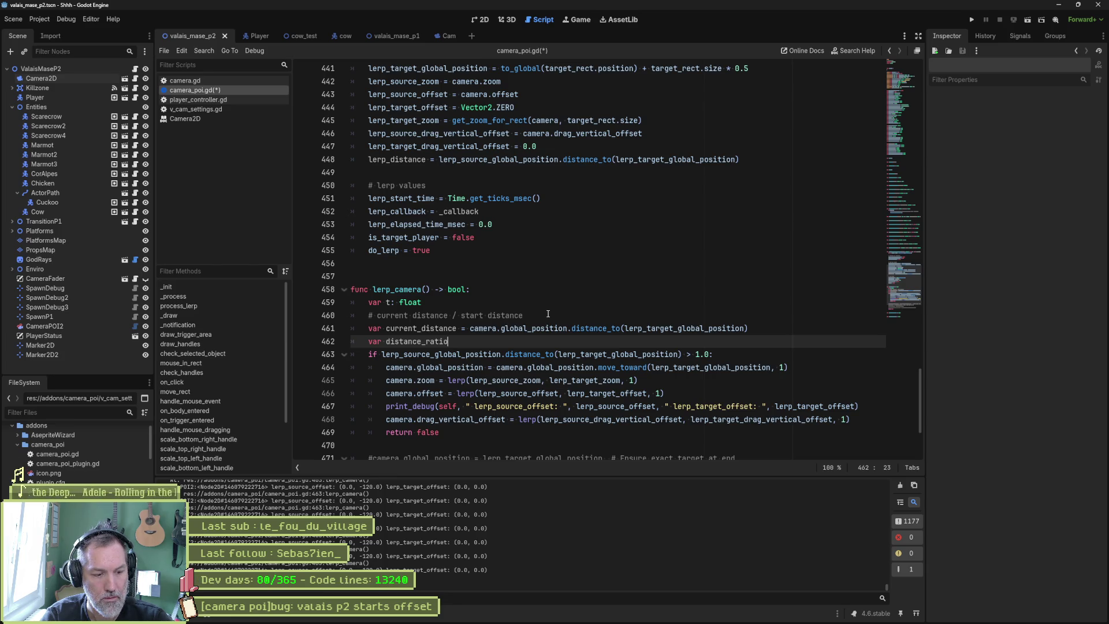
pyautogui.write('_normali')
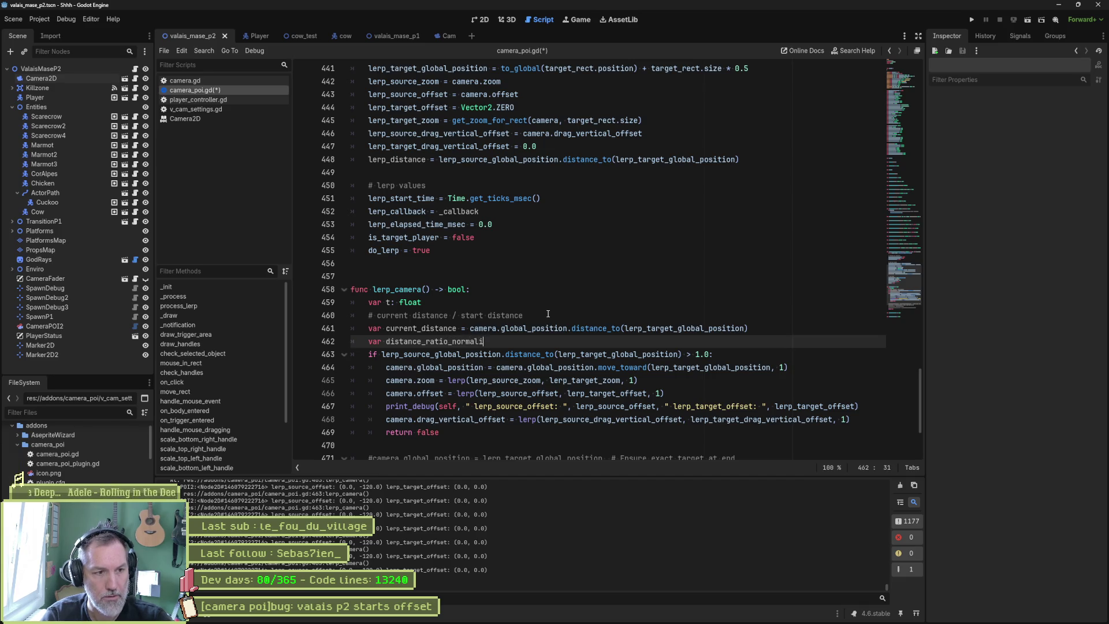
pyautogui.write('zed =')
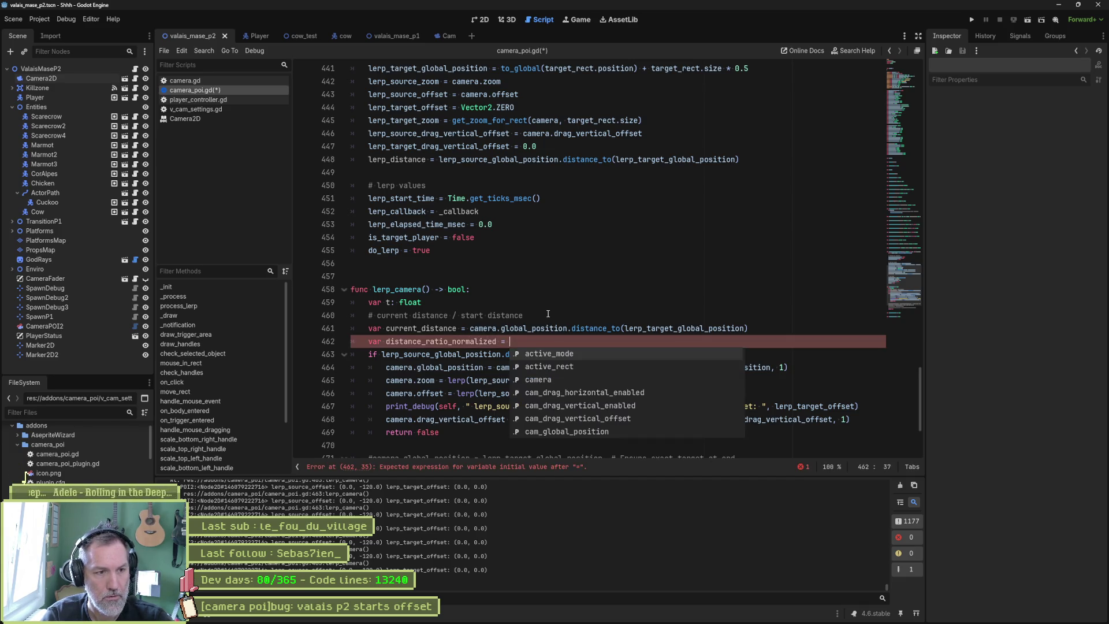
pyautogui.click(438, 328)
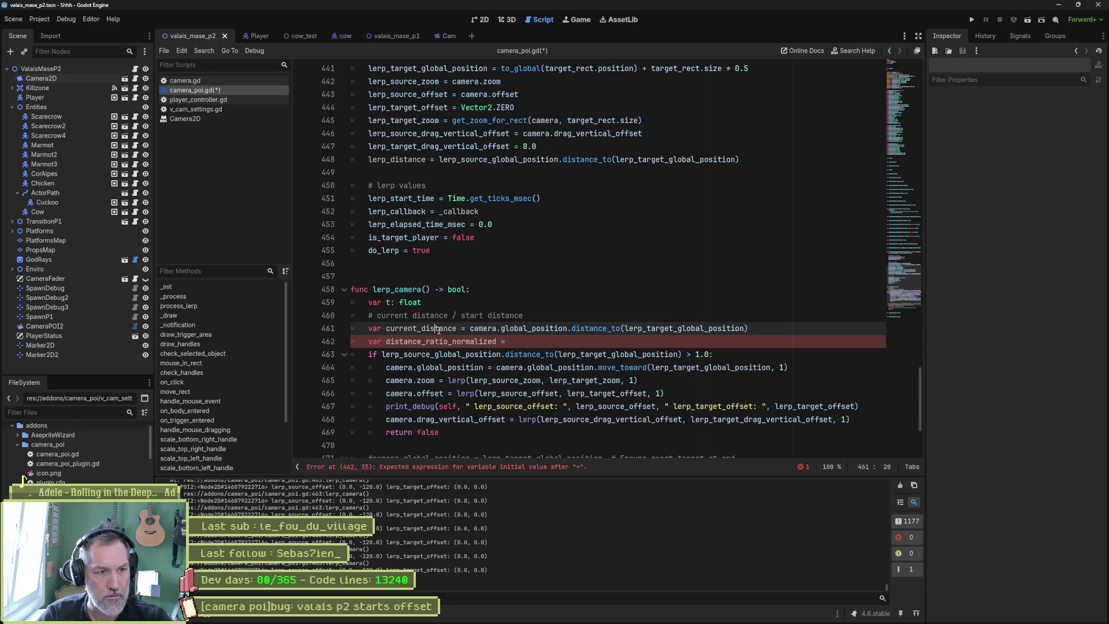
pyautogui.click(502, 341)
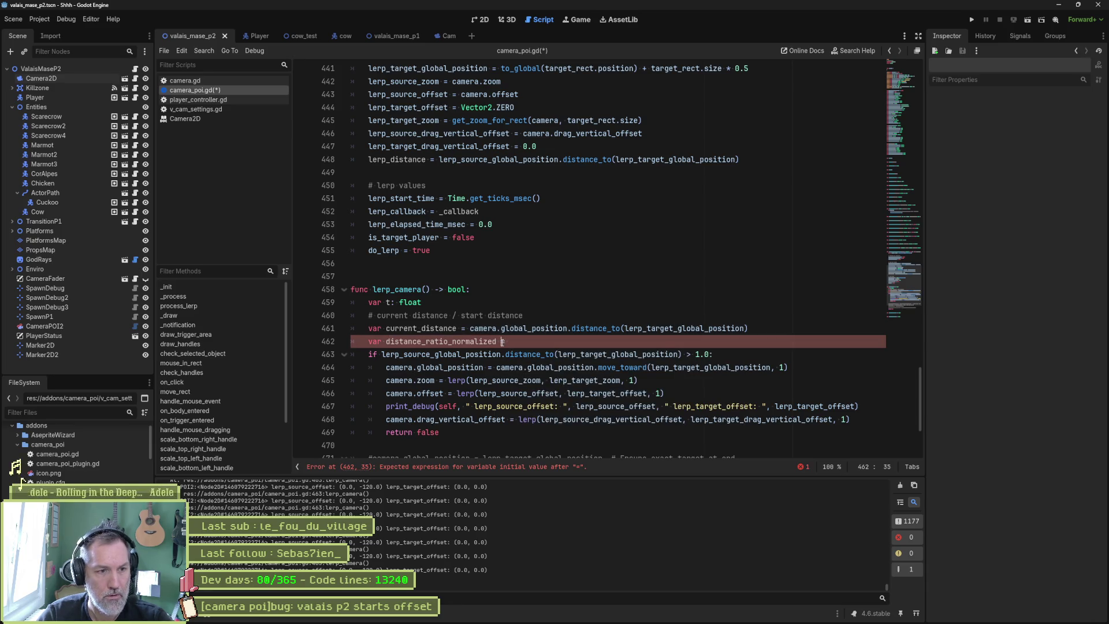
pyautogui.write(':current_distance /')
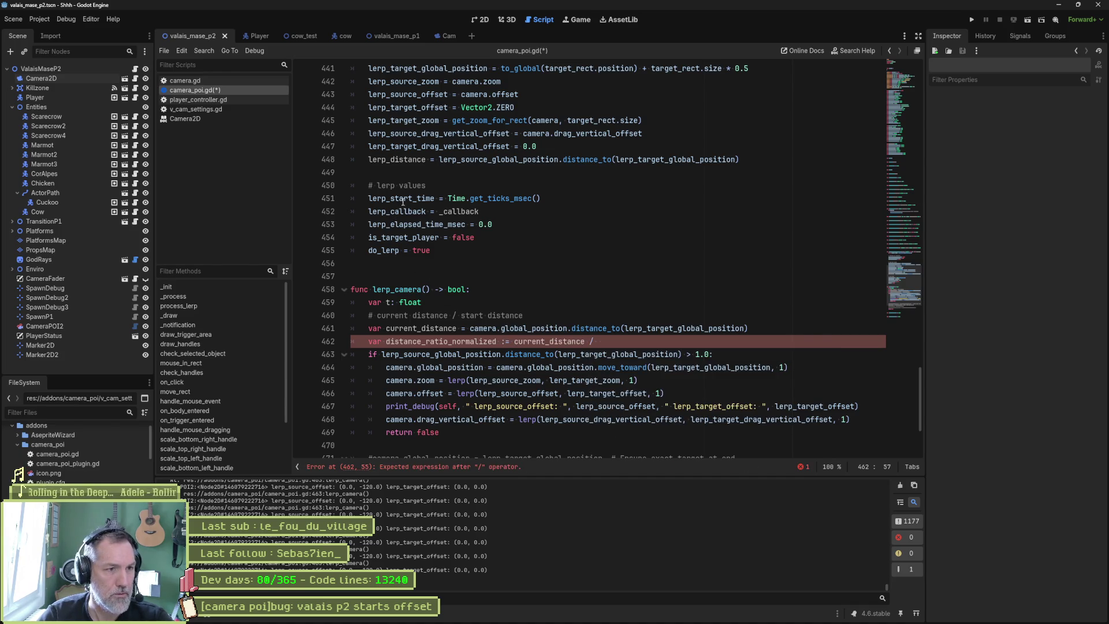
pyautogui.doubleClick(398, 165)
pyautogui.hotkey('ctrl', 'c')
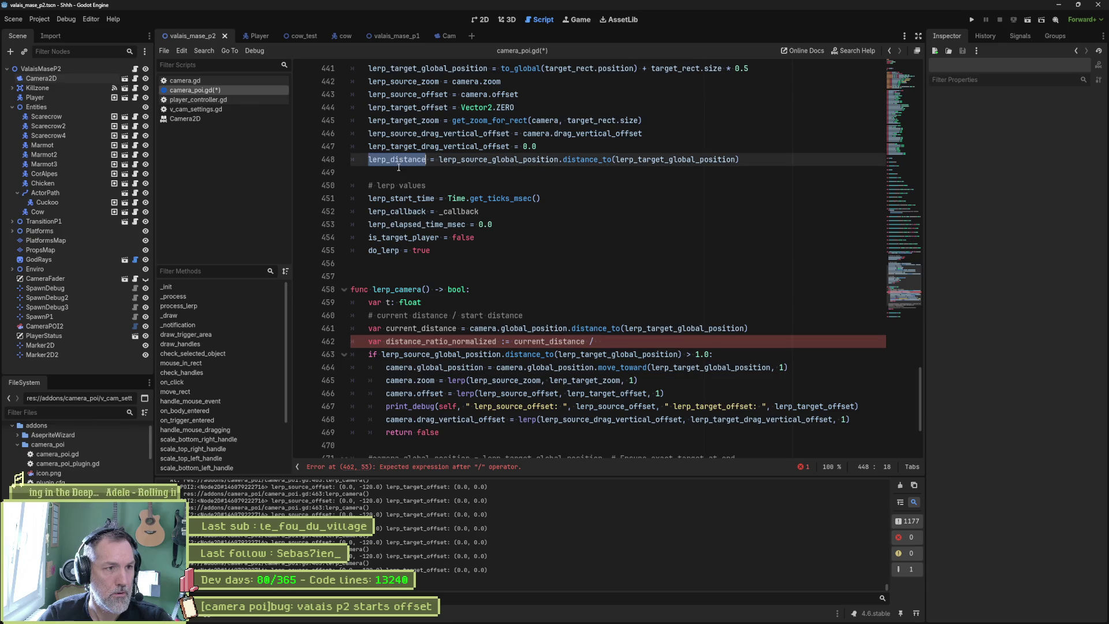
pyautogui.click(653, 343)
pyautogui.hotkey('ctrl', 'v')
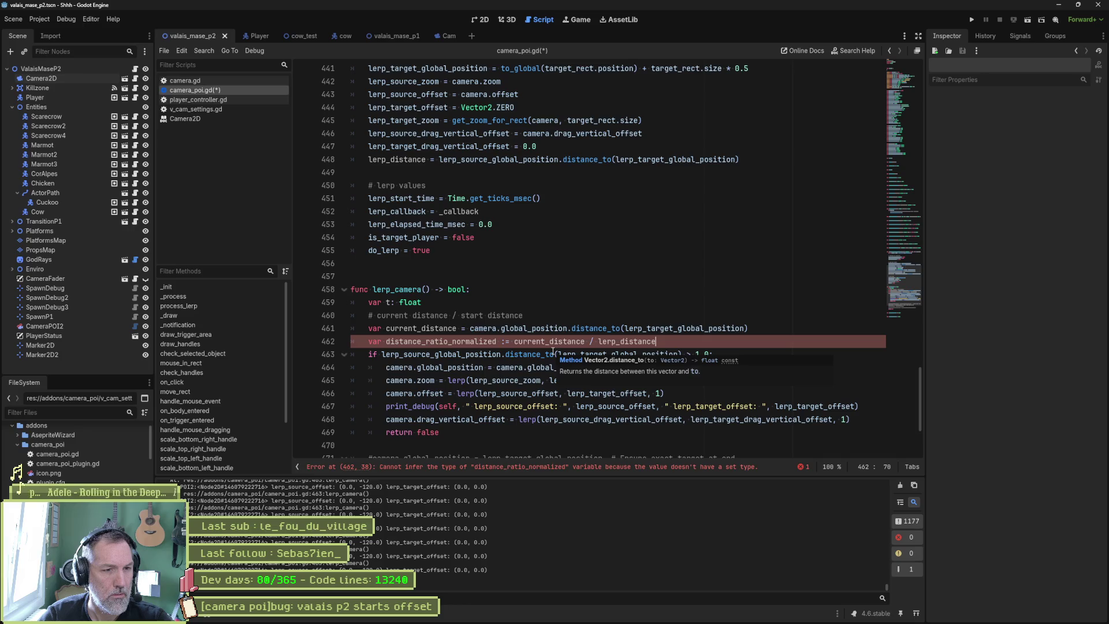
pyautogui.click(463, 328)
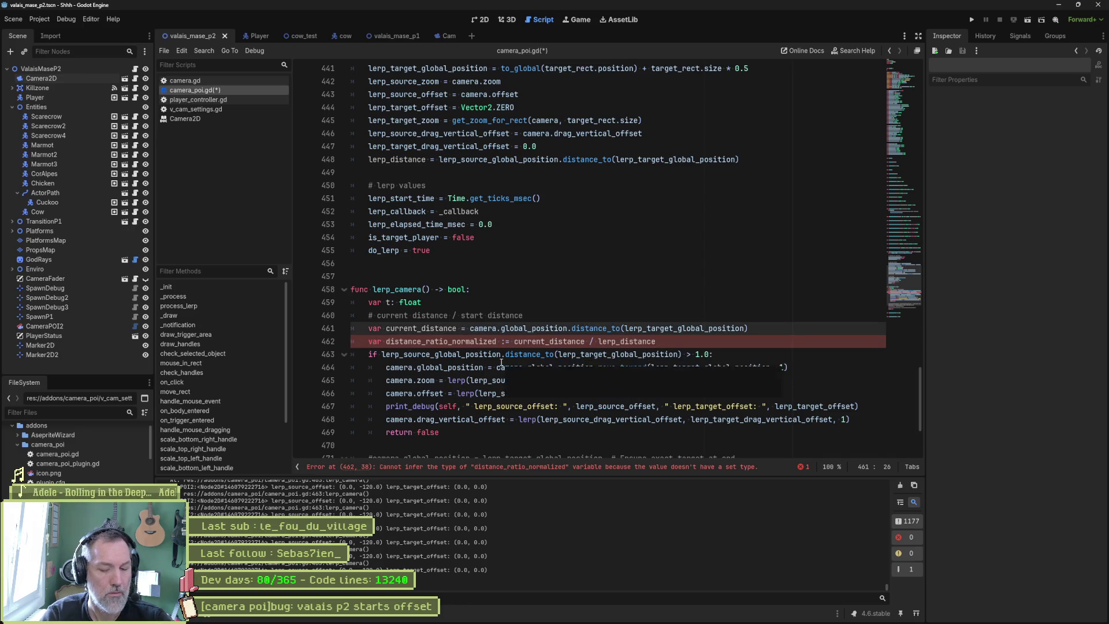
pyautogui.write(':')
pyautogui.click(686, 343)
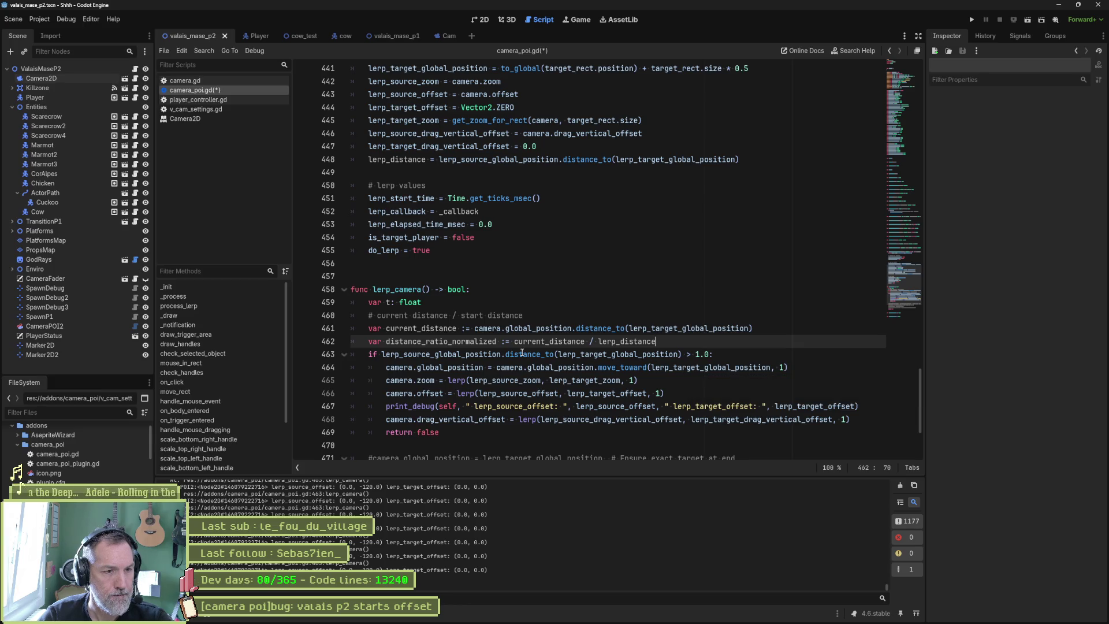
# Add a print_debug line printing self and a labelled distance_ratio_normalized
pyautogui.press('Return')
pyautogui.write('p')
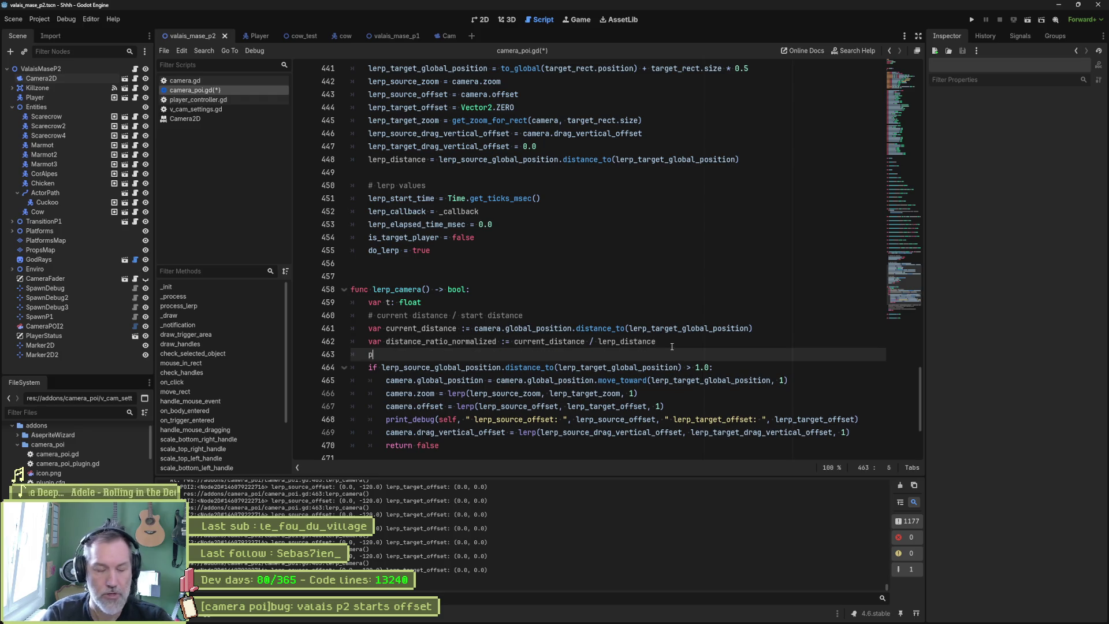
pyautogui.write('rint_debug(self, ')
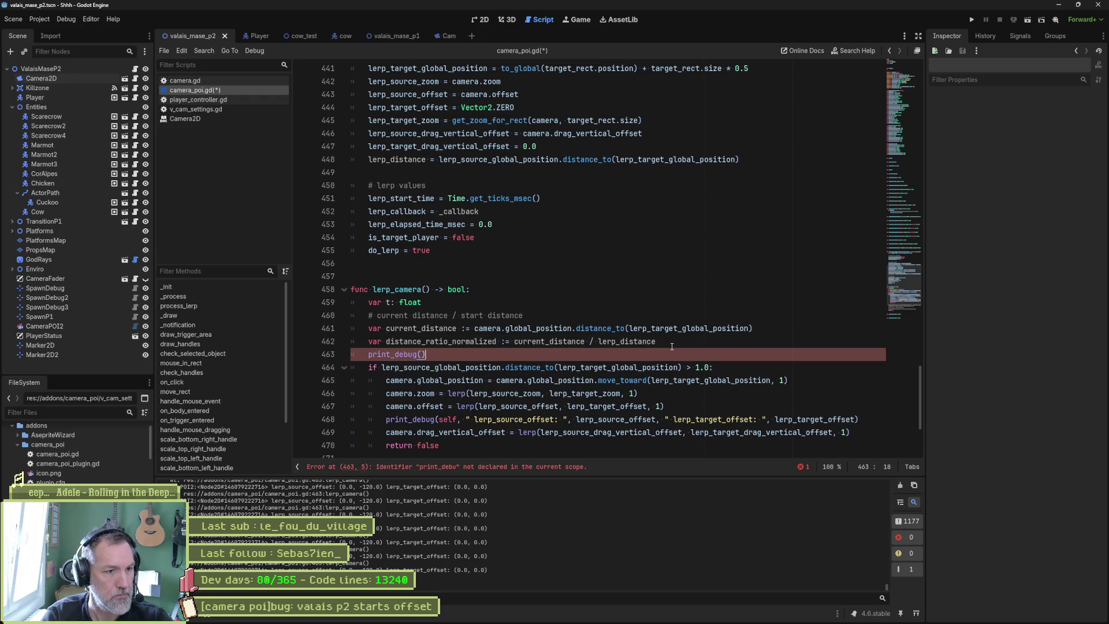
pyautogui.write('distance_ratio_normalized')
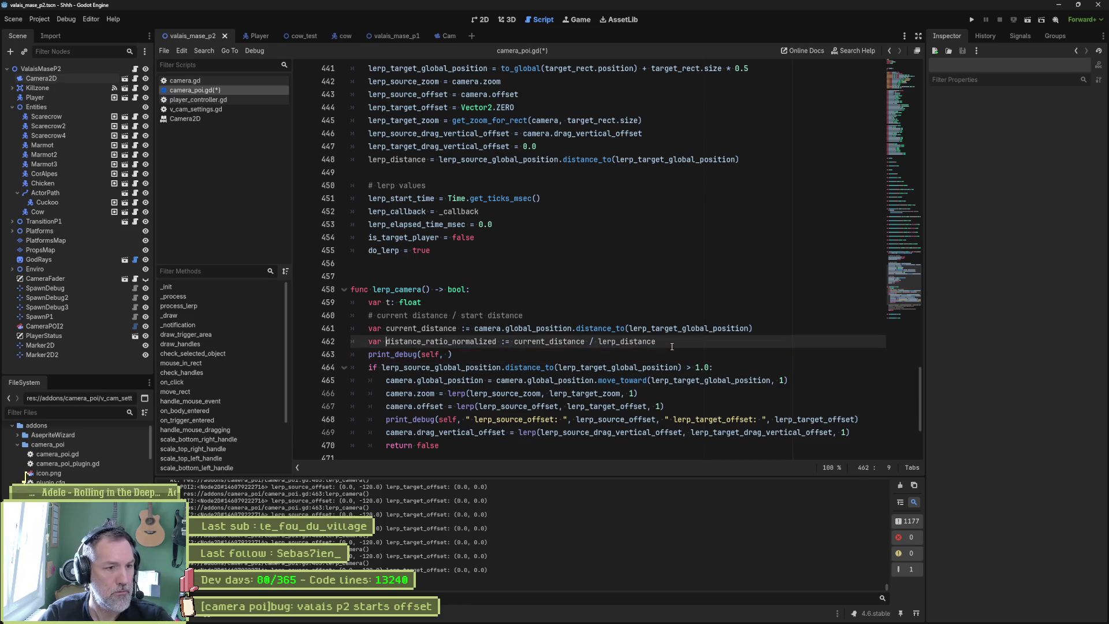
pyautogui.hotkey('ctrl', 'shift', 'Left')
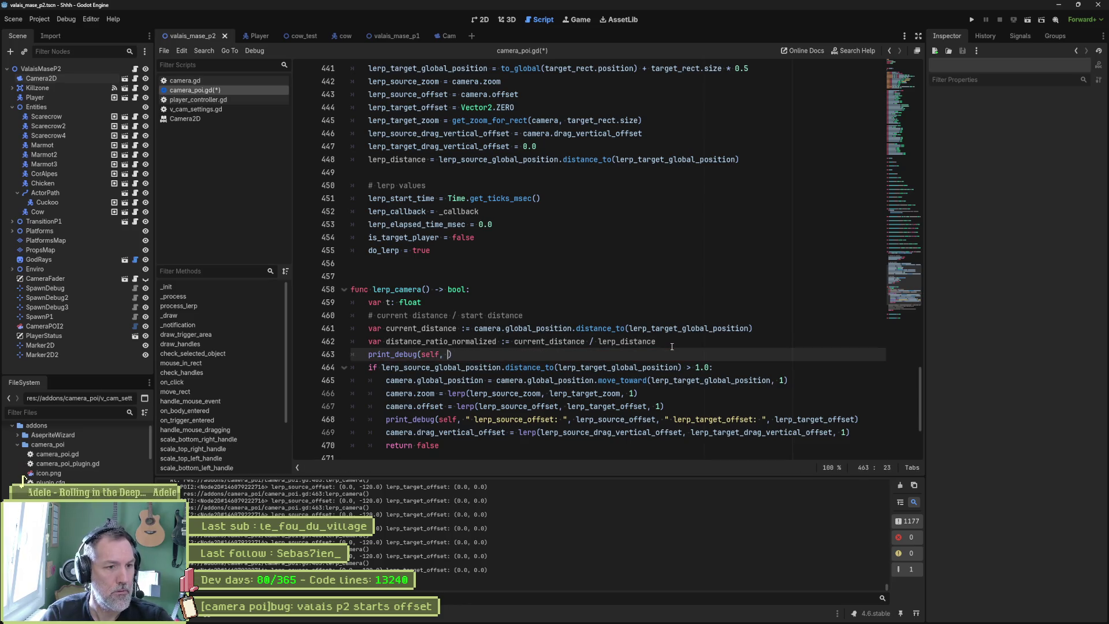
pyautogui.write('"')
pyautogui.press('Left')
pyautogui.hotkey('ctrl', 'Right')
pyautogui.write('@')
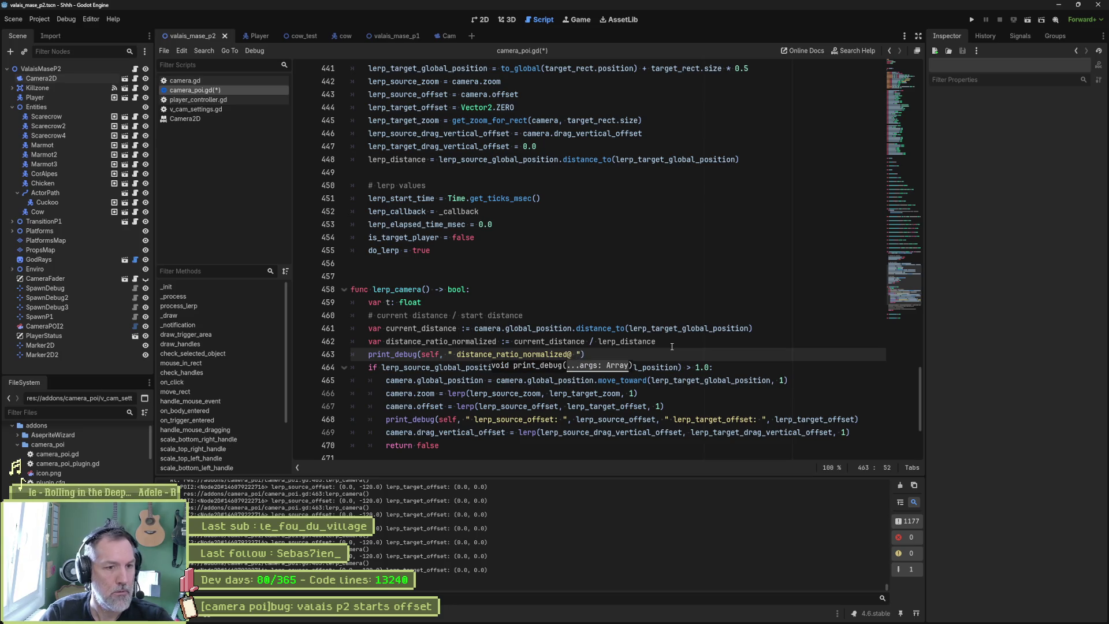
pyautogui.press('Left')
pyautogui.press('BackSpace')
pyautogui.write(': "')
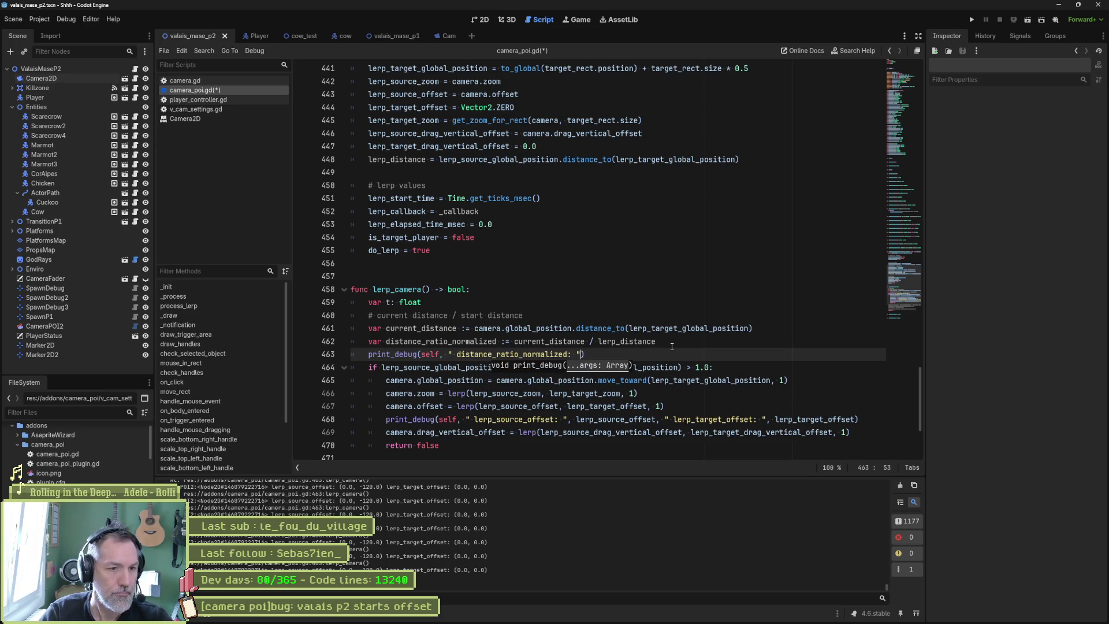
pyautogui.write(', distance_ratio_normalized')
# Save camera_poi.gd and run the current scene to test it
pyautogui.hotkey('ctrl', 's')
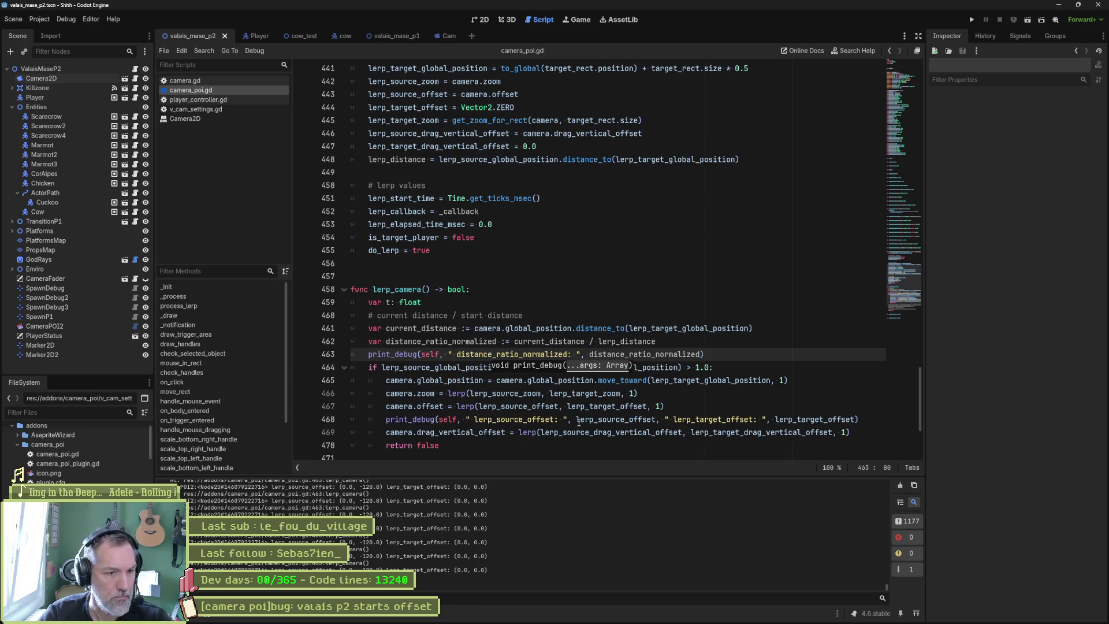
pyautogui.moveTo(403, 407); pyautogui.dragTo(407, 417)
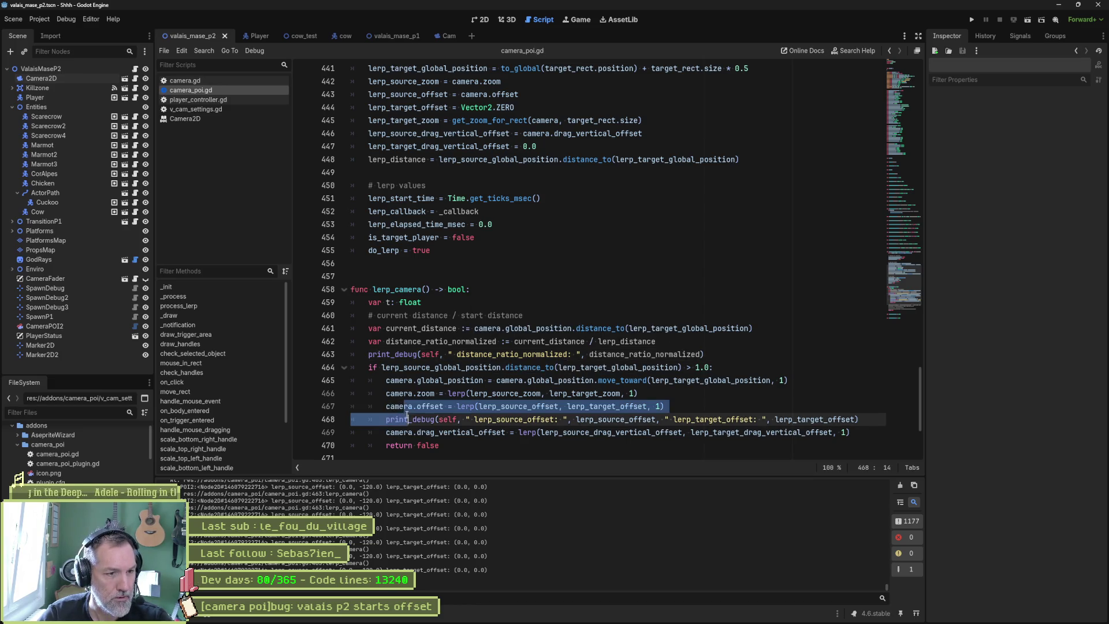
pyautogui.press('F6')
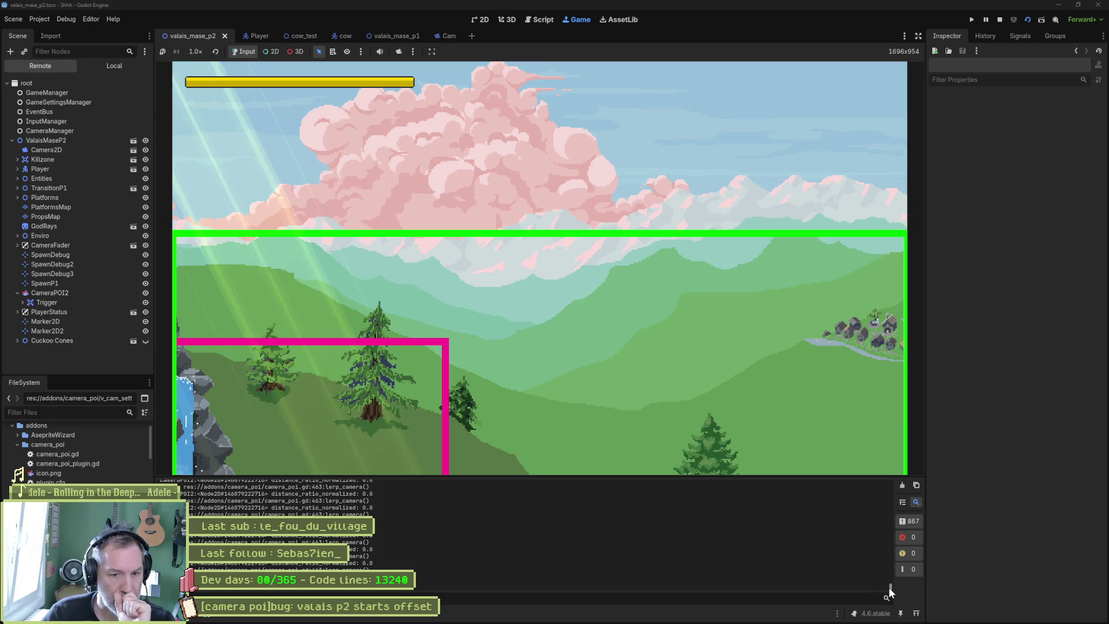
# Restart the running scene to check the ratio output, then return to camera_poi.gd
pyautogui.moveTo(889, 589)
pyautogui.mouseDown()
pyautogui.moveTo(882, 483)
pyautogui.moveTo(878, 516)
pyautogui.moveTo(876, 507)
pyautogui.mouseUp()
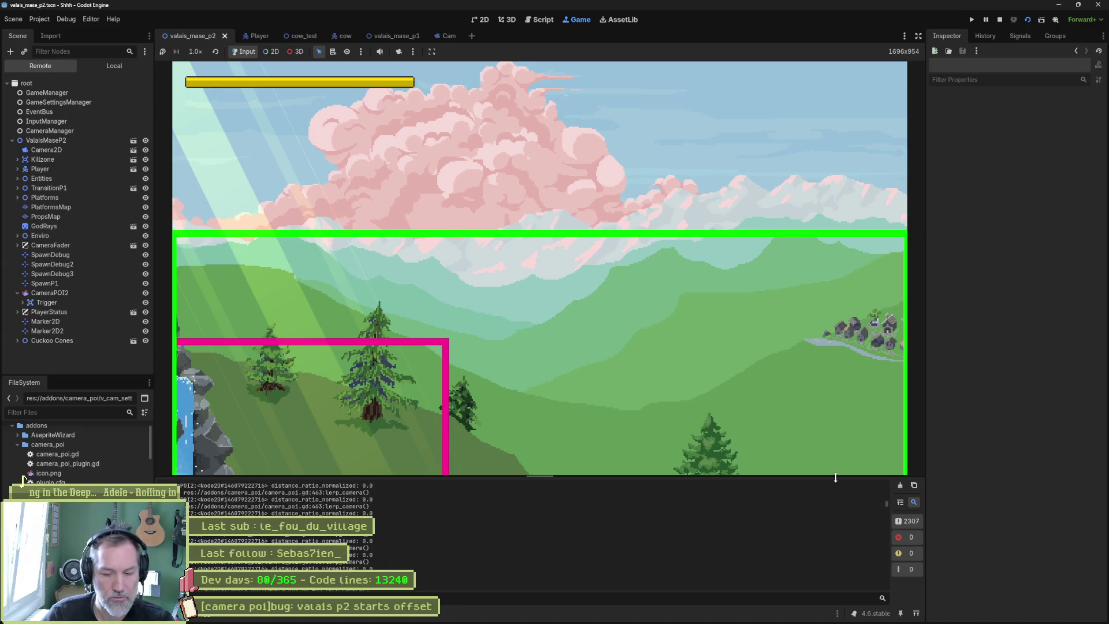
pyautogui.press('F6')
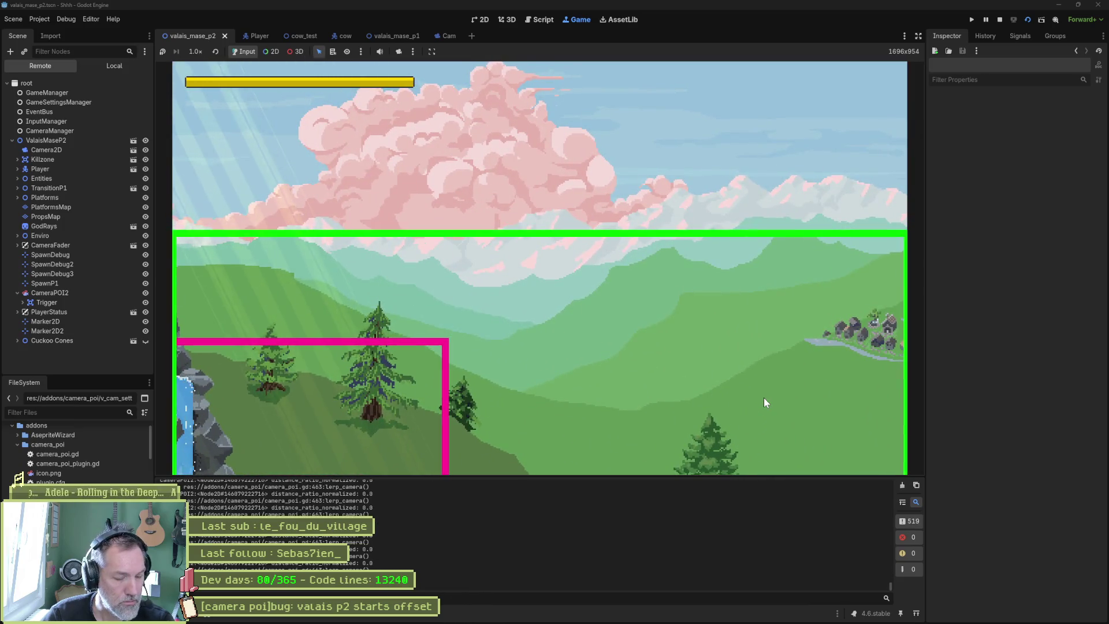
pyautogui.hotkey('ctrl', 'F3')
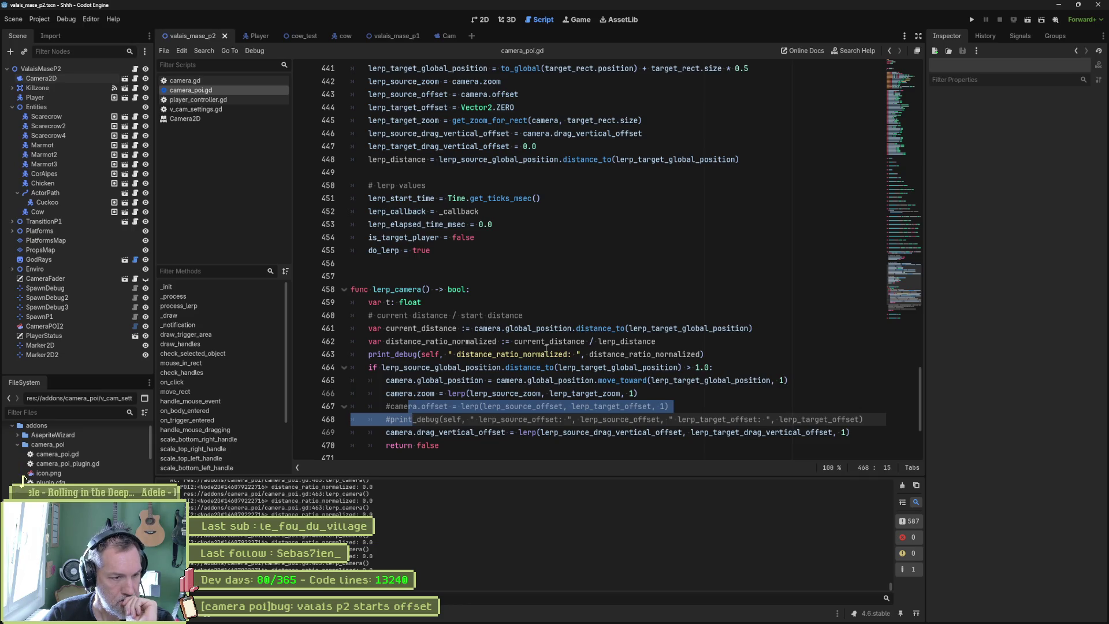
pyautogui.keyDown('ctrl'); pyautogui.click(520, 341); pyautogui.keyUp('ctrl')
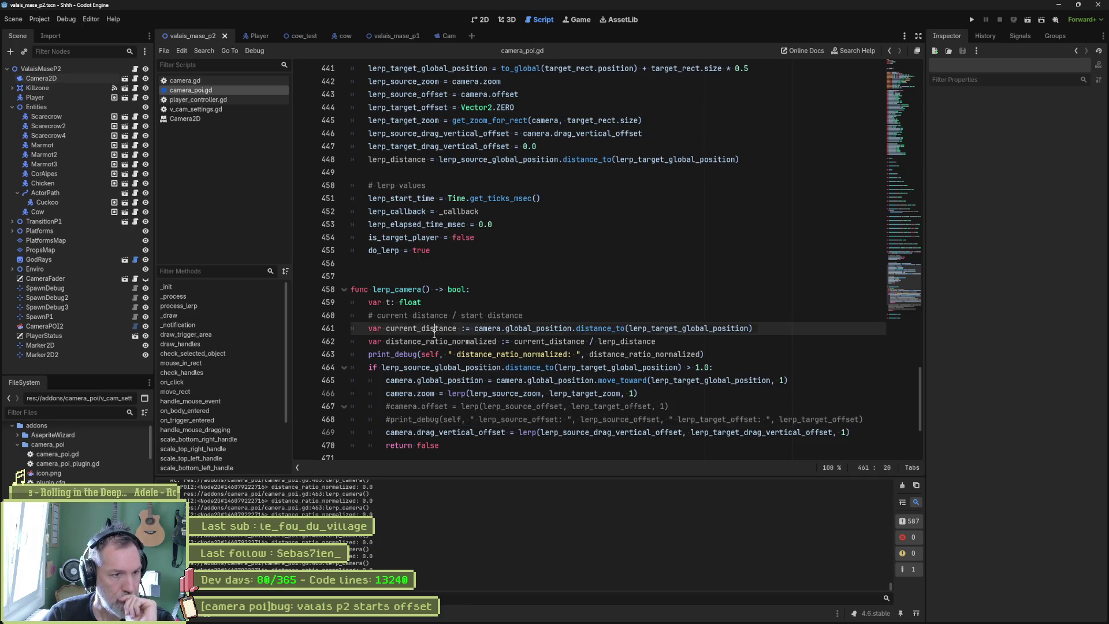
# Remove the # from the camera.offset lerp line 467
pyautogui.click(604, 367)
pyautogui.moveTo(381, 368)
pyautogui.mouseDown()
pyautogui.moveTo(456, 354)
pyautogui.moveTo(711, 365)
pyautogui.mouseUp()
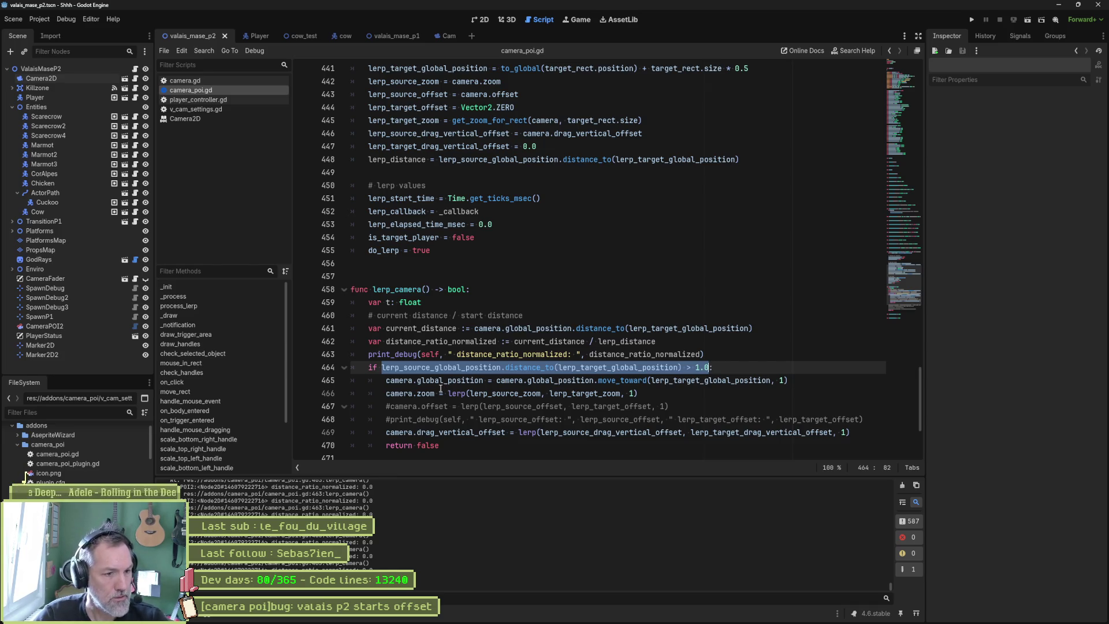
pyautogui.click(395, 406)
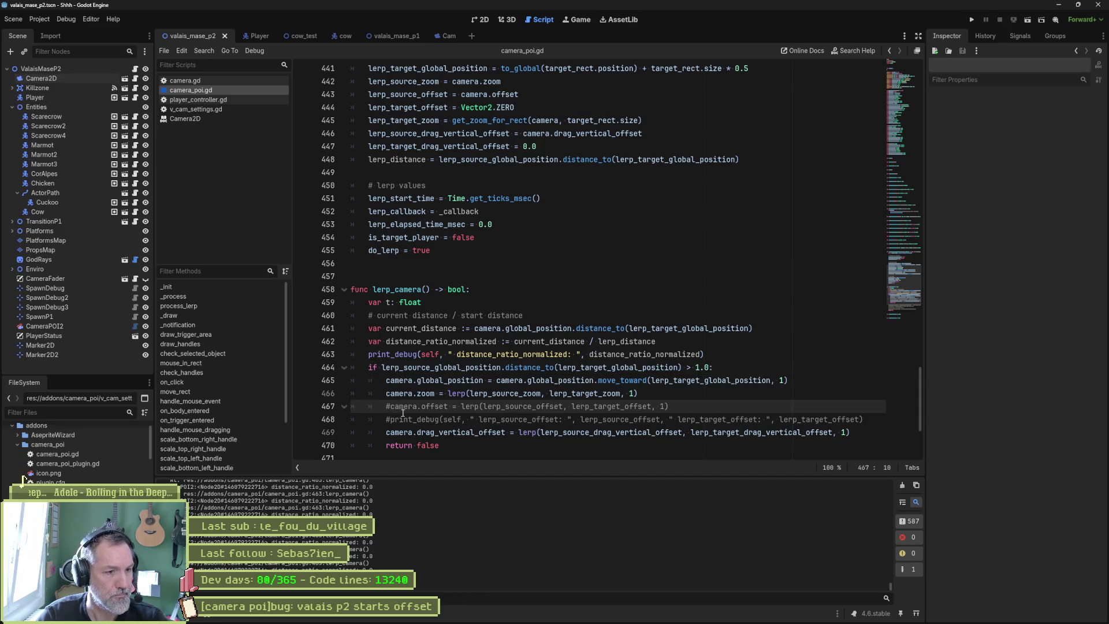
pyautogui.press('BackSpace')
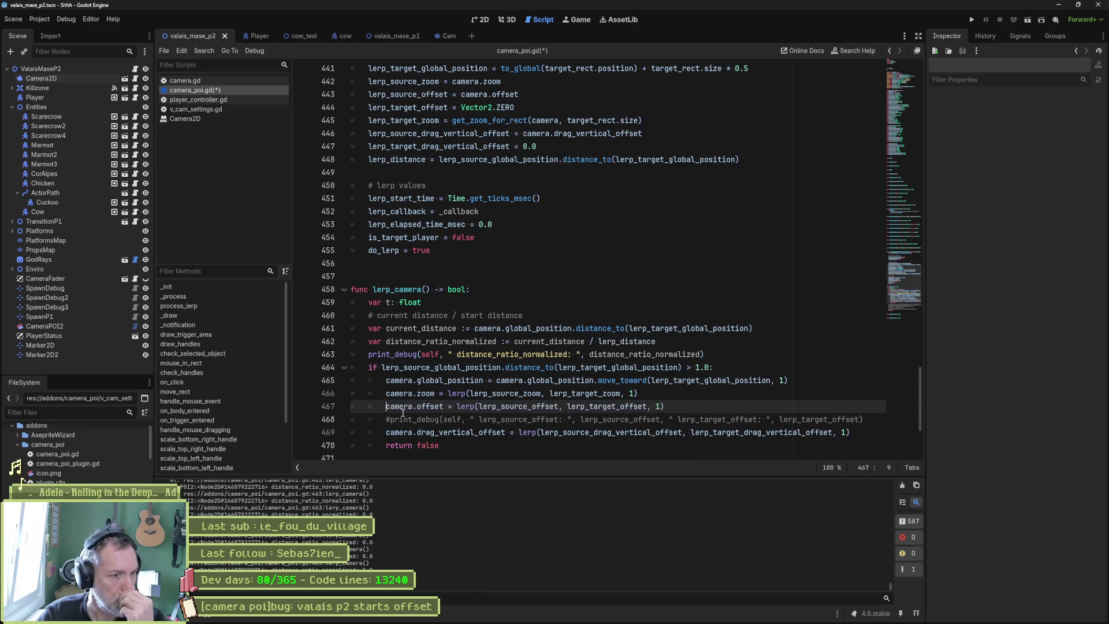
# Weight the offset lerp by 1.0 - distance_ratio_normalized, save, and run the scene
pyautogui.scroll(-1, 470, 412)
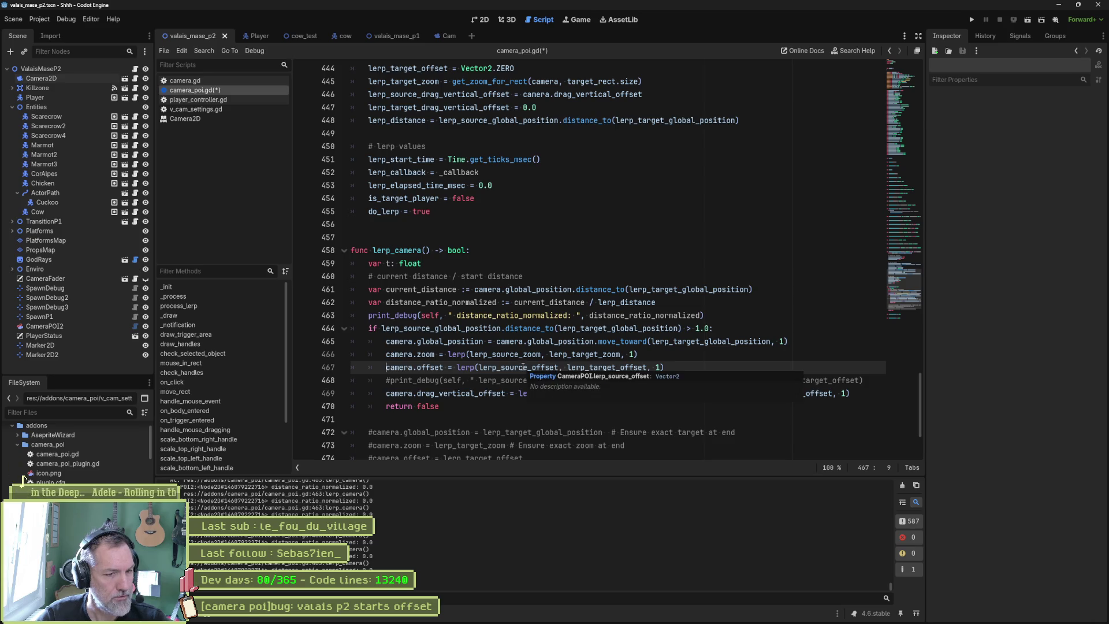
pyautogui.doubleClick(425, 303)
pyautogui.click(662, 364)
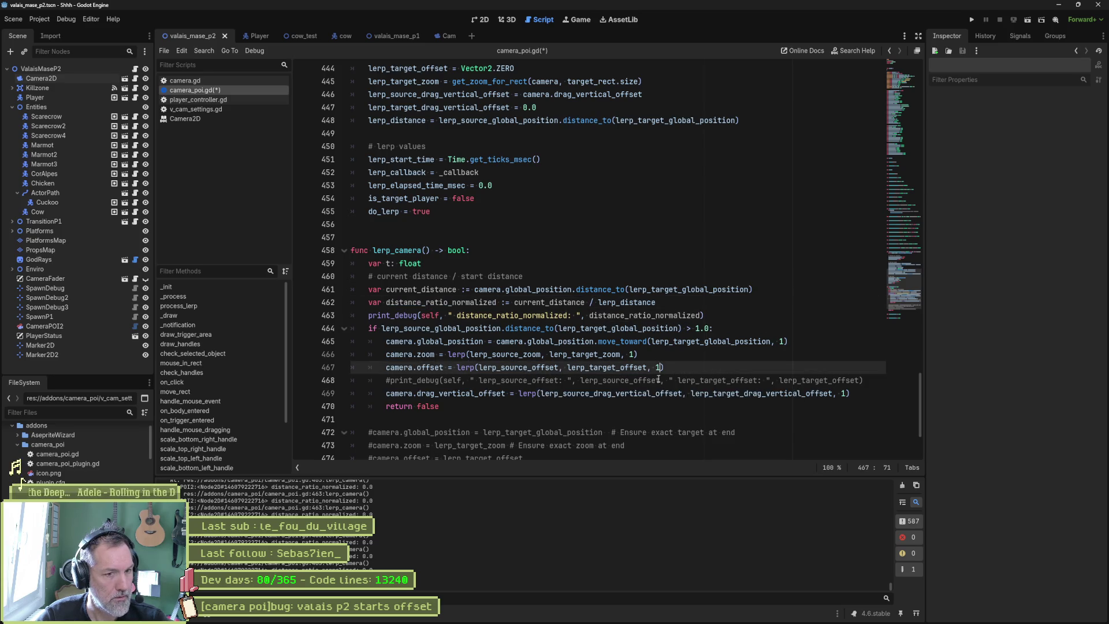
pyautogui.write('- distance_ratio_normalized')
pyautogui.hotkey('ctrl', 'v')
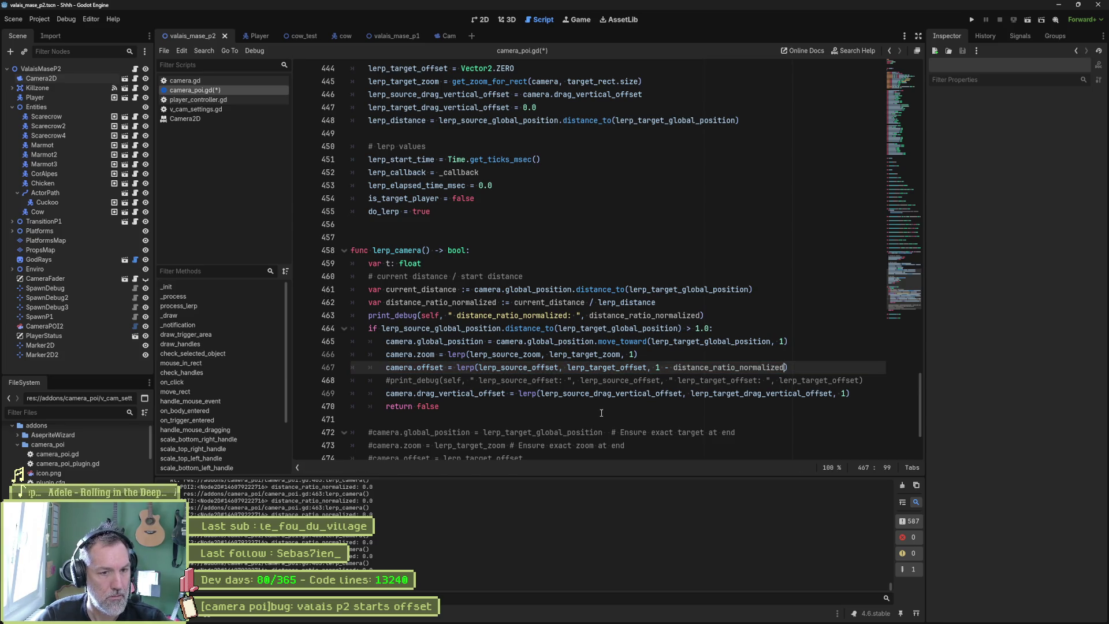
pyautogui.click(659, 368)
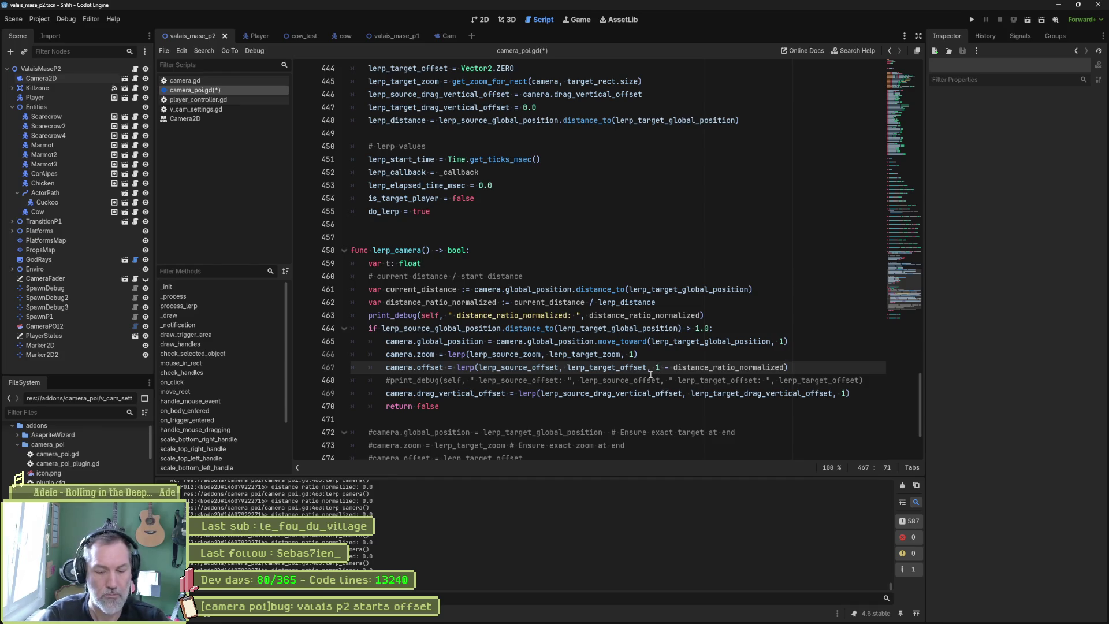
pyautogui.write('.0')
pyautogui.hotkey('ctrl', 's')
pyautogui.press('F6')
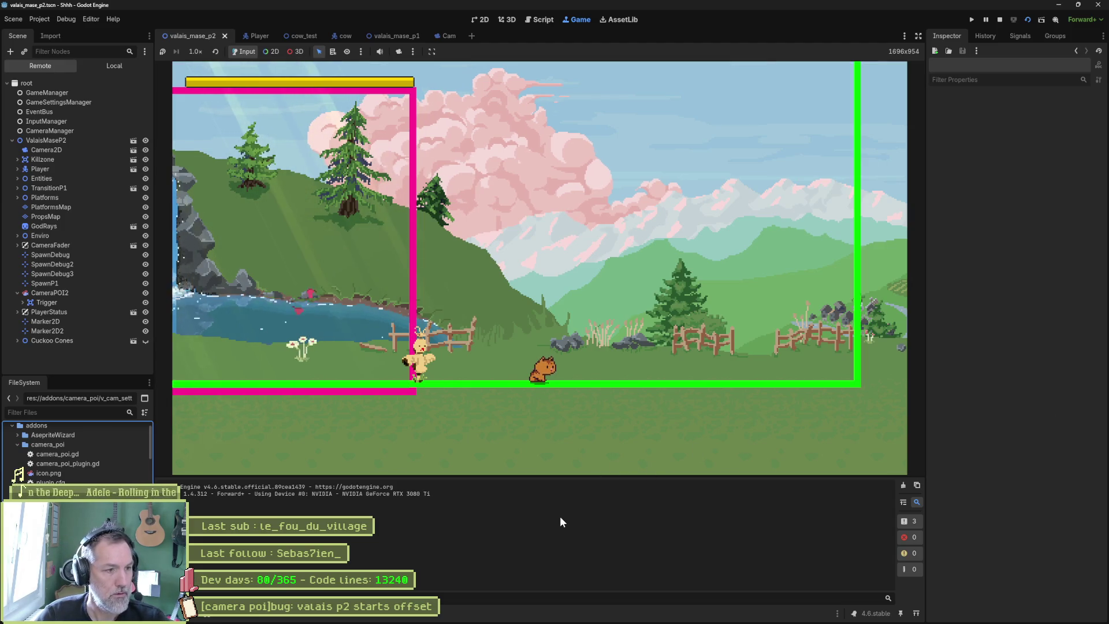
pyautogui.press('Left')
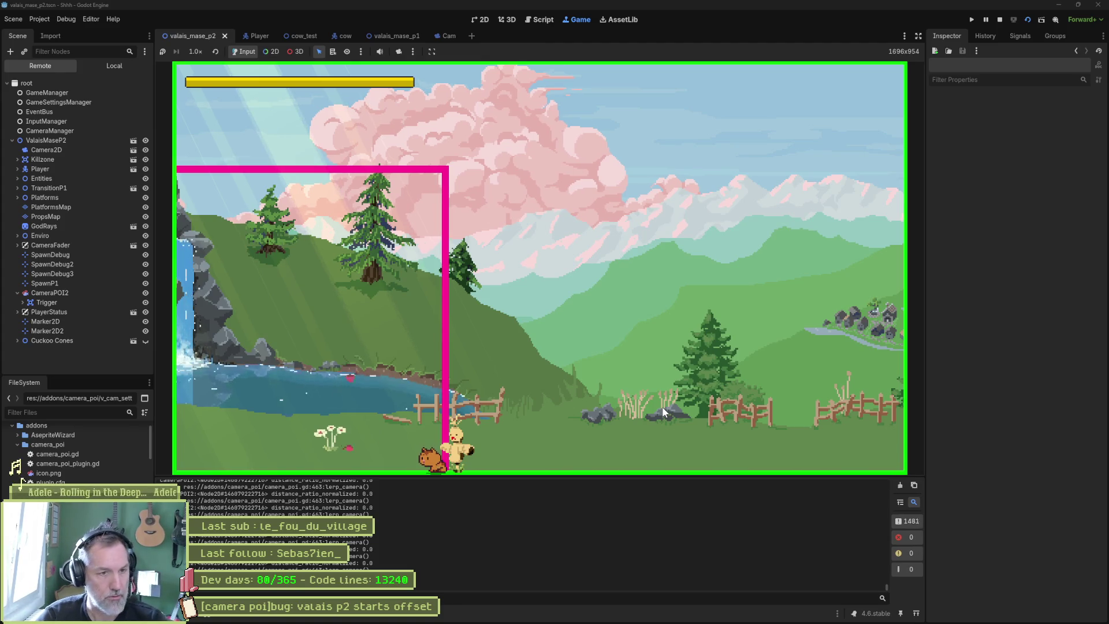
pyautogui.press('F8')
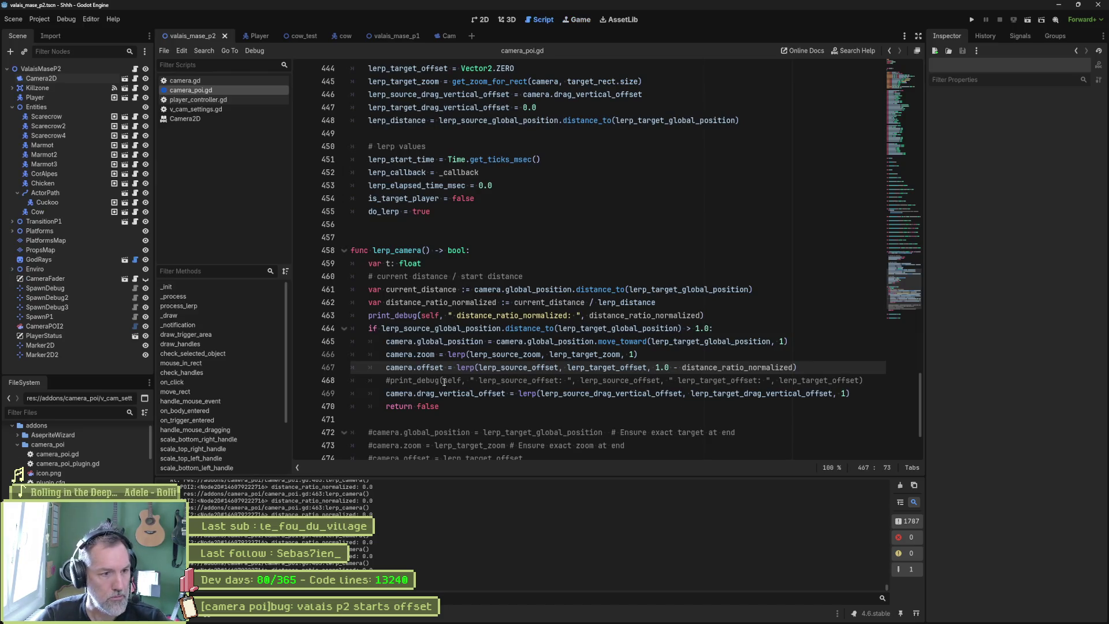
# Unfold the lerp_camera_old function below lerp_camera
pyautogui.scroll(-2, 443, 381)
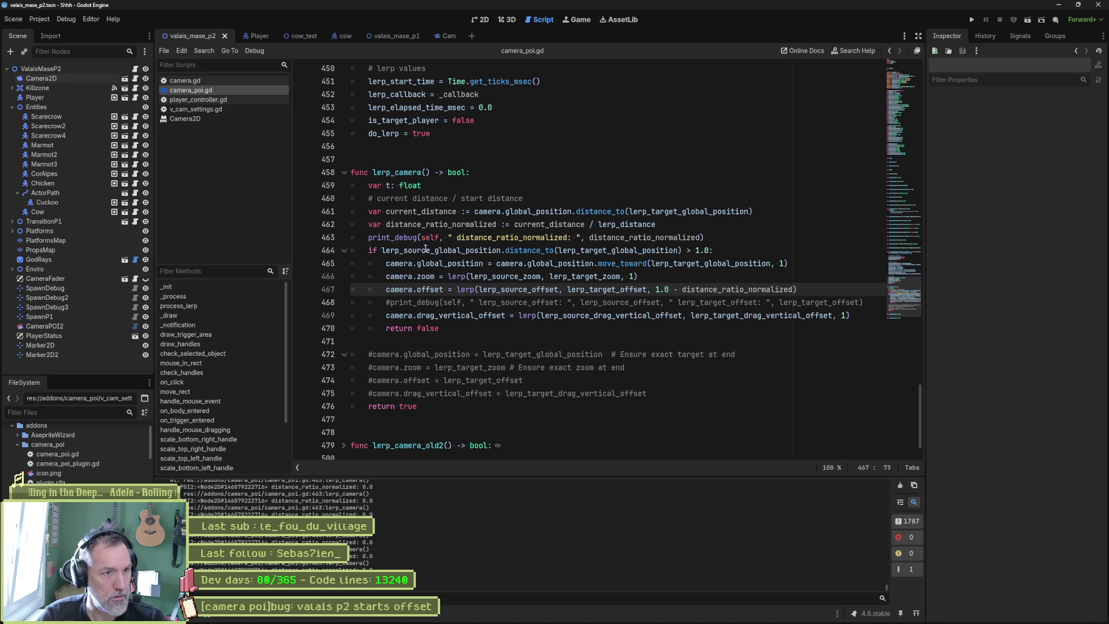
pyautogui.doubleClick(397, 172)
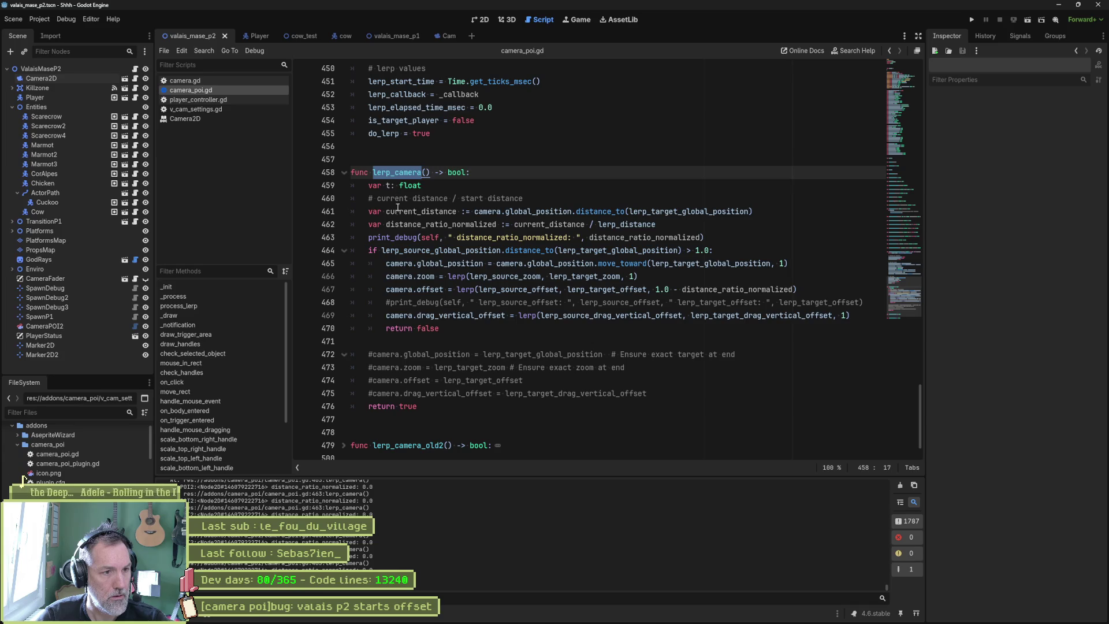
pyautogui.scroll(-1, 461, 389)
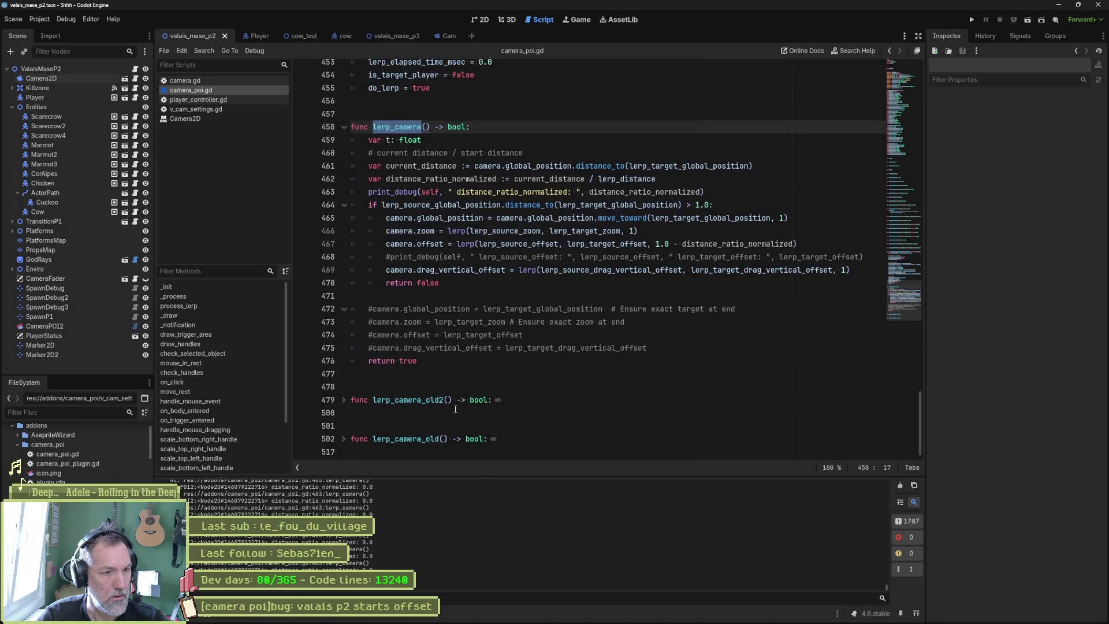
pyautogui.click(343, 439)
pyautogui.scroll(-5, 467, 434)
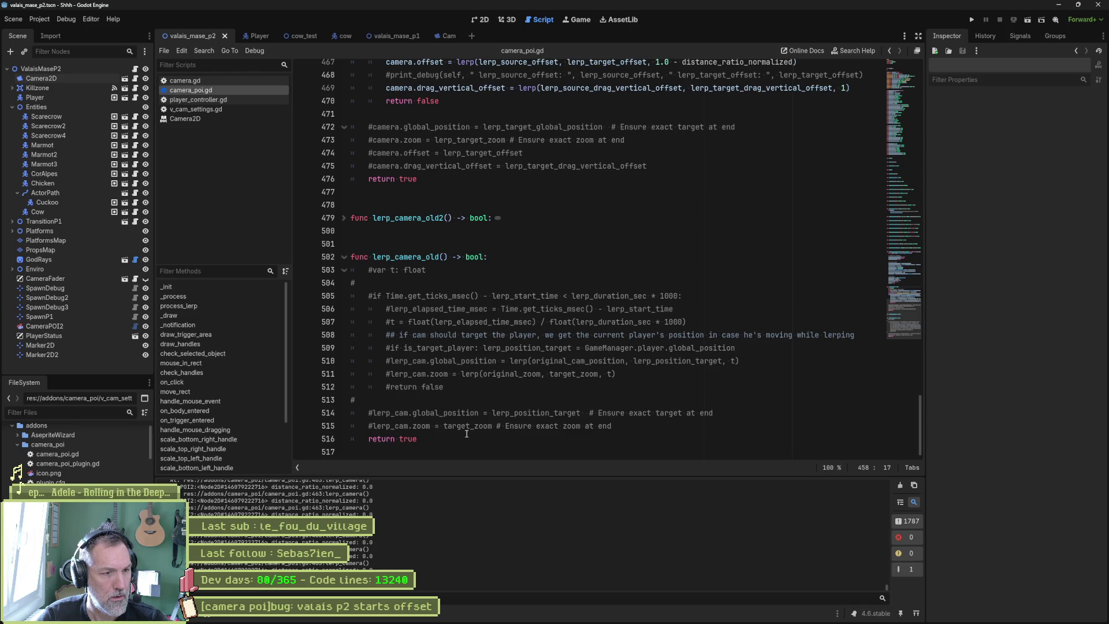
pyautogui.scroll(10, 461, 325)
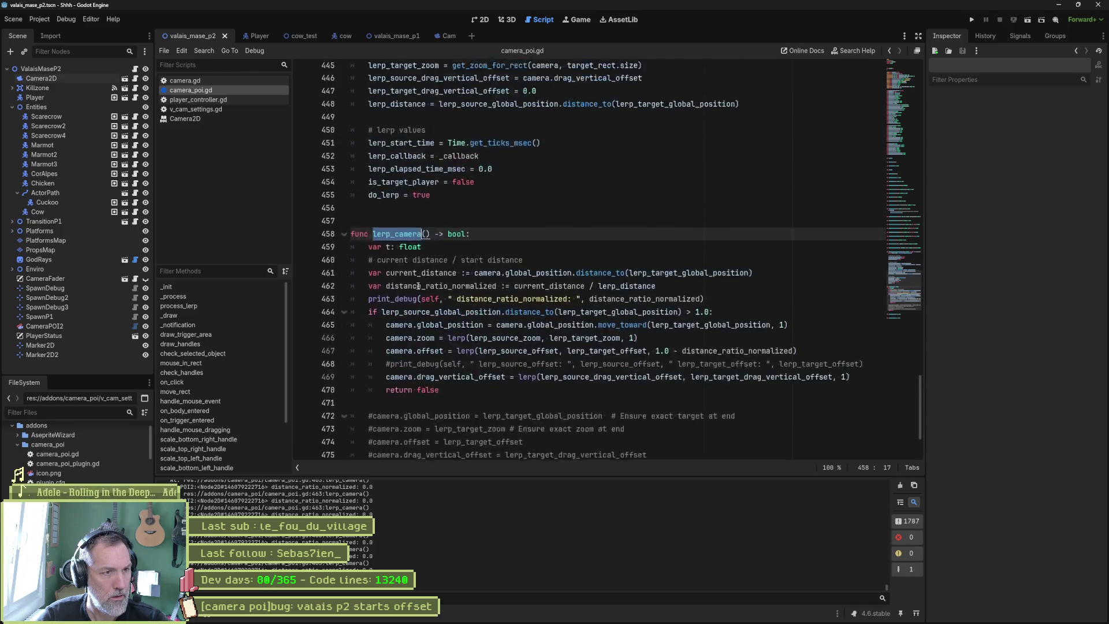
# Search the project for lerp_camera and jump to its call in process_lerp
pyautogui.hotkey('ctrl', 'shift', 'f')
pyautogui.click(558, 358)
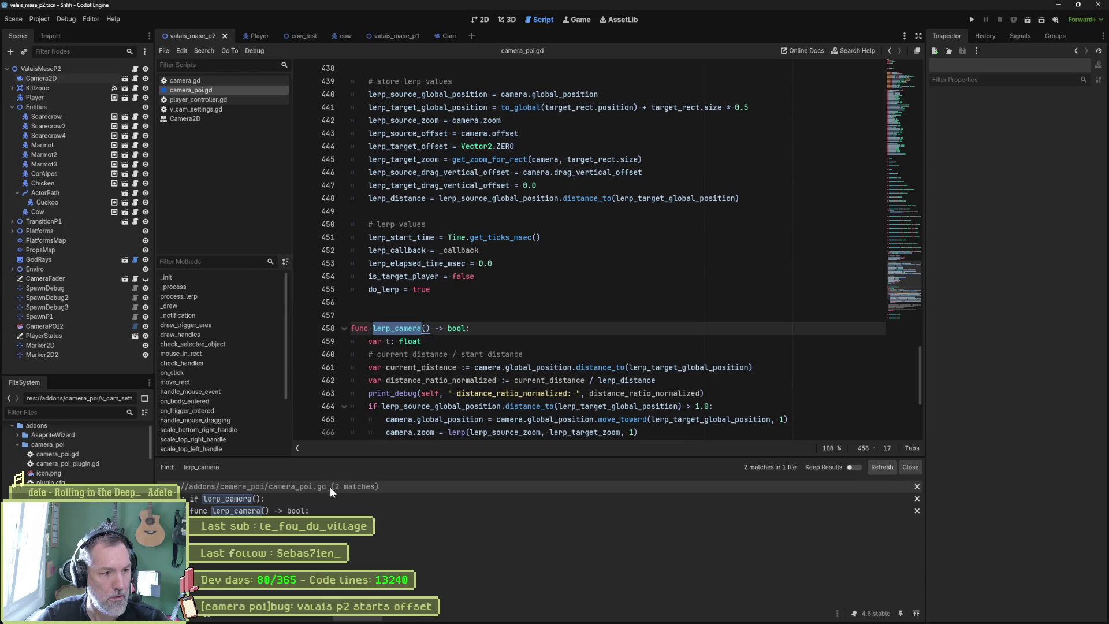
pyautogui.click(274, 500)
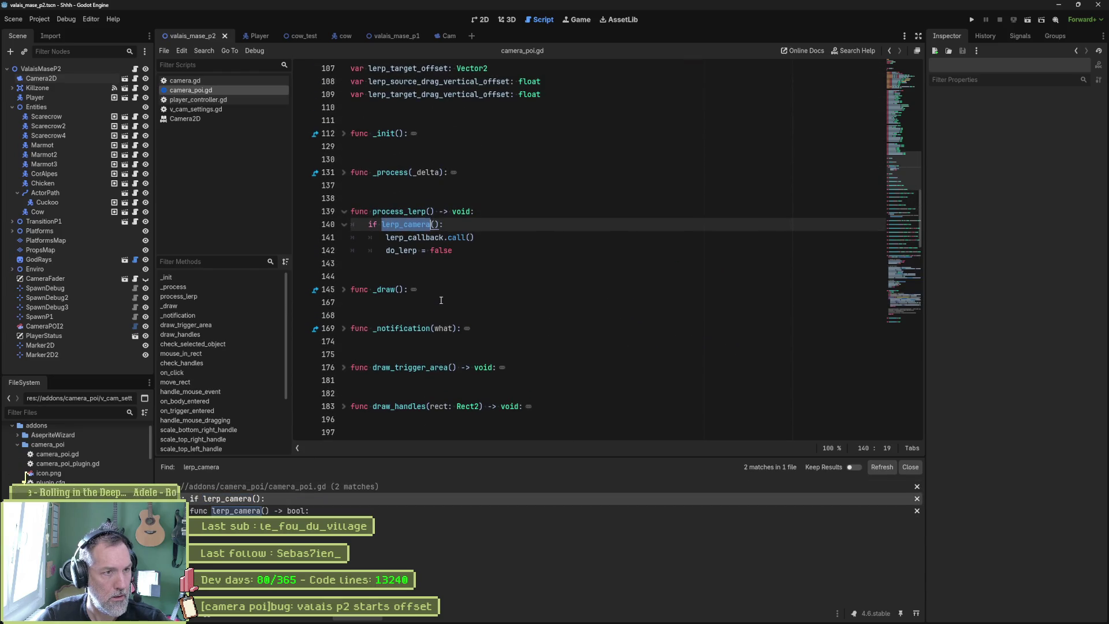
pyautogui.click(459, 248)
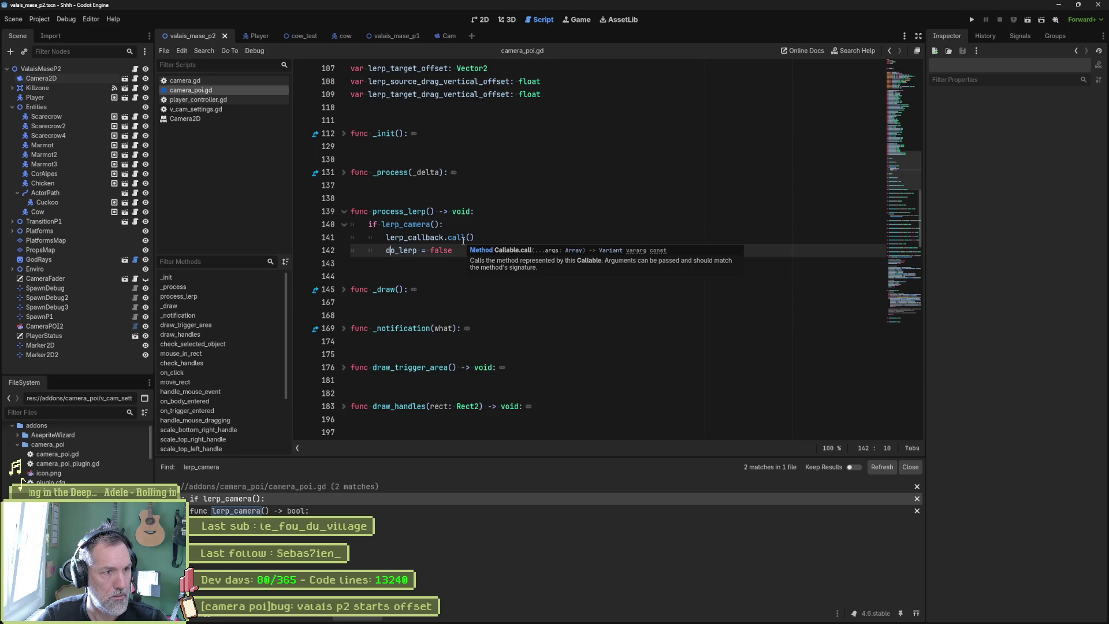
pyautogui.click(406, 211)
pyautogui.doubleClick(406, 211)
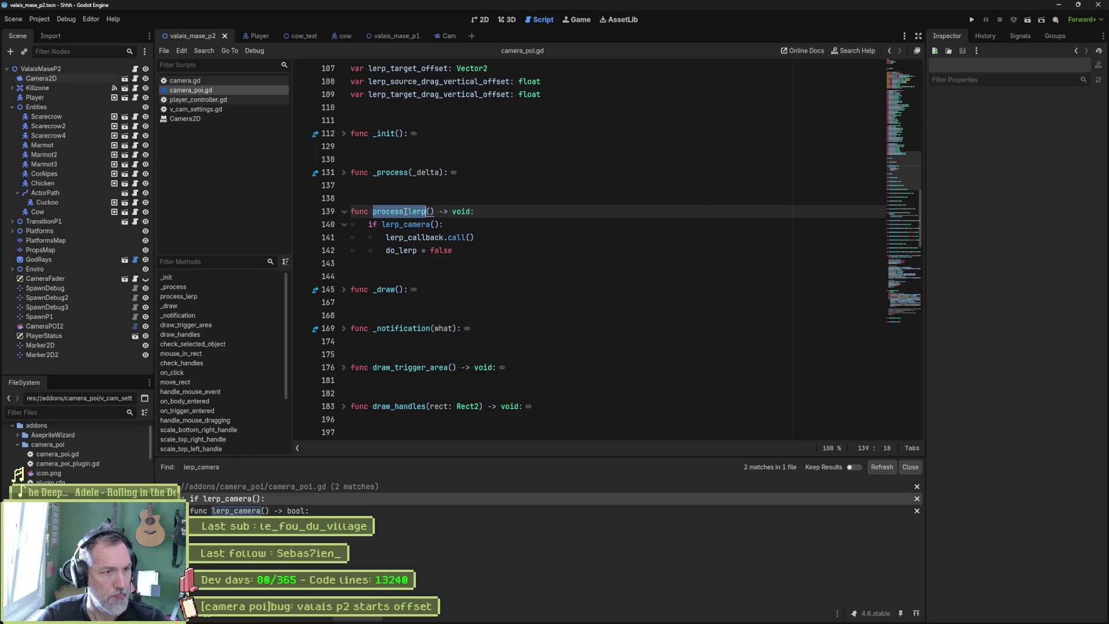
pyautogui.hotkey('ctrl', 'shift', 'f')
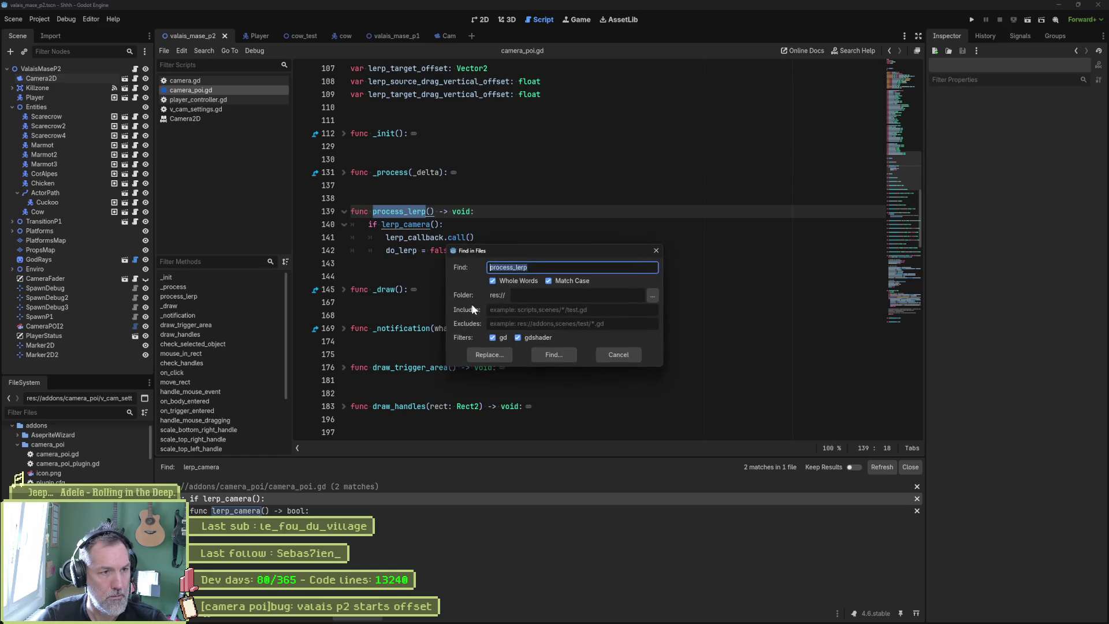
pyautogui.click(617, 359)
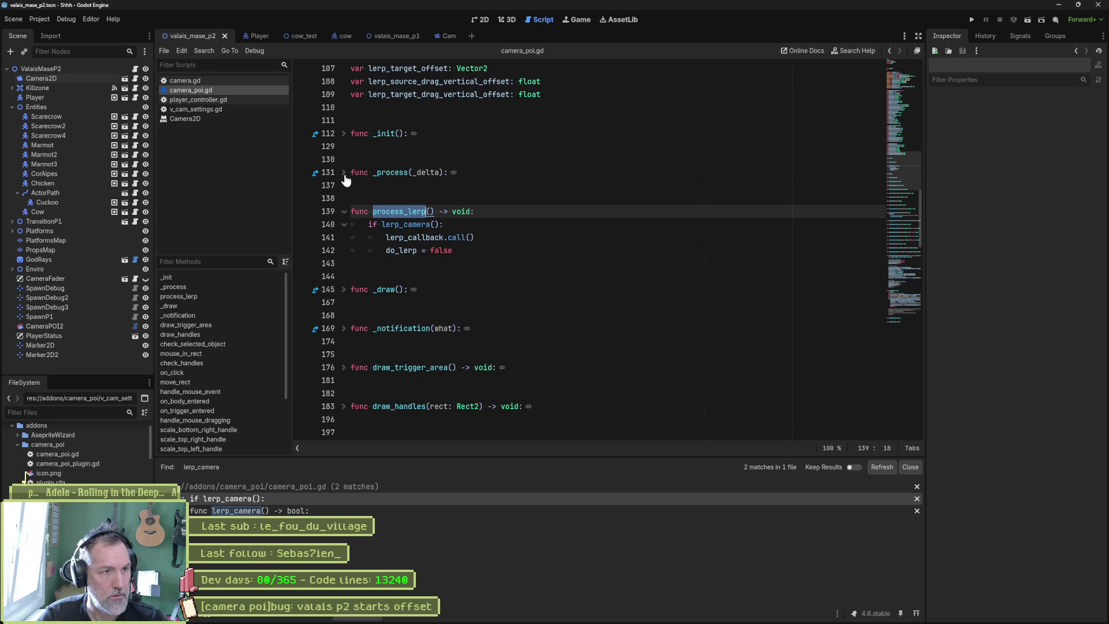
# Unfold _process, search for do_lerp, and visit its resets in _init and process_lerp
pyautogui.click(344, 174)
pyautogui.doubleClick(400, 224)
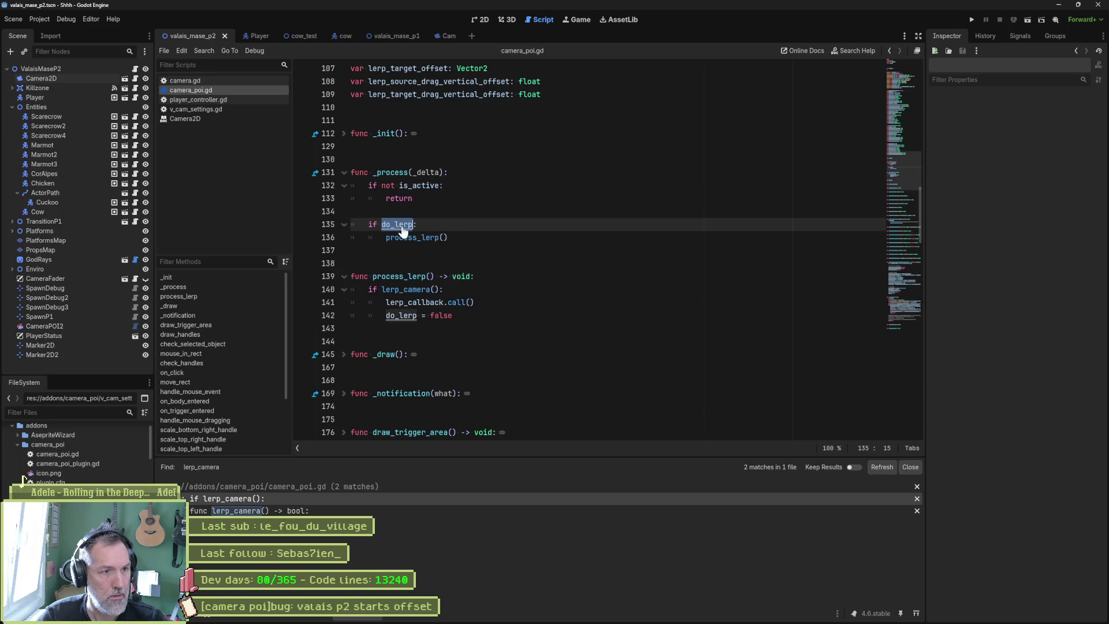
pyautogui.hotkey('ctrl', 'shift', 'f')
pyautogui.press('Return')
pyautogui.click(462, 511)
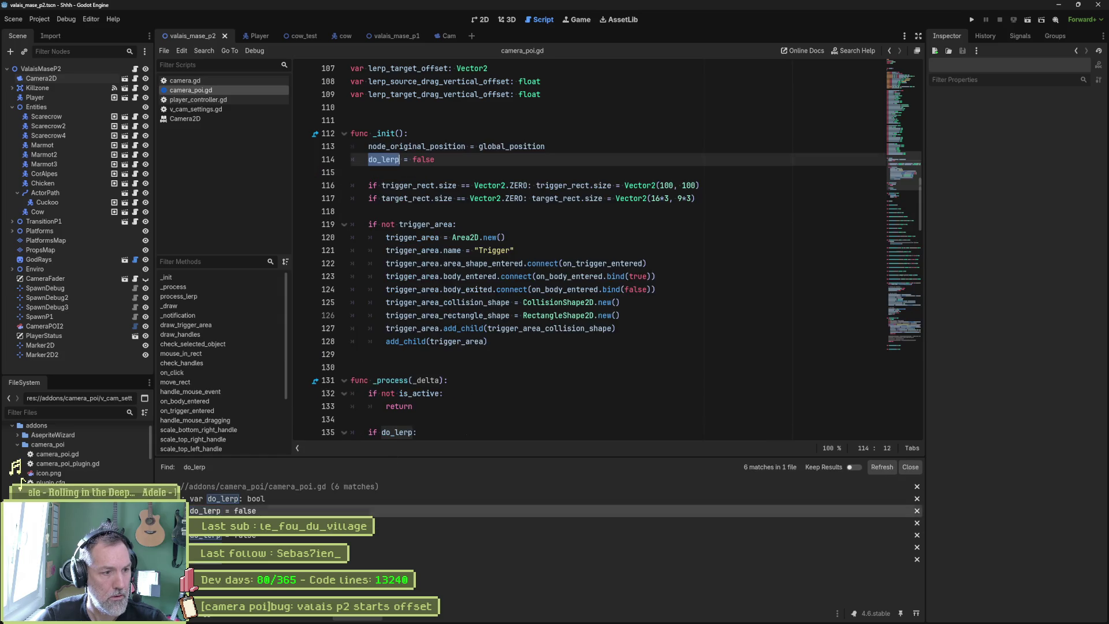
pyautogui.click(263, 535)
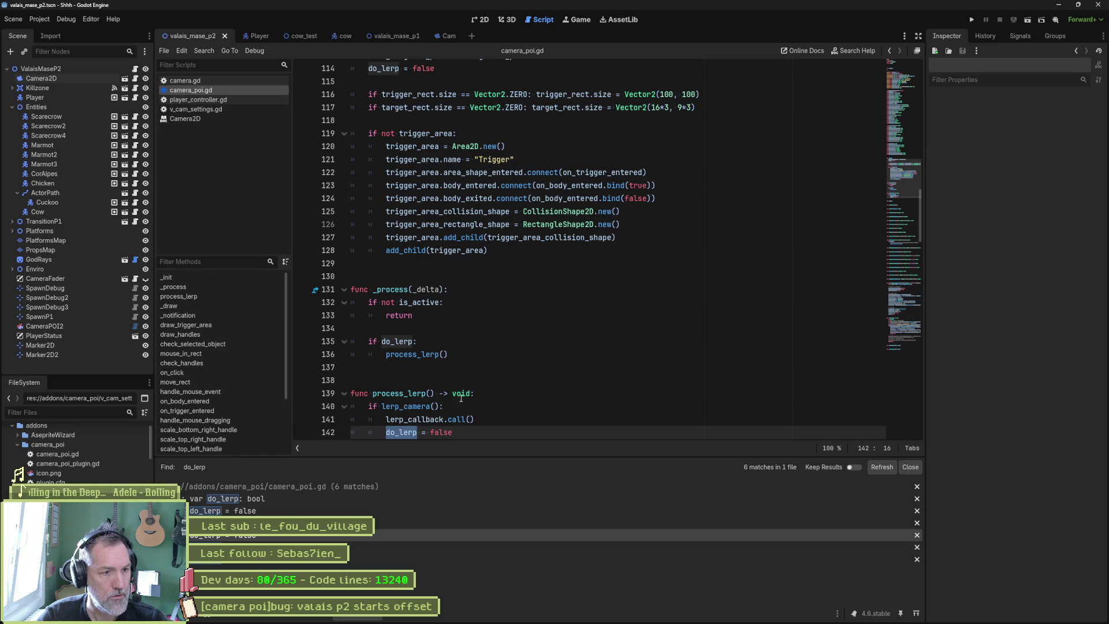
pyautogui.scroll(-1, 407, 381)
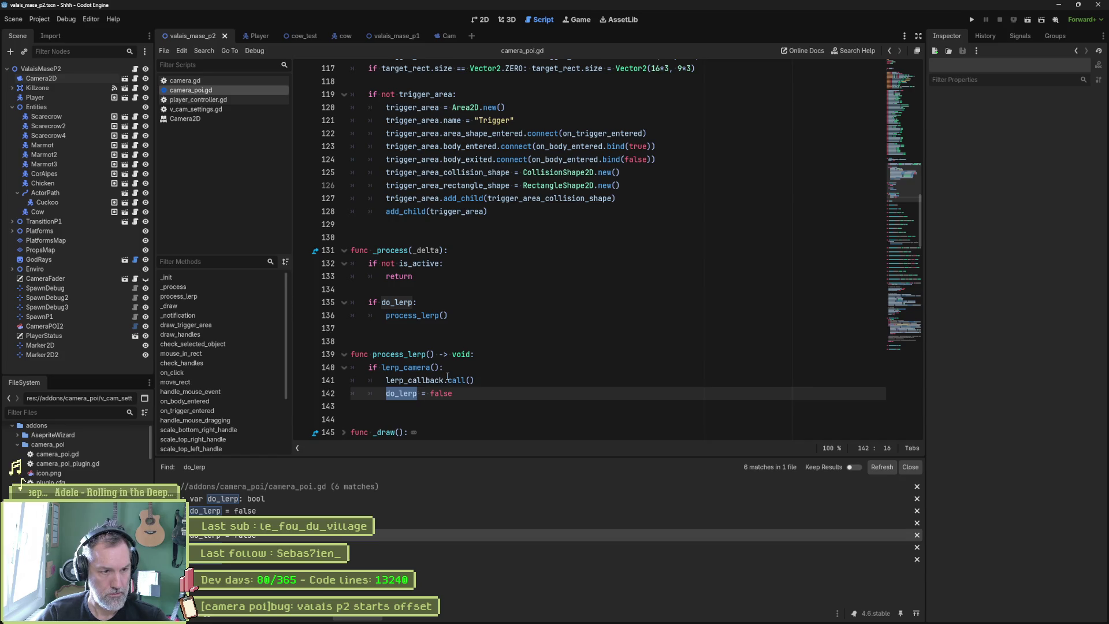
pyautogui.moveTo(448, 376)
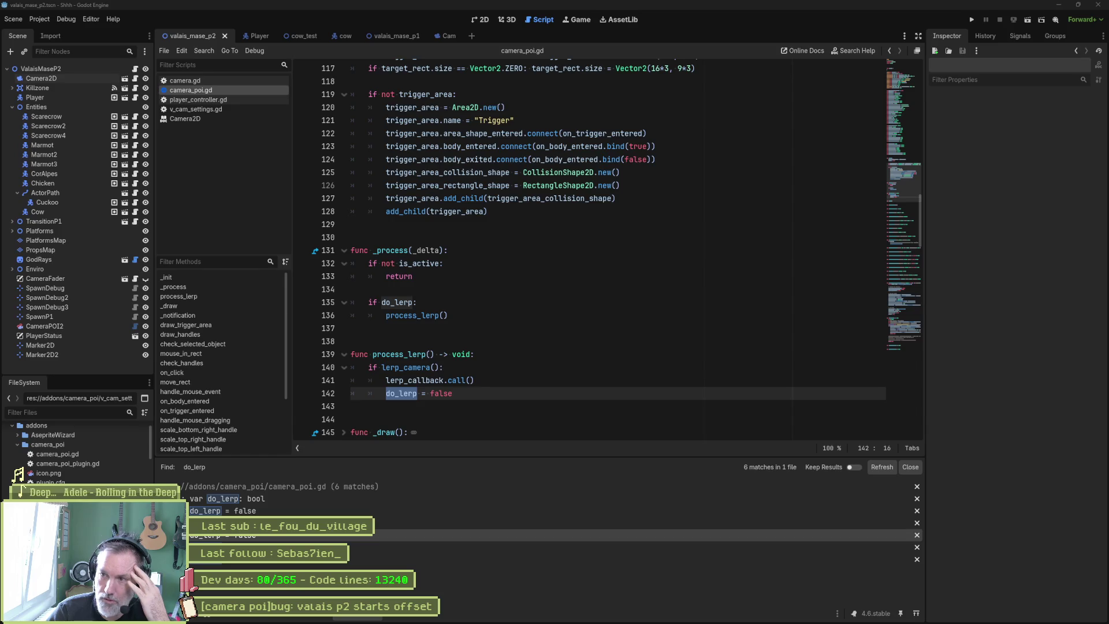
pyautogui.click(670, 306)
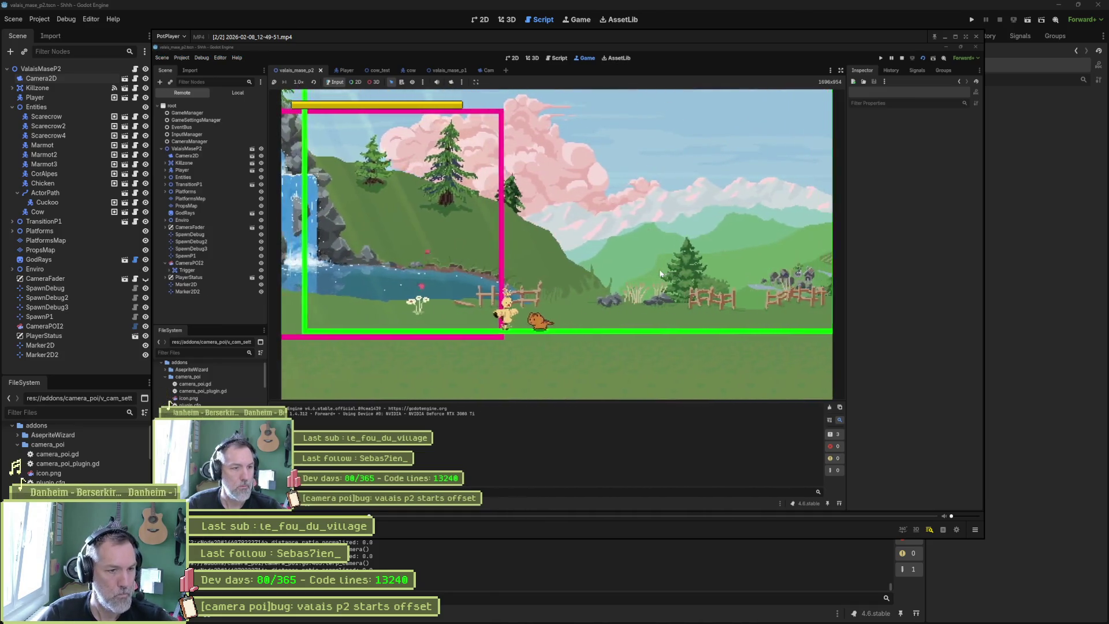
# Step the recorded clip frame by frame through the camera pan, then pause and close PotPlayer
pyautogui.press('space')
pyautogui.press('f')
pyautogui.press('f')
pyautogui.press('f')
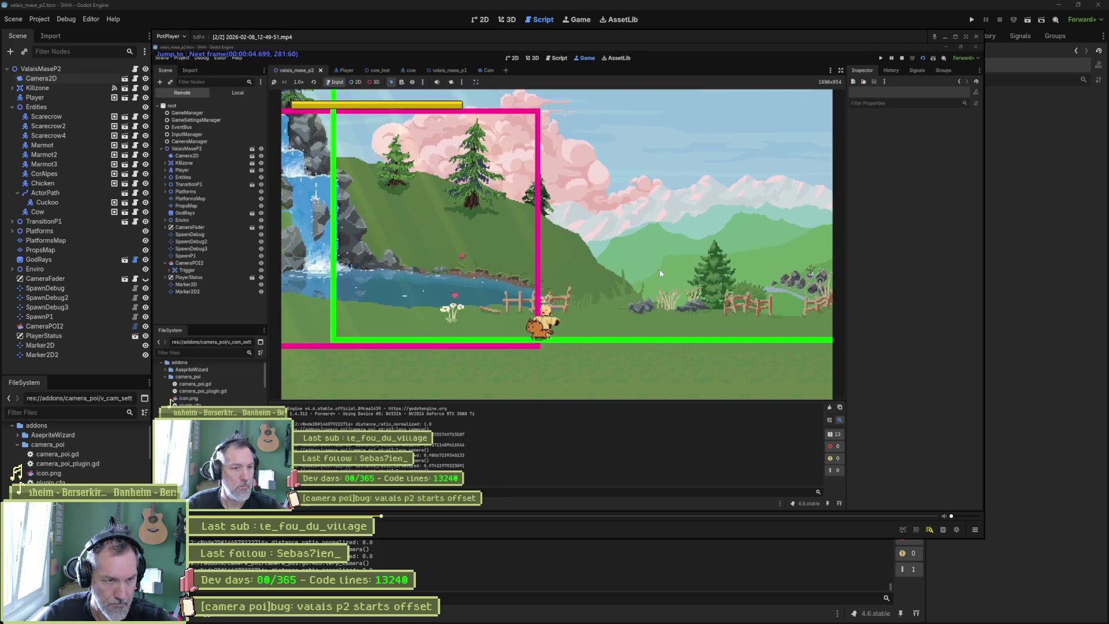
pyautogui.press('f')
pyautogui.press('f')
pyautogui.press('f')
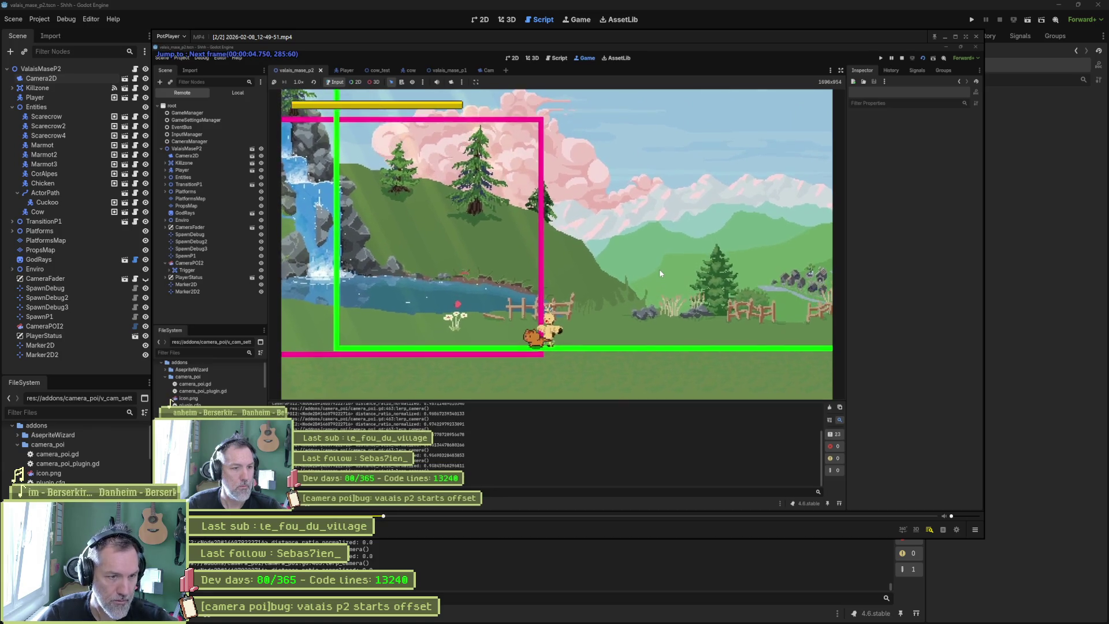
pyautogui.press('f')
pyautogui.press('f')
pyautogui.press('f')
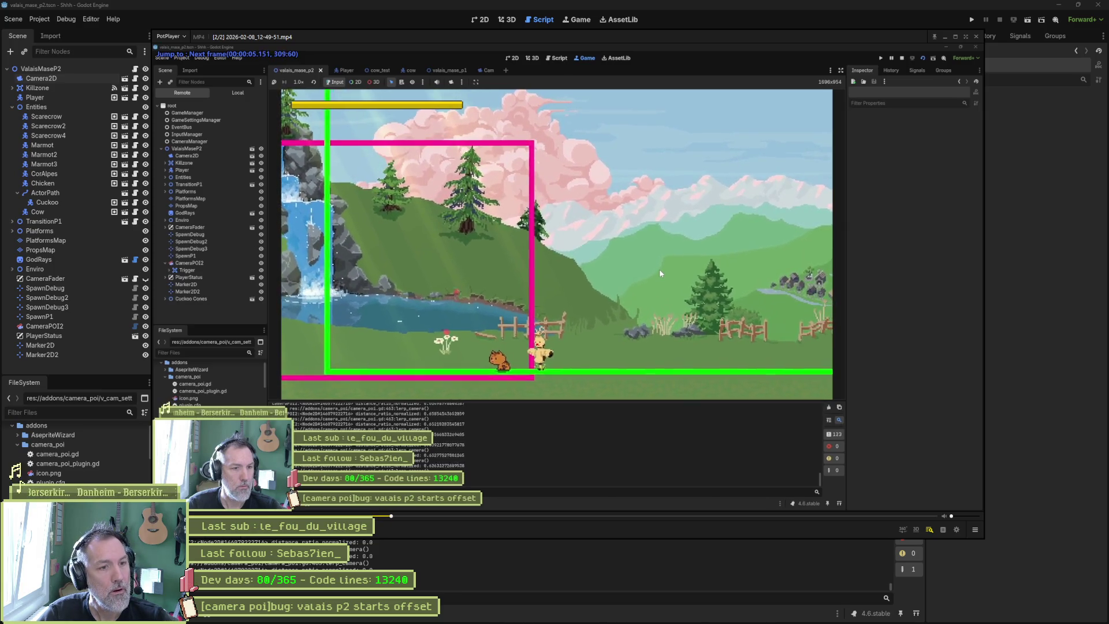
pyautogui.press('f')
pyautogui.press('f')
pyautogui.press('f')
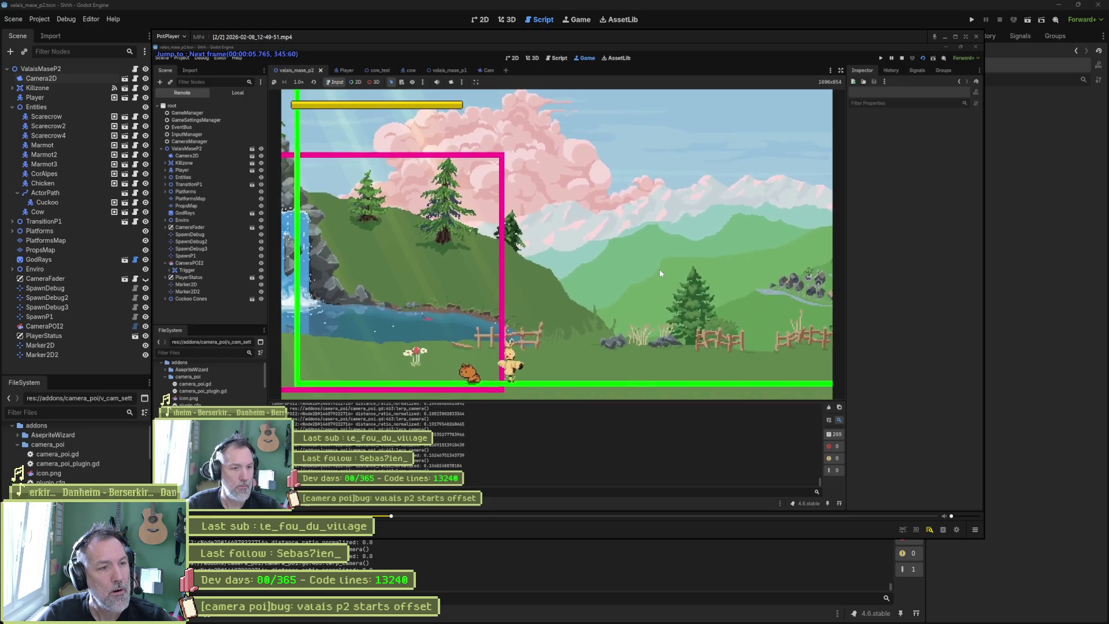
pyautogui.press('f')
pyautogui.press('f')
pyautogui.press('f')
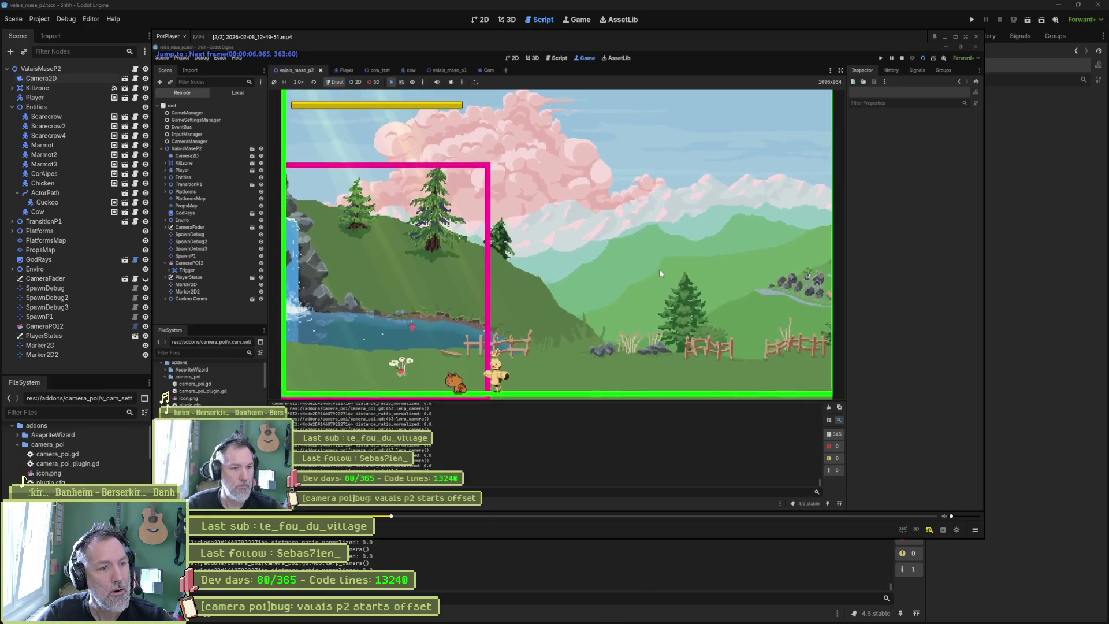
pyautogui.press('f')
pyautogui.press('f')
pyautogui.press('f')
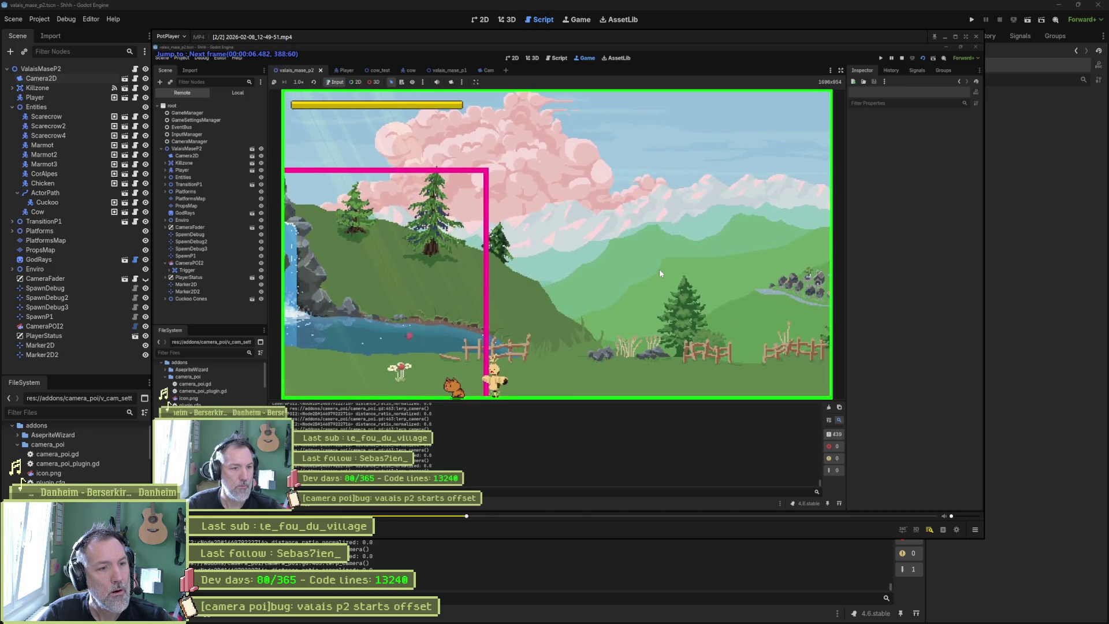
pyautogui.press('space')
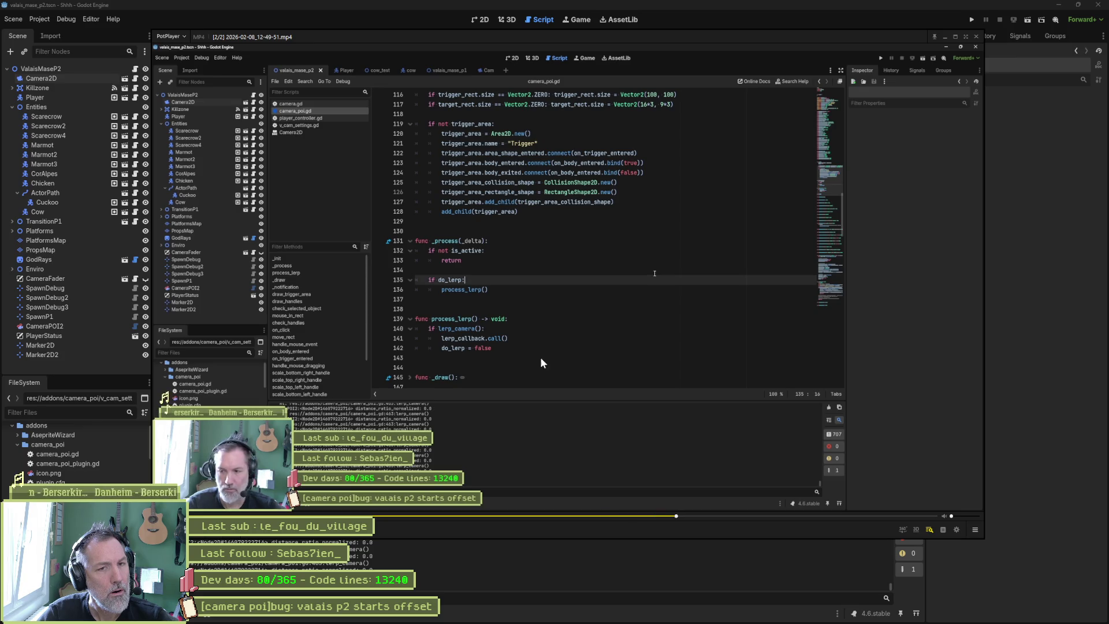
pyautogui.press('space')
pyautogui.click(746, 23)
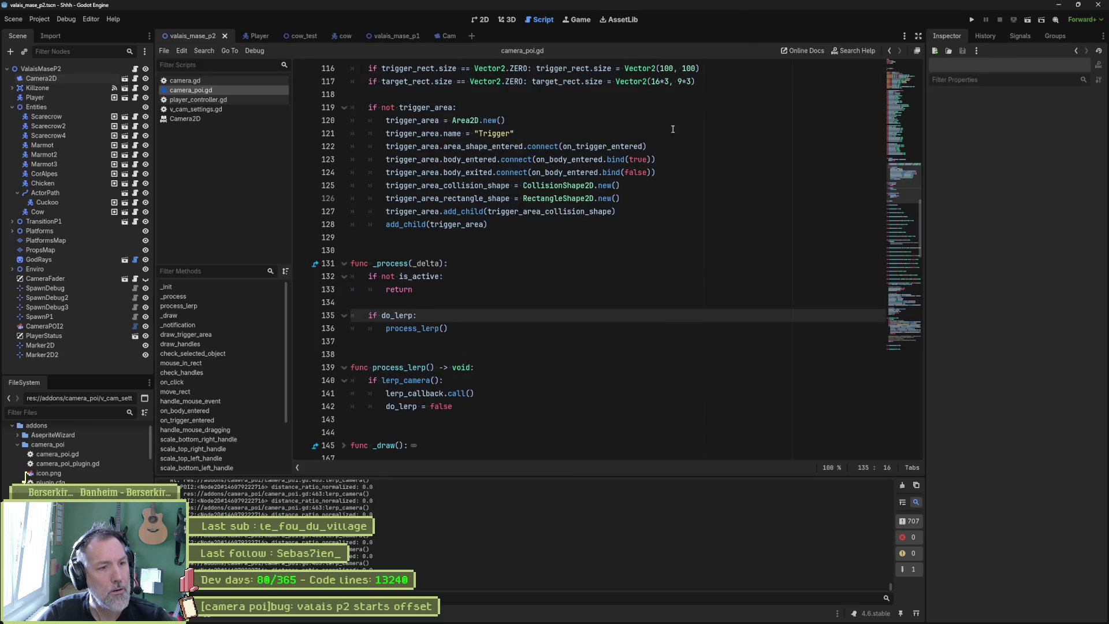
# Replace the camera.zoom lerp weight 1 with 1.0 - distance_ratio_normalized
pyautogui.scroll(7, 513, 314)
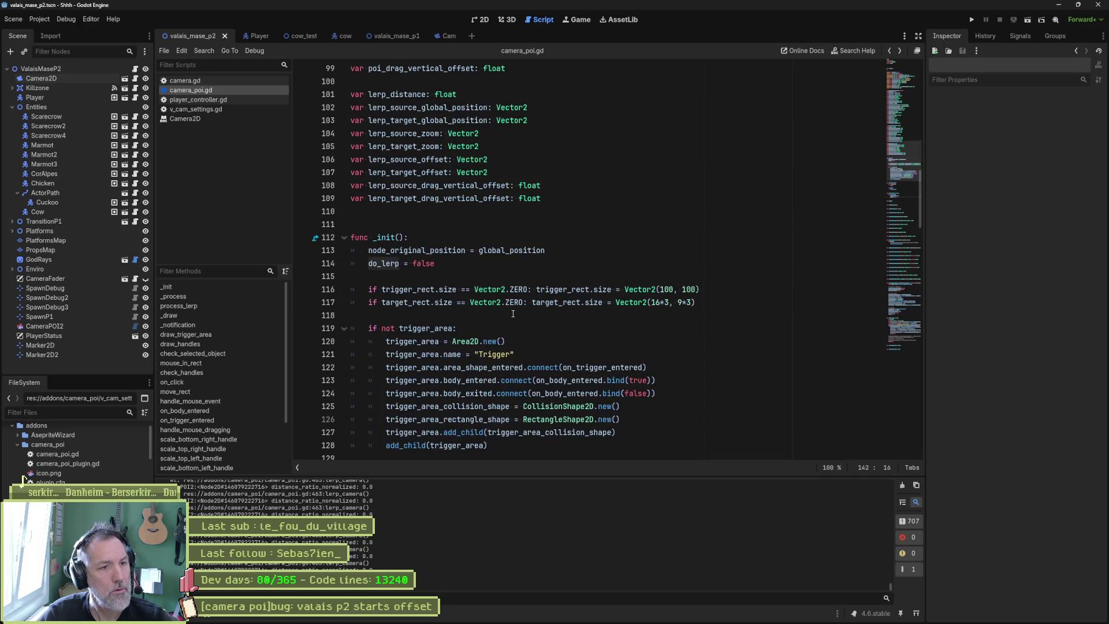
pyautogui.click(513, 314)
pyautogui.scroll(-8, 513, 313)
pyautogui.press('F12')
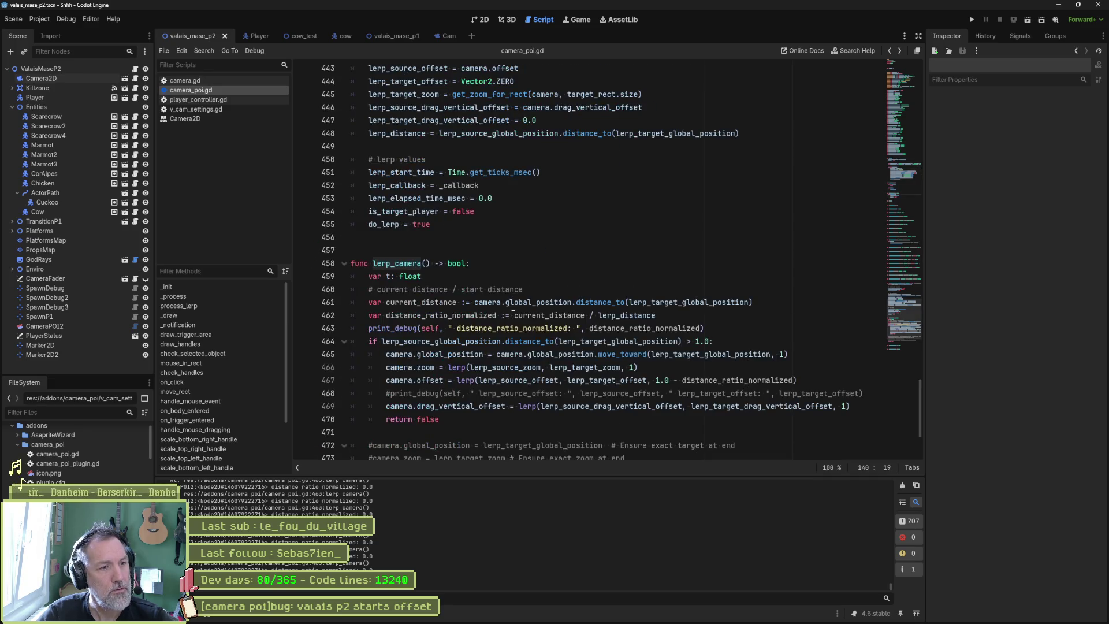
pyautogui.doubleClick(426, 367)
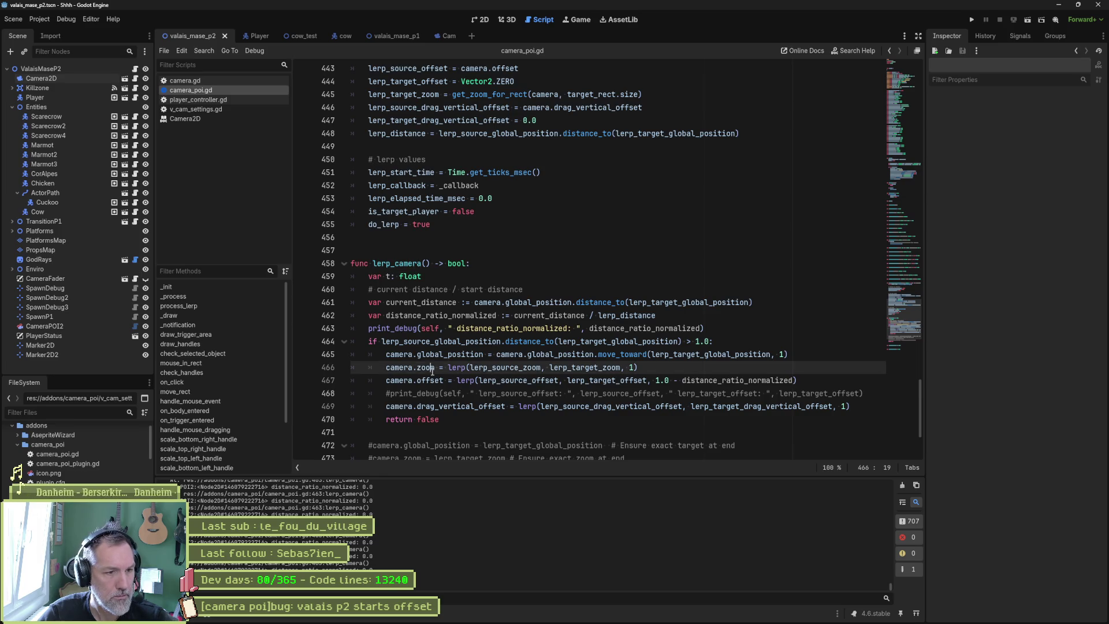
pyautogui.click(633, 367)
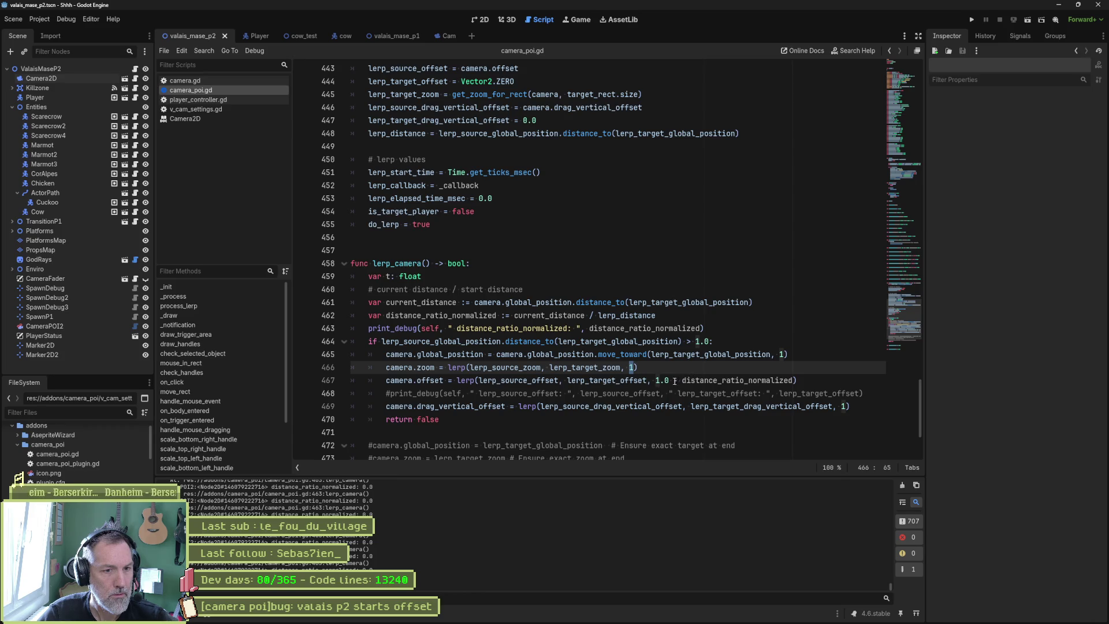
pyautogui.moveTo(669, 380); pyautogui.dragTo(795, 380)
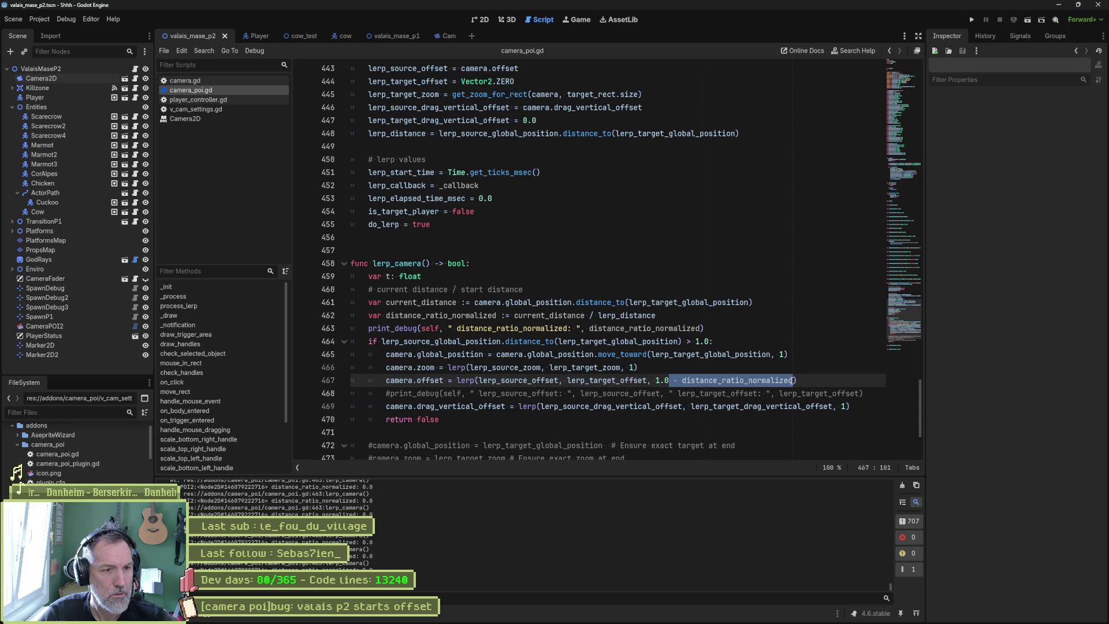
pyautogui.click(631, 367)
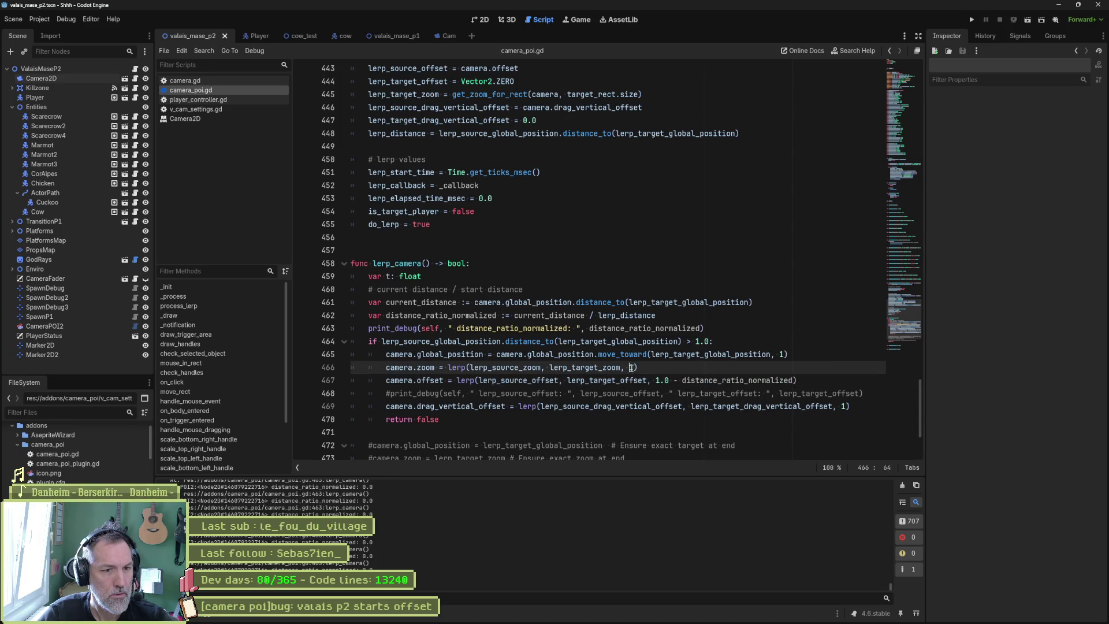
pyautogui.write('- distance_ratio_normalized')
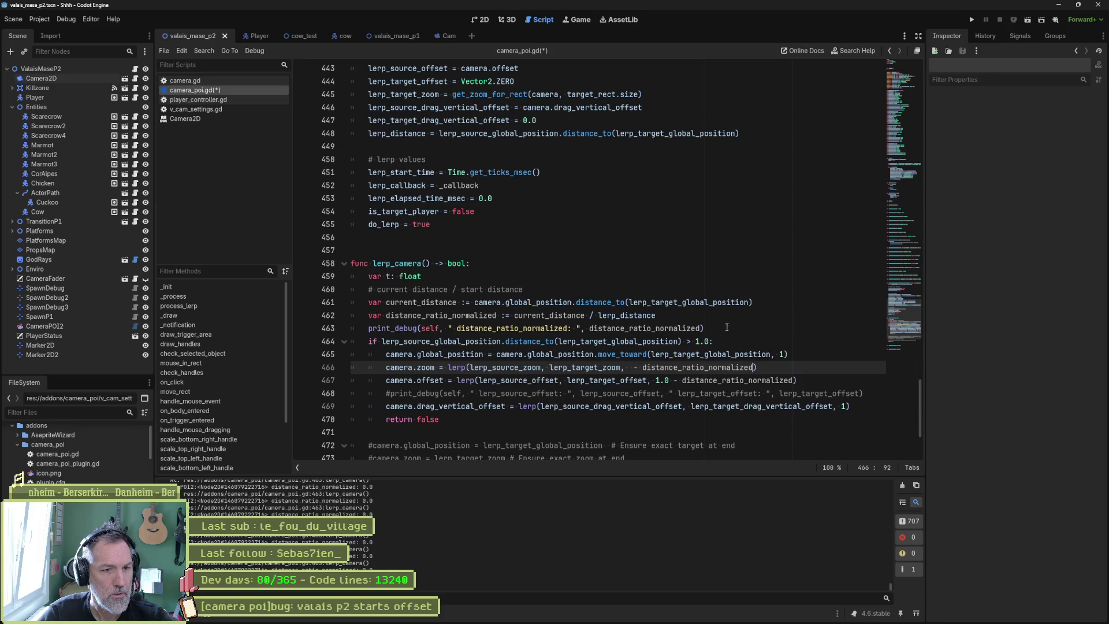
pyautogui.press('Left')
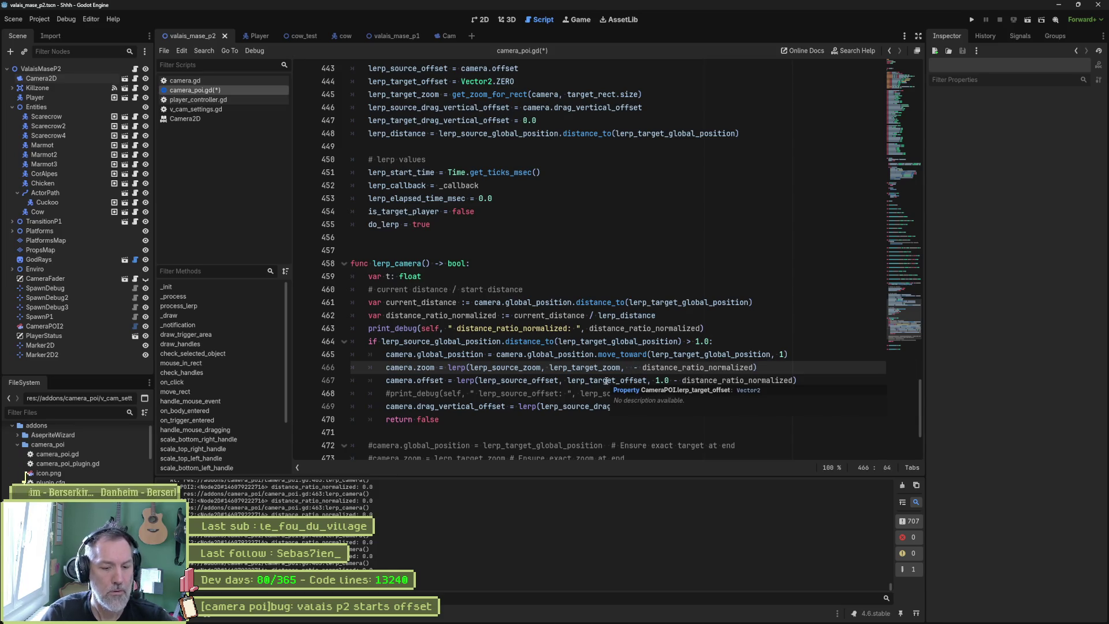
# Run the scene, stop it, and run it again to test the zoom
pyautogui.press('F6')
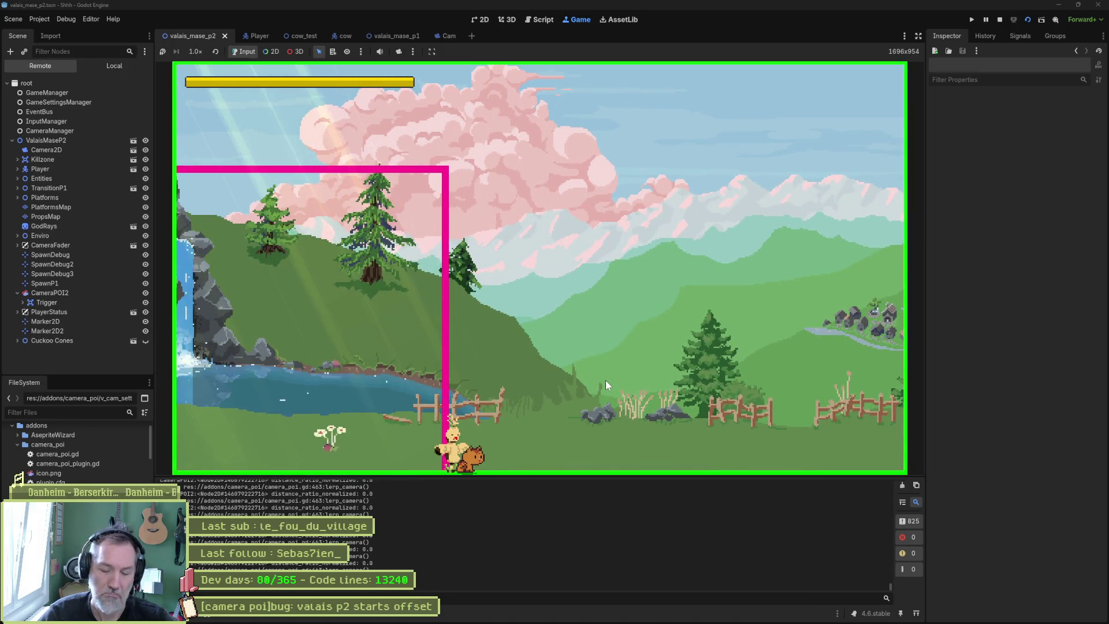
pyautogui.press('F8')
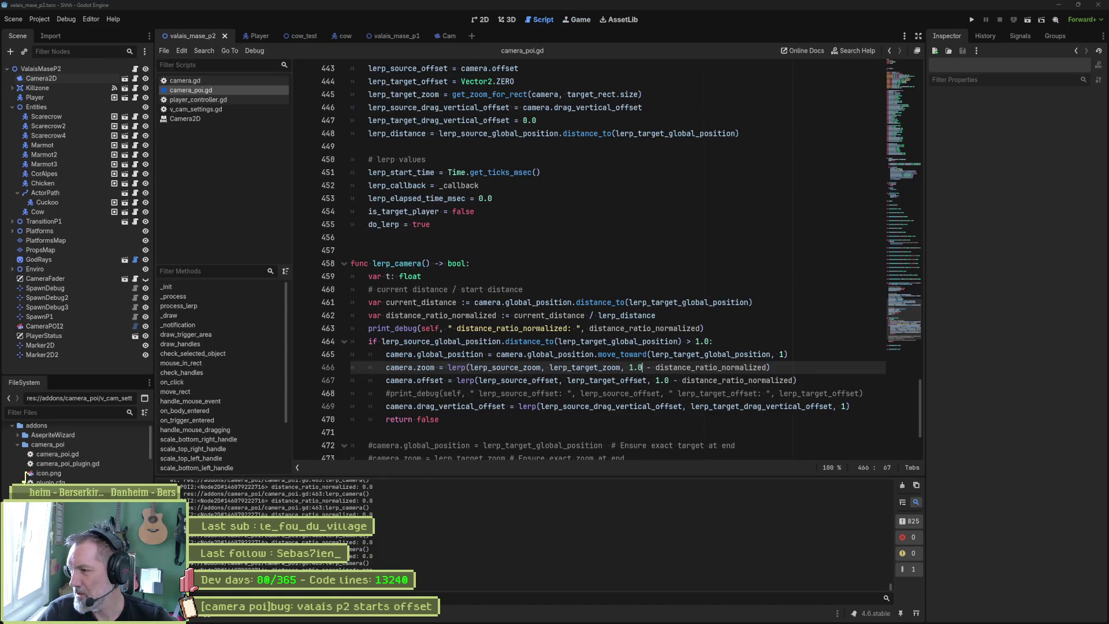
pyautogui.press('F6')
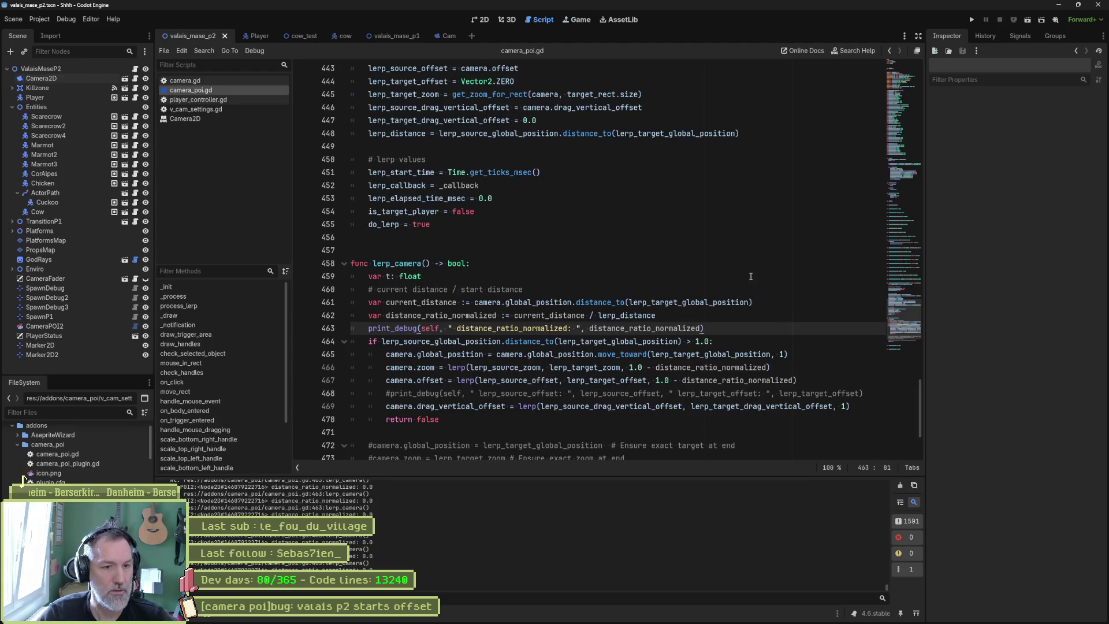
# Replace the drag_vertical_offset lerp weight 1 on line 469 with 1.0 - distance_ratio_normalized, then run the scene
pyautogui.doubleClick(782, 354)
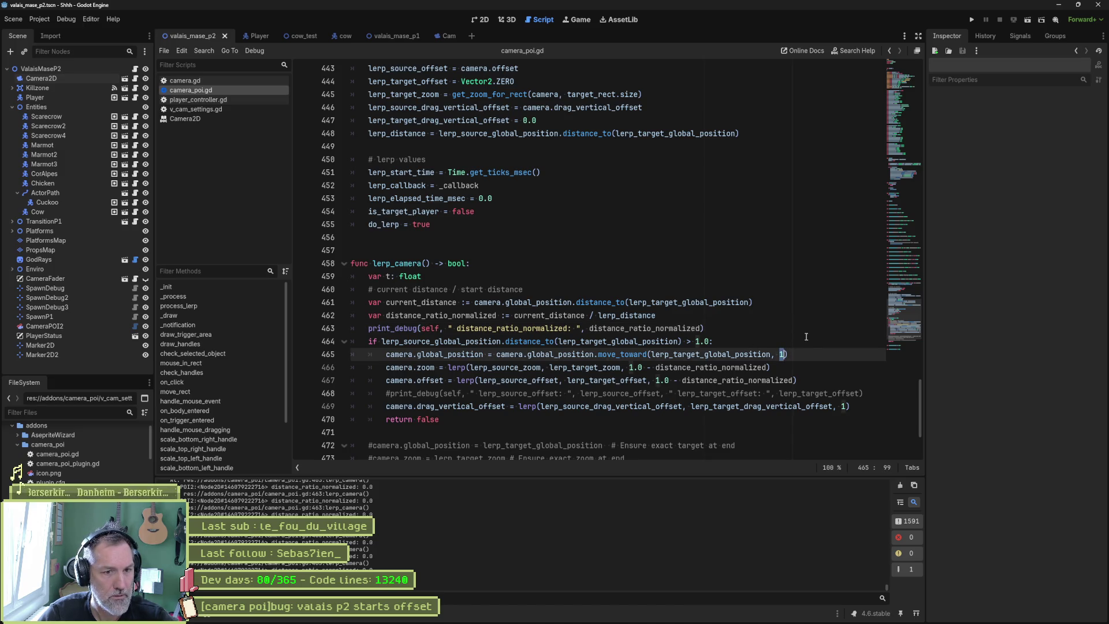
pyautogui.click(846, 408)
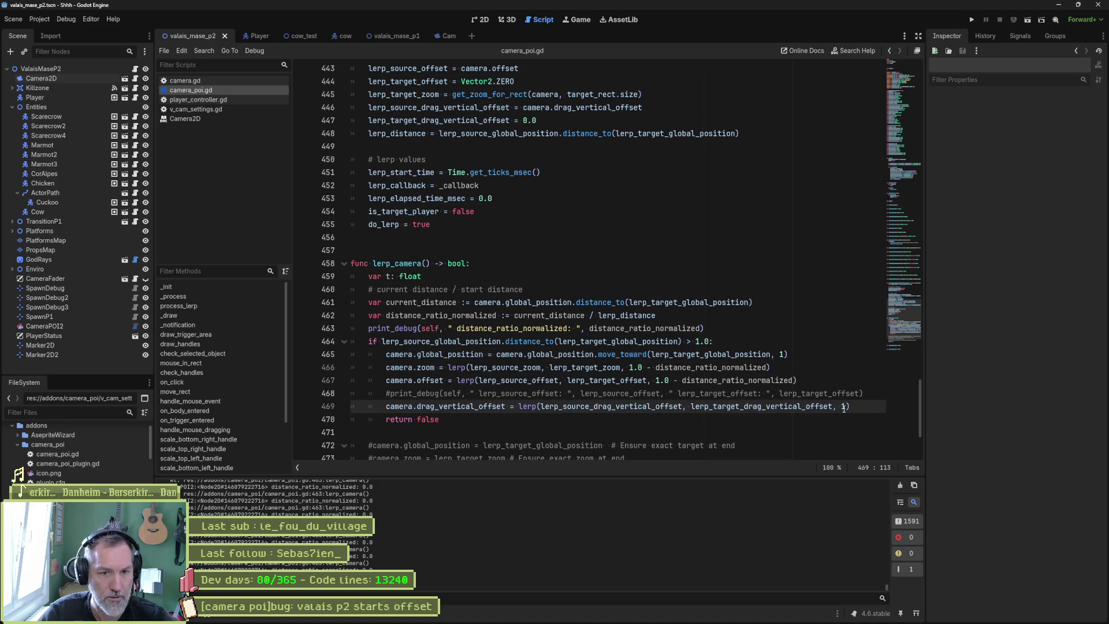
pyautogui.moveTo(656, 381); pyautogui.dragTo(794, 381)
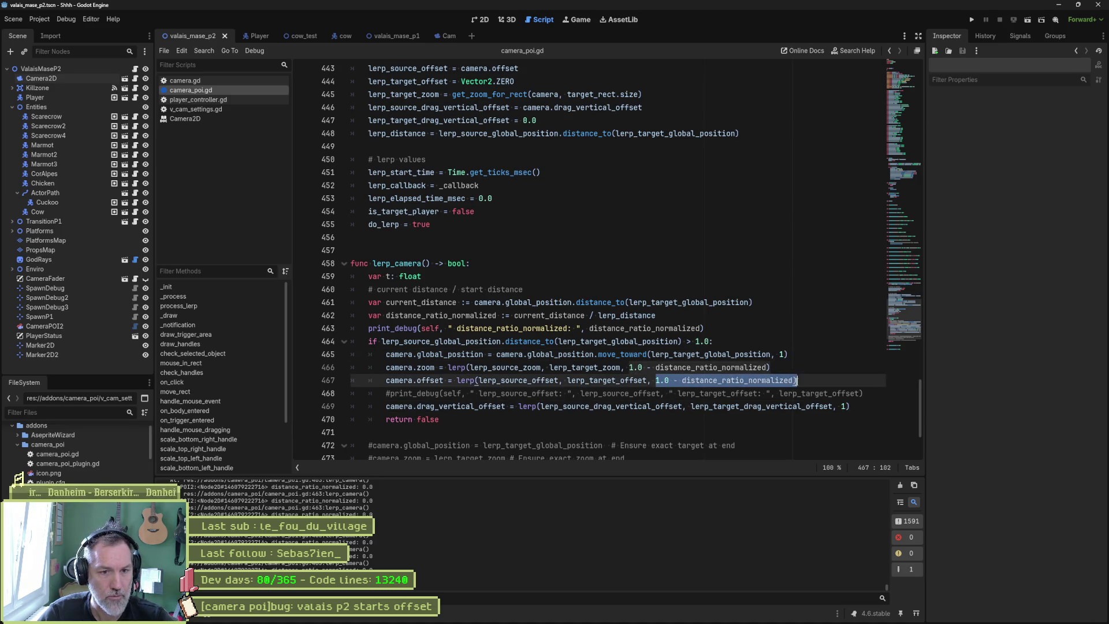
pyautogui.hotkey('ctrl', 'c')
pyautogui.doubleClick(843, 406)
pyautogui.hotkey('ctrl', 'v')
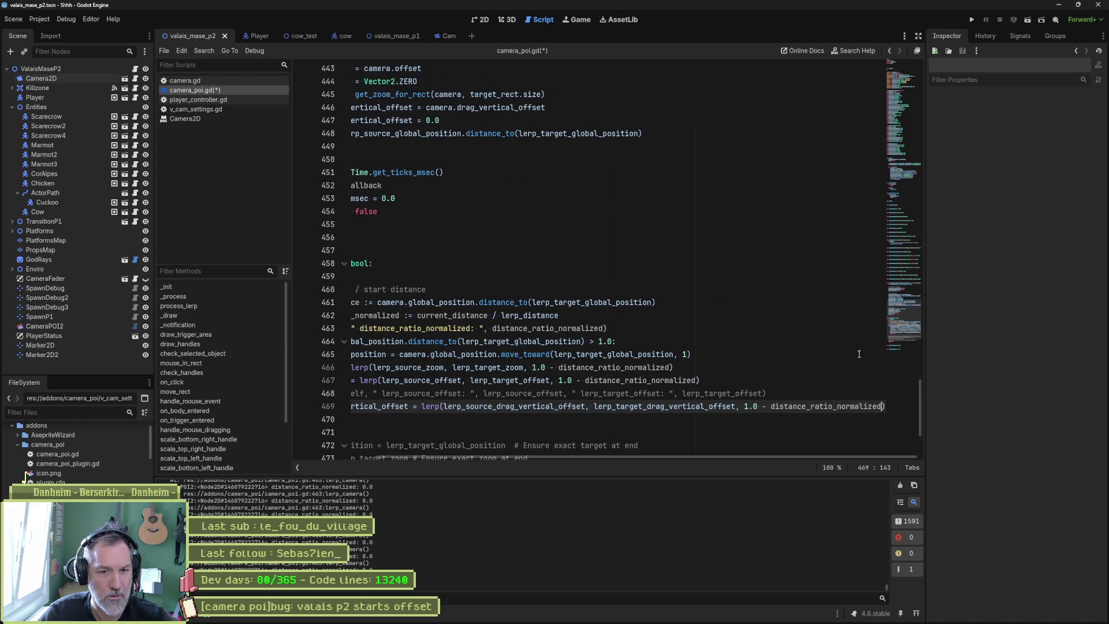
pyautogui.press('F6')
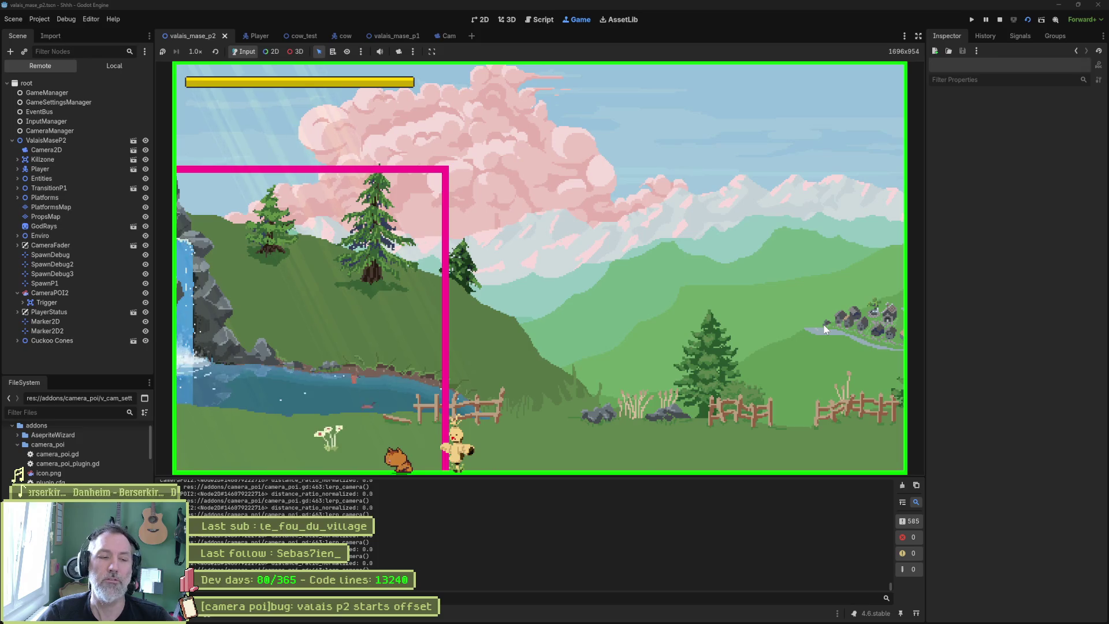
# Restart the scene to watch the camera move, then stop the game
pyautogui.press('F5')
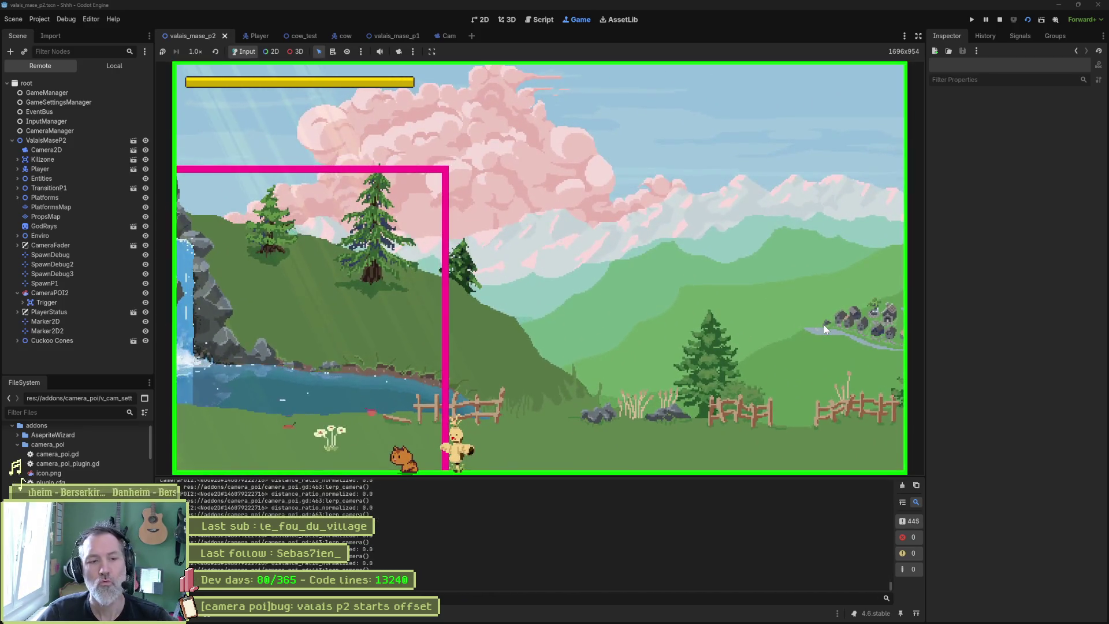
pyautogui.press('F8')
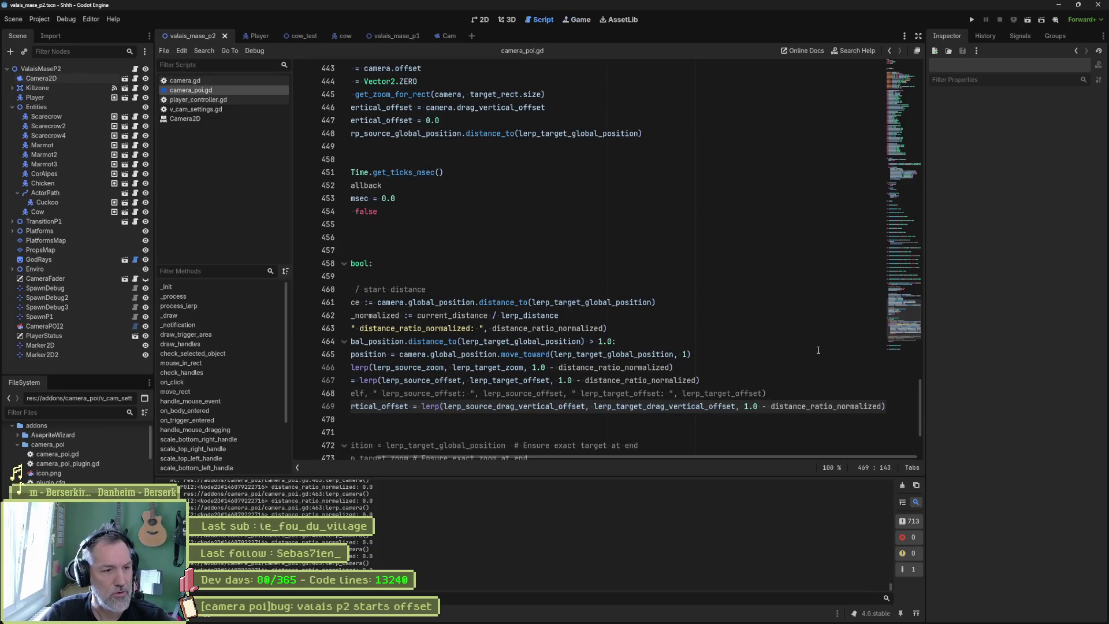
pyautogui.hscroll(-5, 584, 453)
pyautogui.scroll(-3, 539, 368)
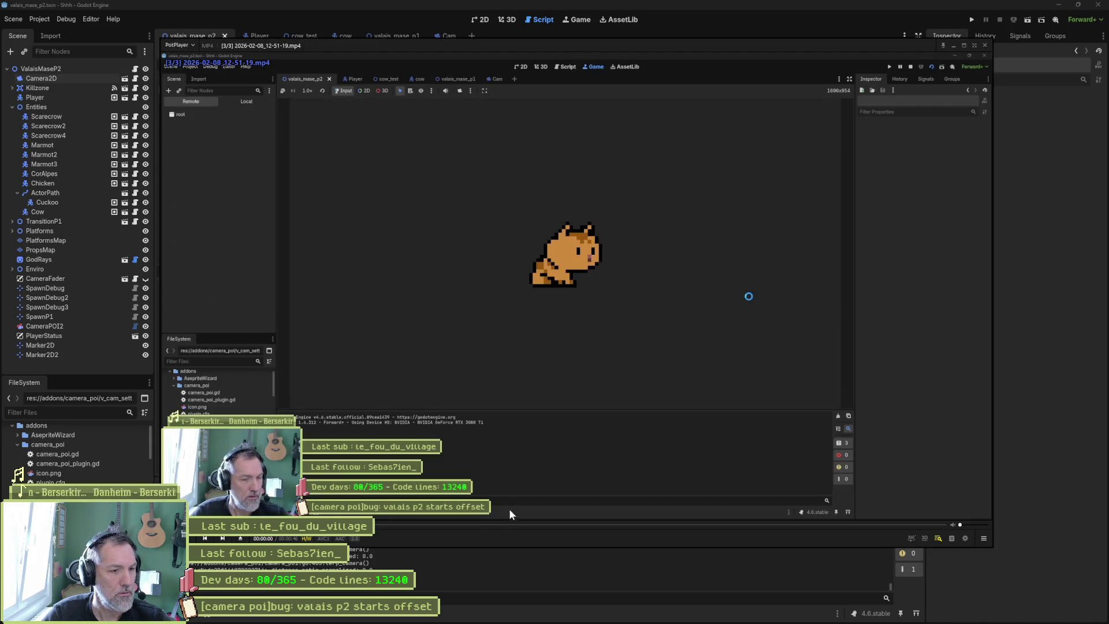
# Skip ahead to the gameplay footage near 00:00:28, pause it, and step forward frame by frame
pyautogui.click(481, 525)
pyautogui.press('Right')
pyautogui.press('Right')
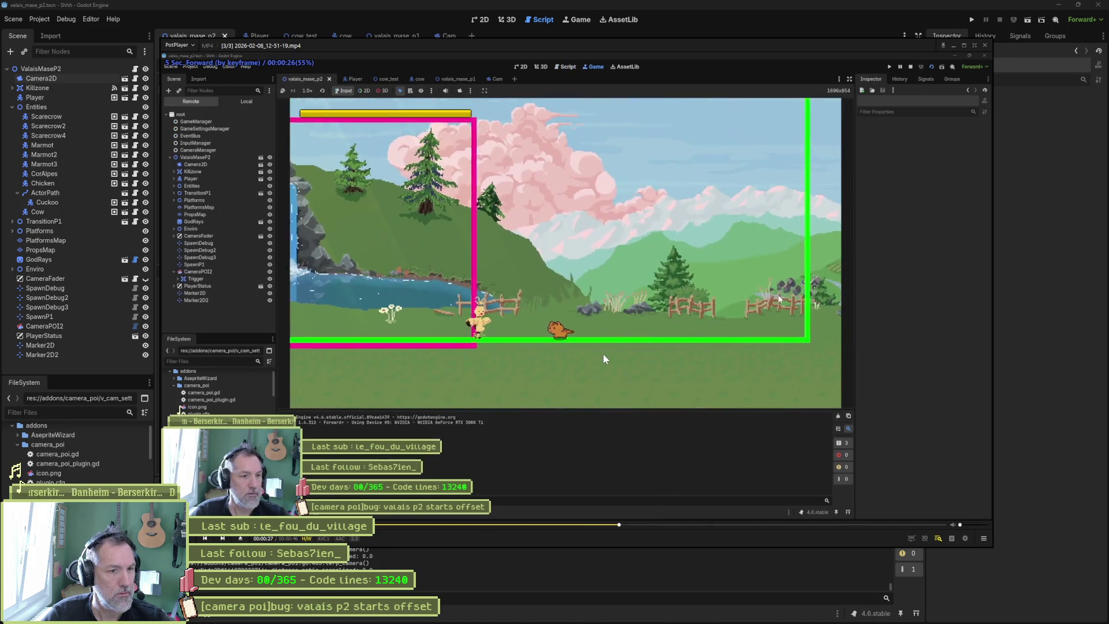
pyautogui.press('space')
pyautogui.press('f')
pyautogui.press('f')
pyautogui.press('f')
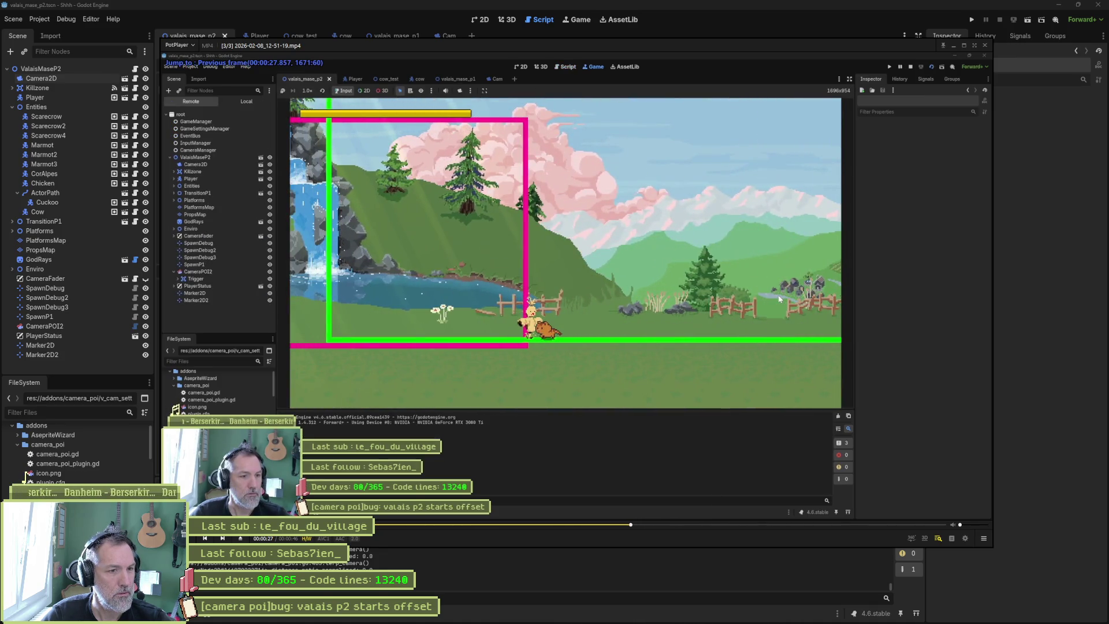
pyautogui.press('f')
pyautogui.press('f')
pyautogui.press('f')
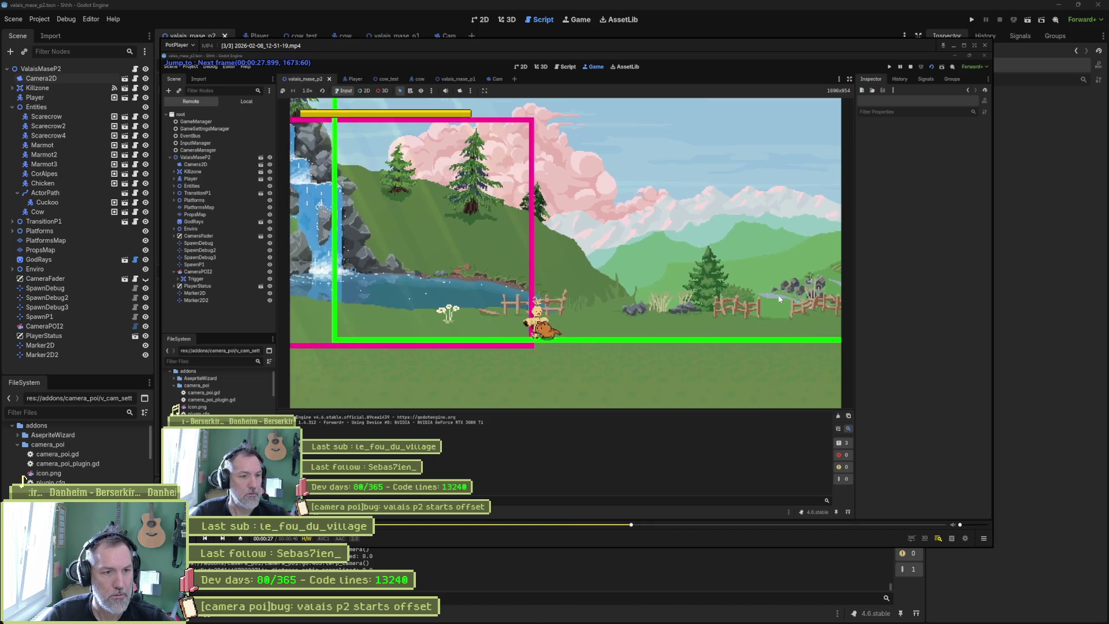
pyautogui.press('f')
pyautogui.press('f')
pyautogui.press('f')
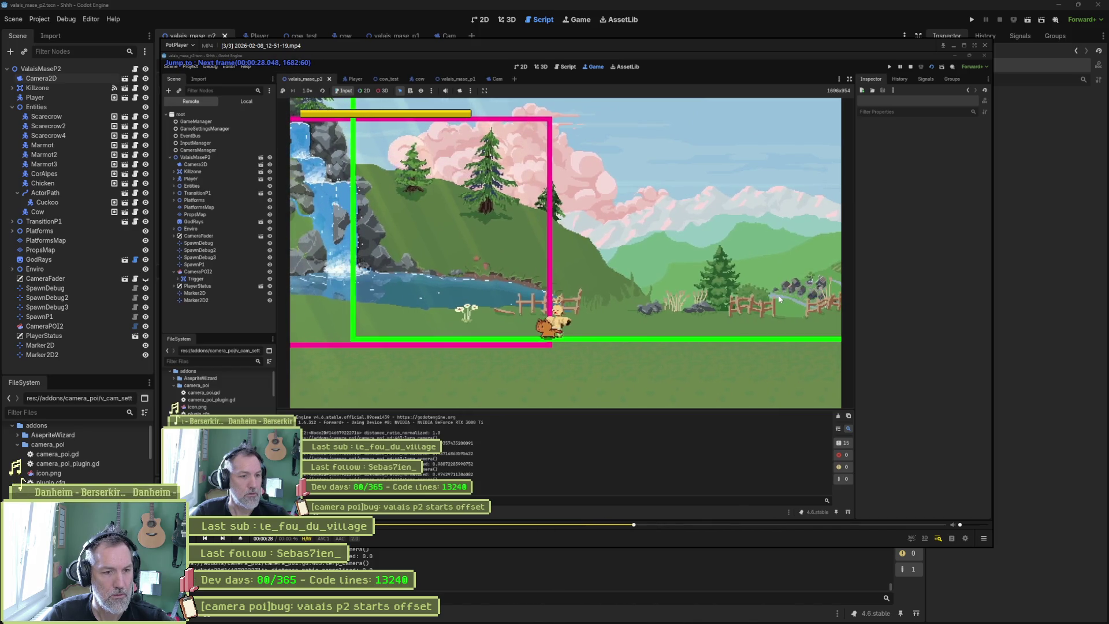
pyautogui.press('f')
pyautogui.press('f')
pyautogui.press('f')
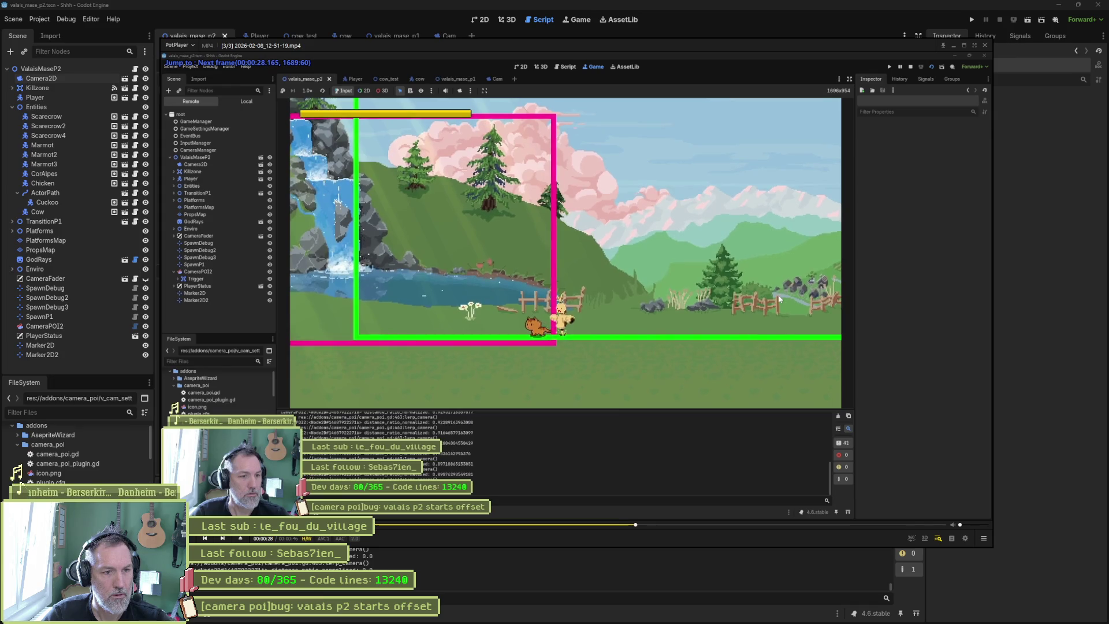
pyautogui.press('f')
pyautogui.press('f')
pyautogui.press('f')
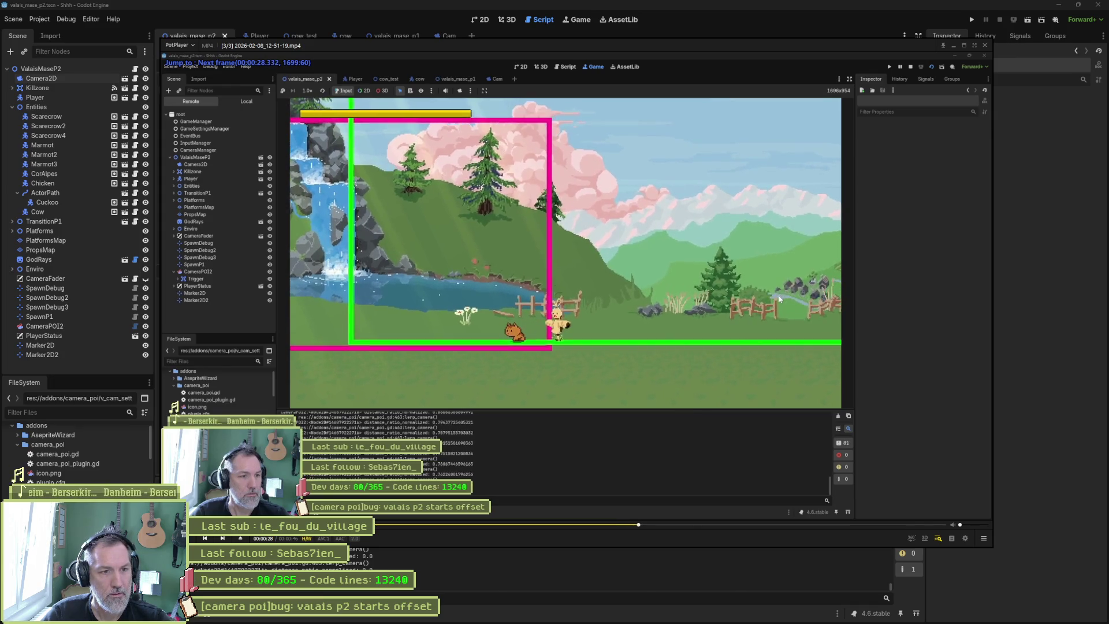
# Step back and forth frame by frame around the camera shift, then leave PotPlayer for the script
pyautogui.press('d')
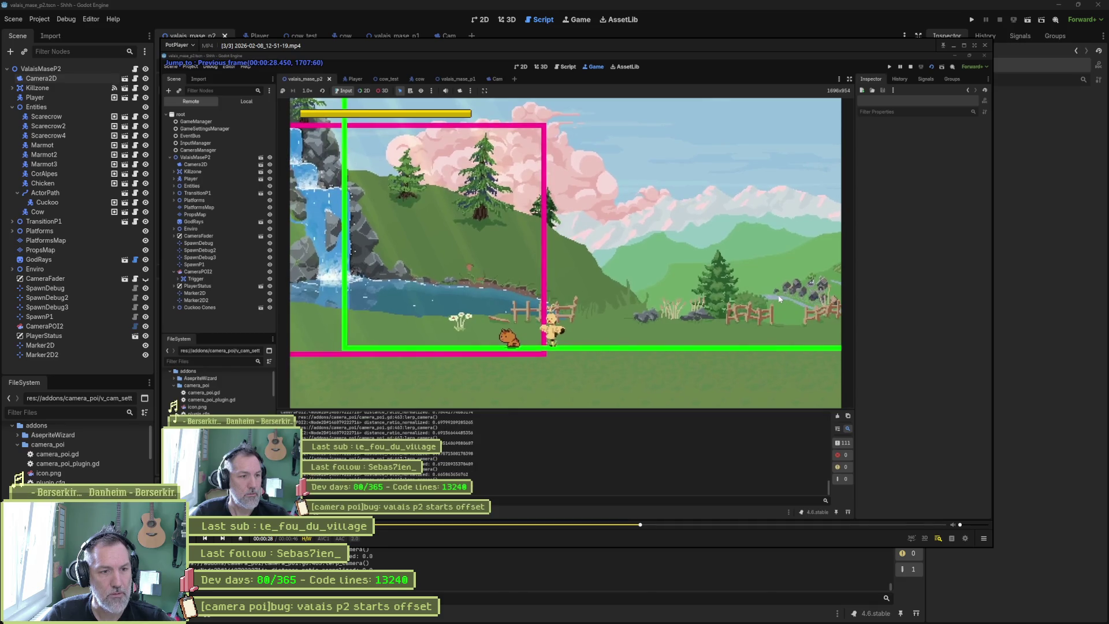
pyautogui.press('d')
pyautogui.press('d')
pyautogui.press('d')
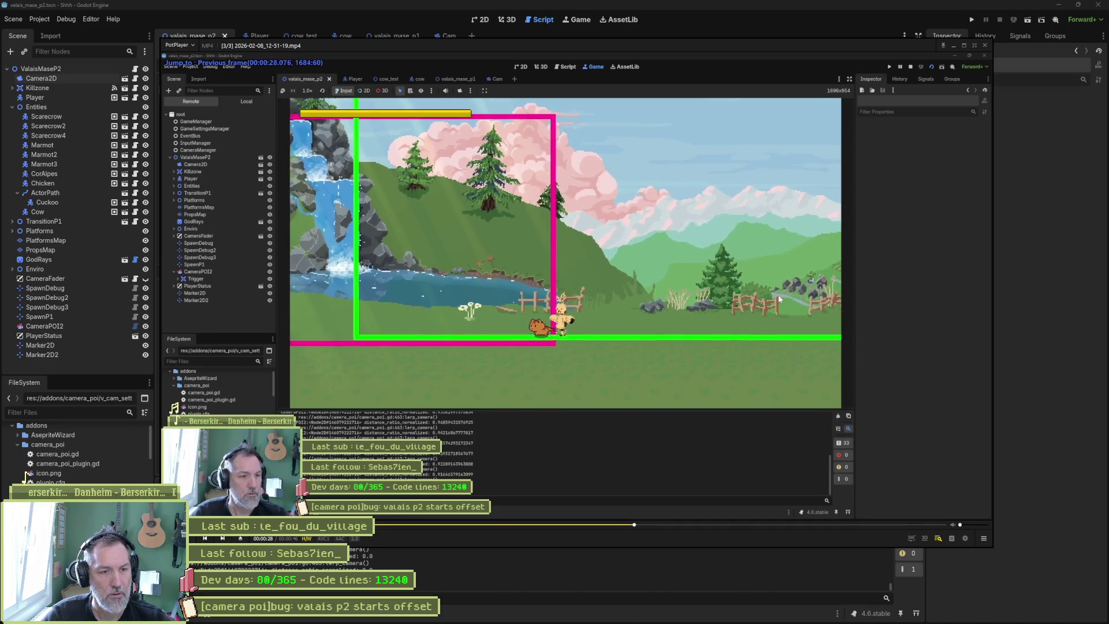
pyautogui.press('f')
pyautogui.press('f')
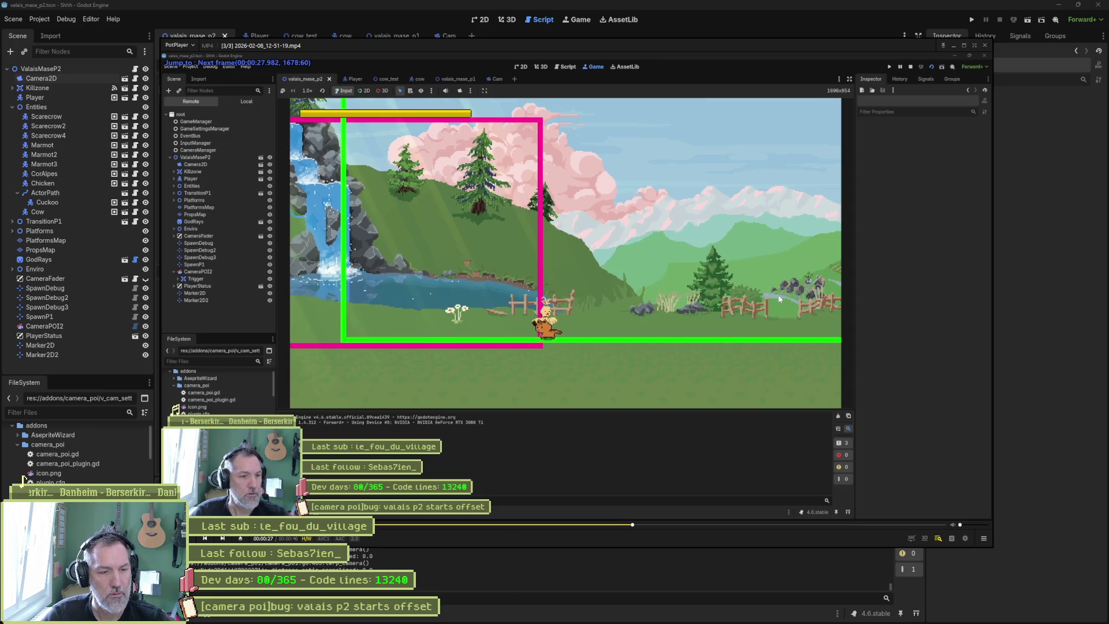
pyautogui.press('f')
pyautogui.press('f')
pyautogui.press('f')
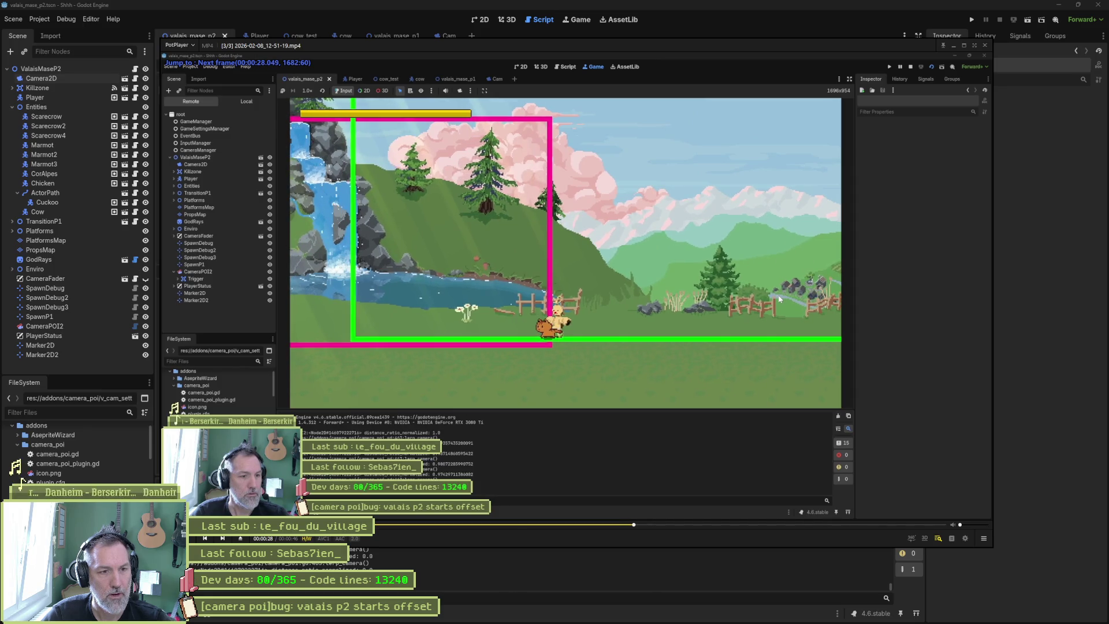
pyautogui.press('f')
pyautogui.press('f')
pyautogui.press('f')
pyautogui.press('f')
pyautogui.press('f')
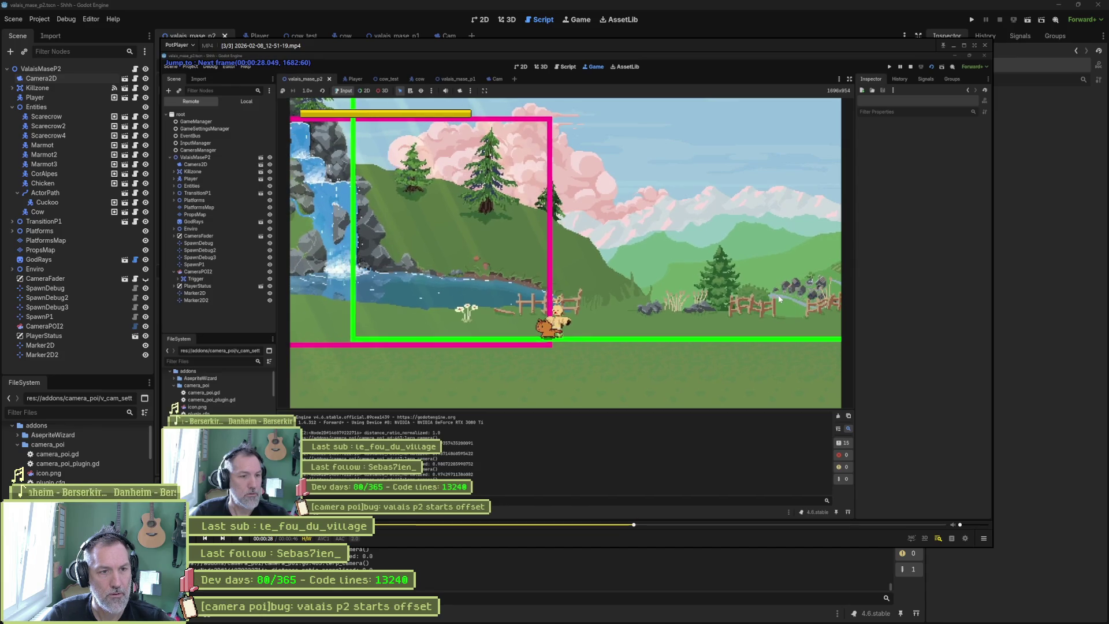
pyautogui.press('d')
pyautogui.press('f')
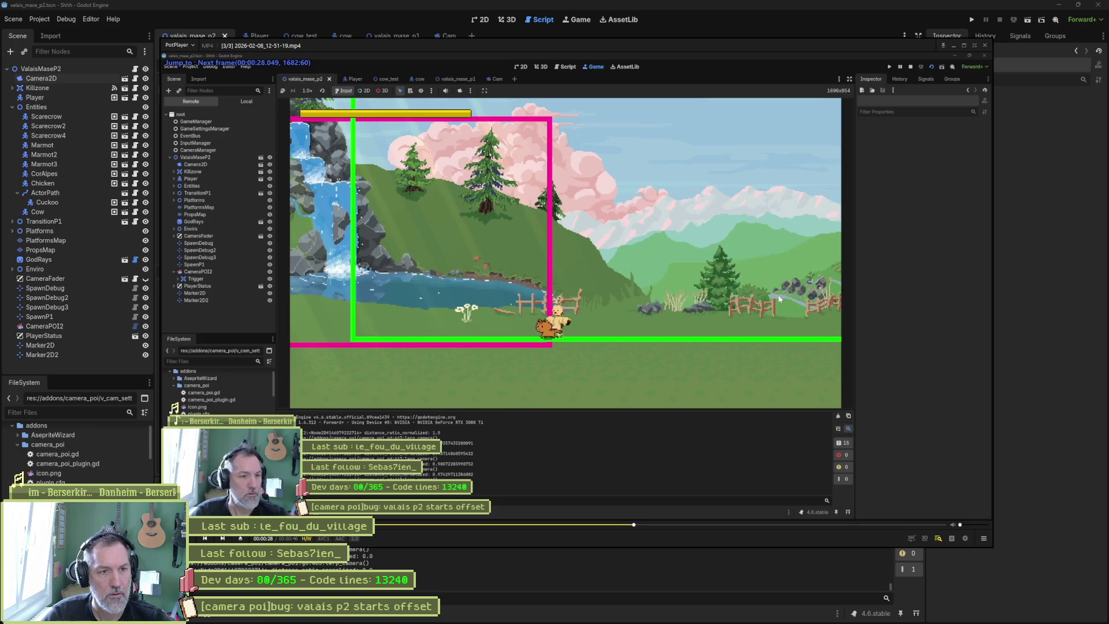
pyautogui.press('f')
pyautogui.press('f')
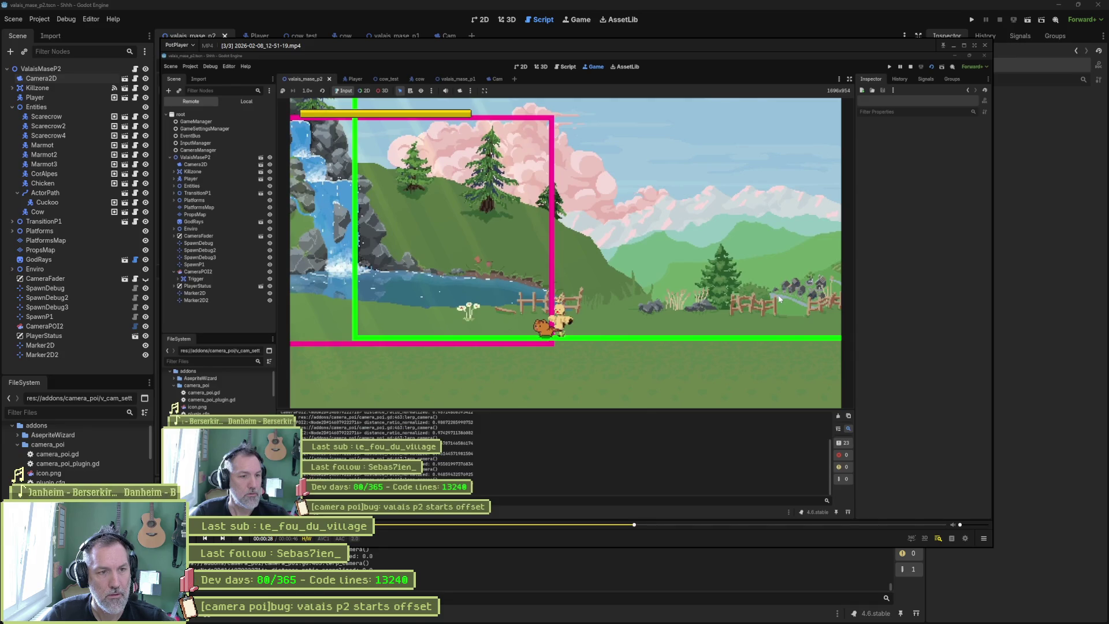
pyautogui.press('f')
pyautogui.press('f')
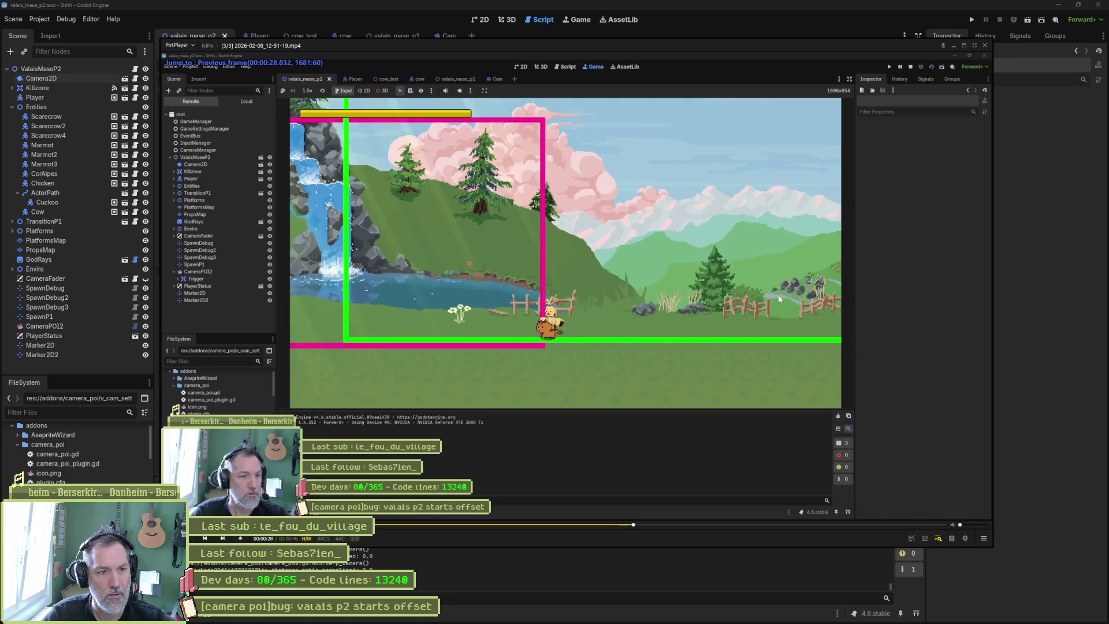
pyautogui.press('d')
pyautogui.press('d')
pyautogui.press('d')
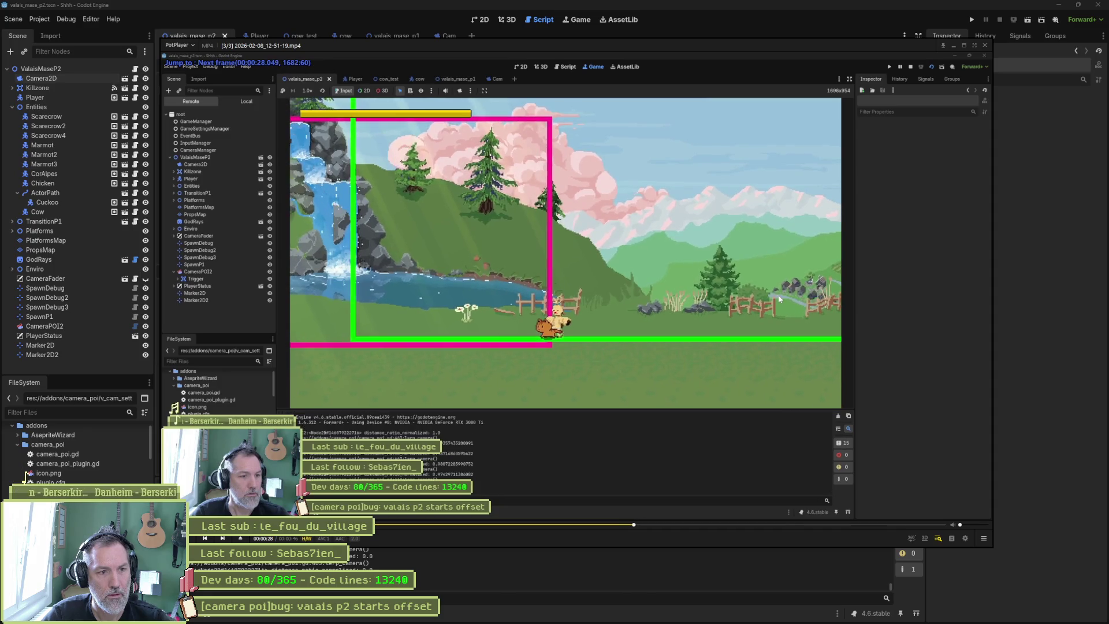
pyautogui.press('f')
pyautogui.press('f')
pyautogui.press('f')
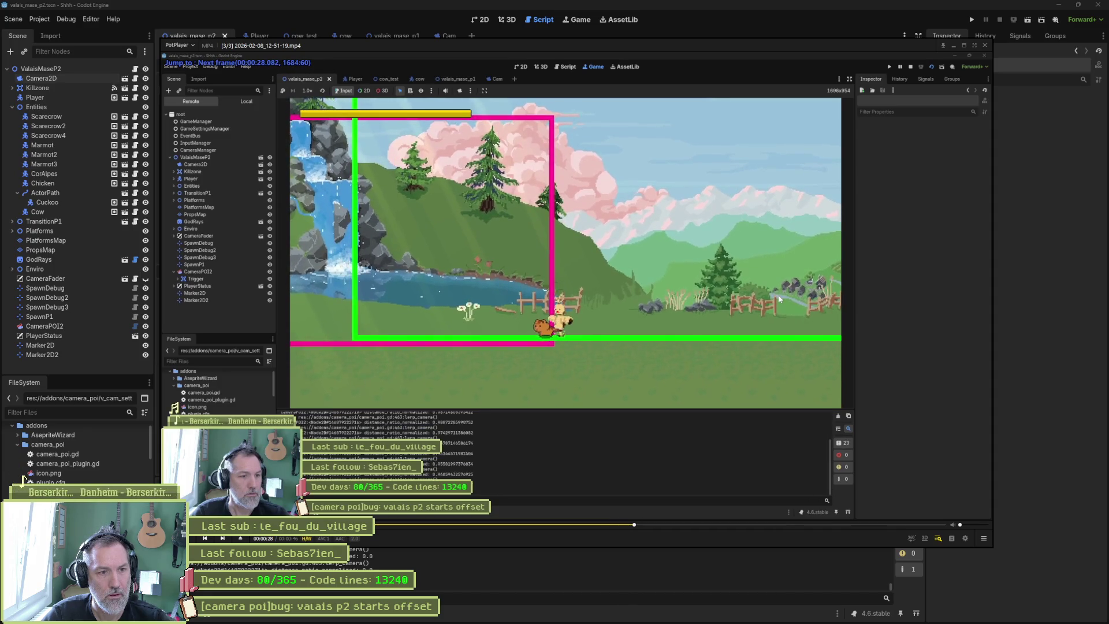
pyautogui.press('d')
pyautogui.press('d')
pyautogui.press('d')
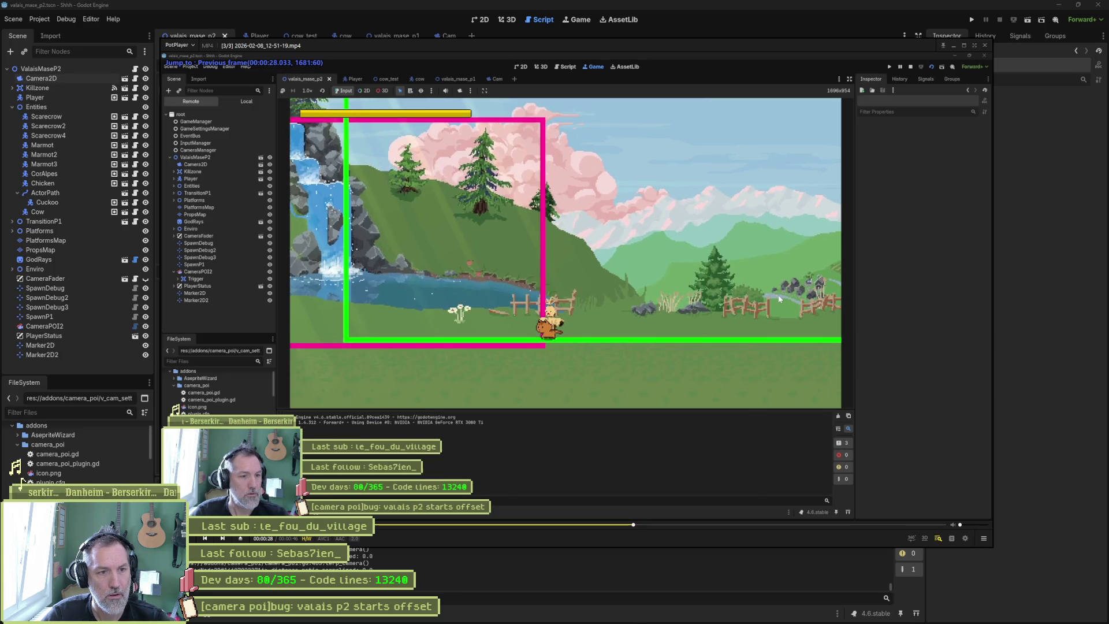
pyautogui.press('f')
pyautogui.press('f')
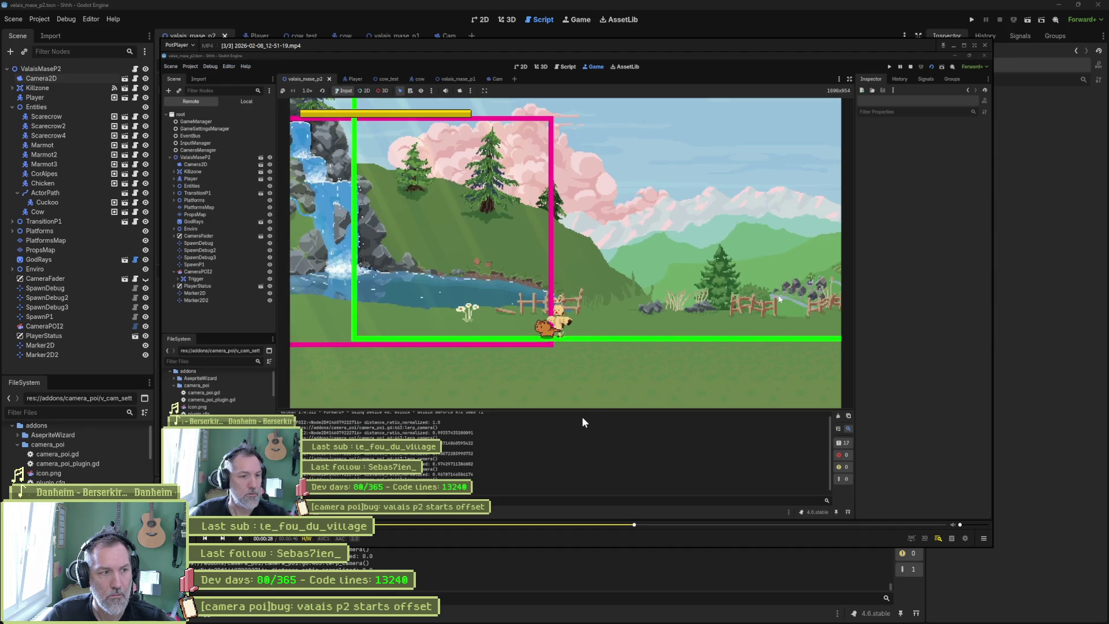
pyautogui.hotkey('alt', 'Tab')
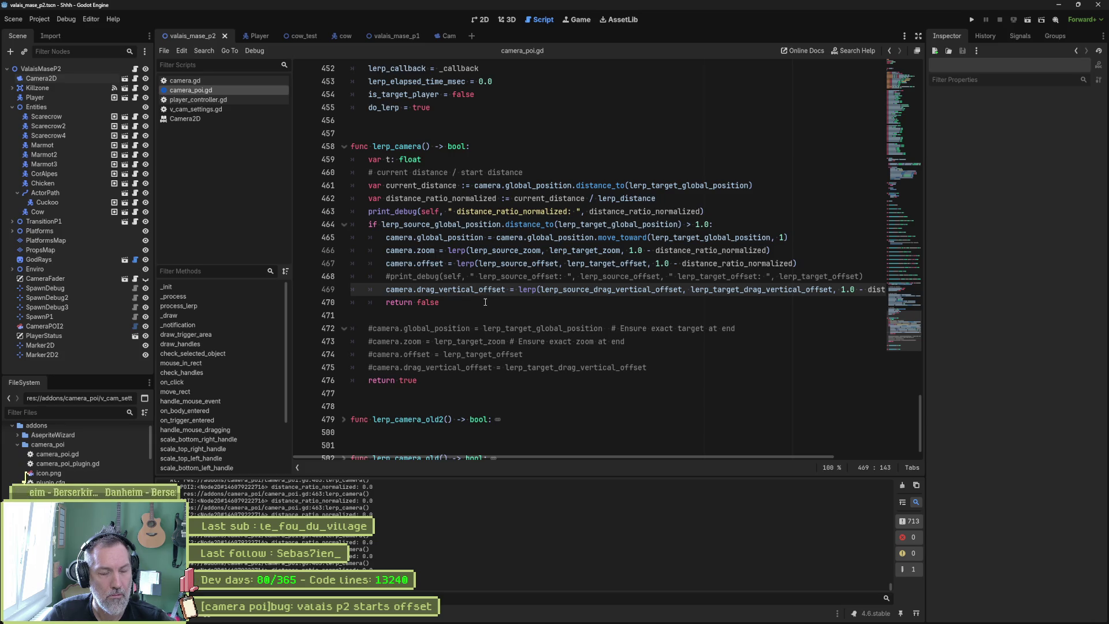
# Comment out the camera.follow_target = false line 437 in camera_poi.gd
pyautogui.scroll(6, 491, 302)
pyautogui.scroll(2, 478, 299)
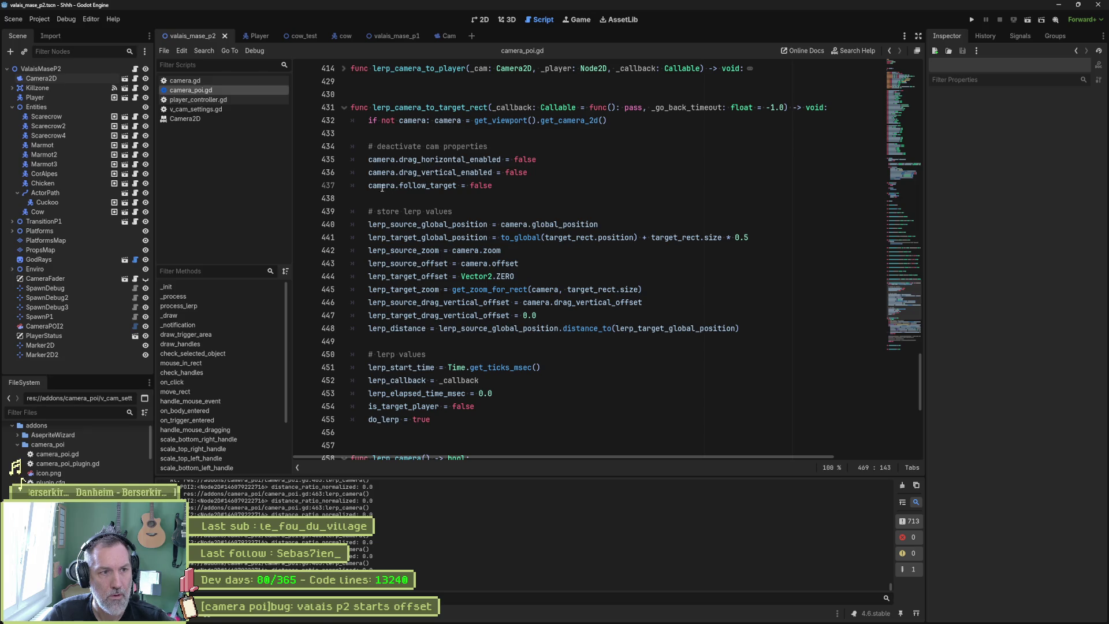
pyautogui.click(368, 188)
pyautogui.write('#')
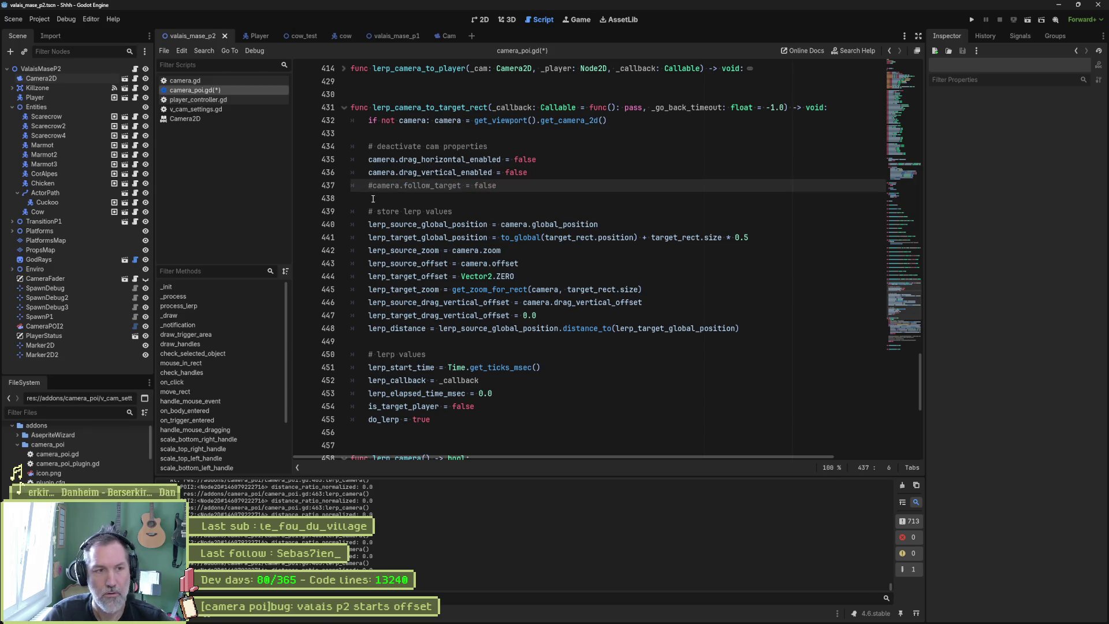
# Run the scene with F6, stop it with F8, and uncomment the follow_target line
pyautogui.press('F6')
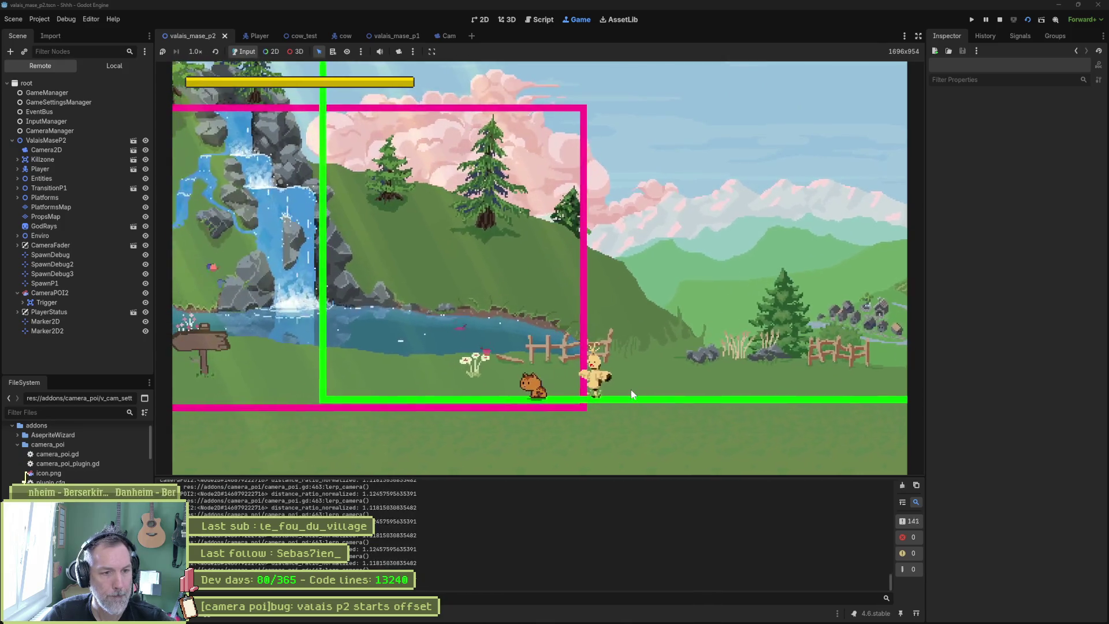
pyautogui.press('F8')
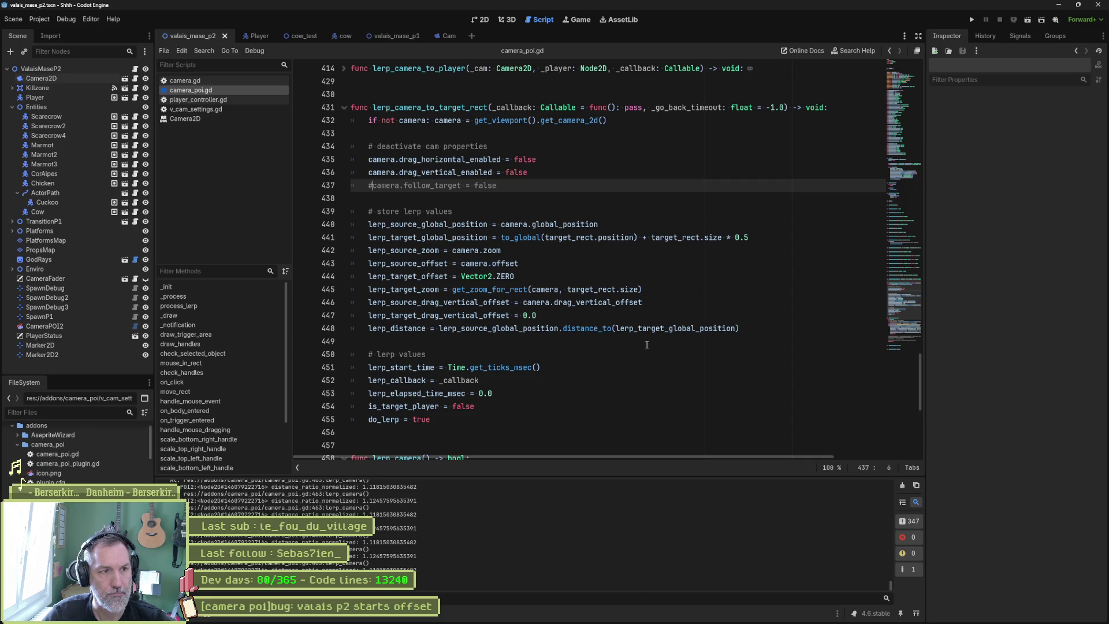
pyautogui.hotkey('ctrl', 'k')
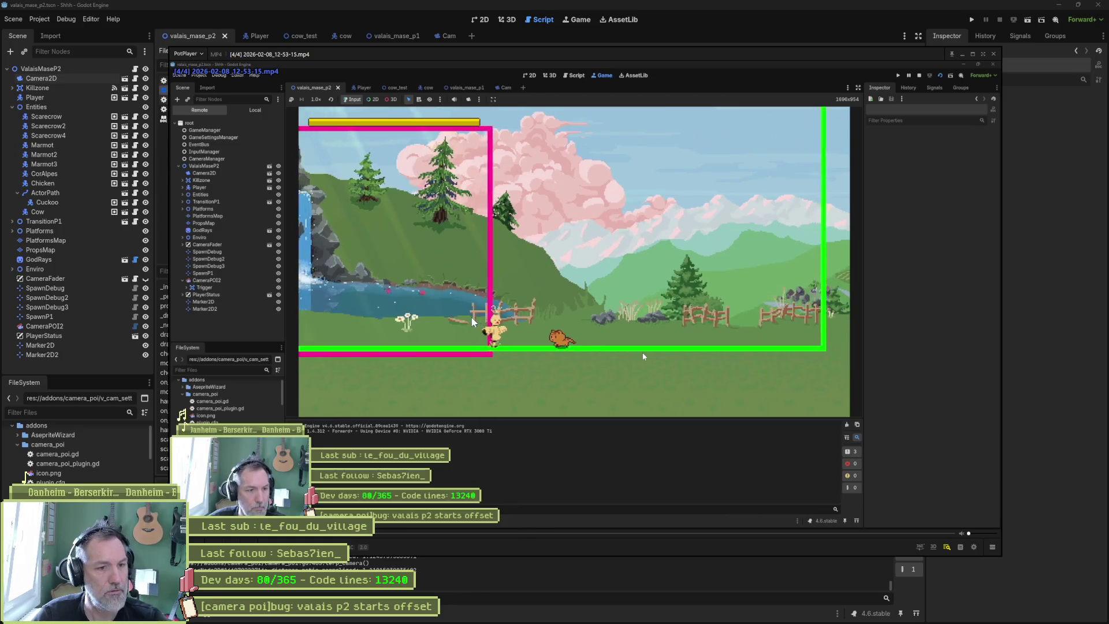
# Step the new recording forward a few frames near 00:00:01.8, then close PotPlayer from the taskbar
pyautogui.press('f')
pyautogui.press('f')
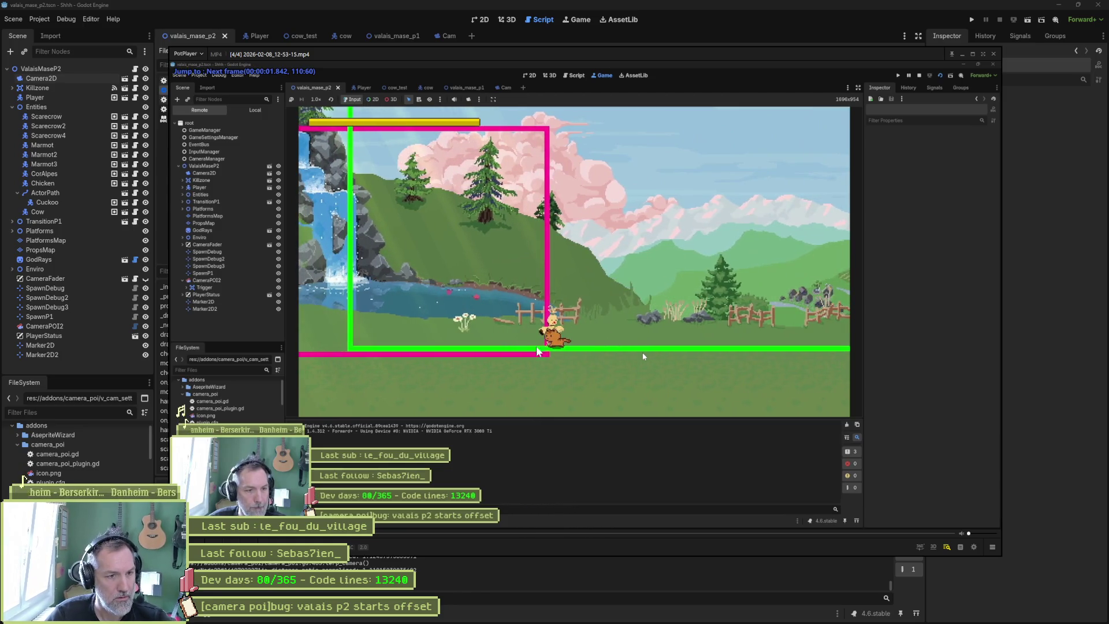
pyautogui.press('f')
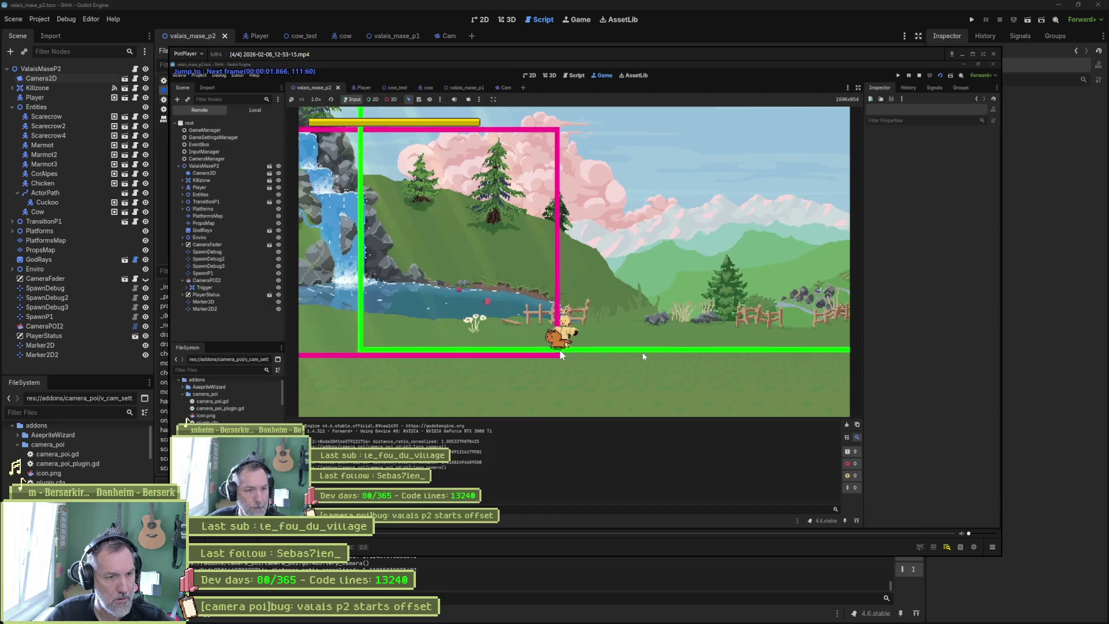
pyautogui.press('f')
pyautogui.press('f')
pyautogui.press('f')
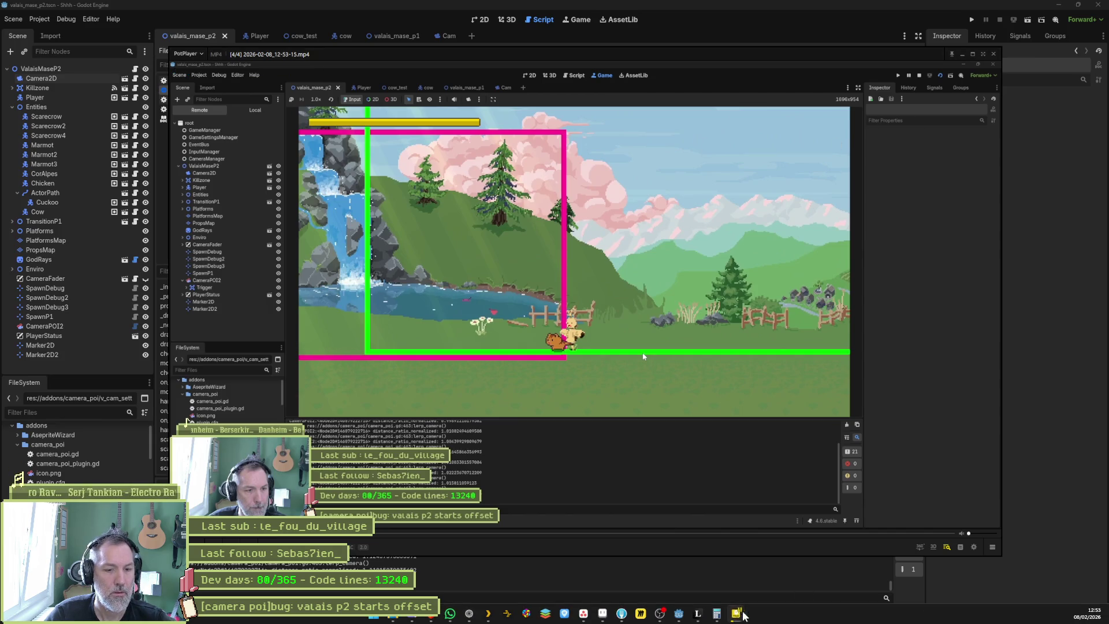
pyautogui.rightClick(736, 613)
pyautogui.click(710, 593)
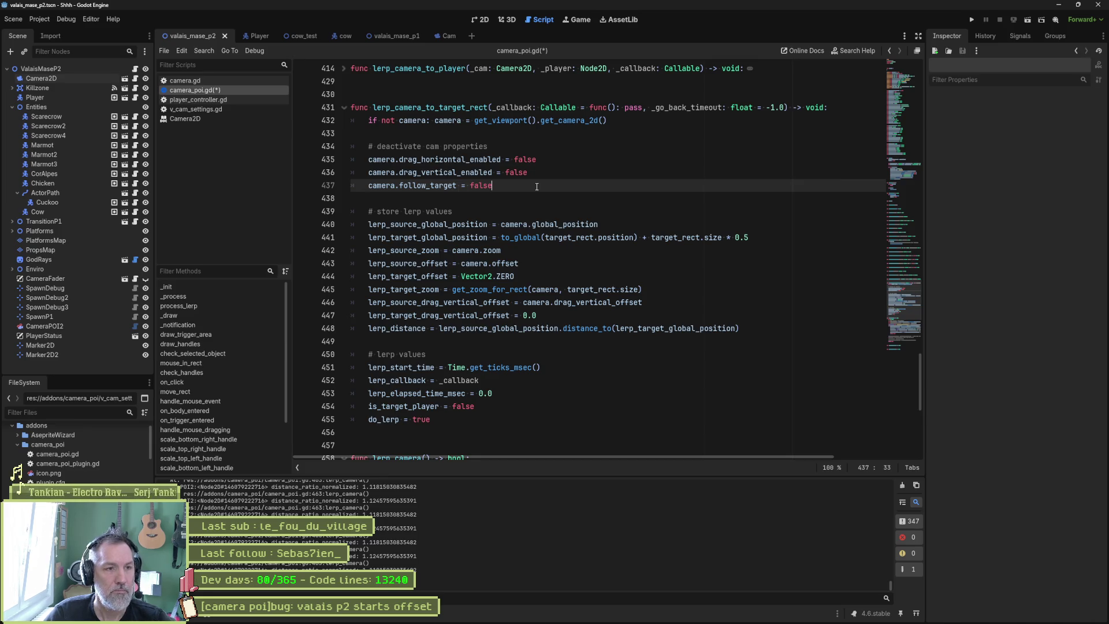
# Move the follow_target line below lerp_target_global_position, save, and test-run the scene
pyautogui.press('End')
pyautogui.hotkey('alt', 'Down')
pyautogui.hotkey('alt', 'Down')
pyautogui.hotkey('alt', 'Down')
pyautogui.hotkey('alt', 'Down')
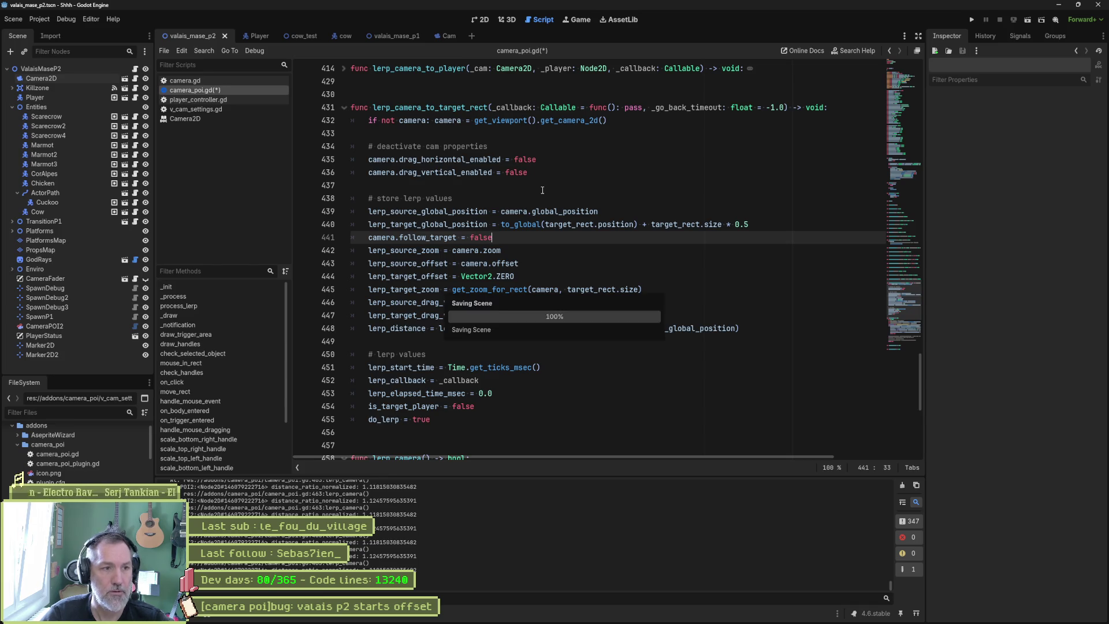
pyautogui.hotkey('ctrl', 's')
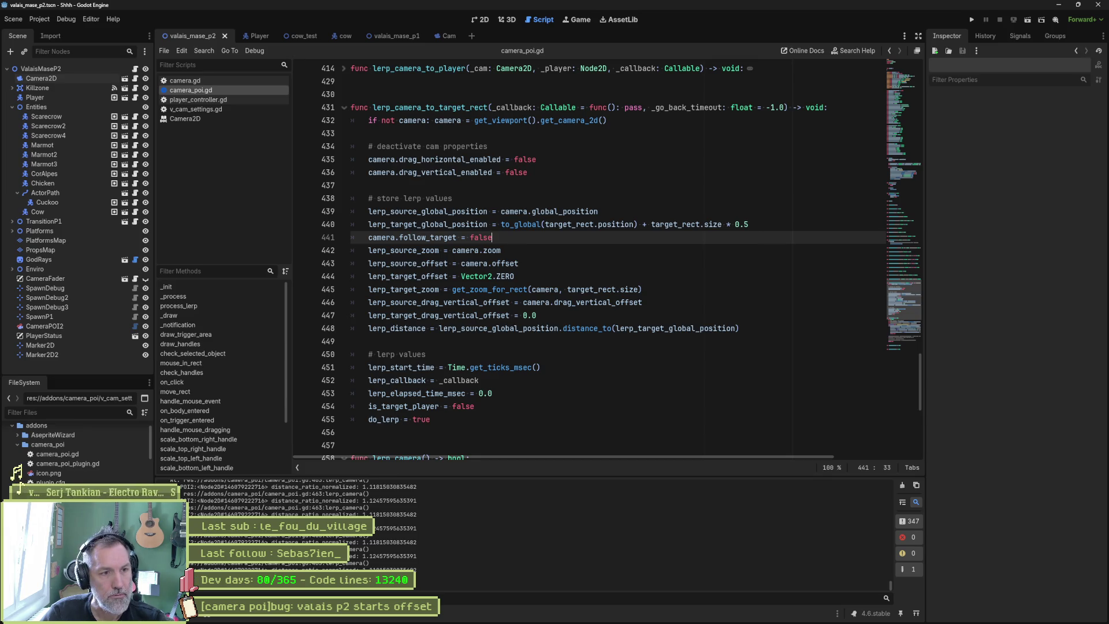
pyautogui.press('F6')
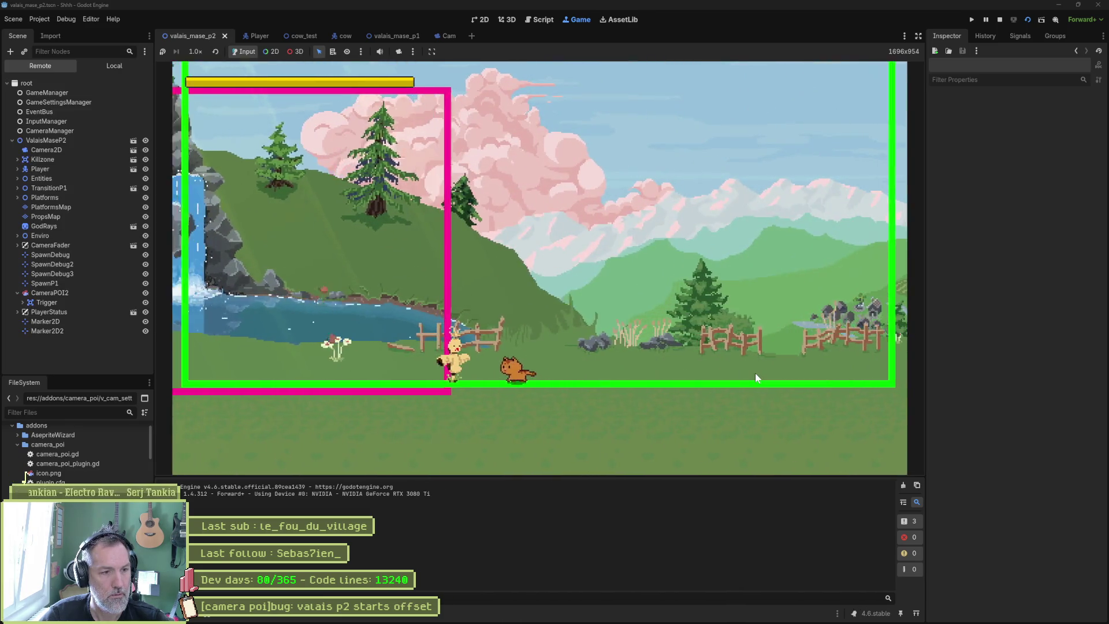
pyautogui.press('F8')
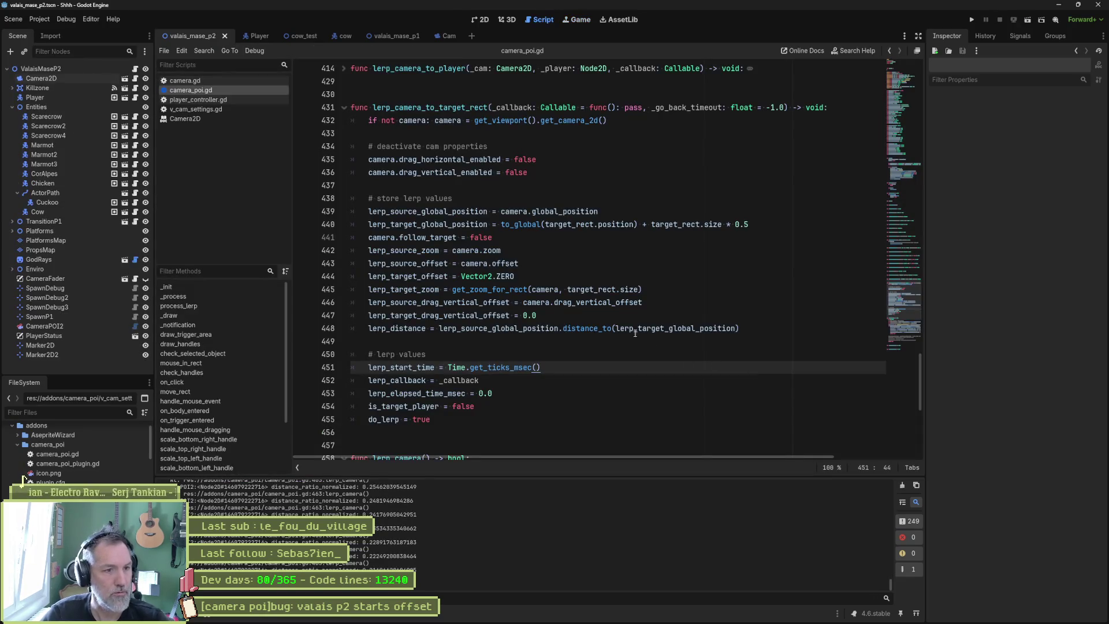
# Move the follow_target line back up to line 437 under the drag settings
pyautogui.click(533, 237)
pyautogui.hotkey('alt', 'Up')
pyautogui.hotkey('alt', 'Up')
pyautogui.hotkey('alt', 'Up')
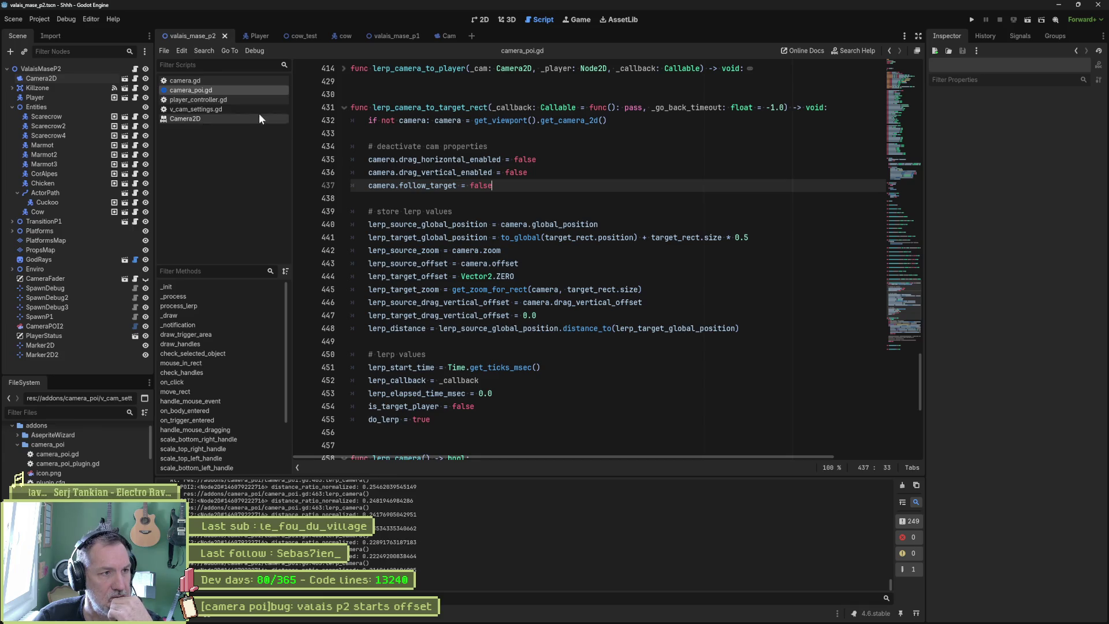
pyautogui.click(217, 81)
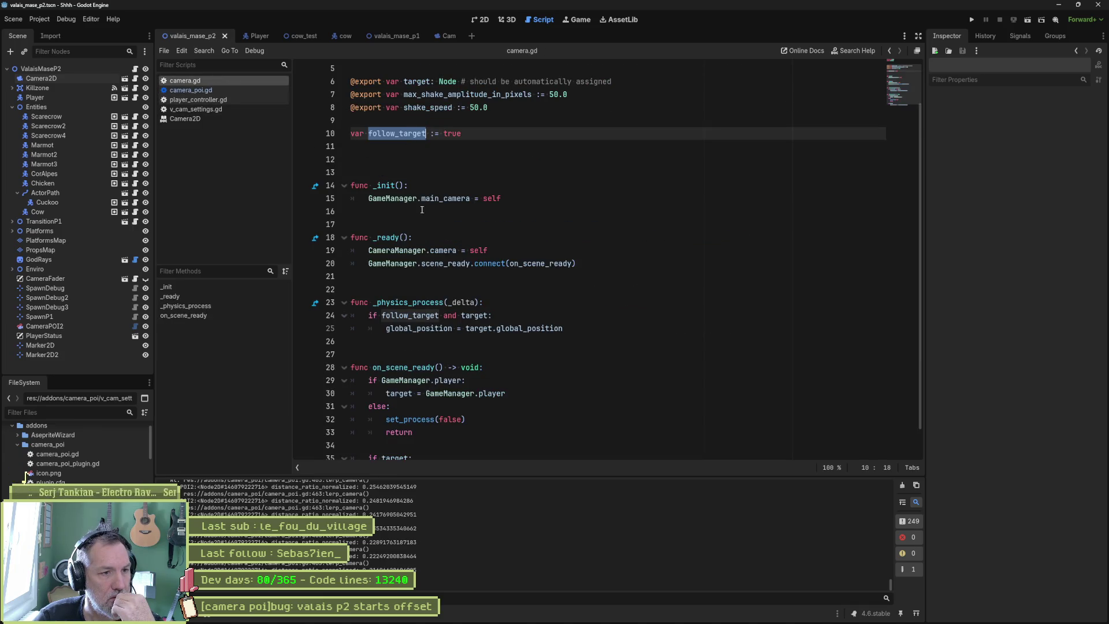
# Search the project for every use of max_shake_amplitude_in_pixels and shake_speed in camera.gd
pyautogui.scroll(-1, 421, 209)
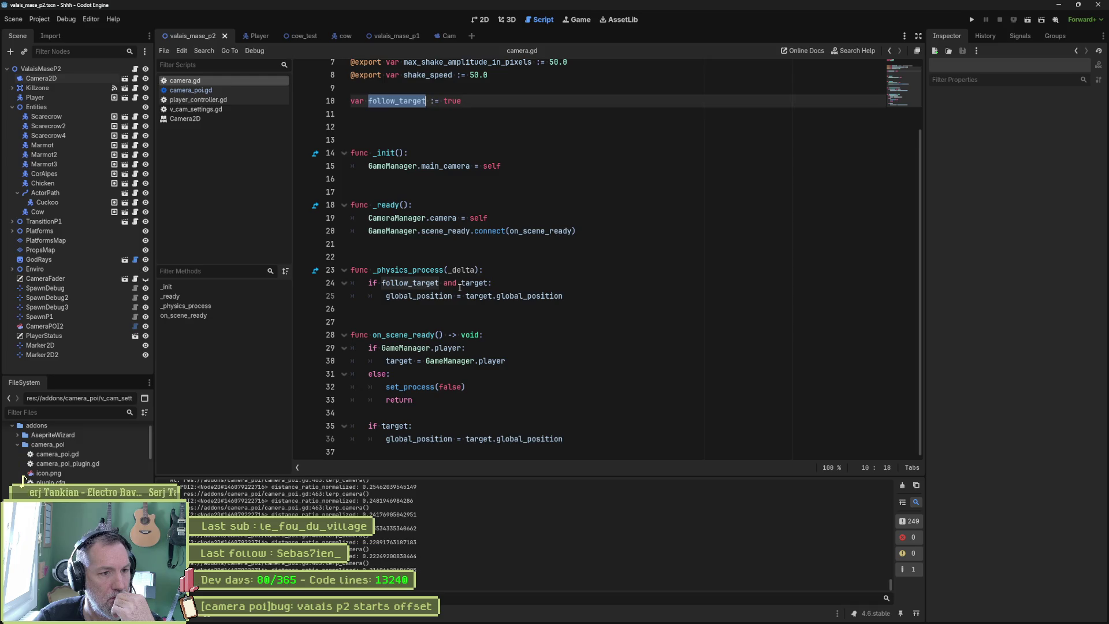
pyautogui.moveTo(385, 296); pyautogui.dragTo(563, 297)
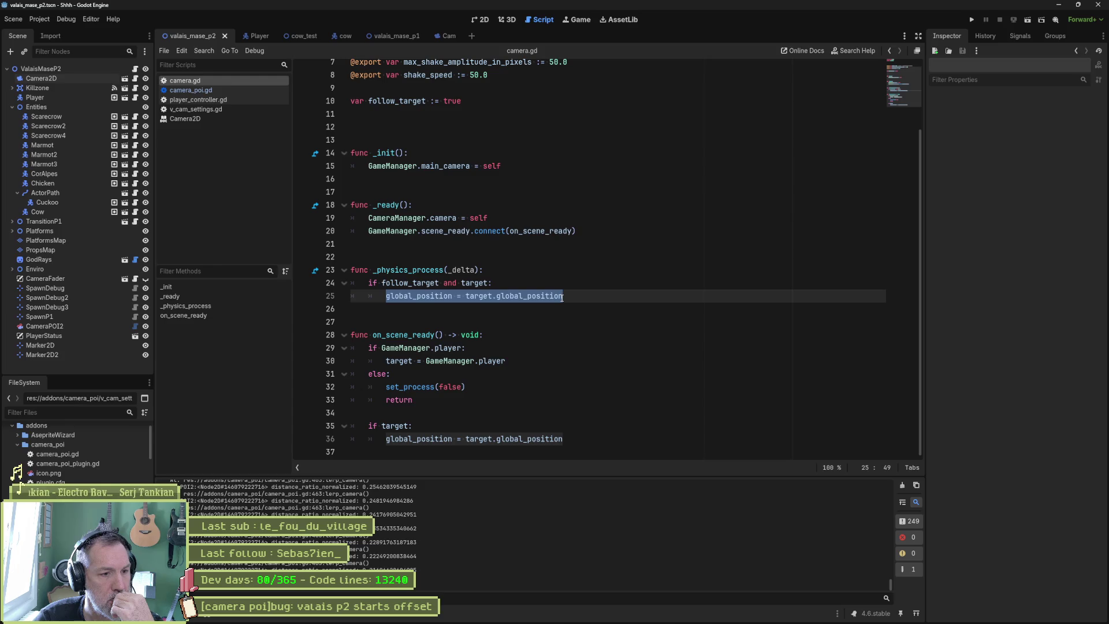
pyautogui.scroll(2, 495, 255)
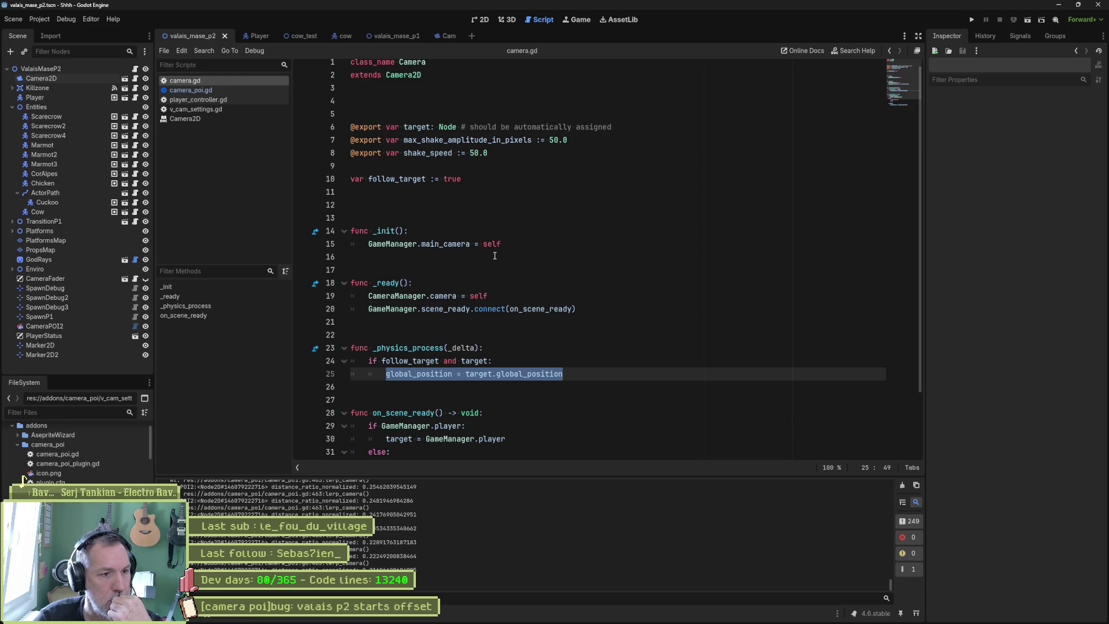
pyautogui.scroll(-2, 495, 256)
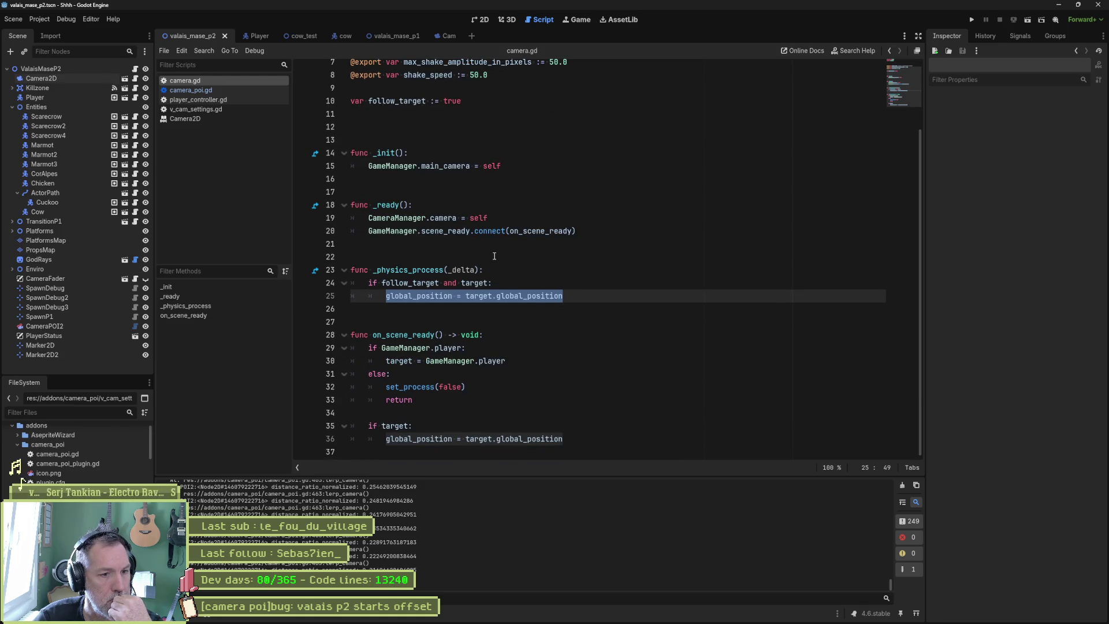
pyautogui.scroll(2, 491, 256)
pyautogui.doubleClick(434, 147)
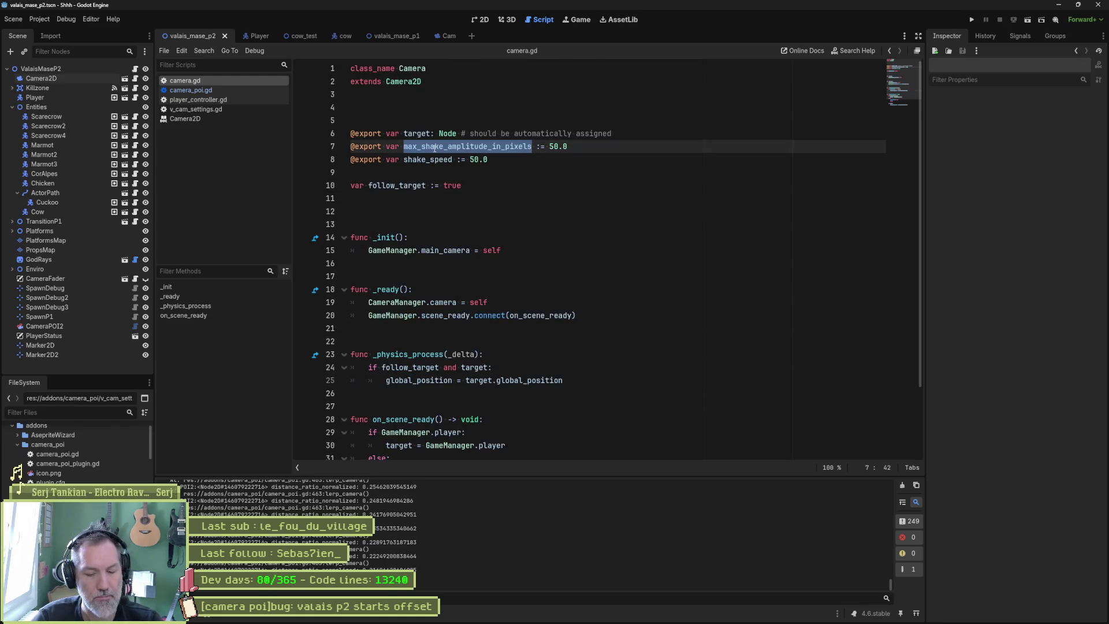
pyautogui.hotkey('ctrl', 'shift', 'f')
pyautogui.press('Return')
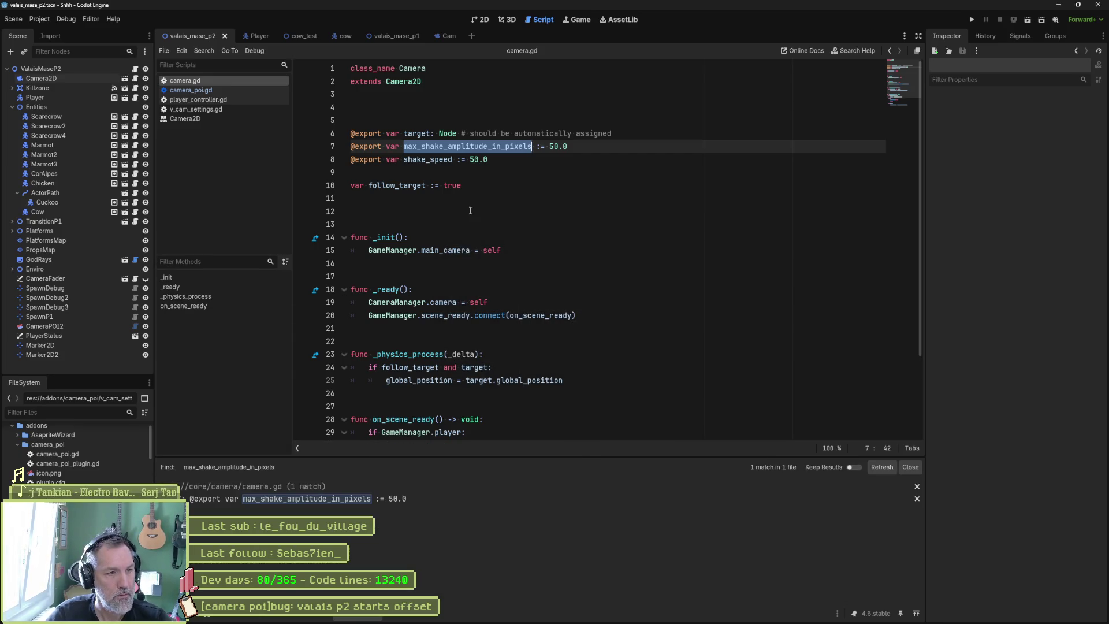
pyautogui.doubleClick(428, 160)
pyautogui.hotkey('ctrl', 'shift', 'f')
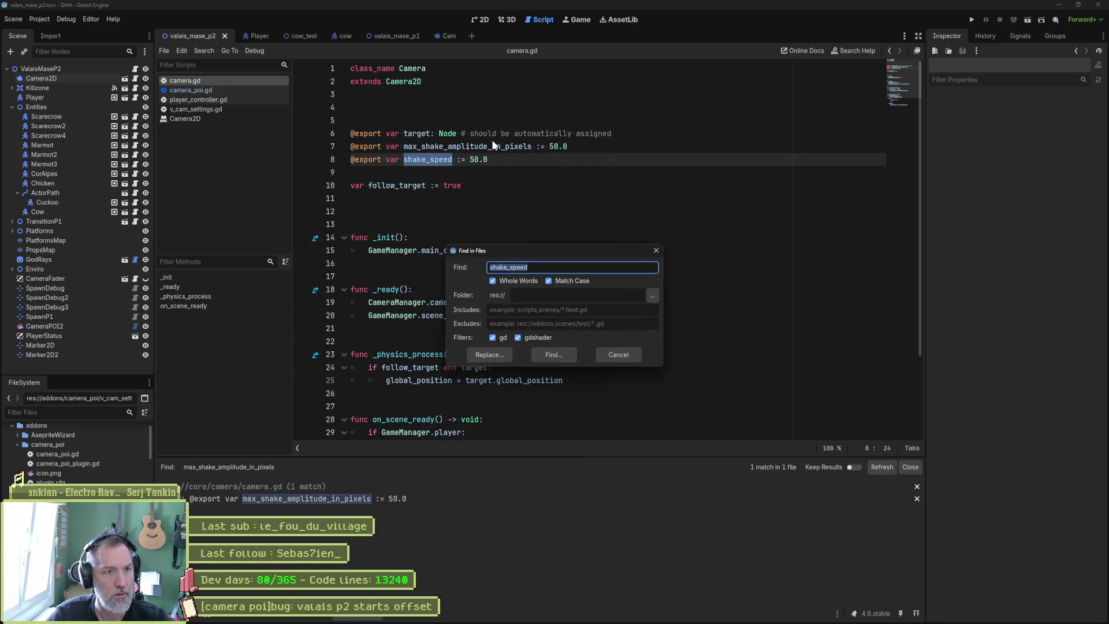
pyautogui.click(564, 354)
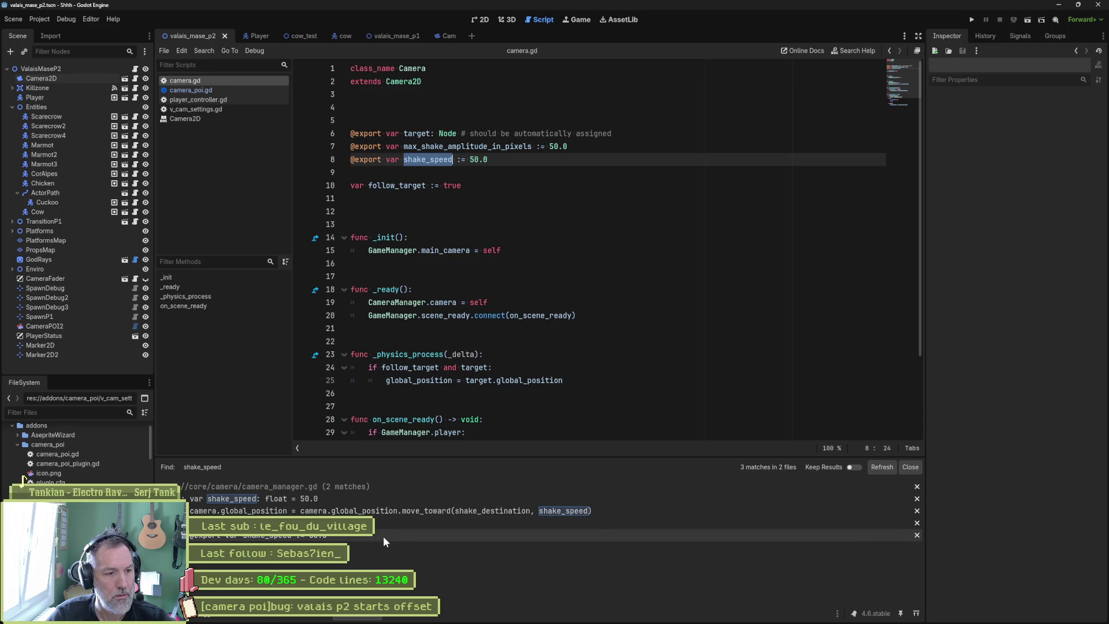
# Comment out the two shake export lines 7–8, then return to camera_poi.gd
pyautogui.moveTo(426, 146); pyautogui.dragTo(427, 159)
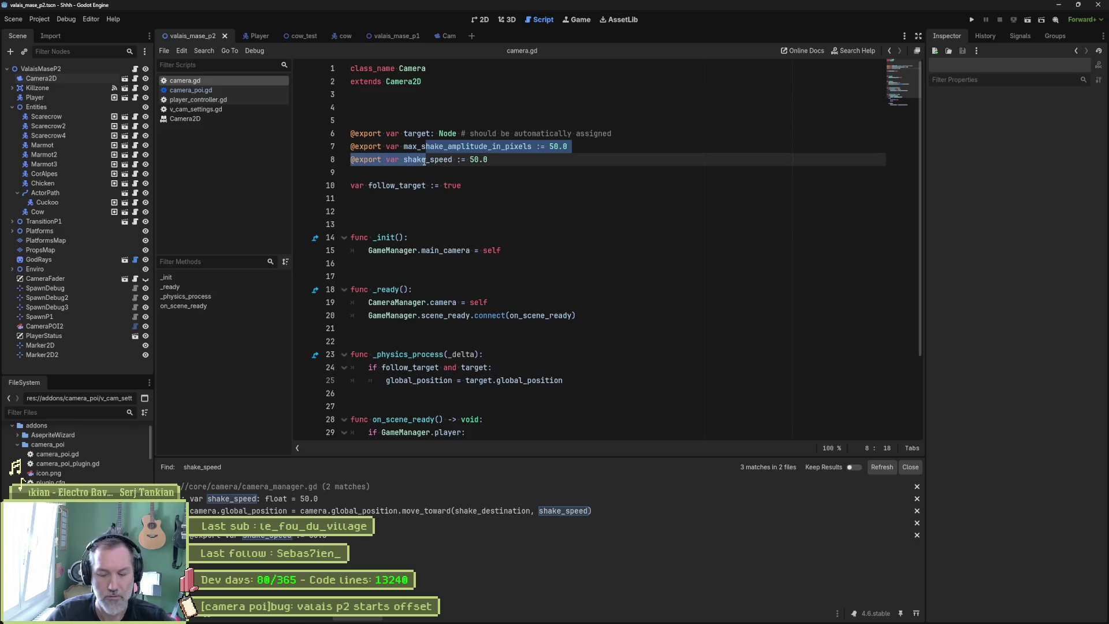
pyautogui.hotkey('ctrl', 'k')
pyautogui.click(449, 232)
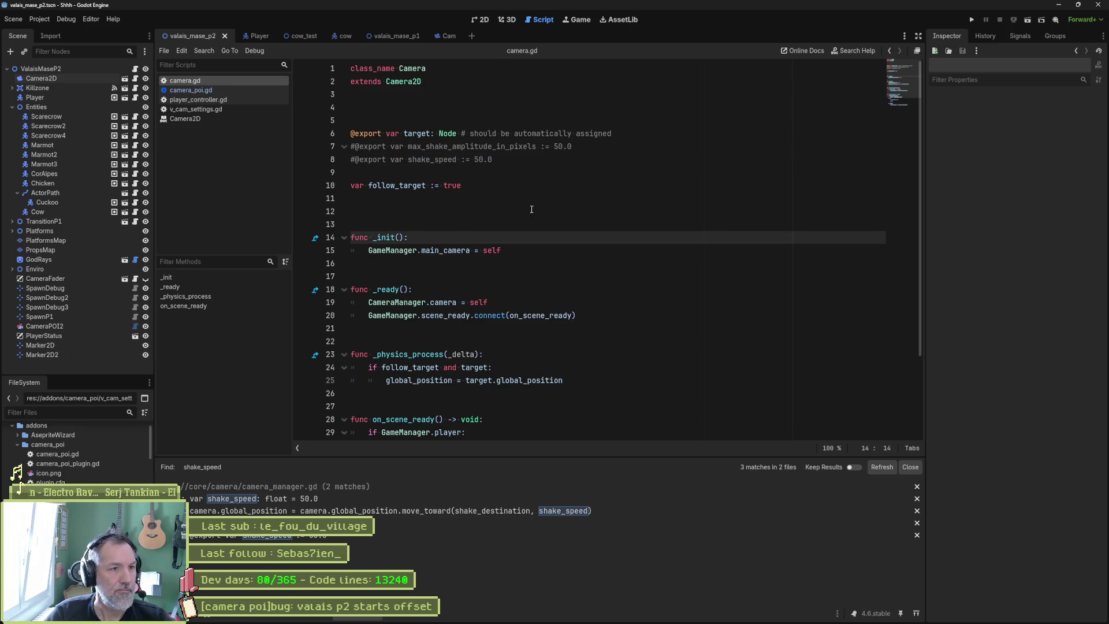
pyautogui.scroll(-3, 555, 206)
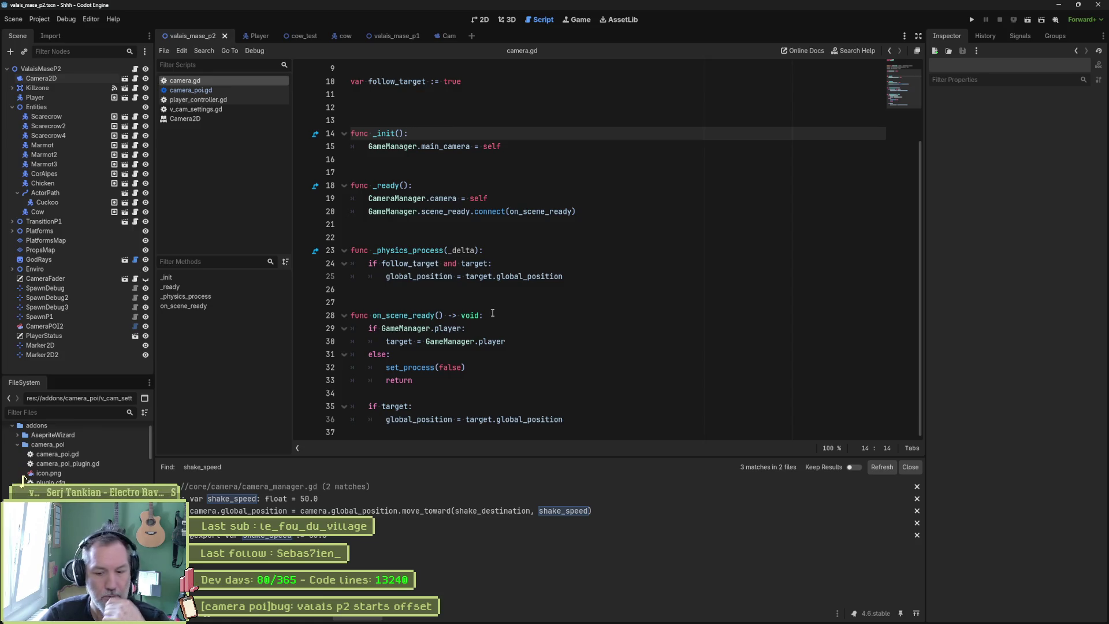
pyautogui.click(472, 227)
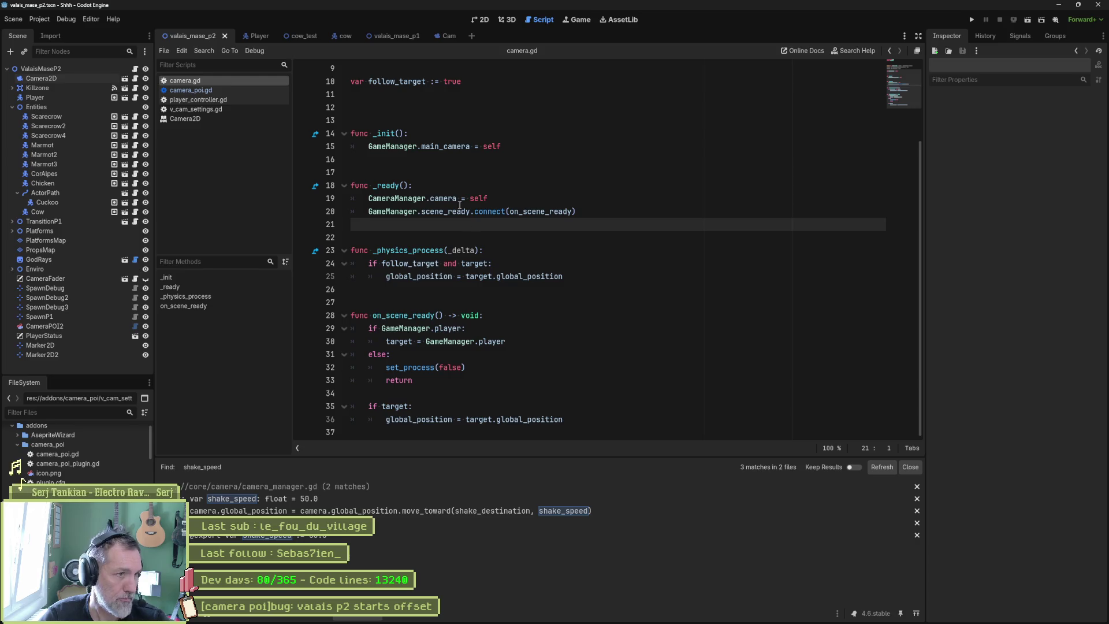
pyautogui.click(218, 90)
pyautogui.click(618, 199)
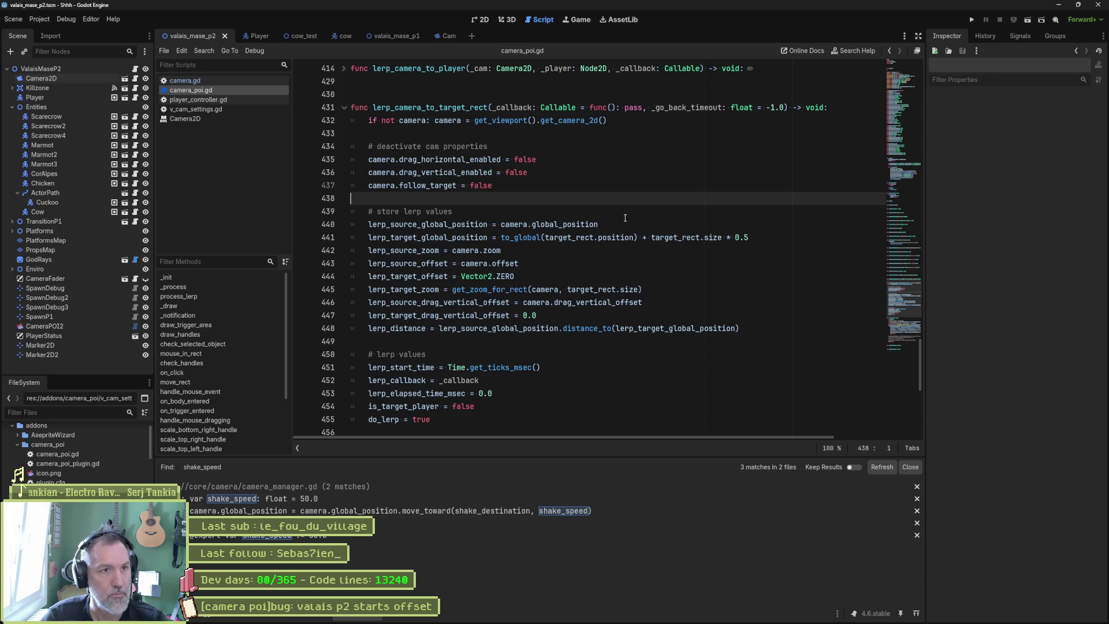
# Test-run the scene, then scroll down to lerp_camera's commented exact-end assignments
pyautogui.press('F6')
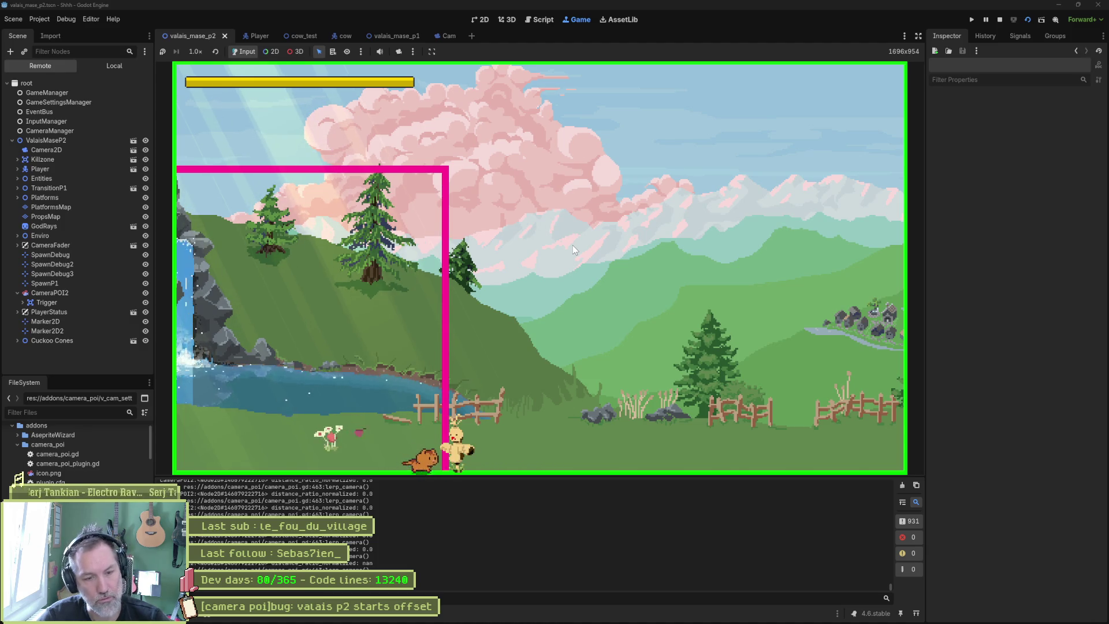
pyautogui.press('F8')
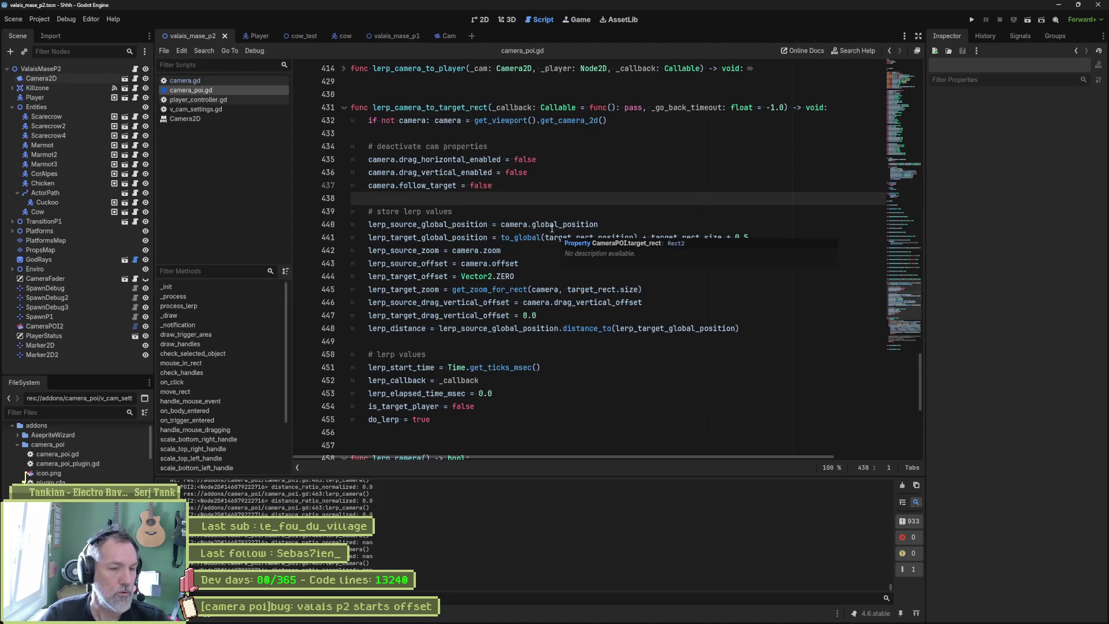
pyautogui.click(574, 251)
pyautogui.scroll(-3, 575, 269)
pyautogui.scroll(-3, 574, 269)
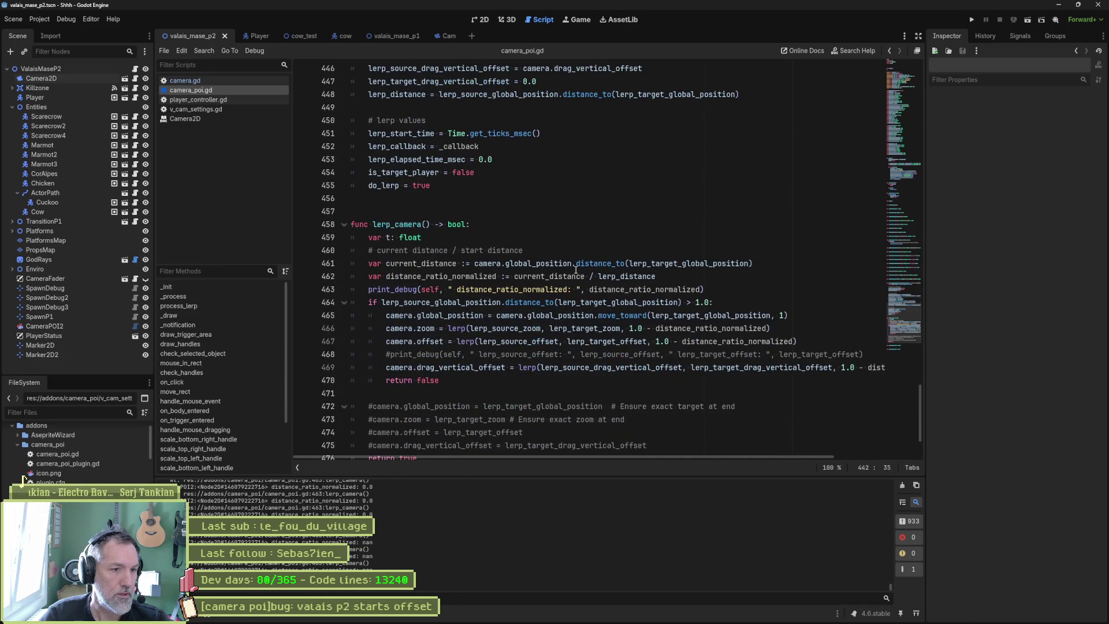
pyautogui.scroll(-2, 576, 270)
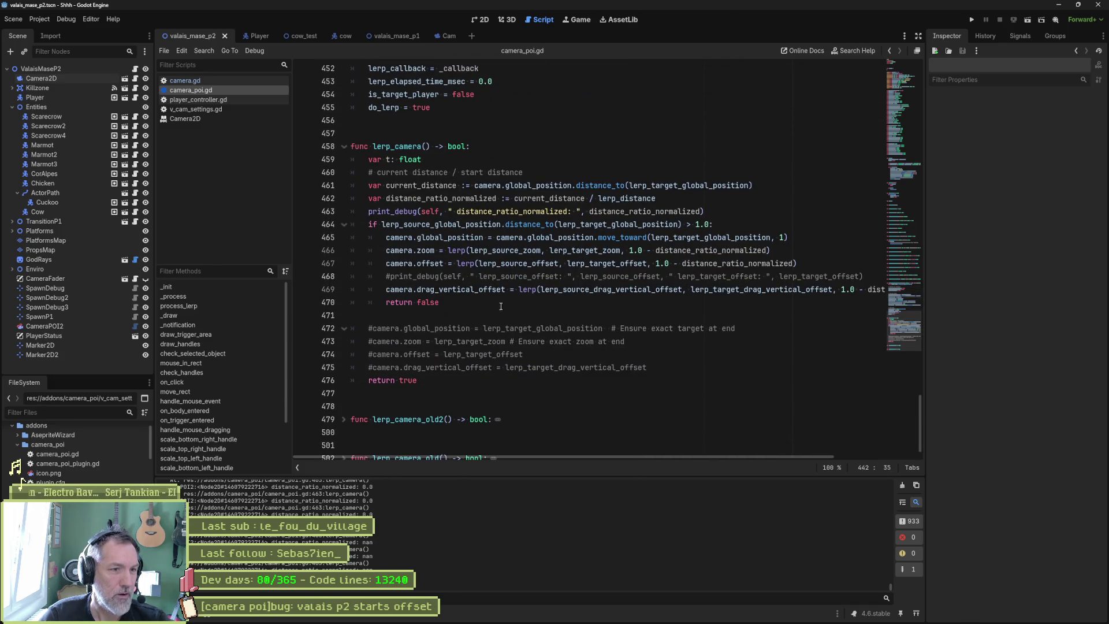
pyautogui.moveTo(479, 328)
pyautogui.mouseDown()
pyautogui.moveTo(519, 354)
pyautogui.moveTo(473, 368)
pyautogui.mouseUp()
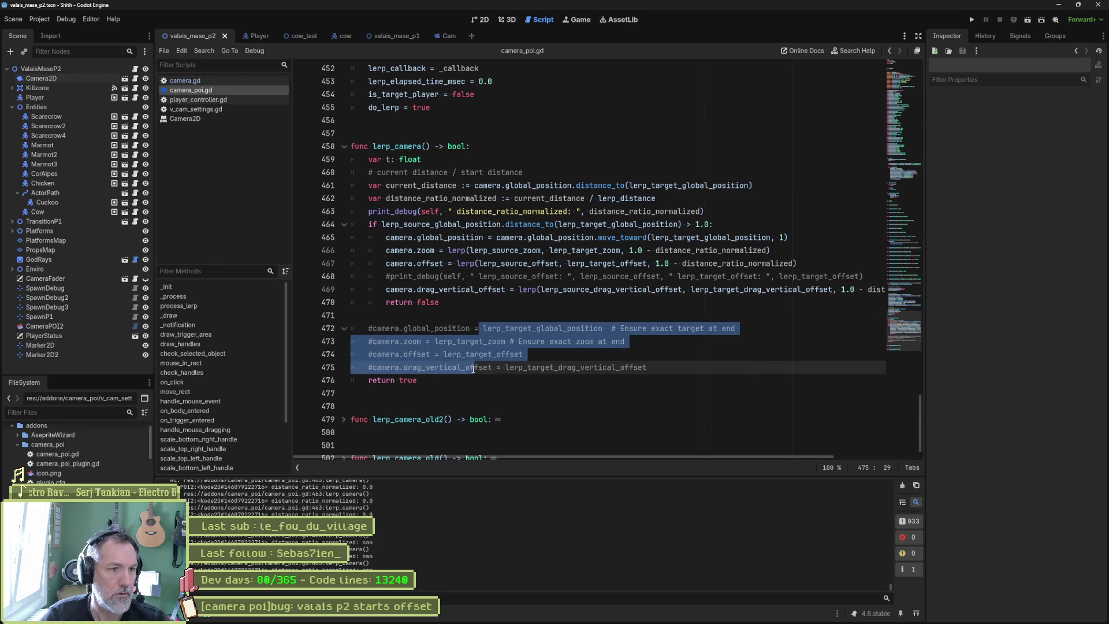
# Delete both print_debug lines, the current distance / start distance comment, and the unused var t: float
pyautogui.click(403, 276)
pyautogui.hotkey('ctrl', 'shift', 'k')
pyautogui.click(705, 211)
pyautogui.hotkey('ctrl', 'shift', 'k')
pyautogui.click(706, 186)
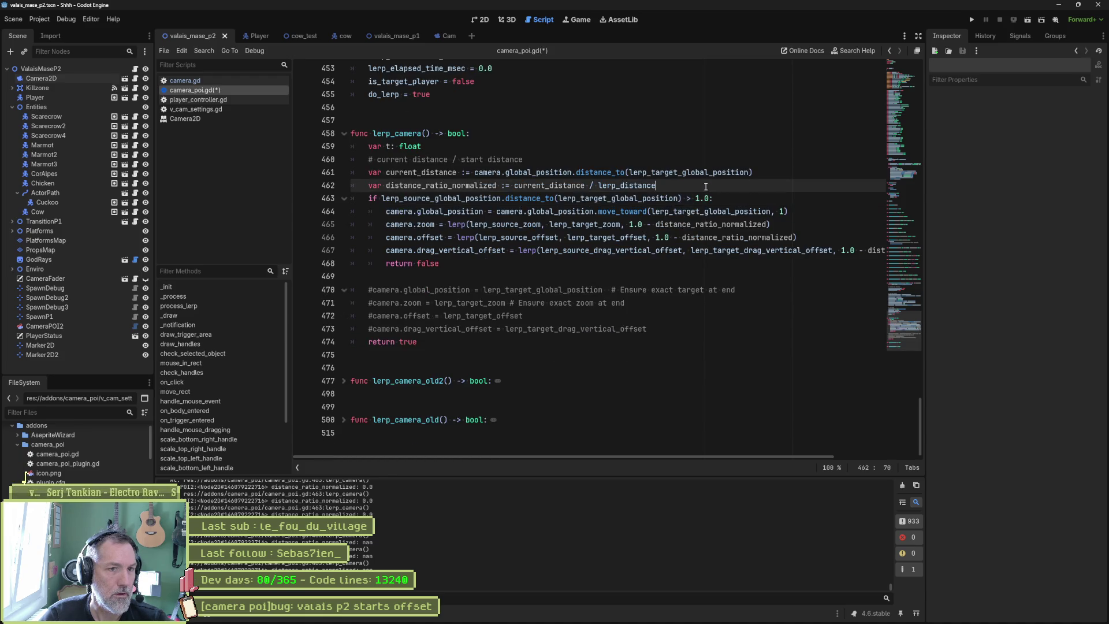
pyautogui.press('Return')
pyautogui.click(546, 163)
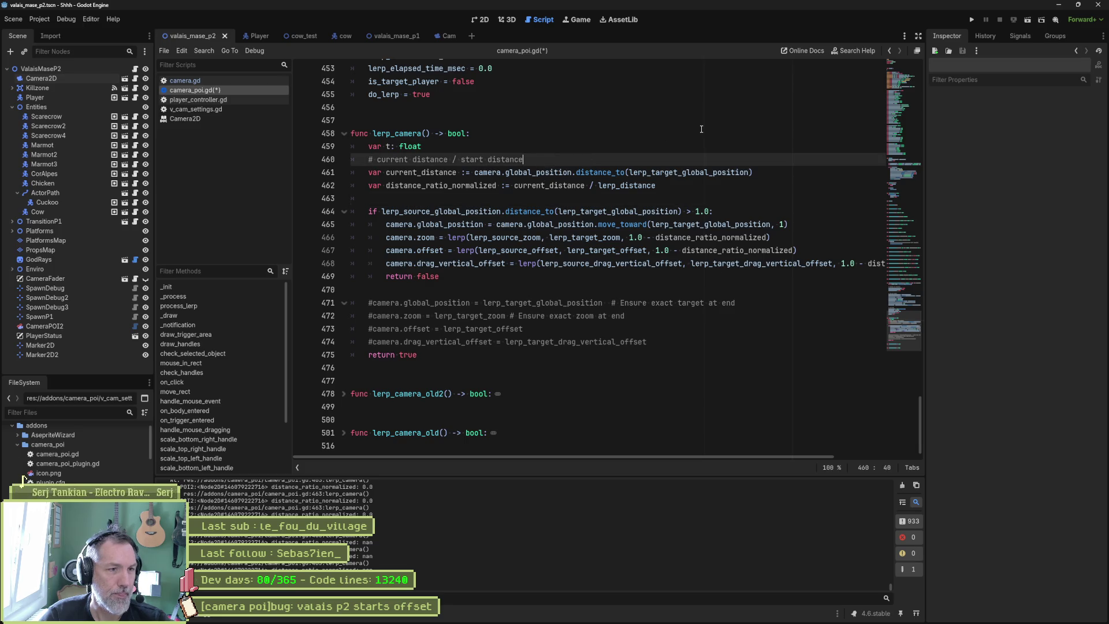
pyautogui.hotkey('ctrl', 'shift', 'k')
pyautogui.click(526, 146)
pyautogui.hotkey('ctrl', 'shift', 'k')
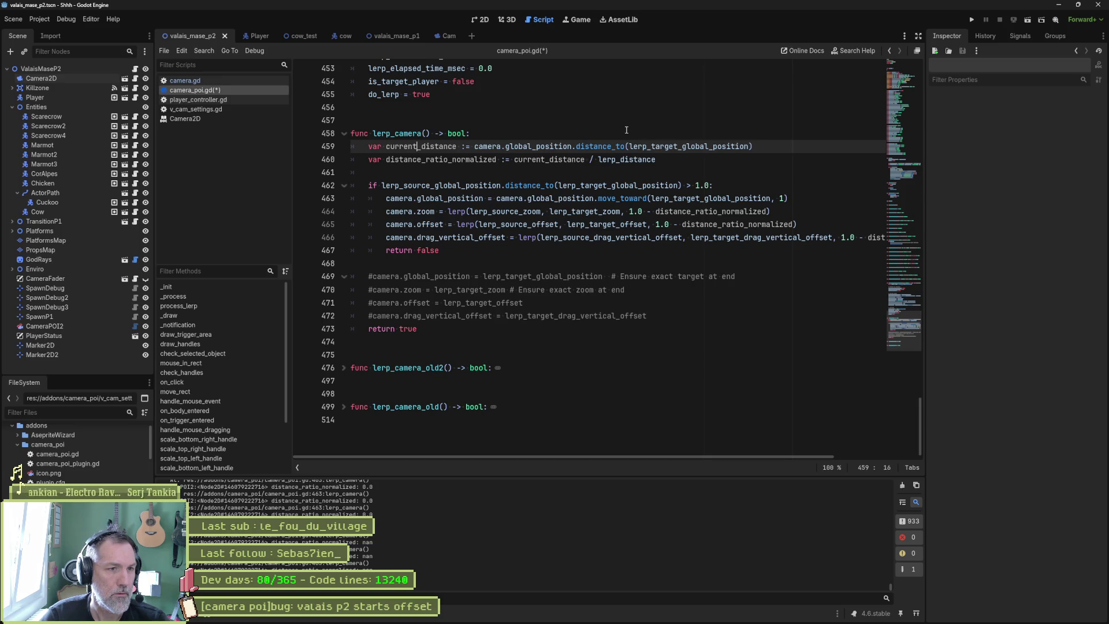
# Uncomment the four exact-end assignments on lines 469–472, save camera_poi.gd, and test-run the scene
pyautogui.click(460, 146)
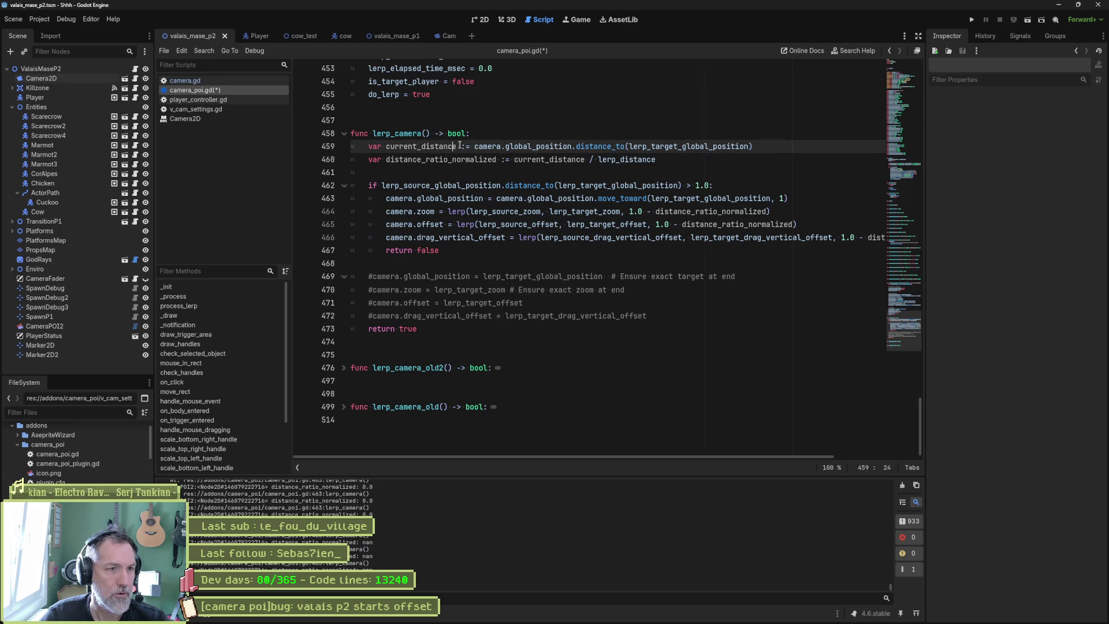
pyautogui.click(661, 160)
pyautogui.hotkey('shift', 'Up')
pyautogui.hotkey('shift', 'Up')
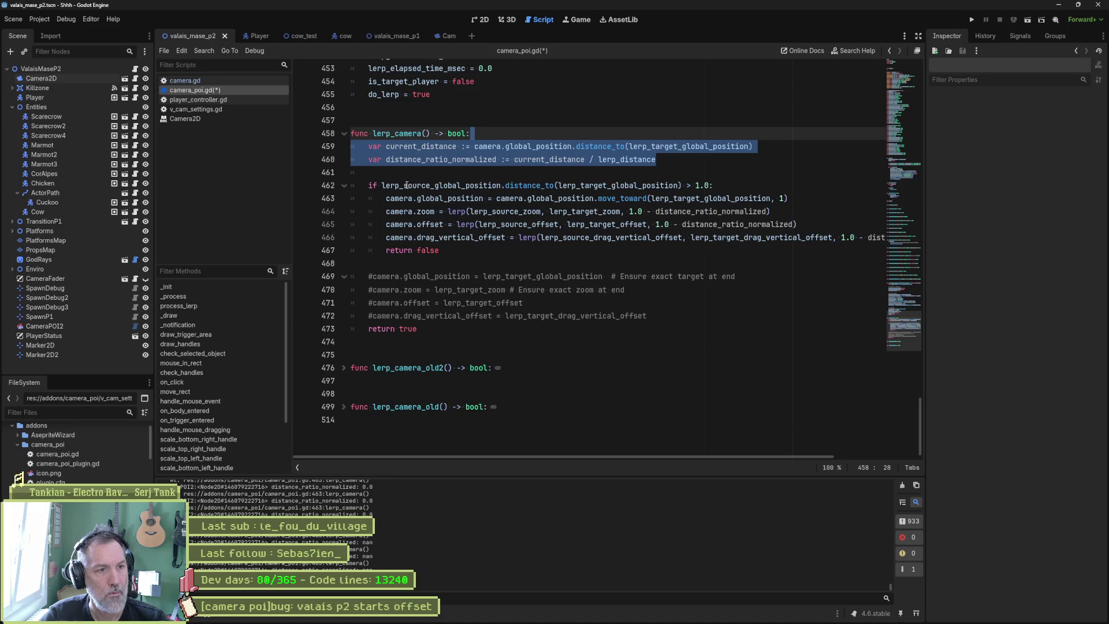
pyautogui.moveTo(378, 185); pyautogui.dragTo(683, 185)
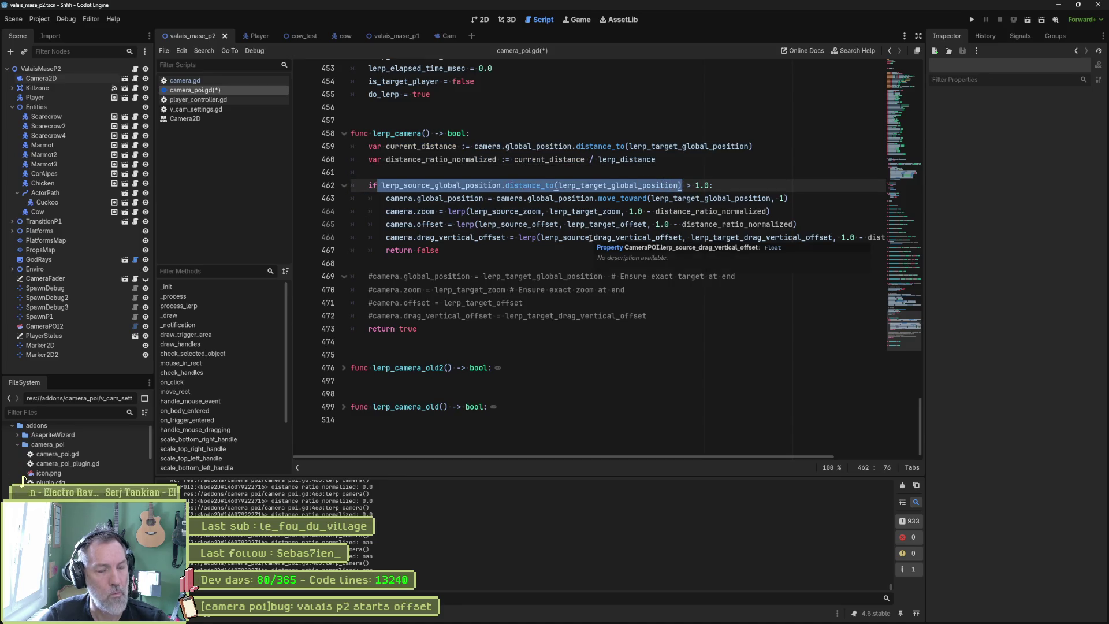
pyautogui.click(572, 249)
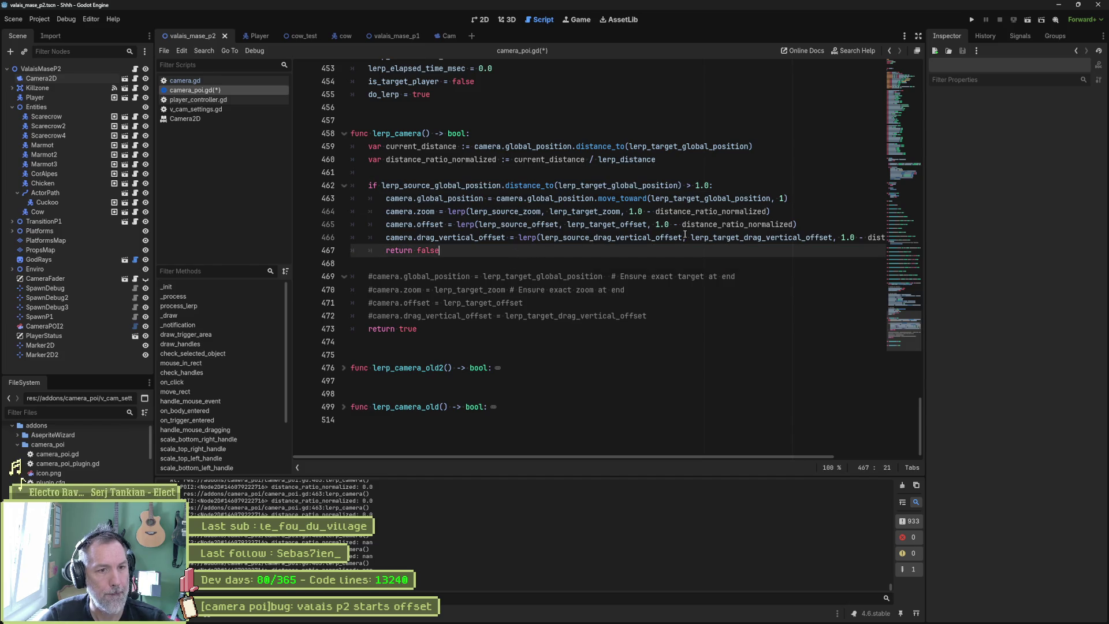
pyautogui.moveTo(422, 277); pyautogui.dragTo(420, 316)
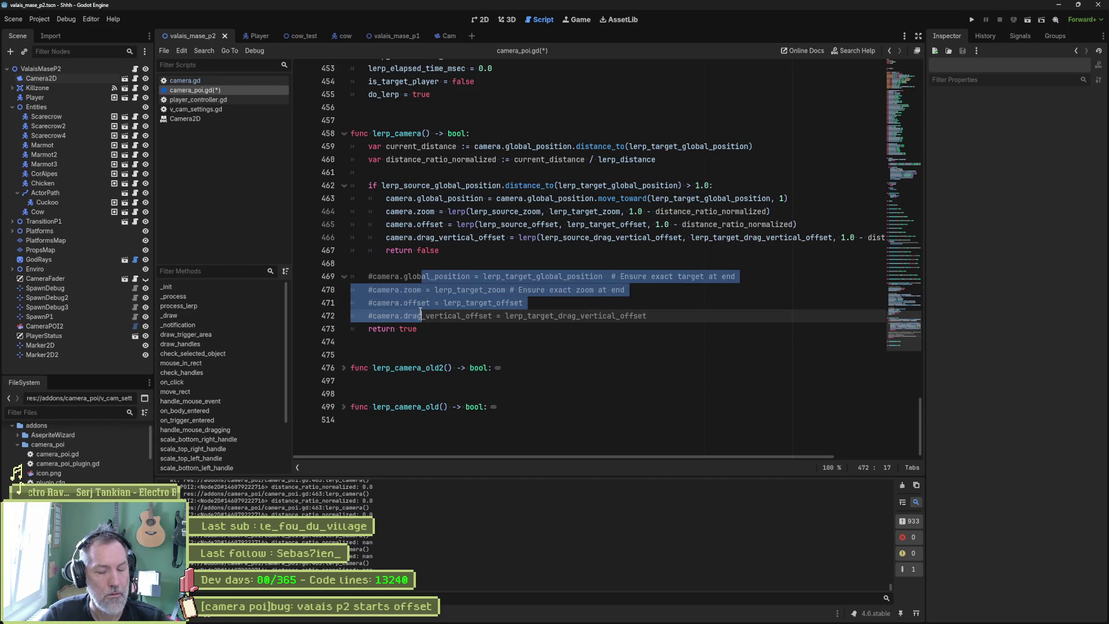
pyautogui.hotkey('ctrl', 'k')
pyautogui.click(501, 258)
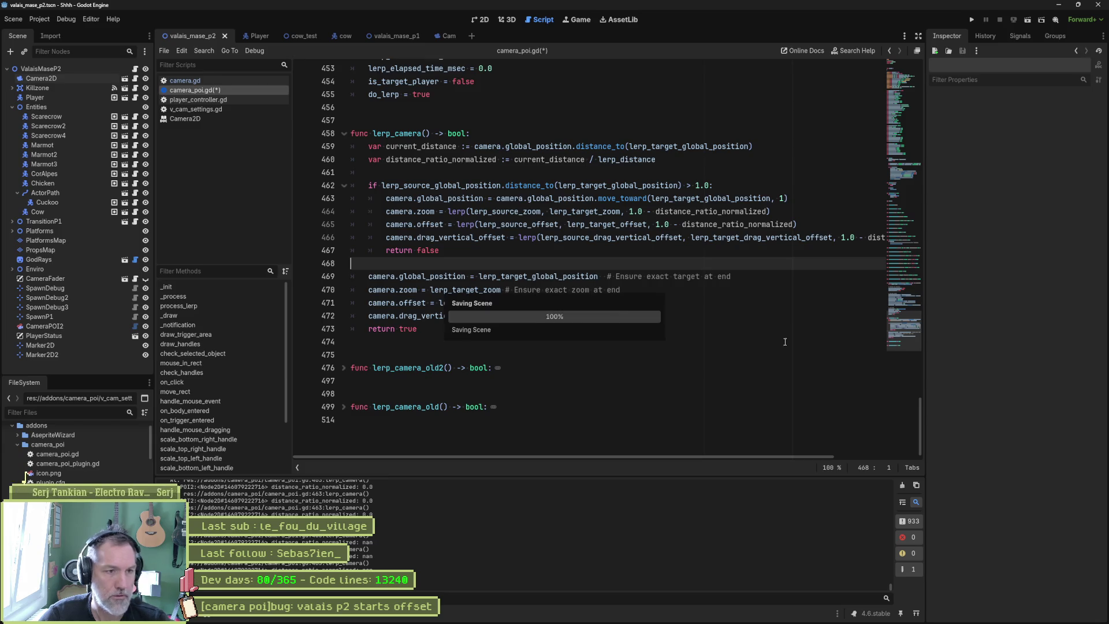
pyautogui.hotkey('ctrl', 's')
pyautogui.click(638, 354)
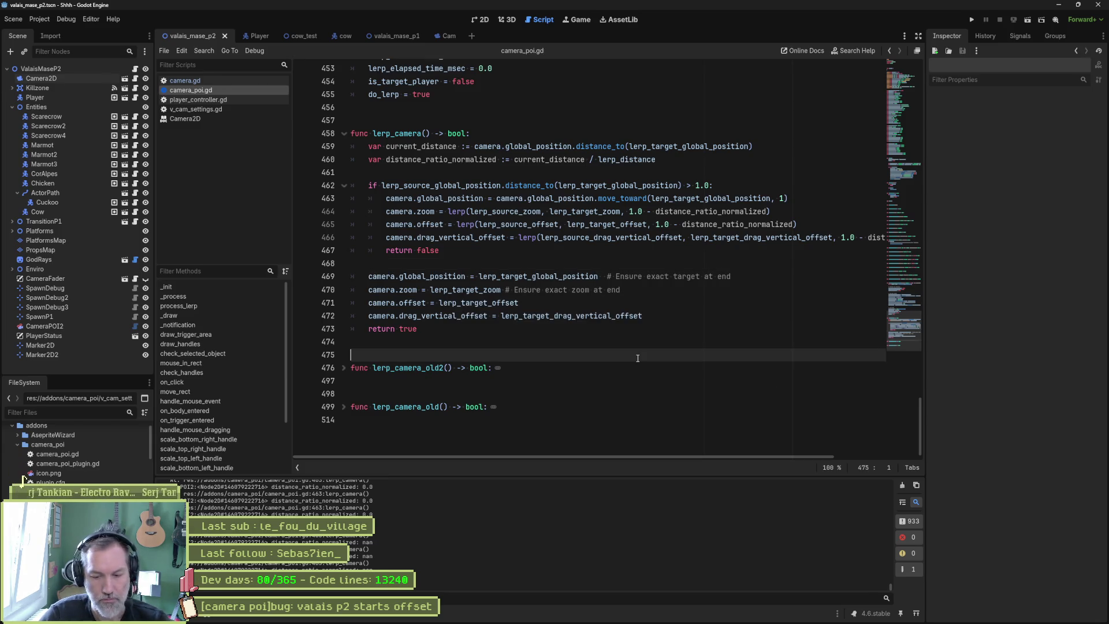
pyautogui.press('F6')
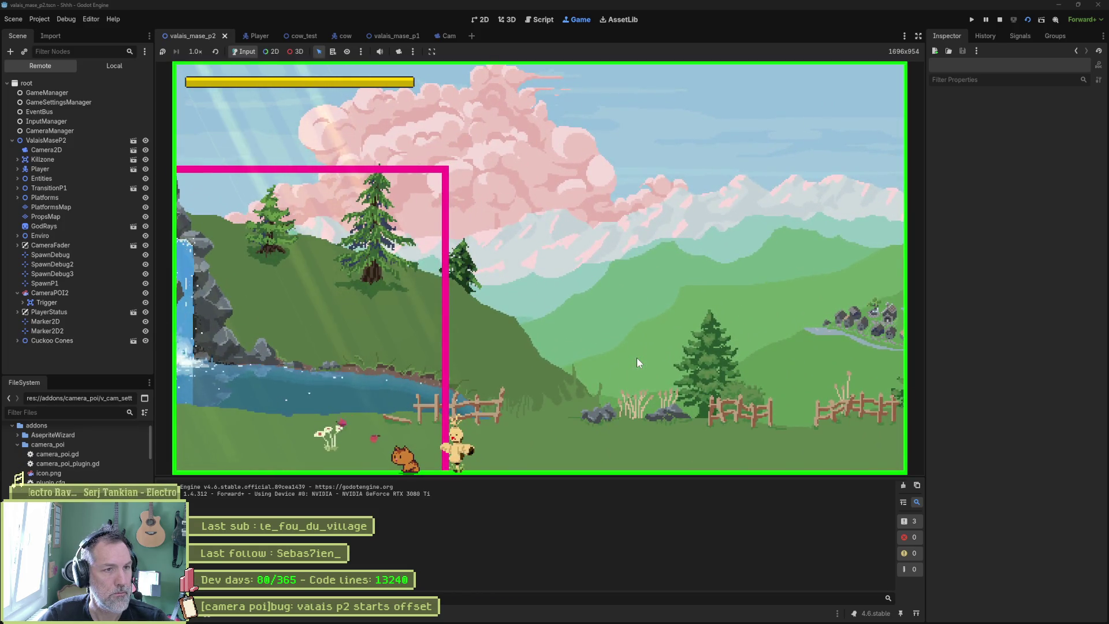
pyautogui.press('F8')
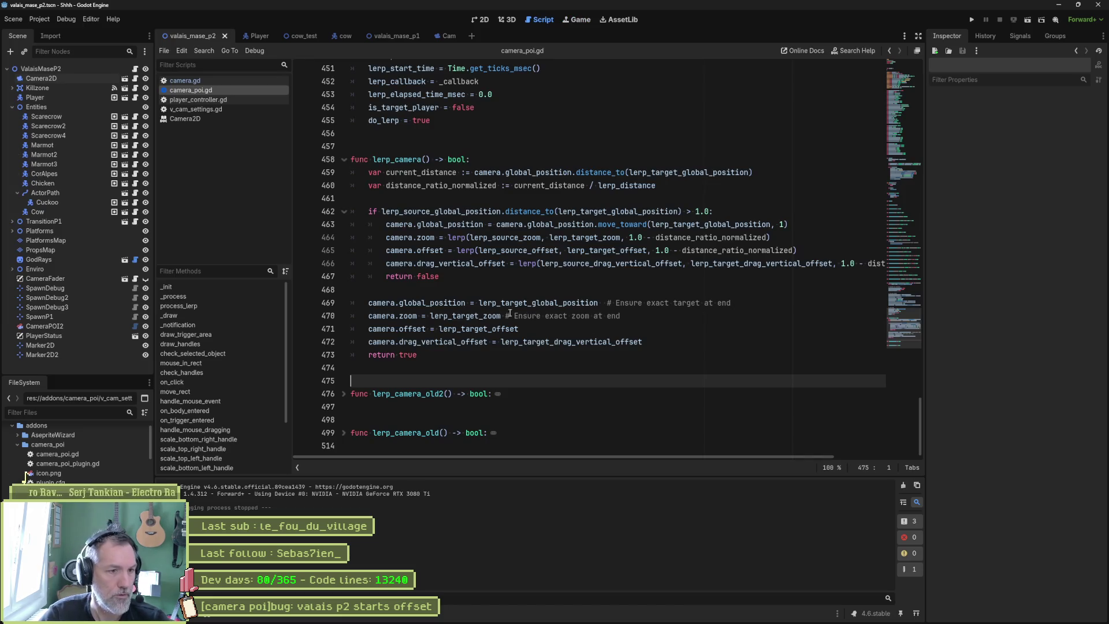
# Reword the exact-end comment above the assignments to '# Ensure exact values at the end'
pyautogui.moveTo(479, 303); pyautogui.dragTo(641, 341)
pyautogui.click(581, 278)
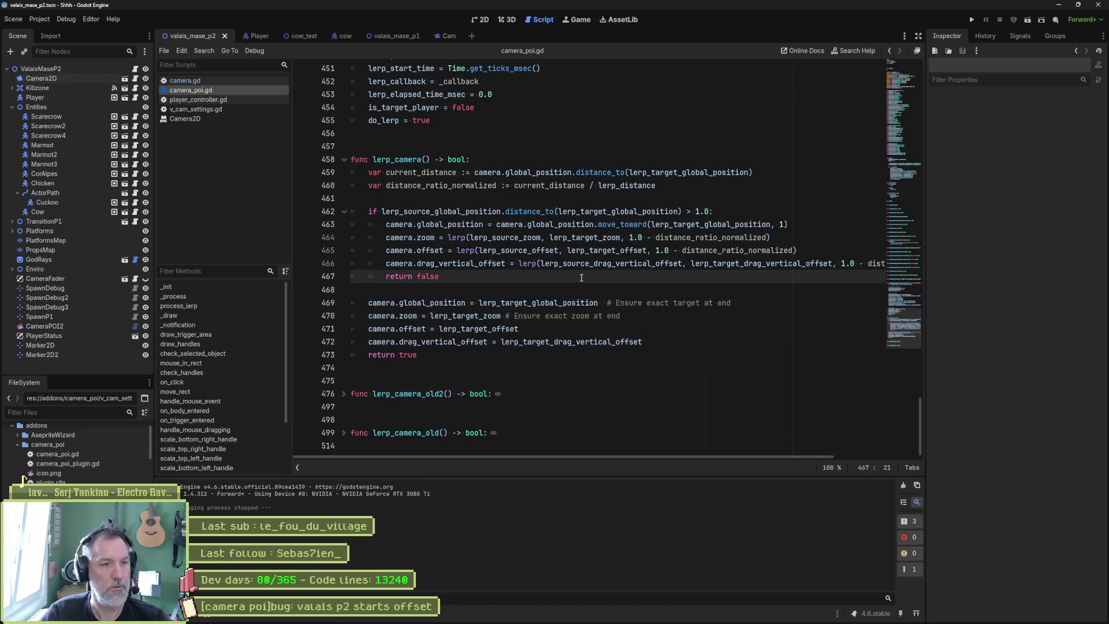
pyautogui.click(603, 304)
pyautogui.hotkey('shift', 'End')
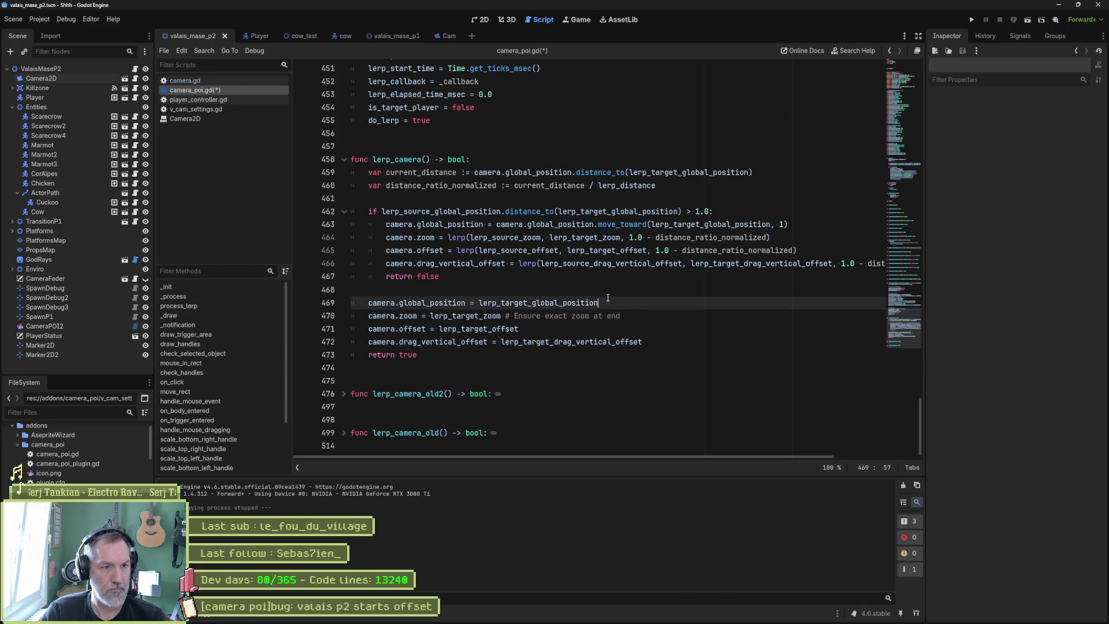
pyautogui.press('Delete')
pyautogui.press('Up')
pyautogui.hotkey('ctrl', 'z')
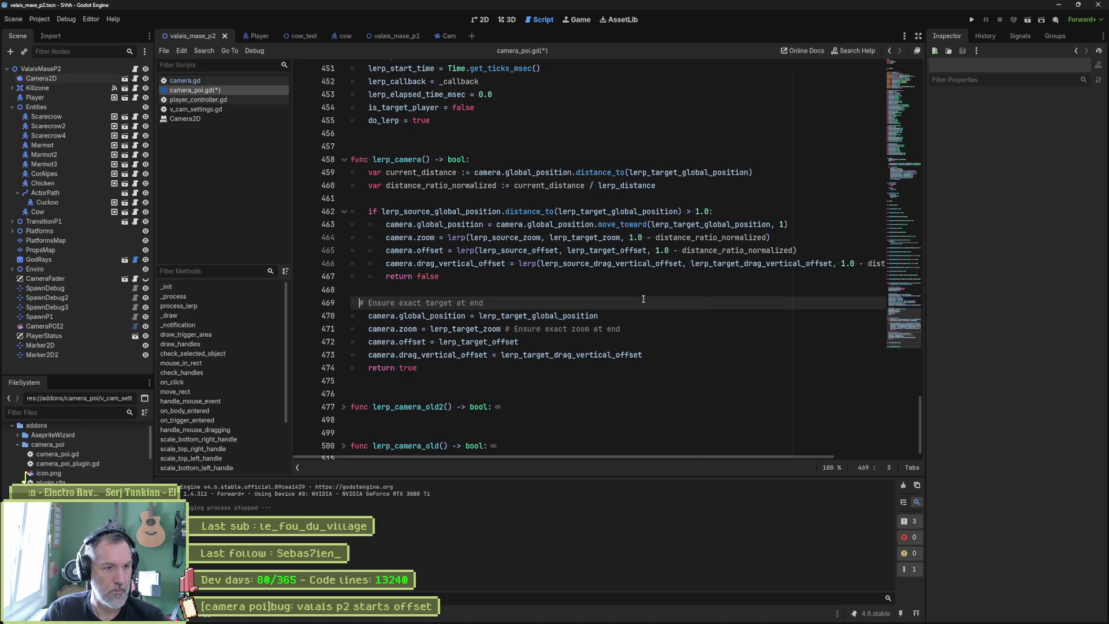
pyautogui.hotkey('ctrl', 'z')
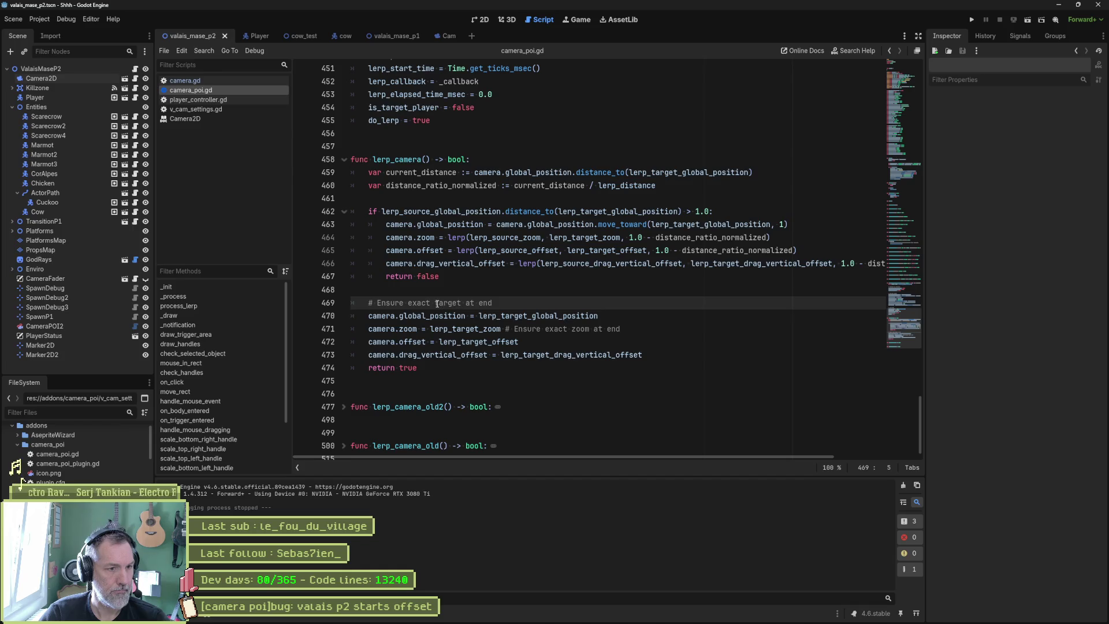
pyautogui.moveTo(436, 303)
pyautogui.mouseDown()
pyautogui.moveTo(478, 303)
pyautogui.moveTo(462, 303)
pyautogui.mouseUp()
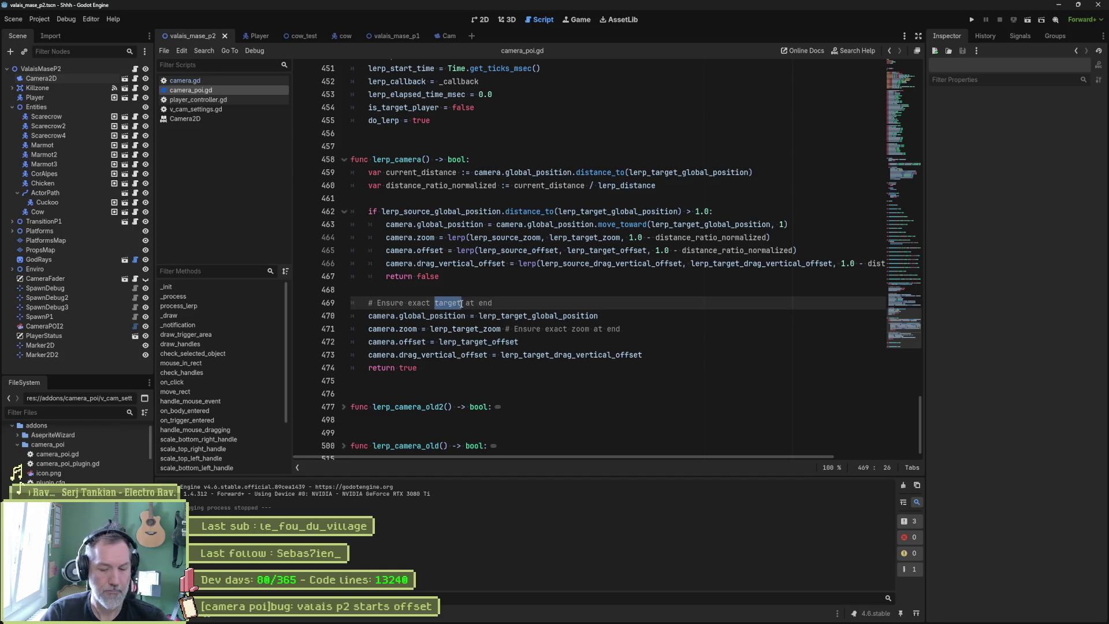
pyautogui.write('values a')
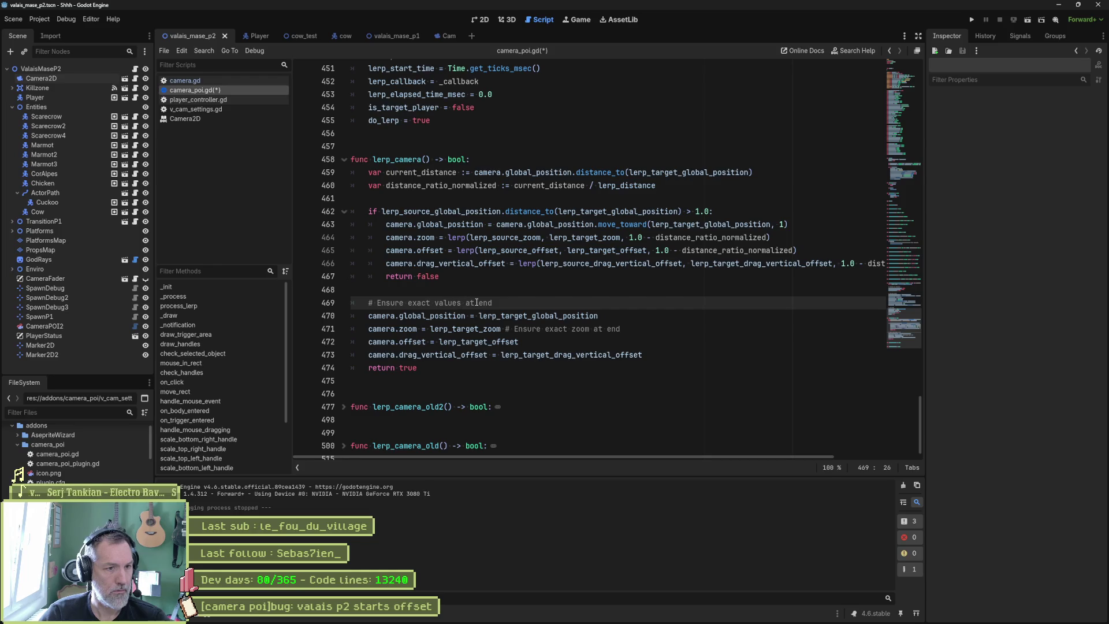
pyautogui.write('t tghe')
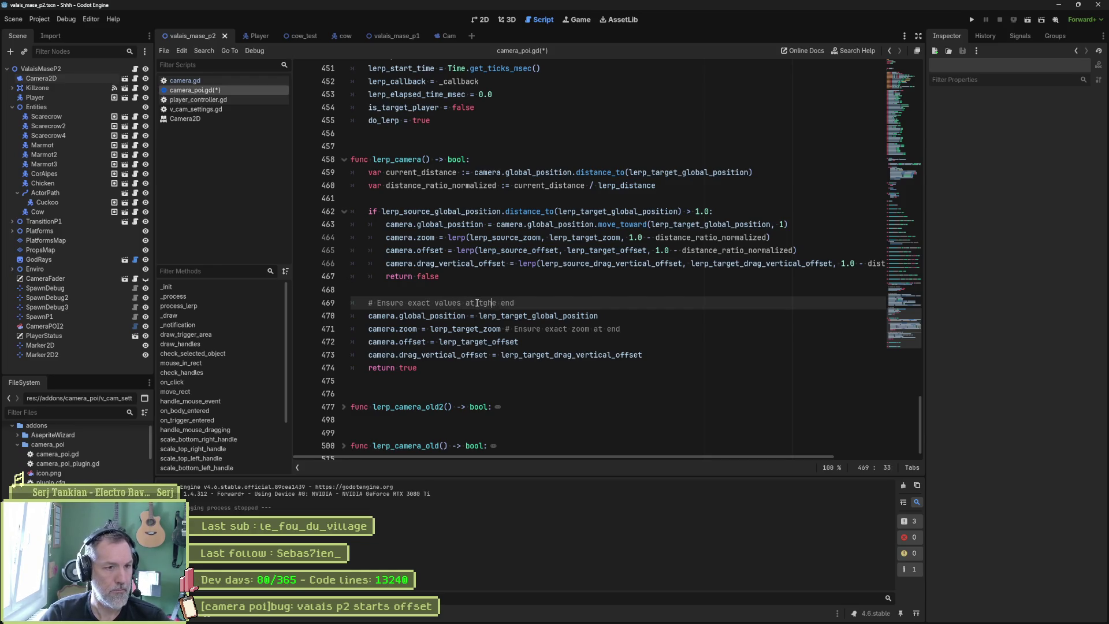
pyautogui.press('Left')
pyautogui.press('BackSpace')
# Delete the trailing '# Ensure exact zoom at end' comment on line 471 and save
pyautogui.click(529, 337)
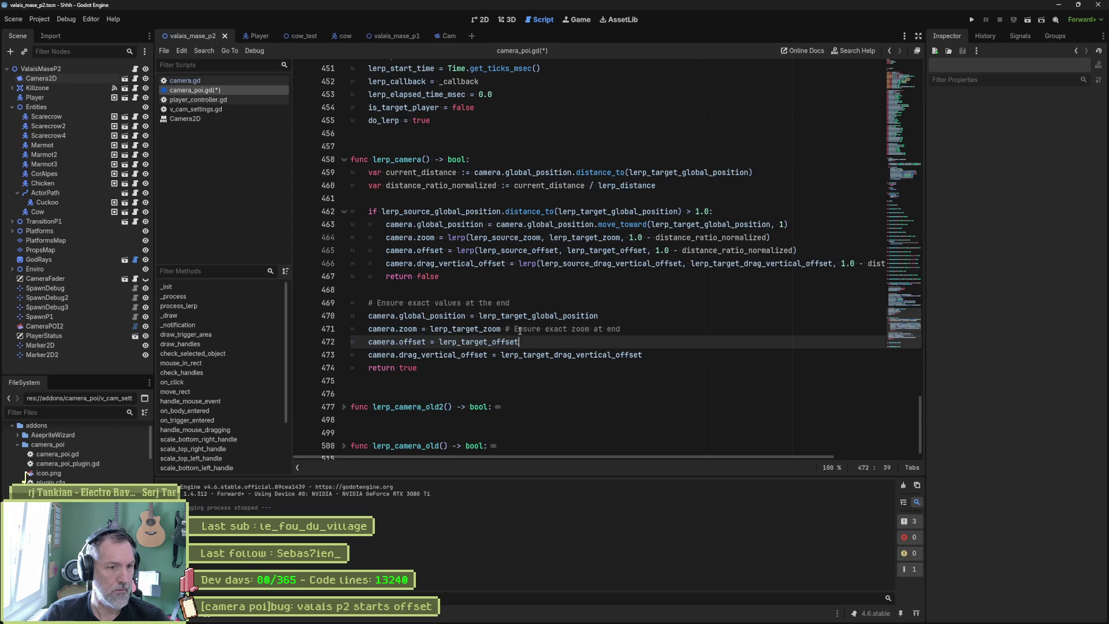
pyautogui.click(500, 328)
pyautogui.hotkey('shift', 'End')
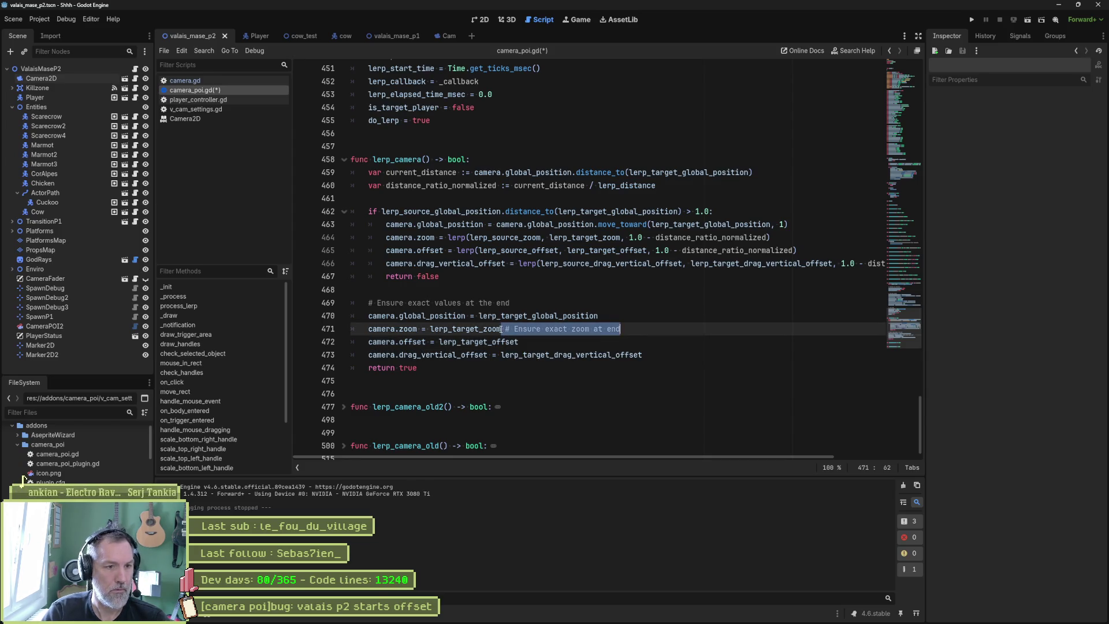
pyautogui.press('Delete')
pyautogui.hotkey('ctrl', 's')
pyautogui.click(511, 379)
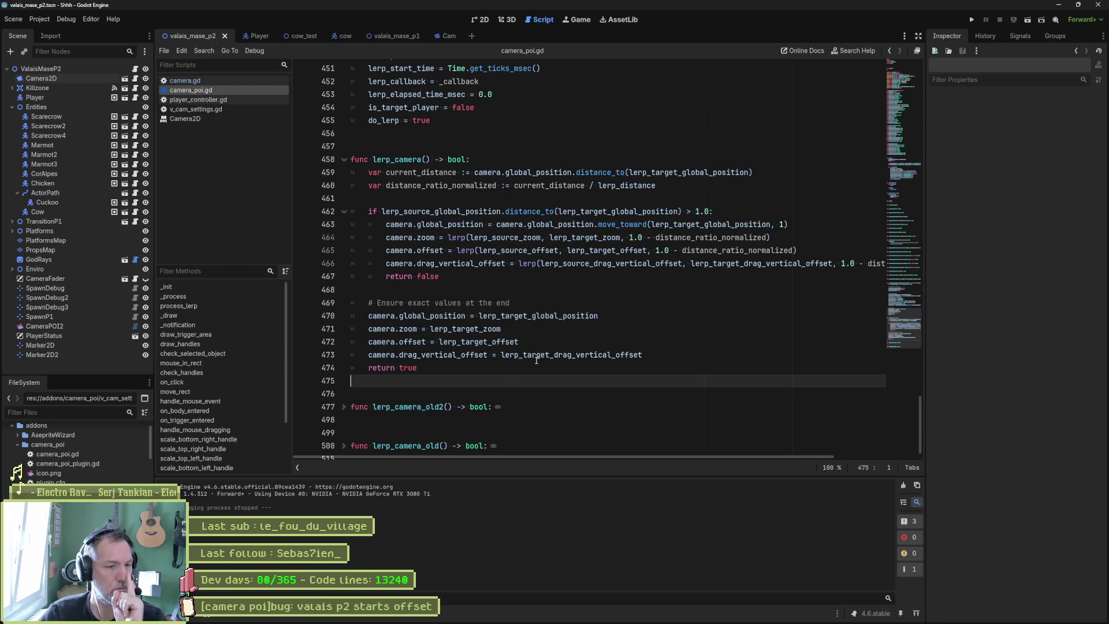
pyautogui.scroll(-1, 482, 375)
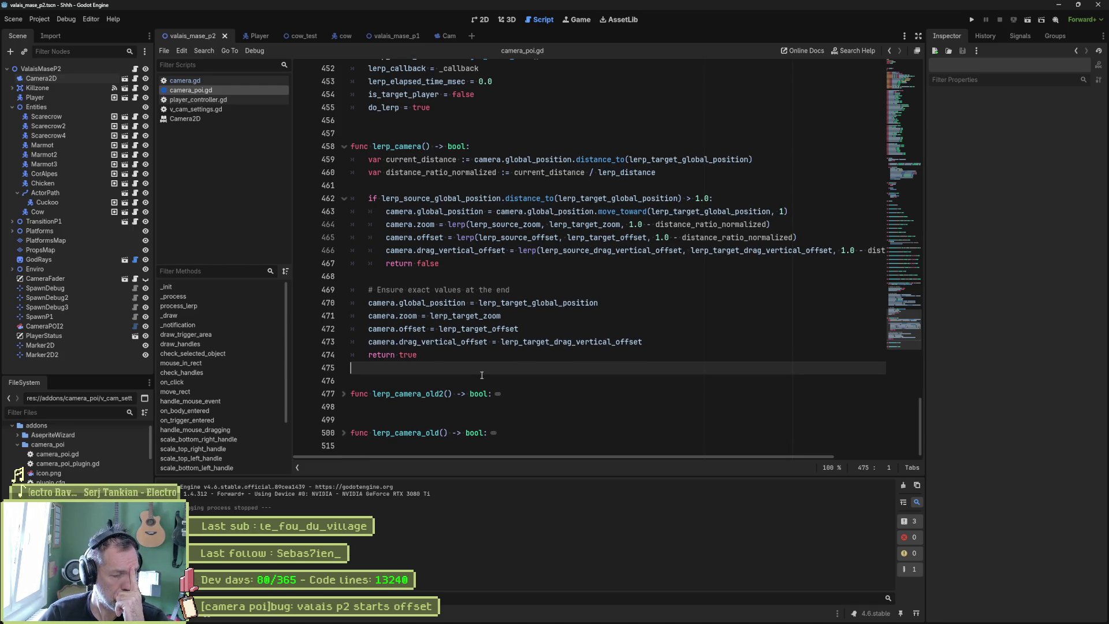
# Delete the lerp_camera_old2 and lerp_camera_old functions below lerp_camera
pyautogui.moveTo(519, 442); pyautogui.dragTo(543, 357)
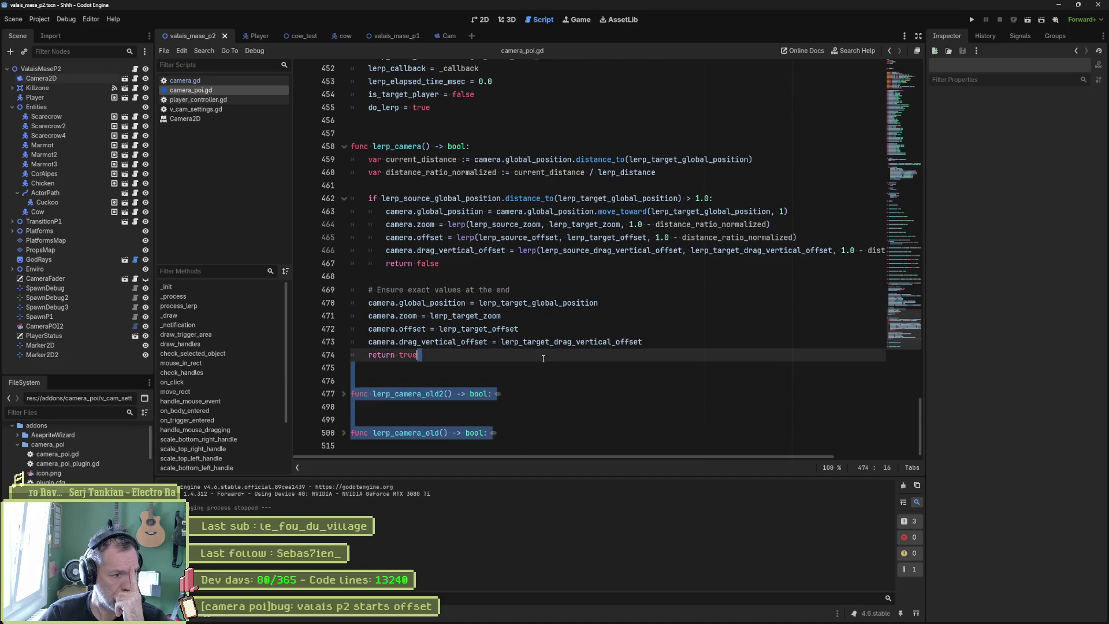
pyautogui.press('BackSpace')
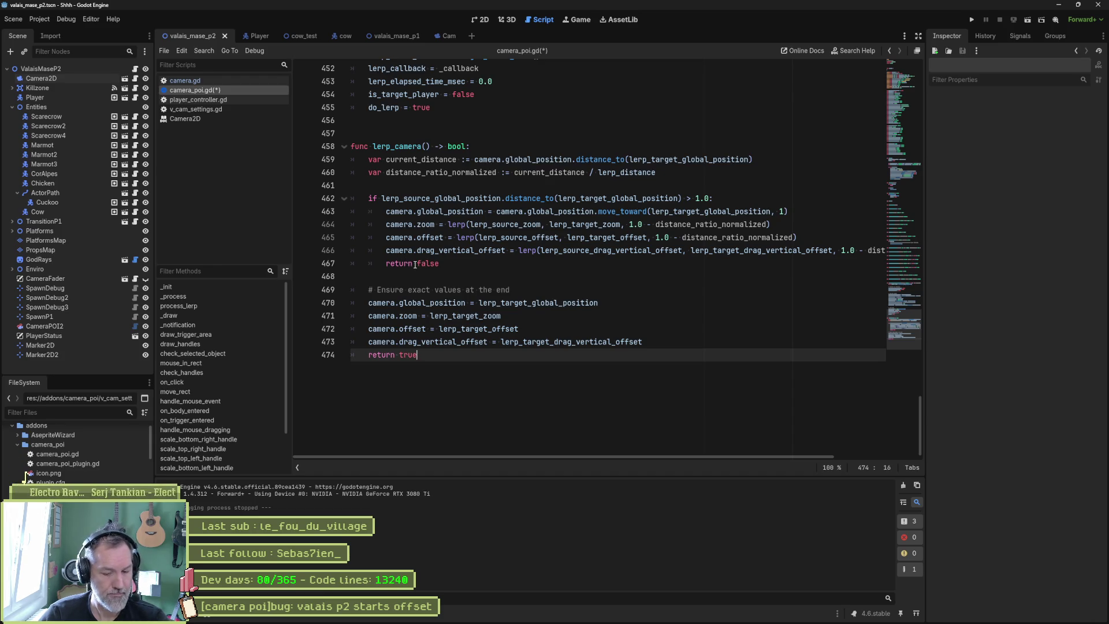
pyautogui.click(381, 134)
# Add '## Lerp camera properties toward target values.' and 'Returns TRUE if camera has reached it's target values.' doc lines, then save
pyautogui.press('Return')
pyautogui.write('##')
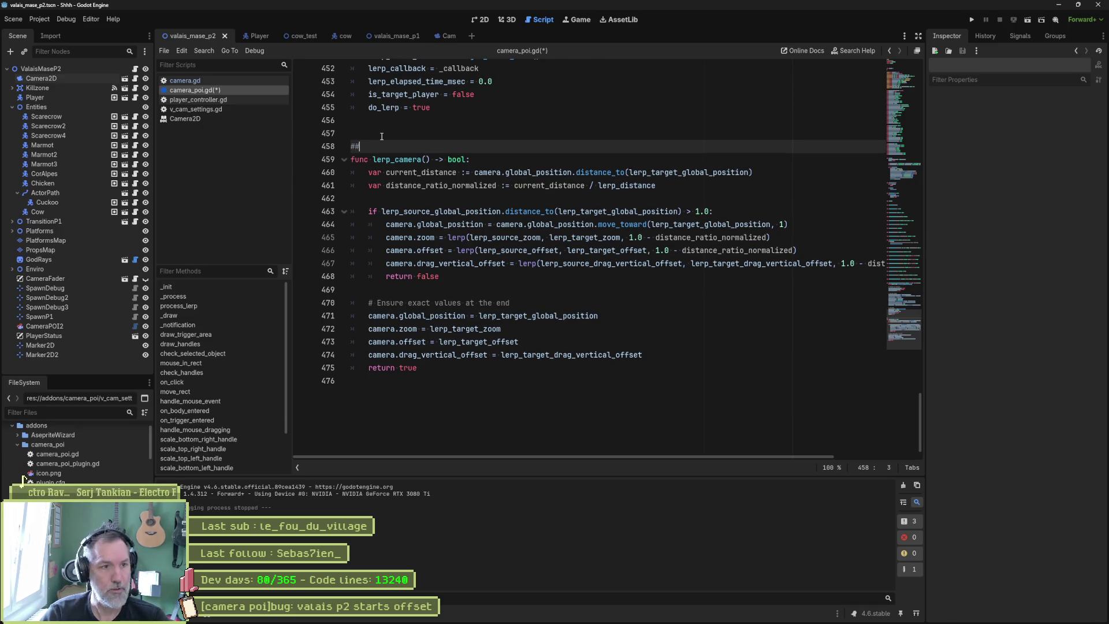
pyautogui.write(' Lerp ')
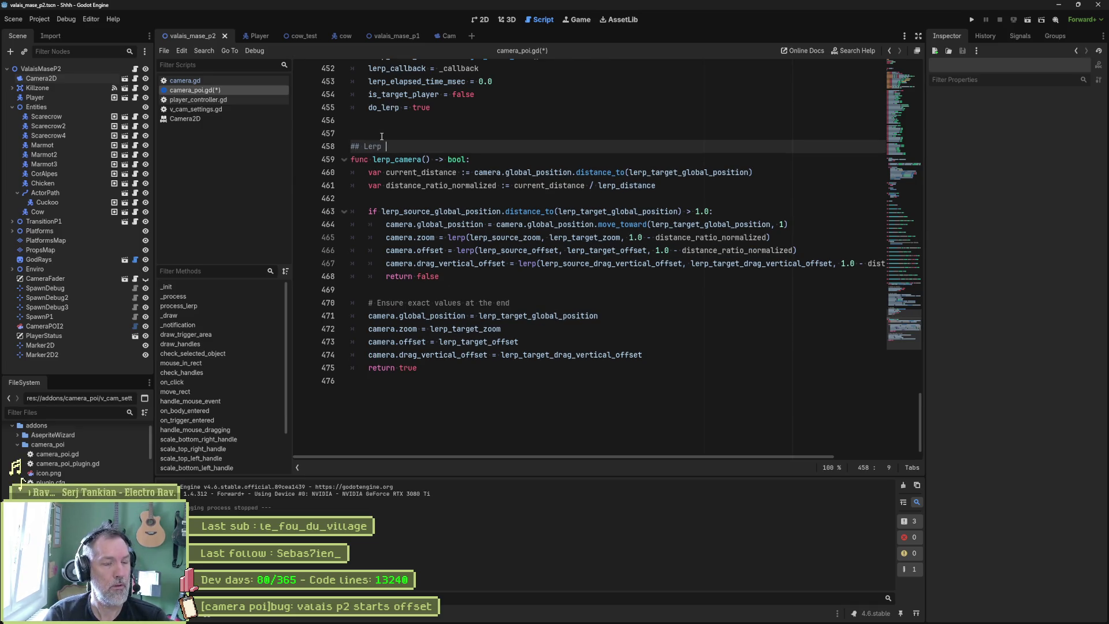
pyautogui.write('camera properti')
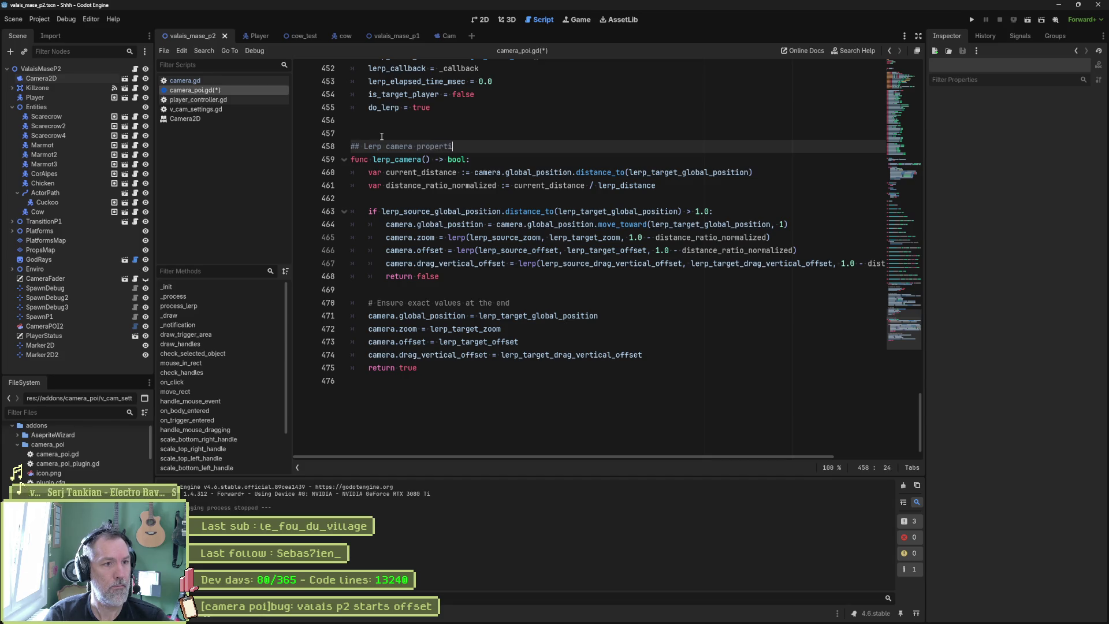
pyautogui.write('es toward target')
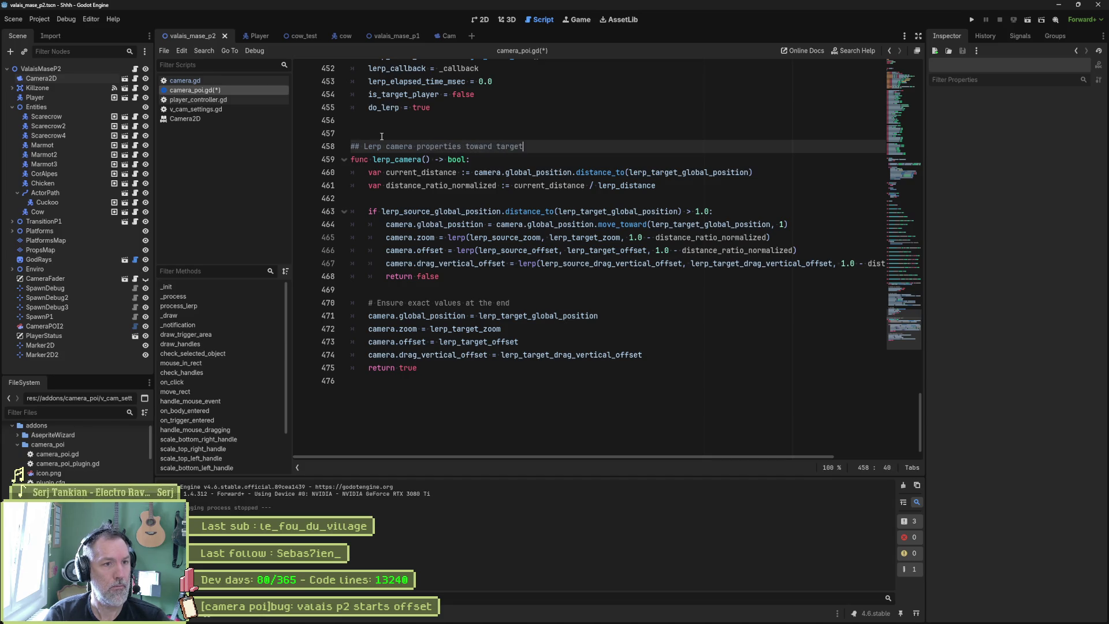
pyautogui.write(' values.')
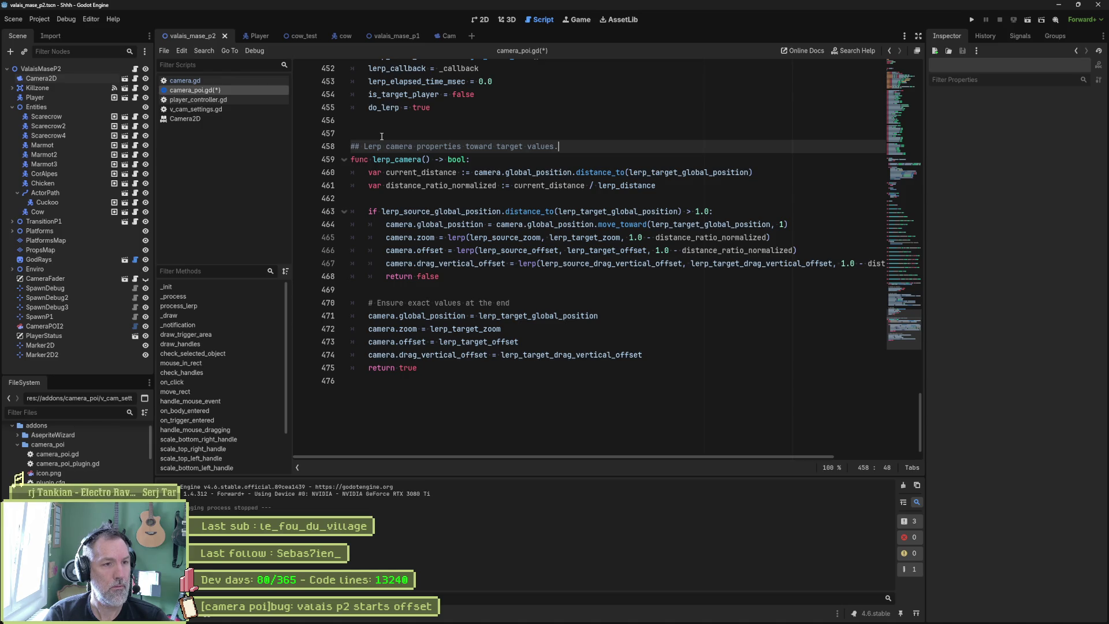
pyautogui.press('Return')
pyautogui.write('# ')
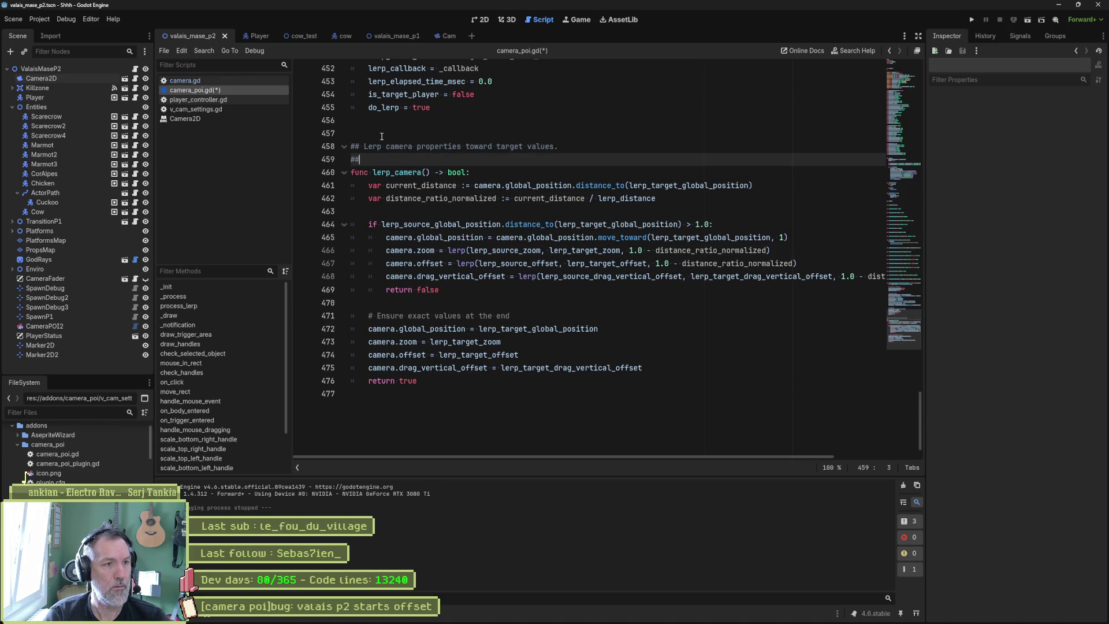
pyautogui.write('Returns T')
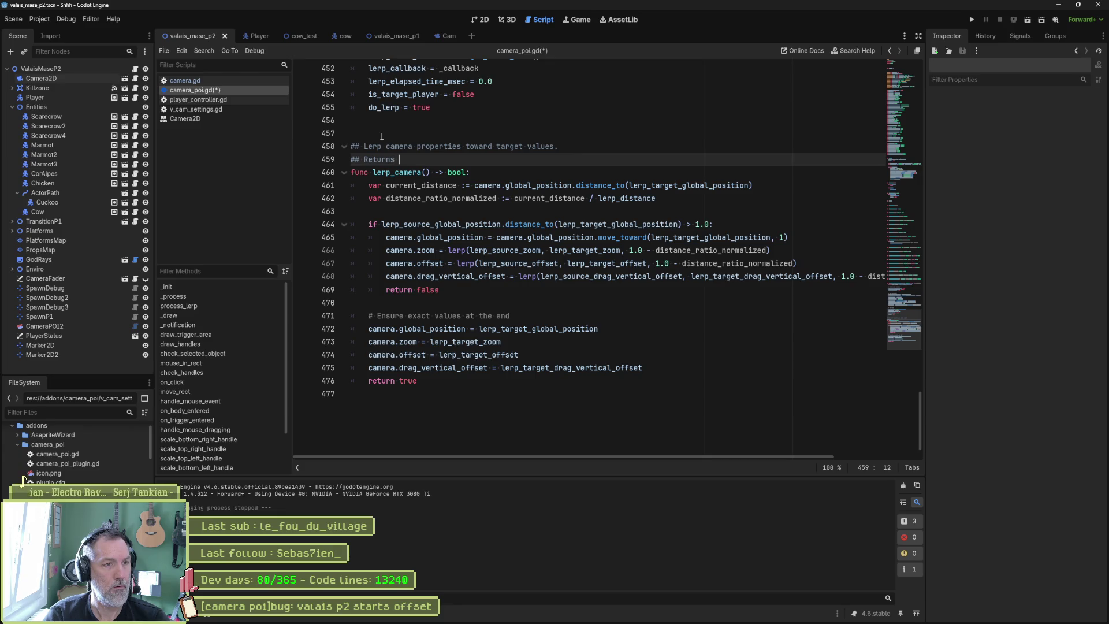
pyautogui.write('RUE if ca')
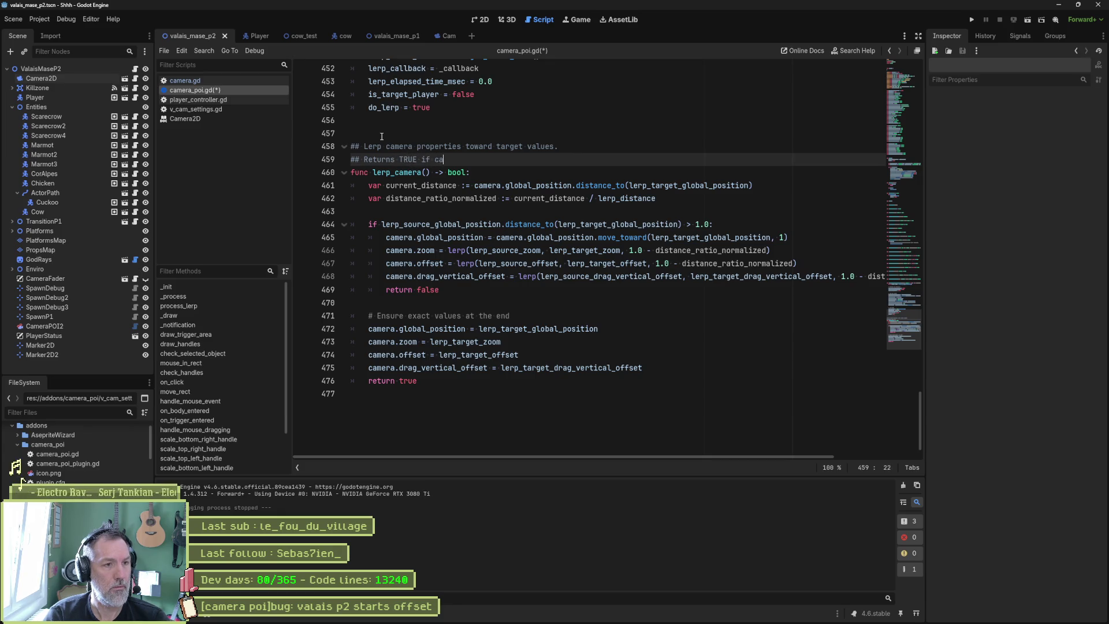
pyautogui.write('mera has ')
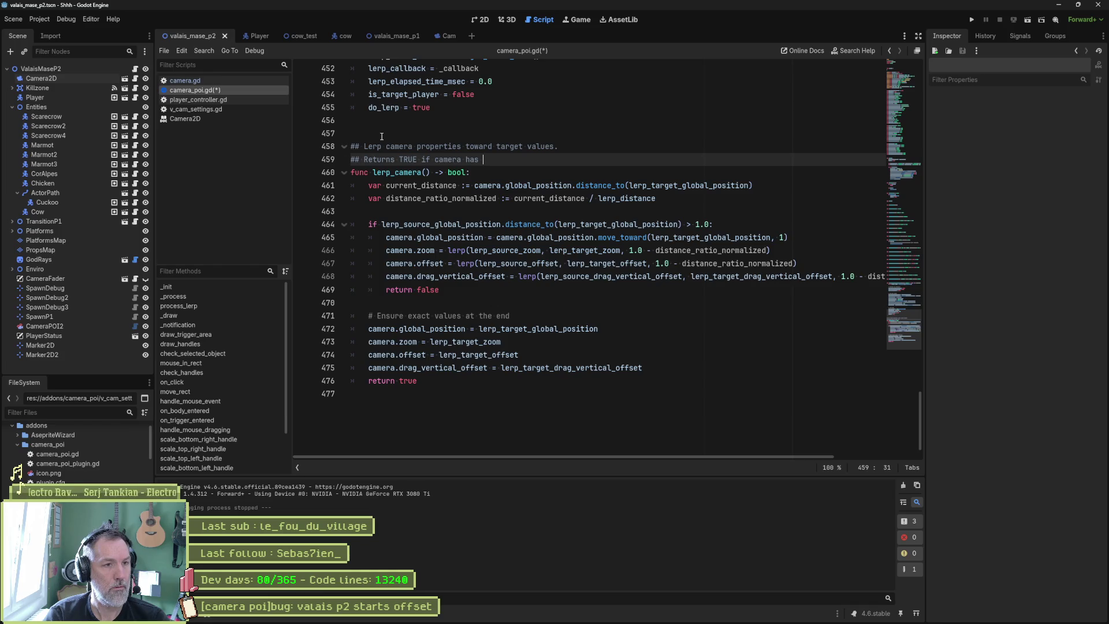
pyautogui.write('re')
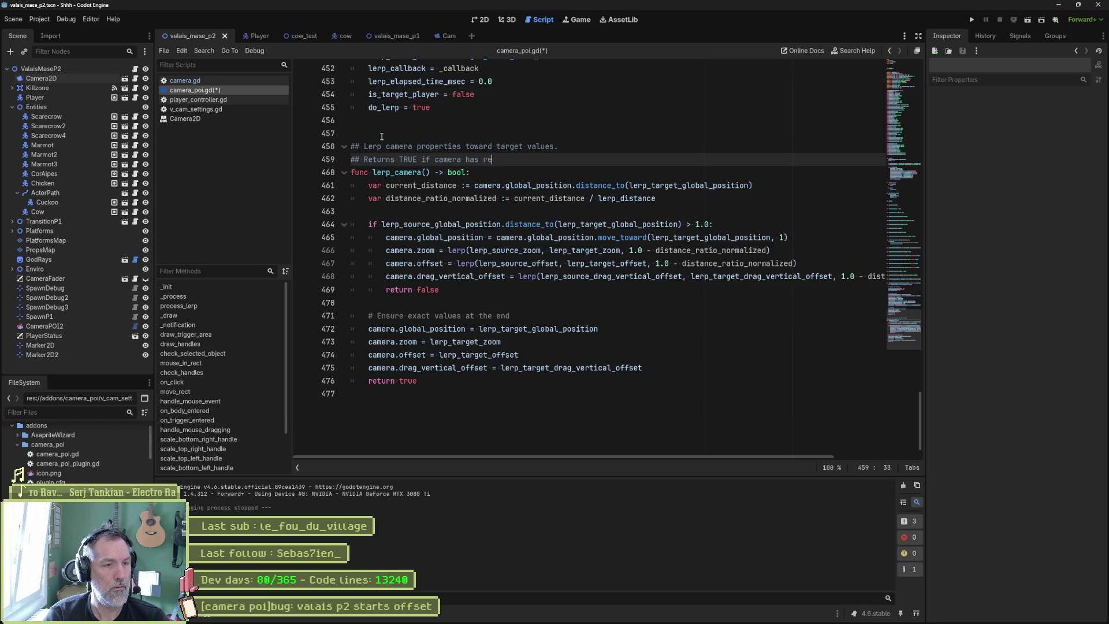
pyautogui.write("ached it's target values.")
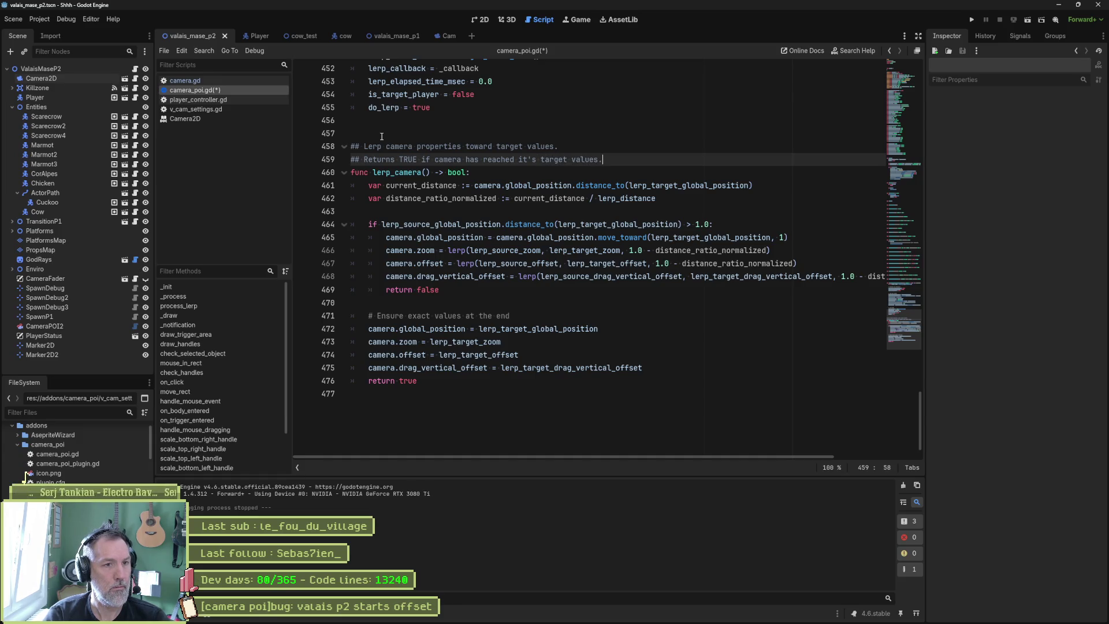
pyautogui.hotkey('ctrl', 's')
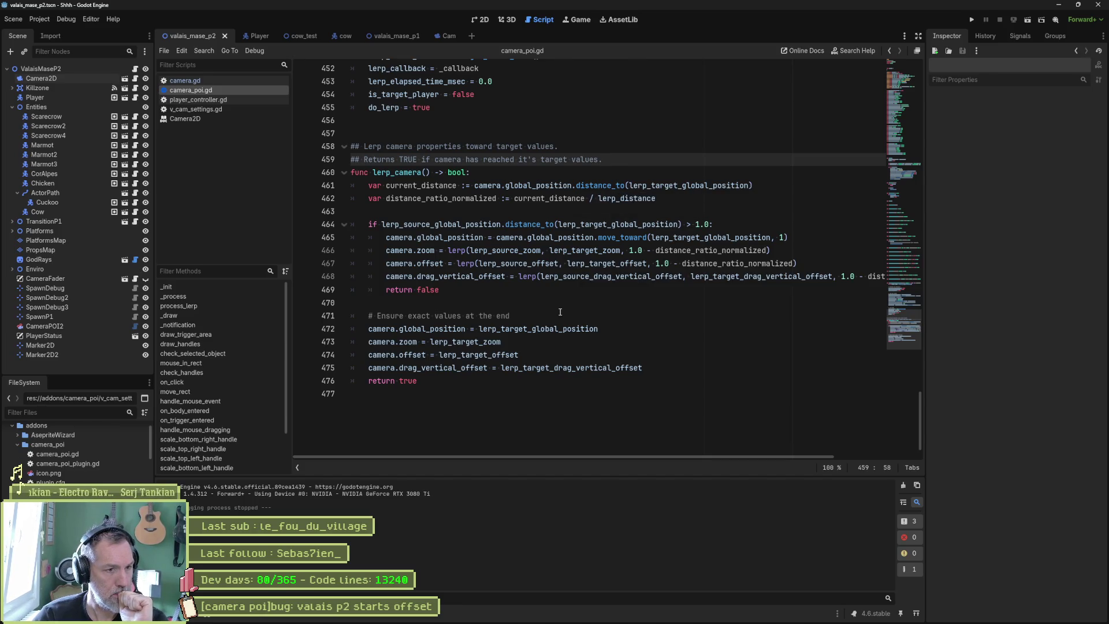
pyautogui.scroll(5, 358, 176)
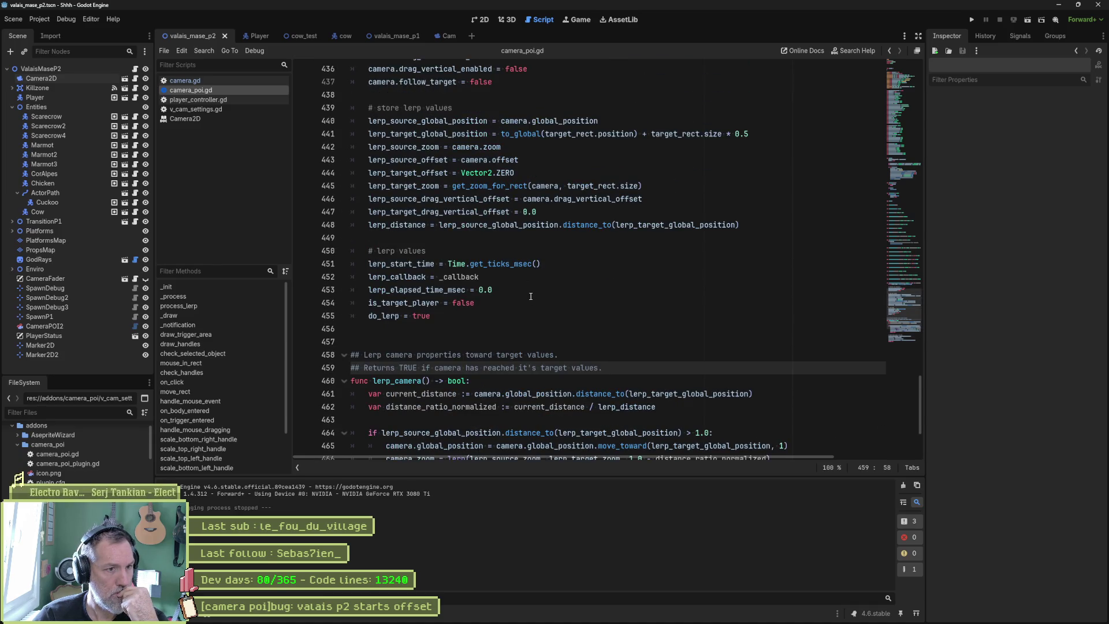
# Find all lerp_camera uses and jump to its 'if lerp_camera():' call on line 140, reviewing do_lerp
pyautogui.doubleClick(407, 380)
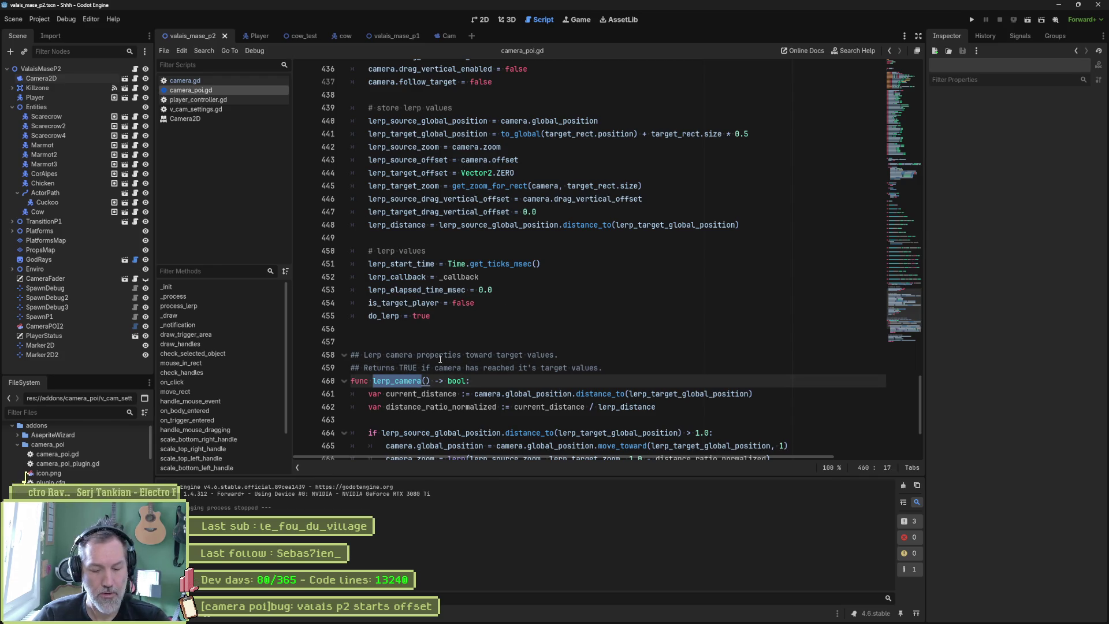
pyautogui.hotkey('ctrl', 'shift', 'f')
pyautogui.click(556, 354)
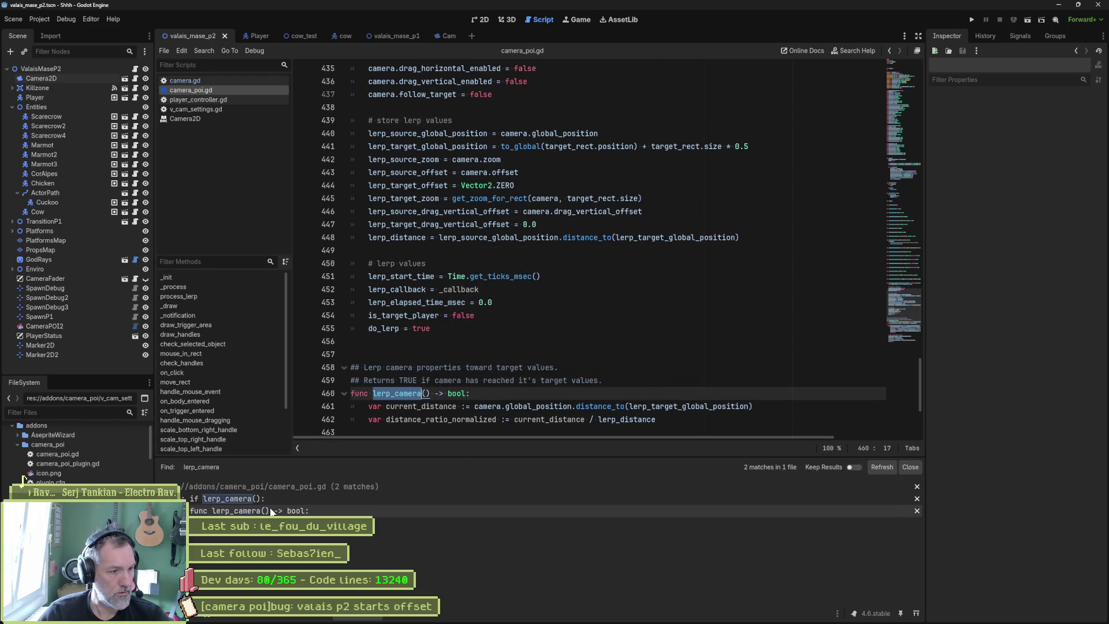
pyautogui.click(231, 499)
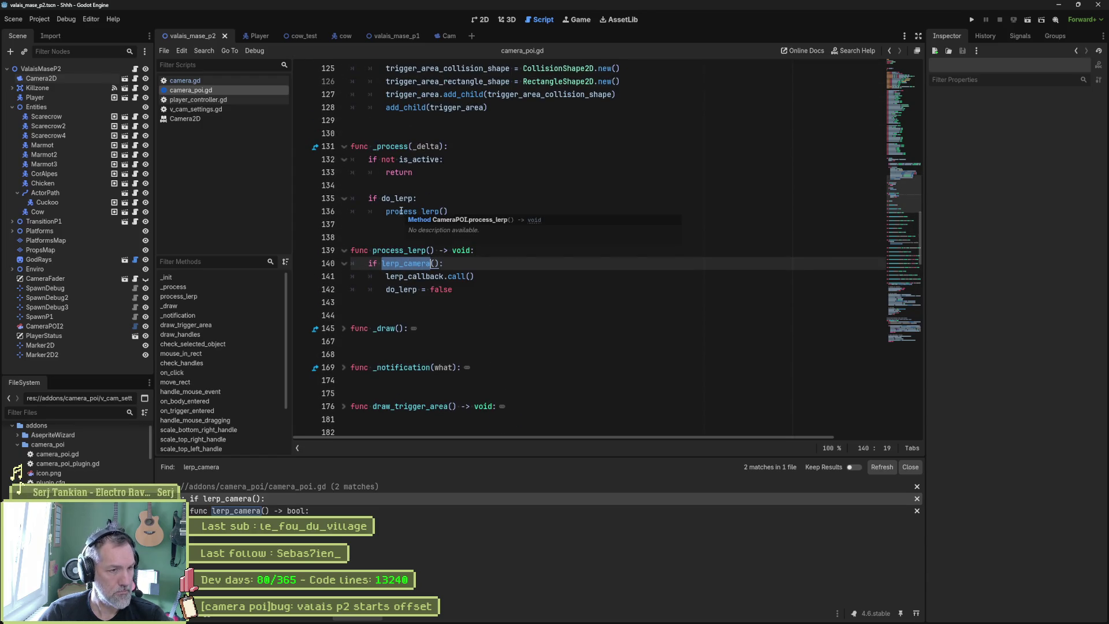
pyautogui.click(414, 265)
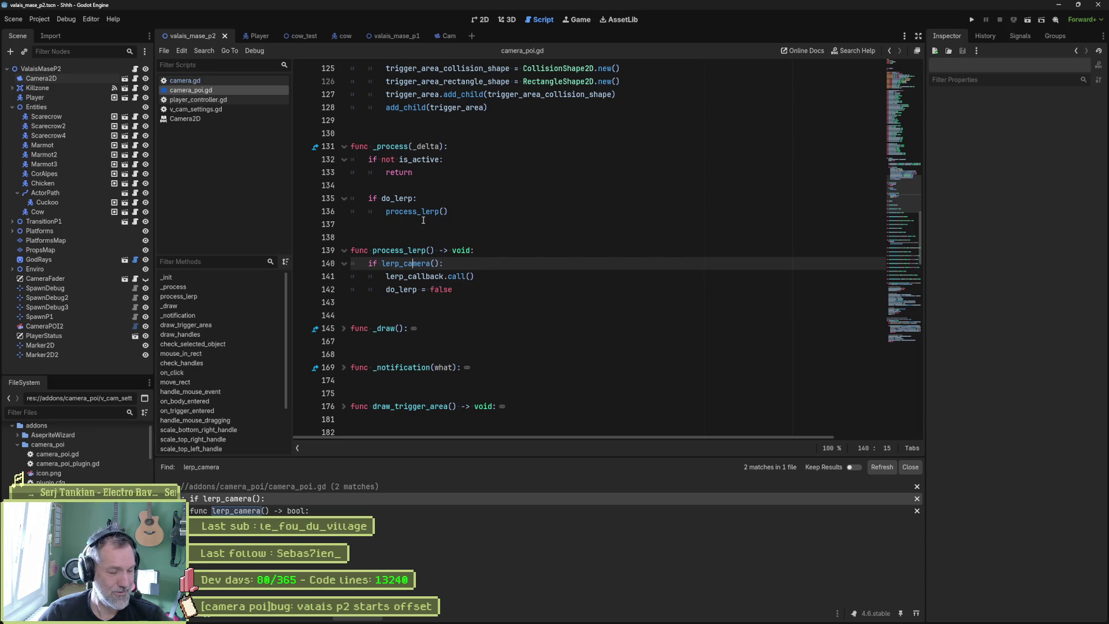
pyautogui.doubleClick(395, 198)
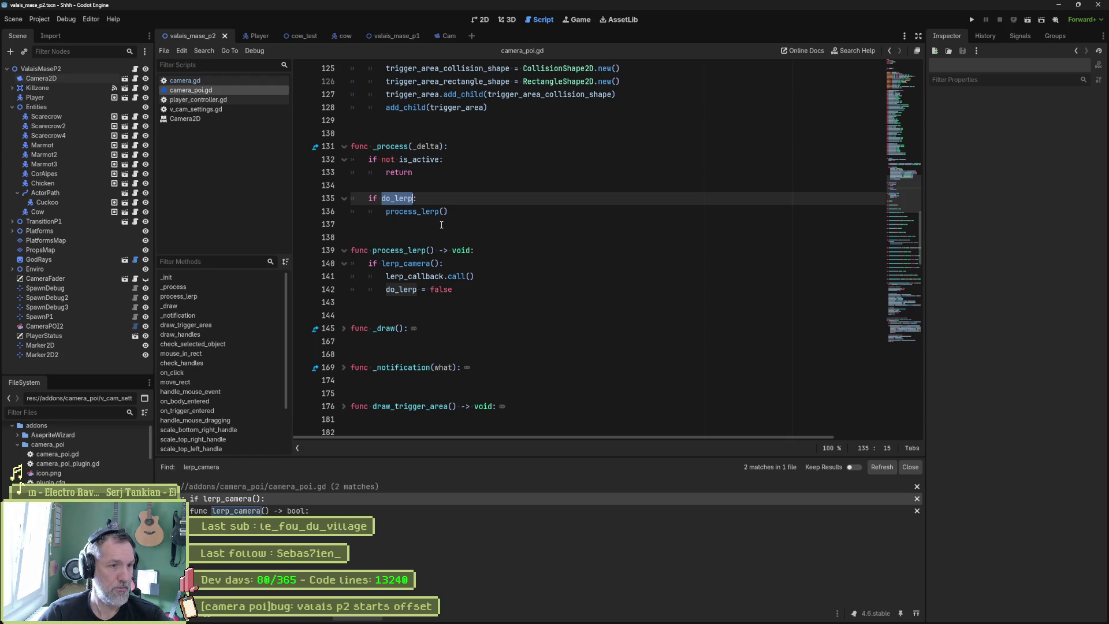
pyautogui.doubleClick(412, 264)
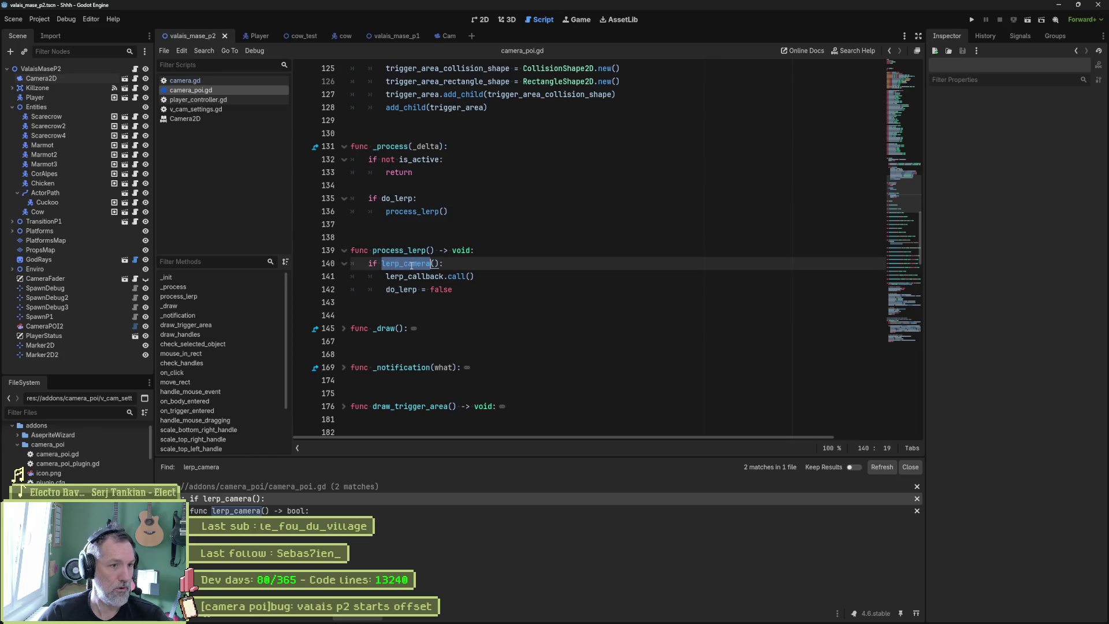
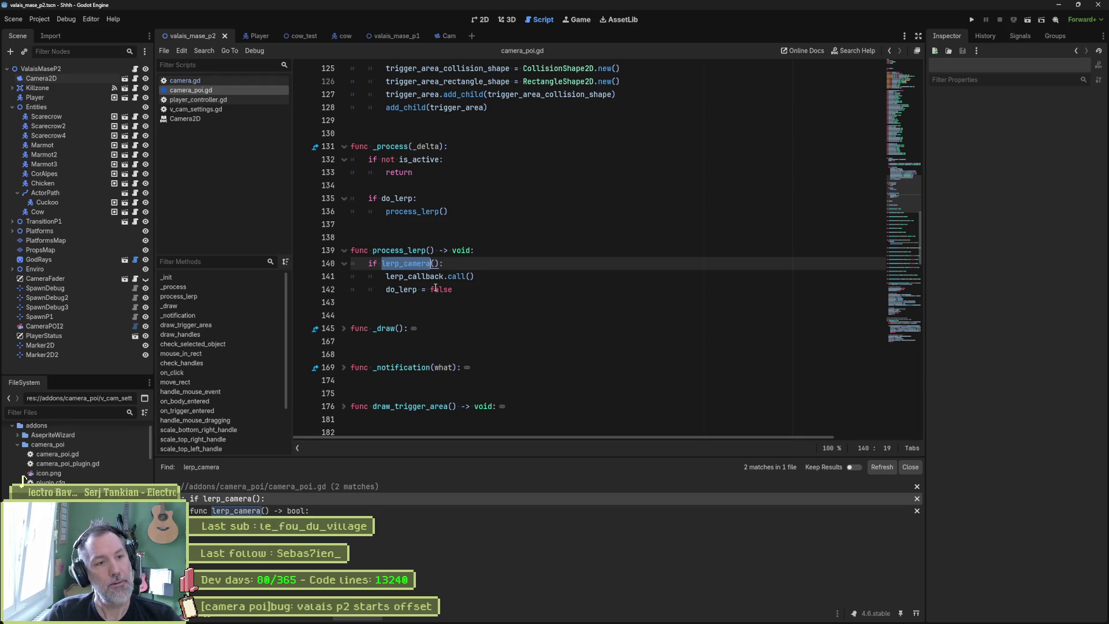
# Add print_debug(self, " noooooooooo") at the end of lerp_camera, save, and run the scene
pyautogui.keyDown('ctrl'); pyautogui.click(414, 265); pyautogui.keyUp('ctrl')
pyautogui.scroll(-1, 414, 270)
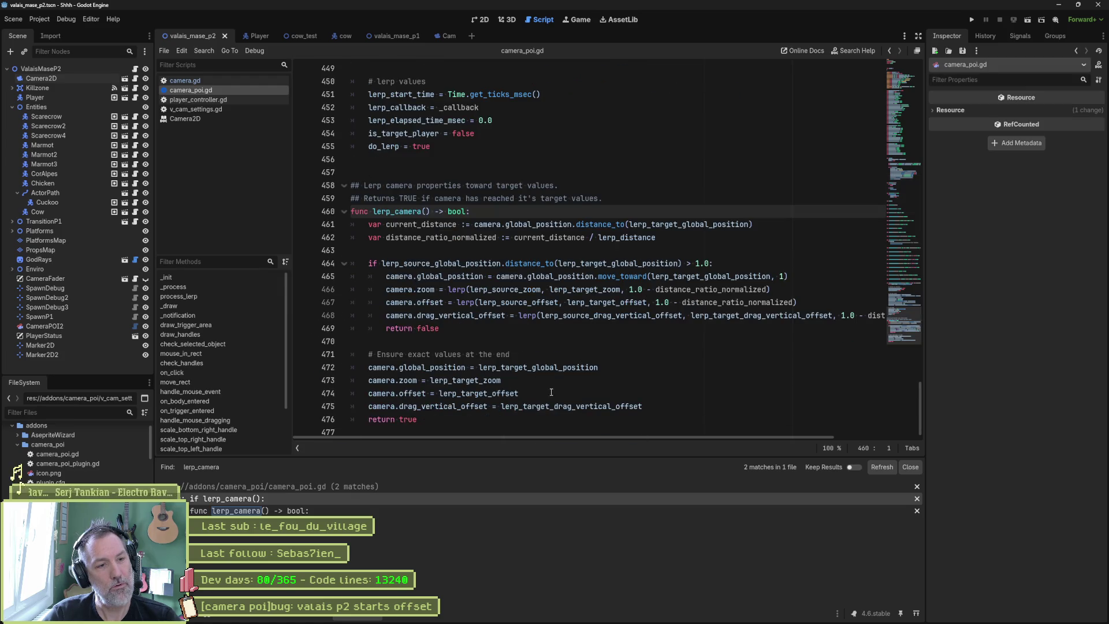
pyautogui.click(673, 407)
pyautogui.press('Return')
pyautogui.write('print_d')
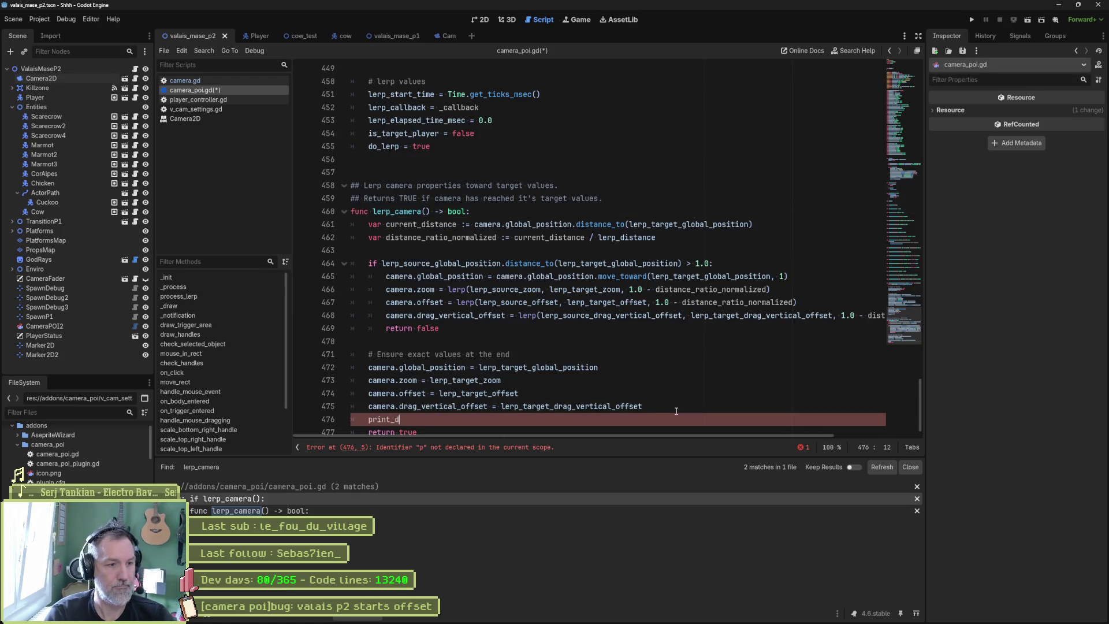
pyautogui.write('ebu')
pyautogui.press('Return')
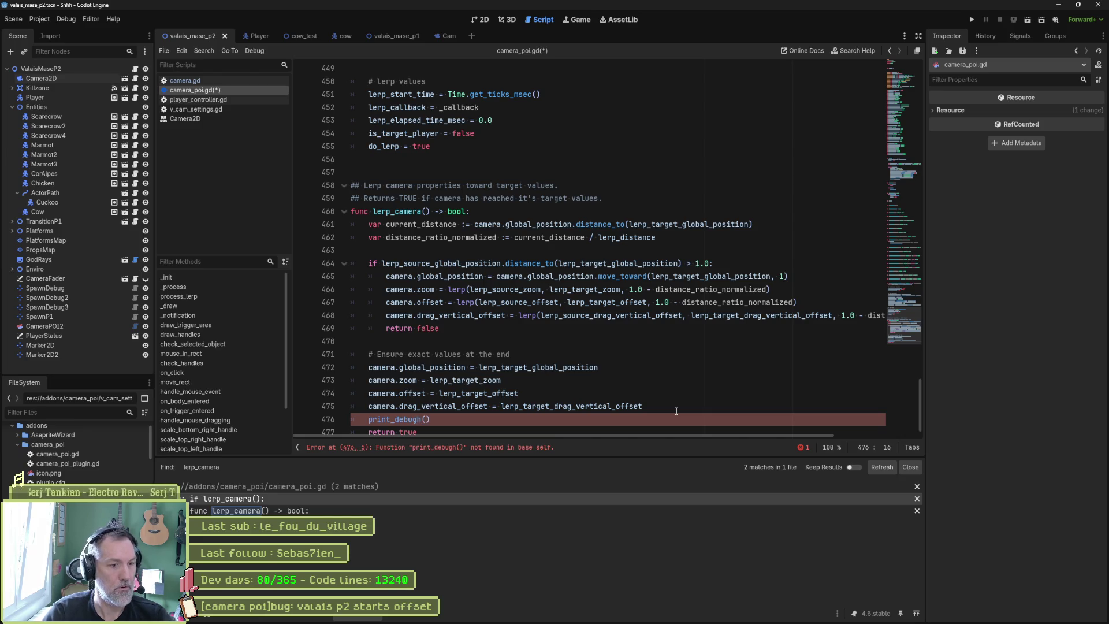
pyautogui.write('self, " ')
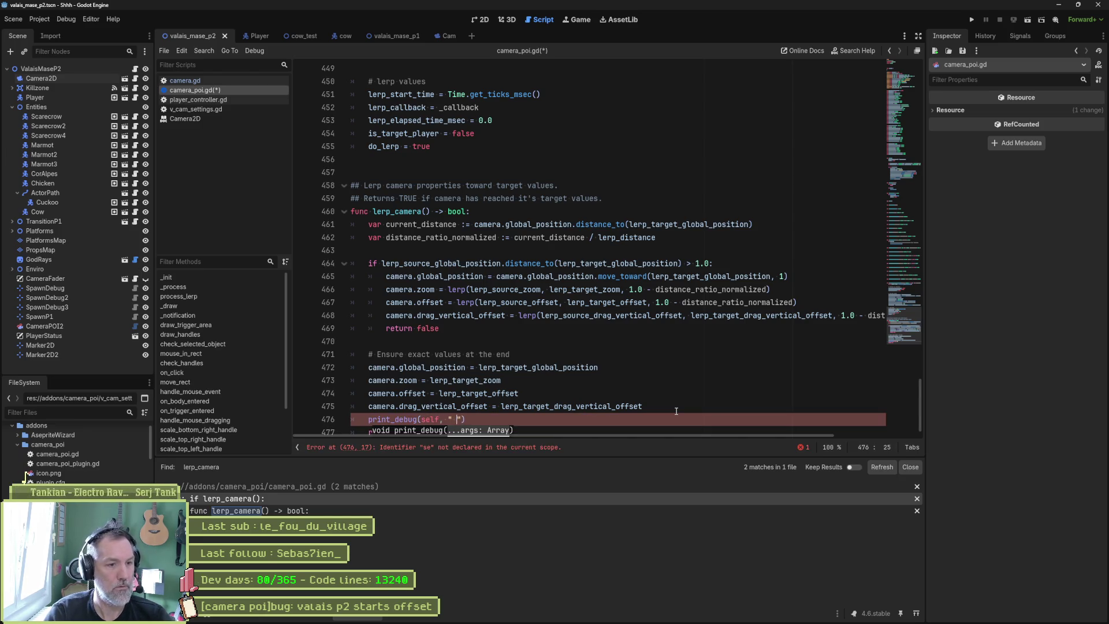
pyautogui.write('noooooooooo')
pyautogui.hotkey('ctrl', 's')
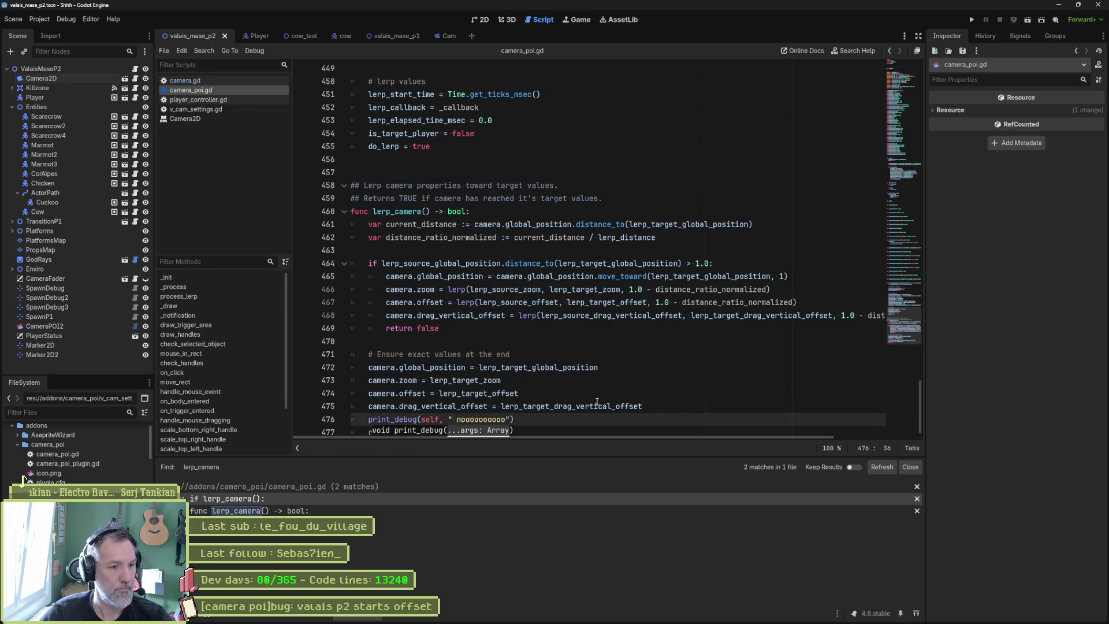
pyautogui.press('F6')
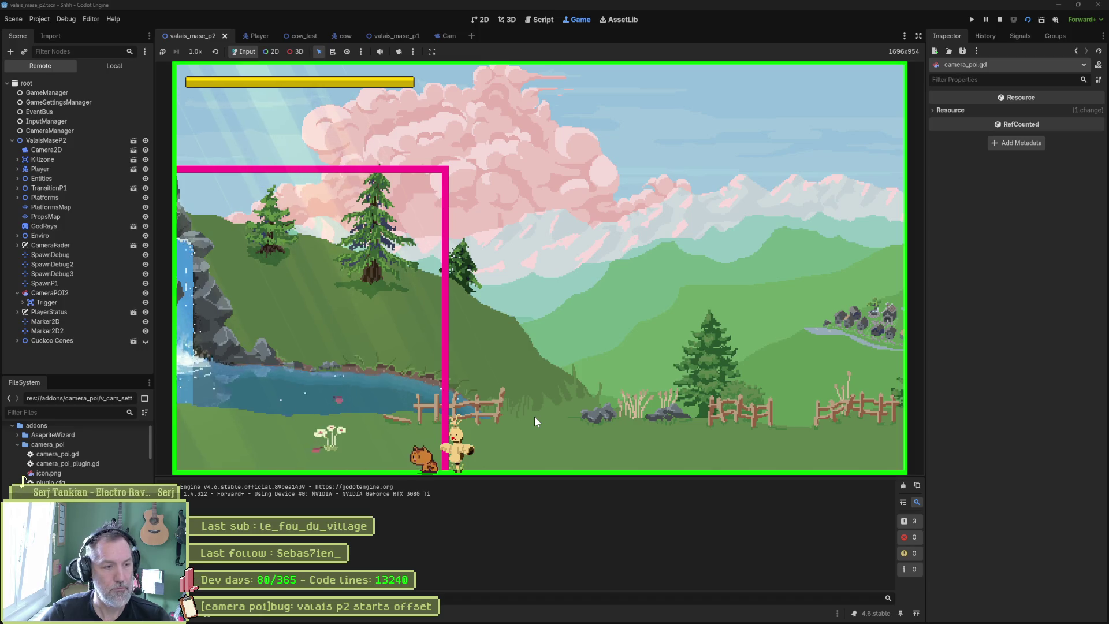
# Stop the game, rerun the scene with F6, and stop it again
pyautogui.press('F8')
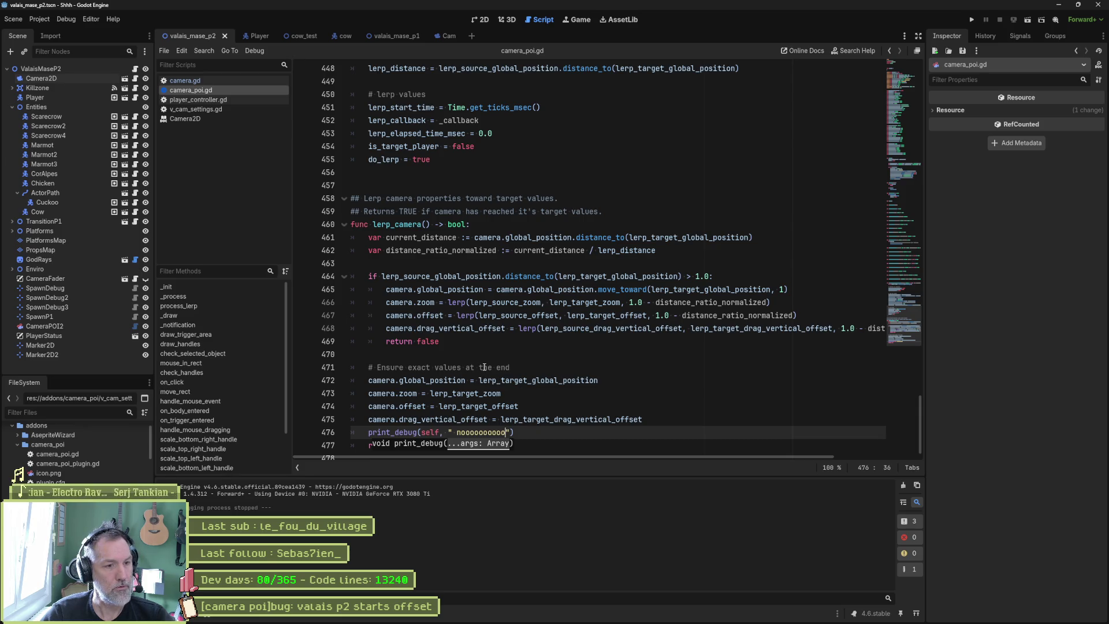
pyautogui.press('F6')
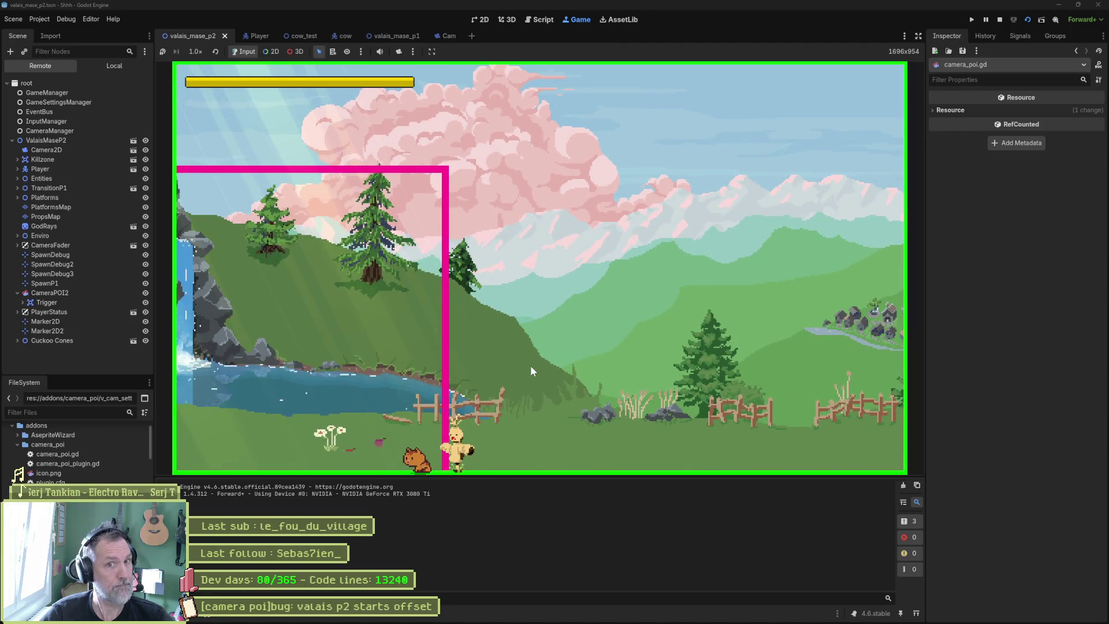
pyautogui.press('F8')
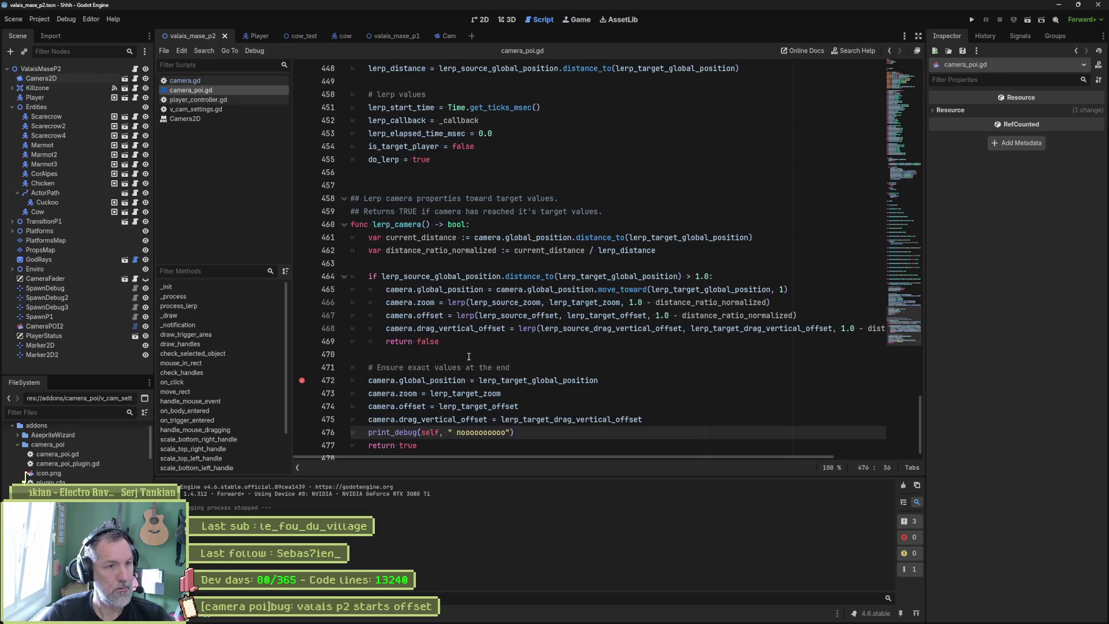
# Paste an indented copy of the print_debug line inside lerp_camera's distance check and rerun the scene
pyautogui.doubleClick(432, 341)
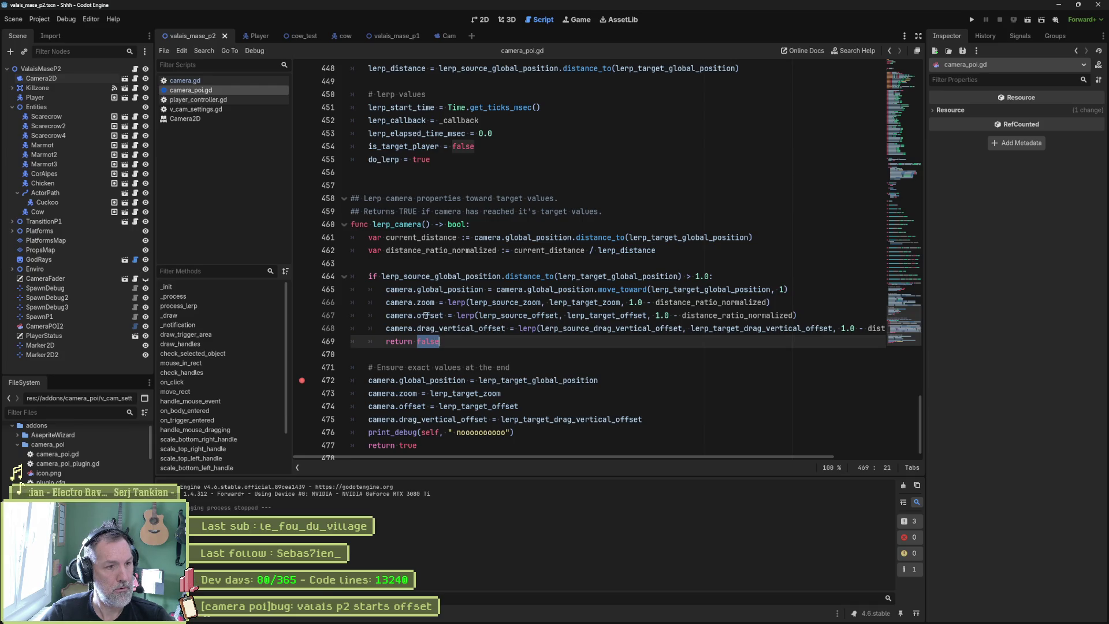
pyautogui.moveTo(579, 432); pyautogui.dragTo(650, 420)
pyautogui.hotkey('ctrl', 'c')
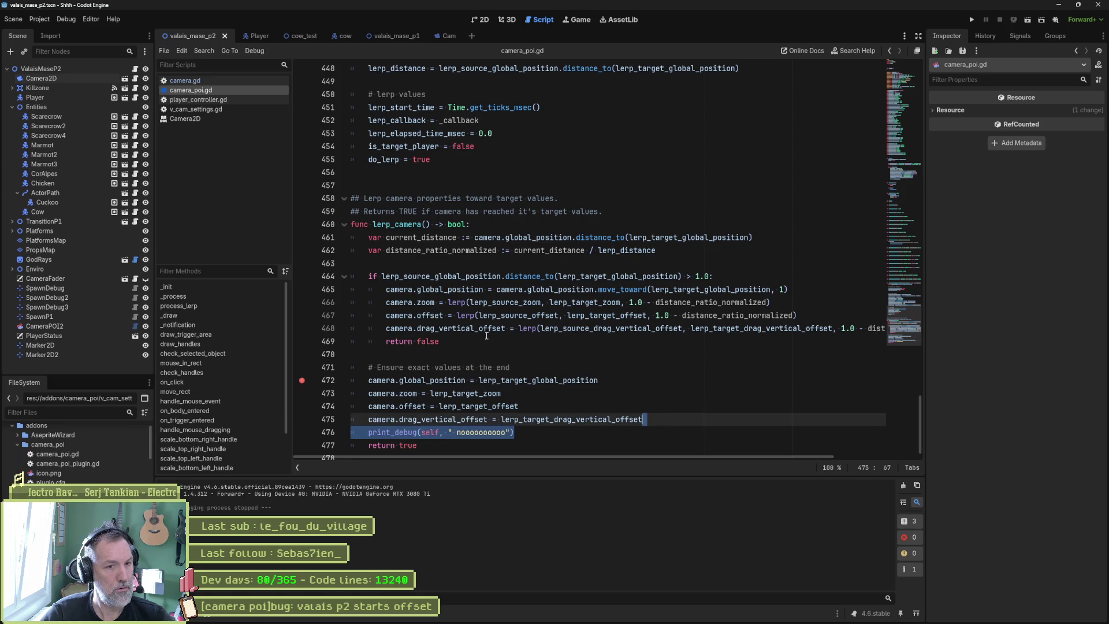
pyautogui.click(722, 276)
pyautogui.hotkey('ctrl', 'v')
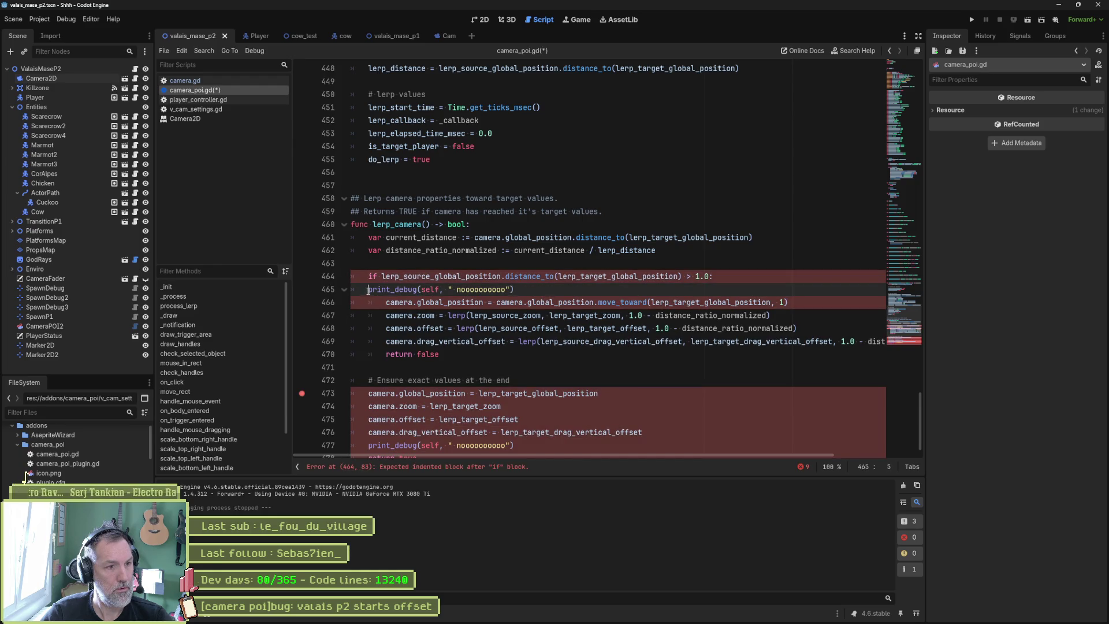
pyautogui.press('Tab')
pyautogui.press('End')
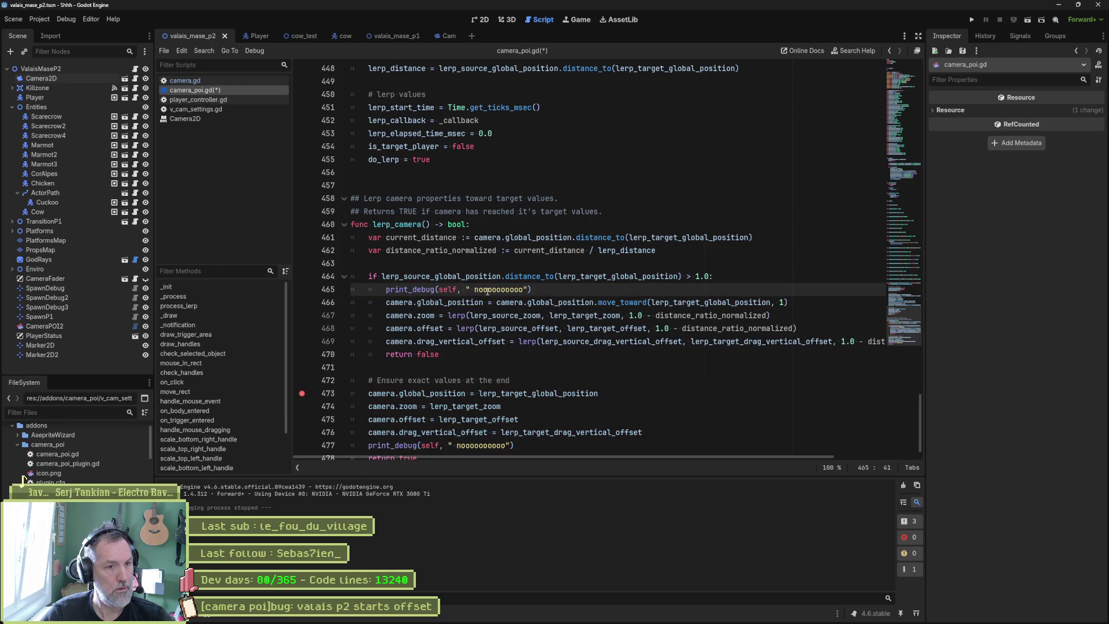
pyautogui.press('F6')
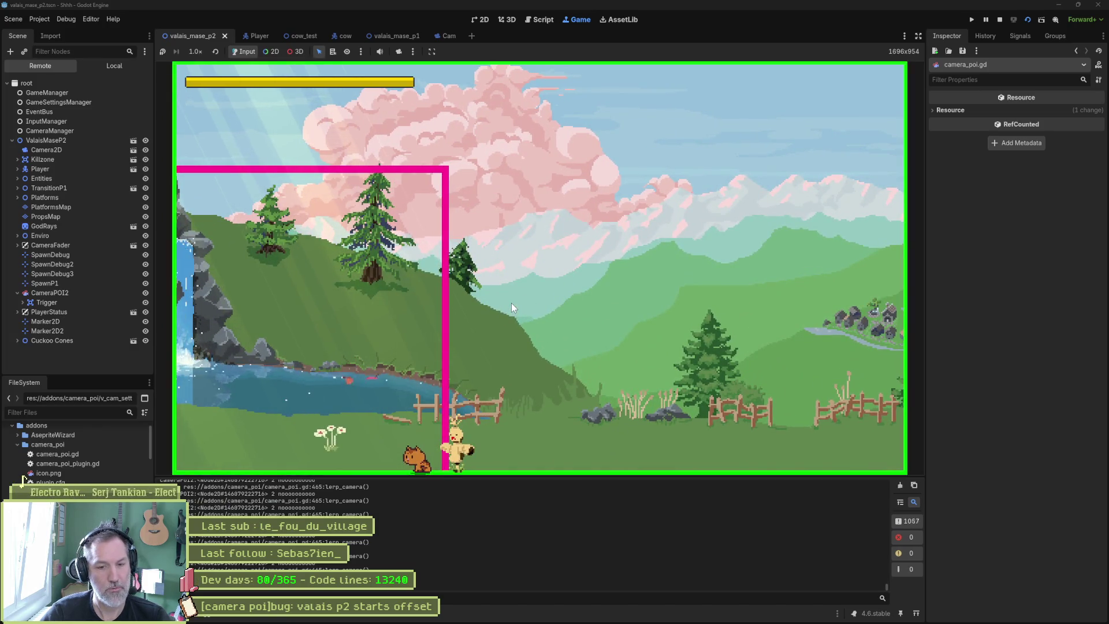
# Stop the game and rerun the scene to test the distance threshold
pyautogui.press('F7')
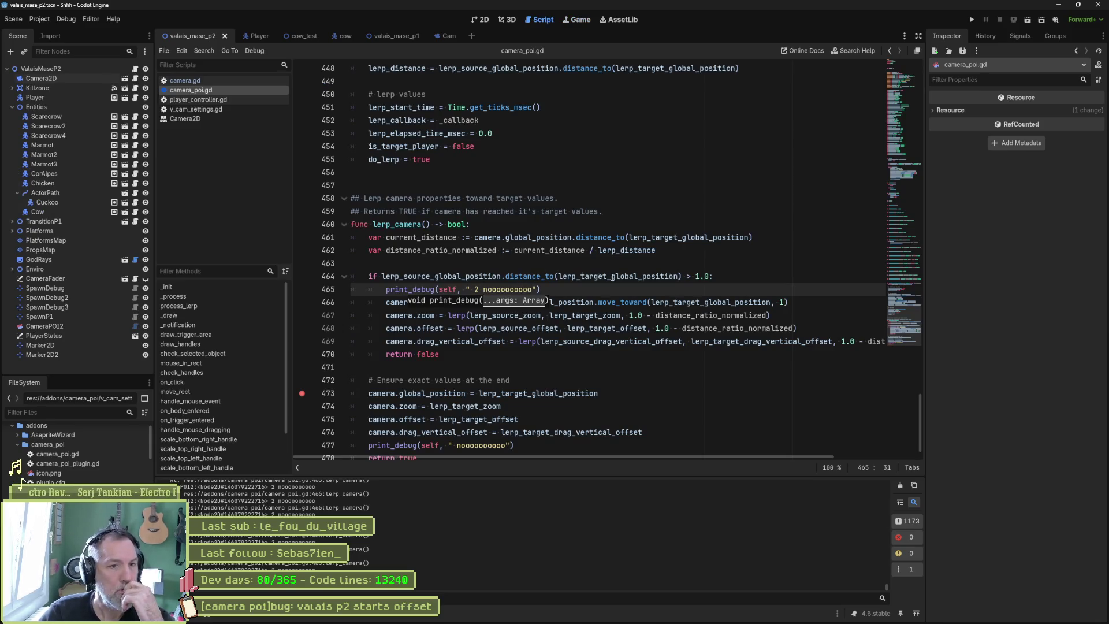
pyautogui.click(697, 277)
pyautogui.write('0')
pyautogui.press('F6')
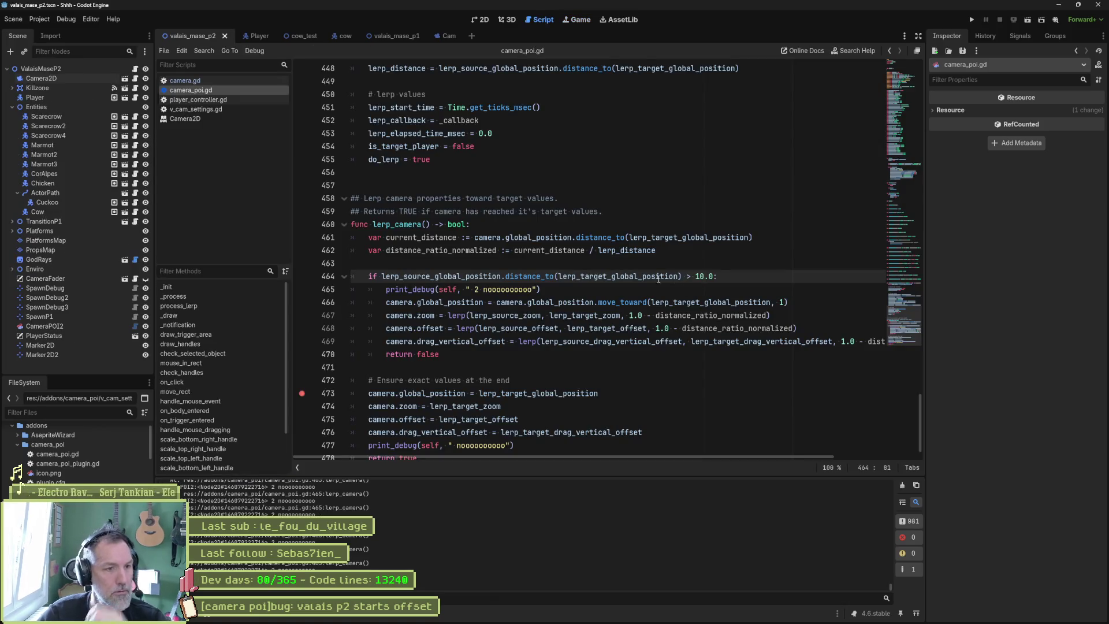
# Replace lerp_source_global_position with camera.global_position in the distance check and run again
pyautogui.doubleClick(477, 281)
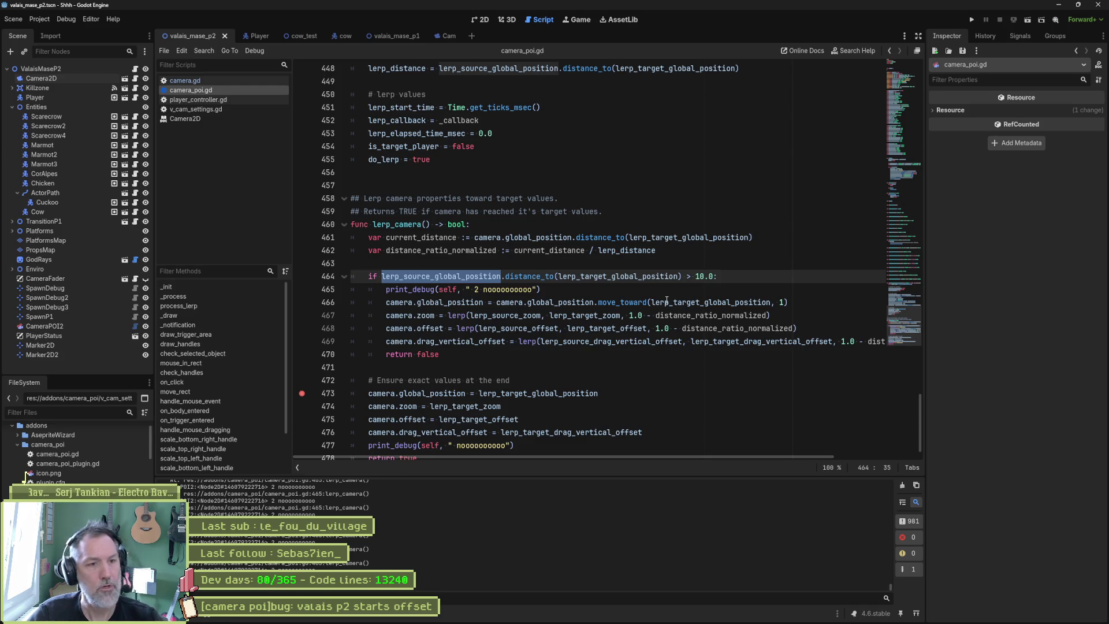
pyautogui.moveTo(668, 300)
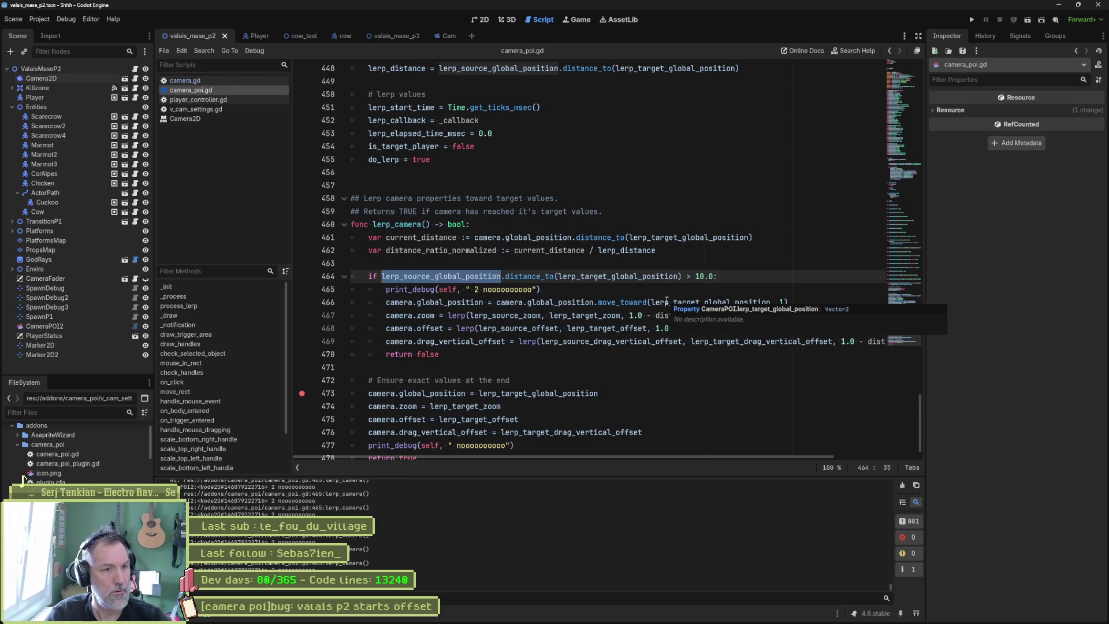
pyautogui.write('camera.global_position')
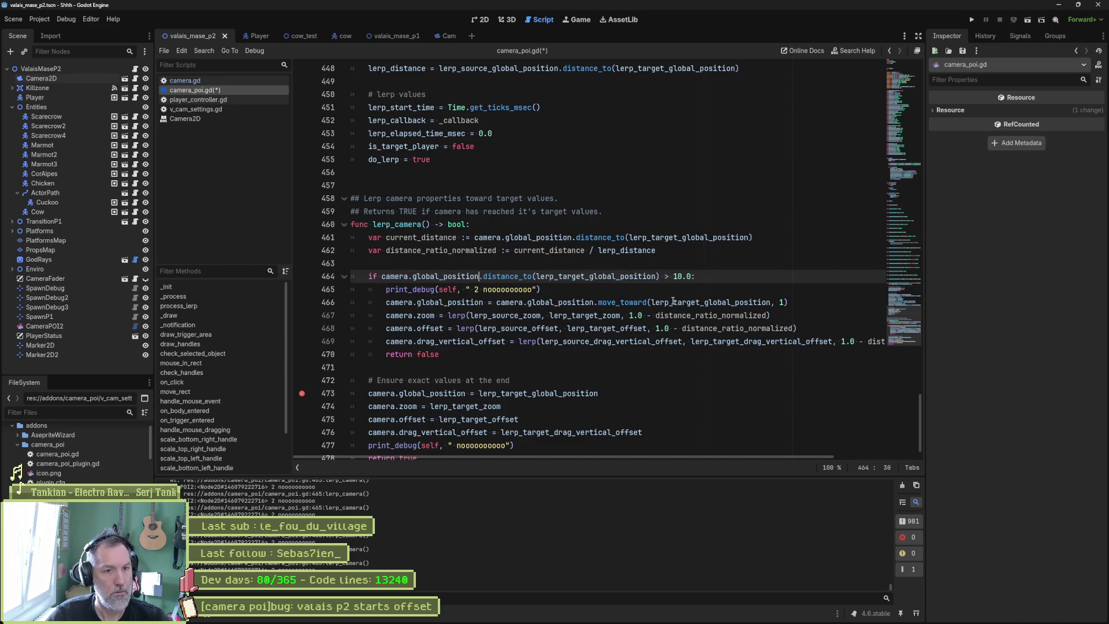
pyautogui.click(682, 276)
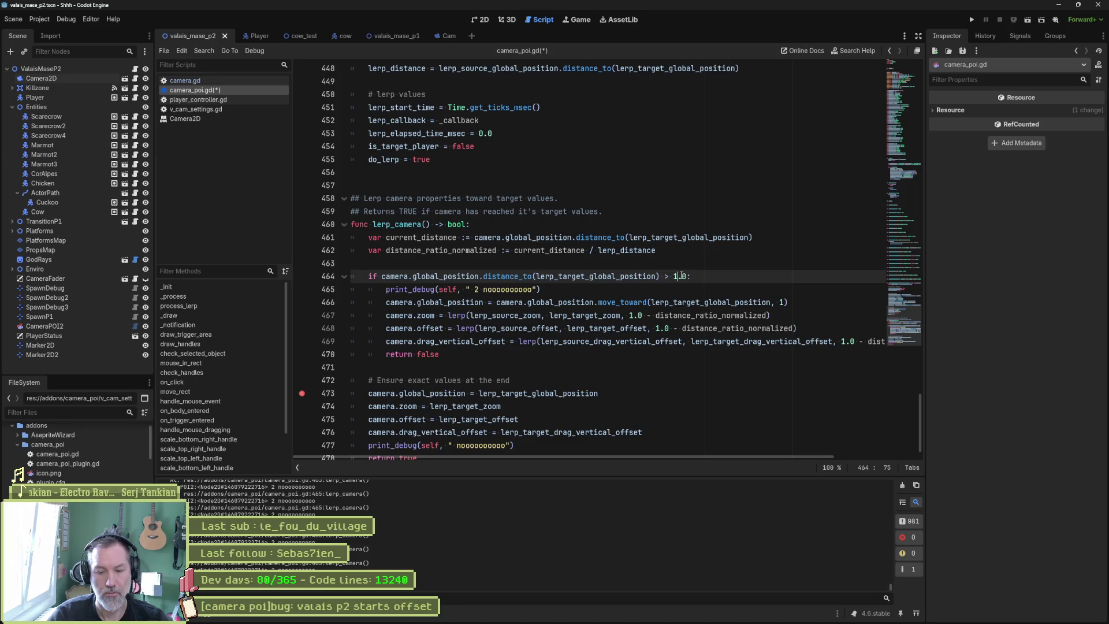
pyautogui.press('F6')
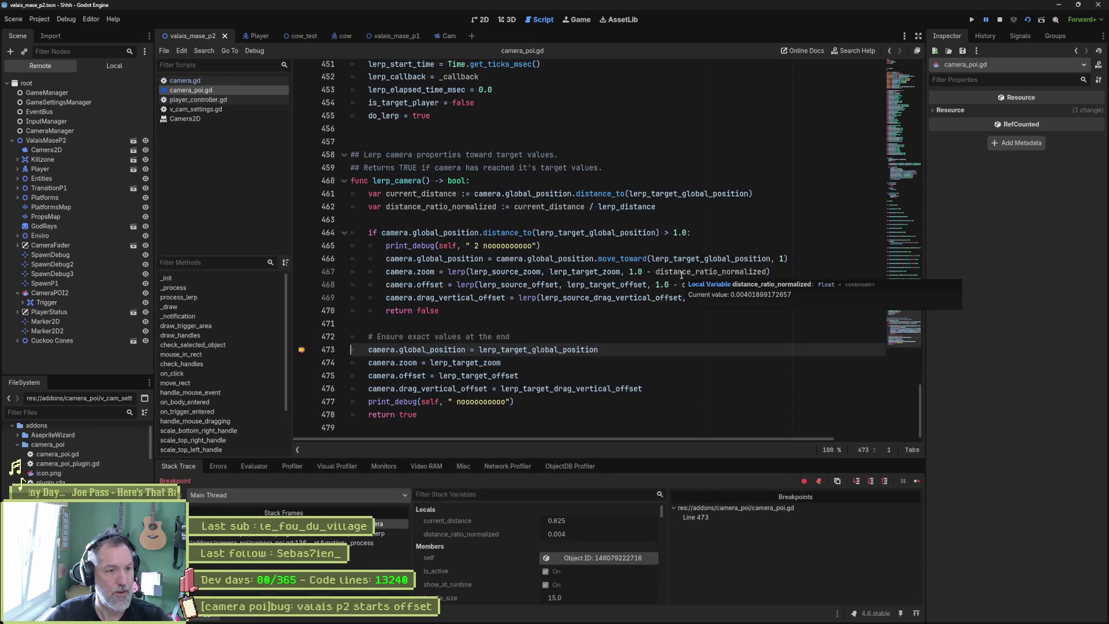
# Remove the breakpoint on line 473, resume execution, and restart the scene
pyautogui.click(300, 349)
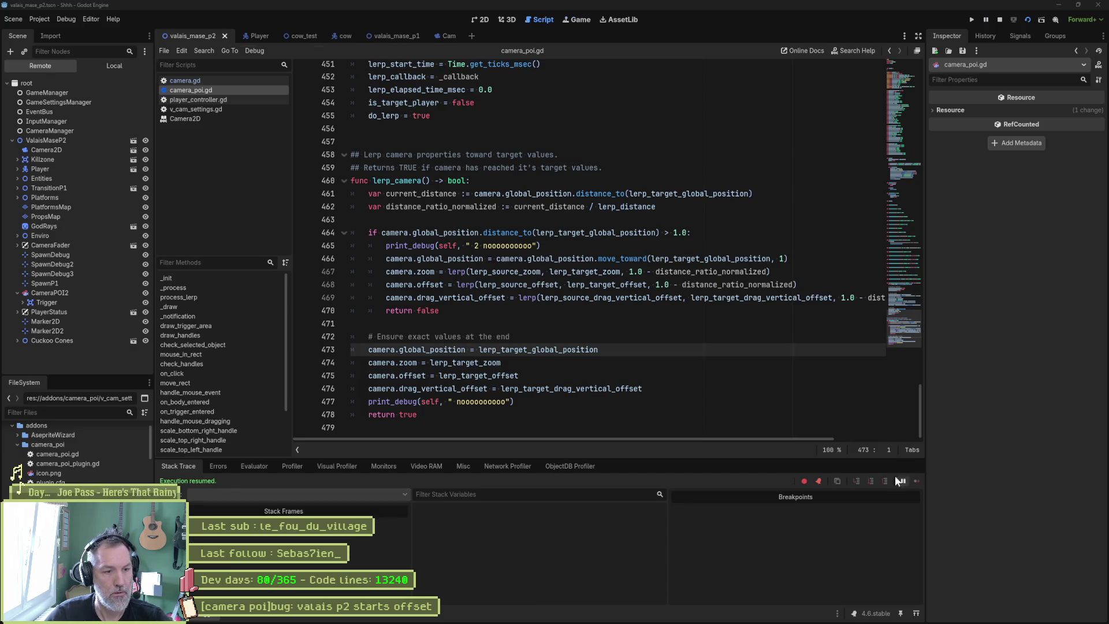
pyautogui.click(917, 480)
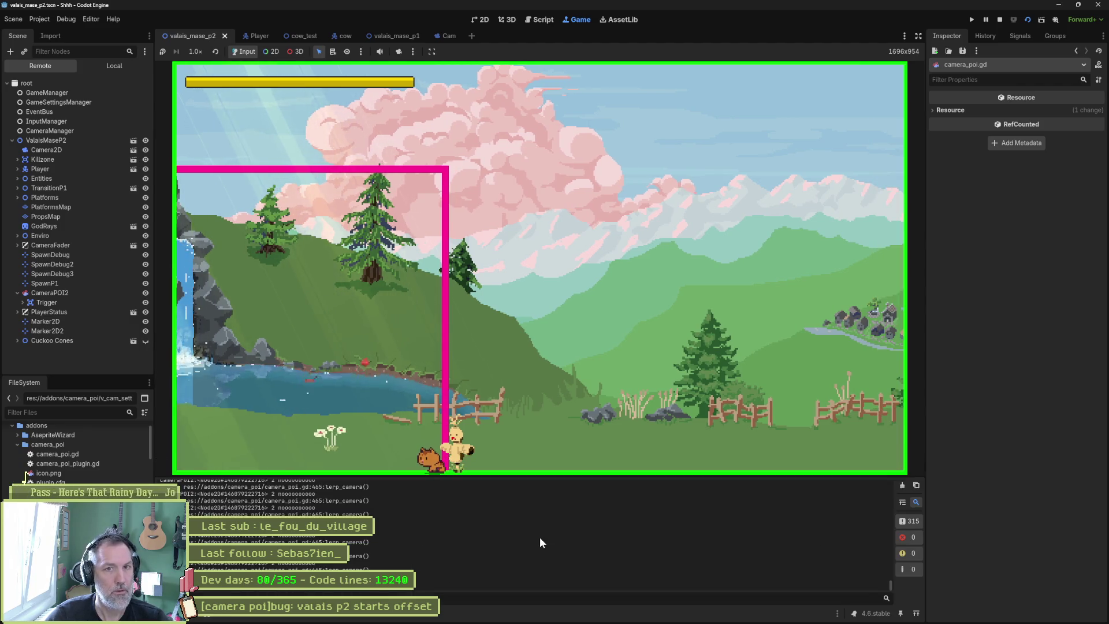
pyautogui.press('F6')
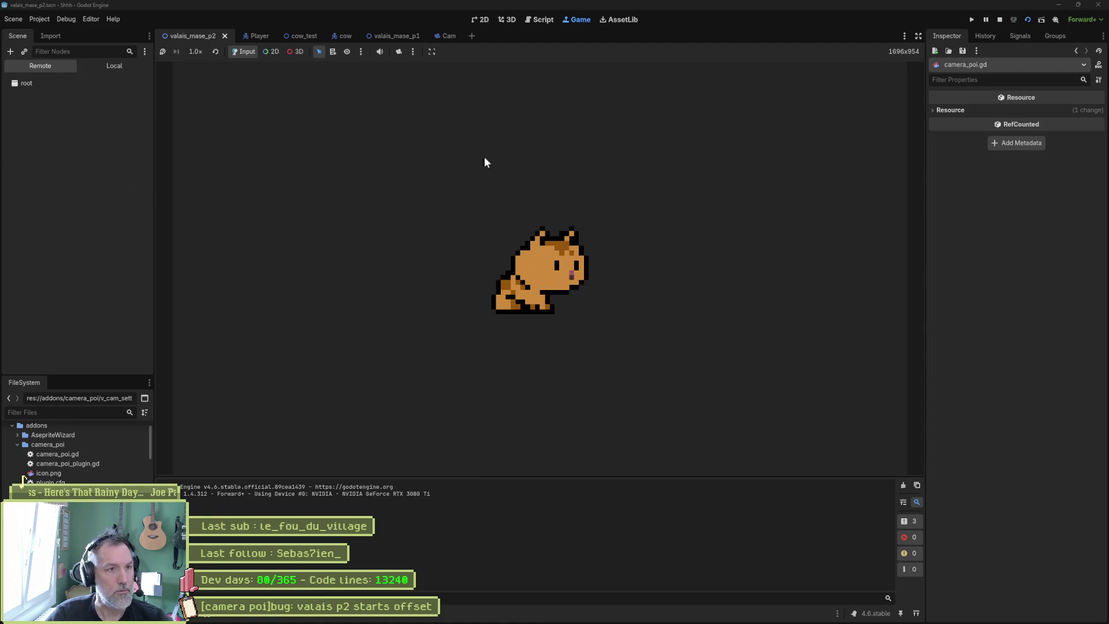
# Stop the game and delete the print_debug line inside the distance check
pyautogui.press('F8')
pyautogui.click(502, 276)
pyautogui.hotkey('ctrl', 'shift', 'k')
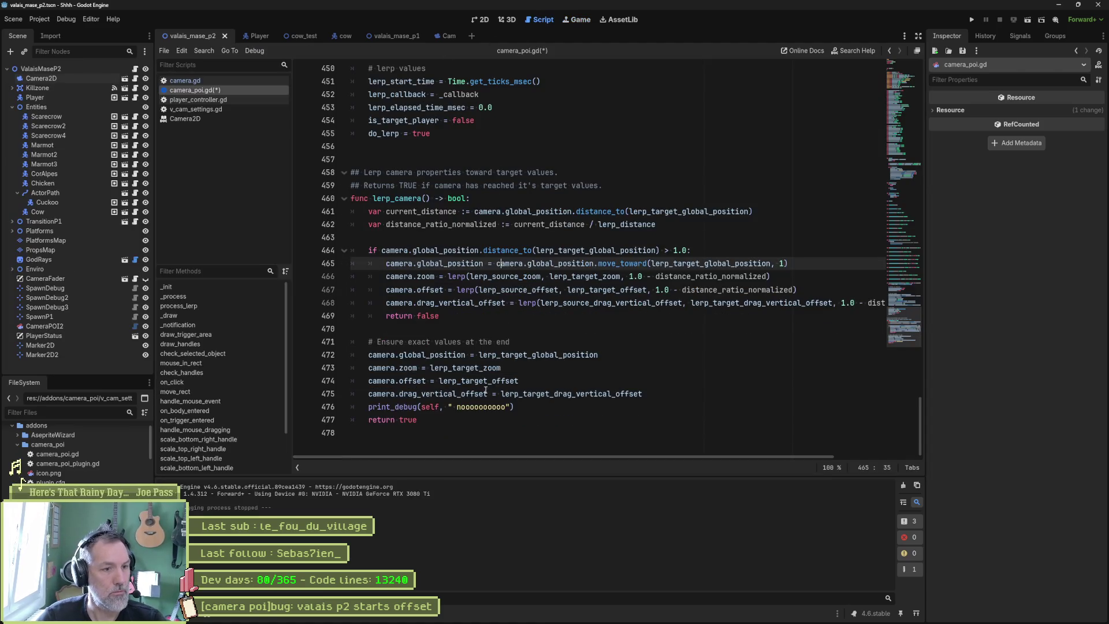
# Delete the remaining print_debug line at the end of lerp_camera
pyautogui.click(488, 407)
pyautogui.hotkey('ctrl', 'shift', 'k')
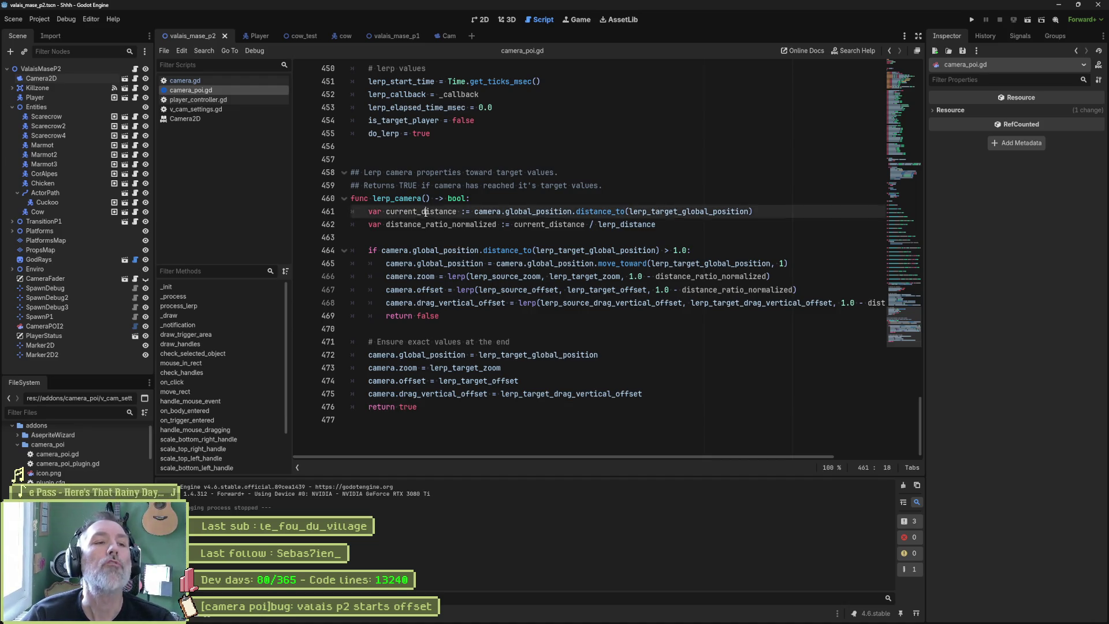
pyautogui.moveTo(416, 211); pyautogui.dragTo(532, 224)
# Review lerp_camera's distance check and go to the on_trigger_entered handler
pyautogui.click(477, 250)
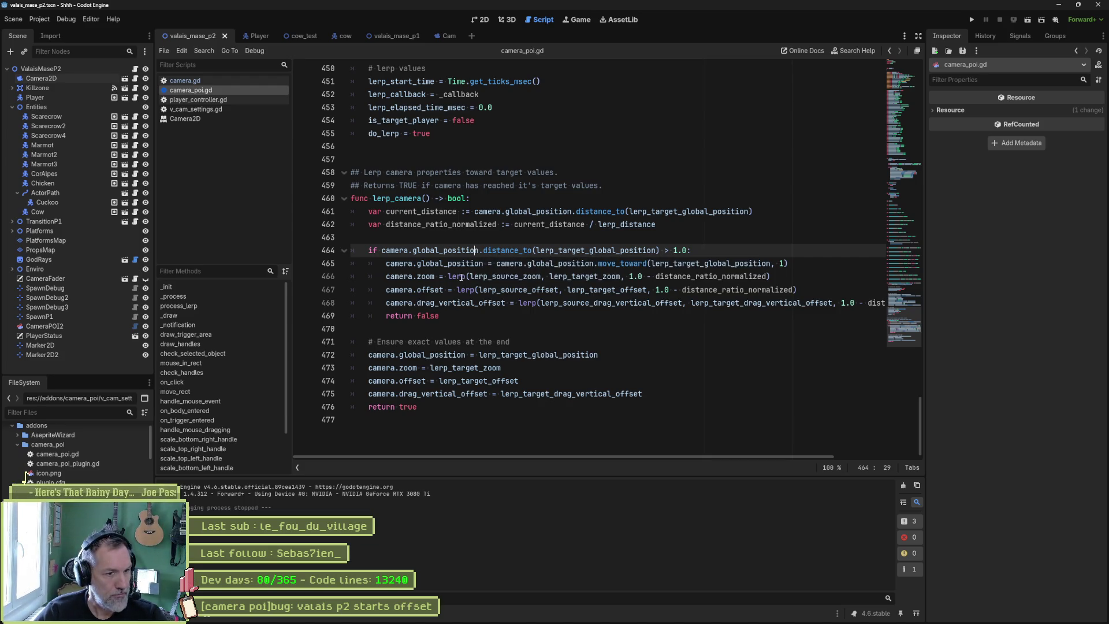
pyautogui.click(447, 240)
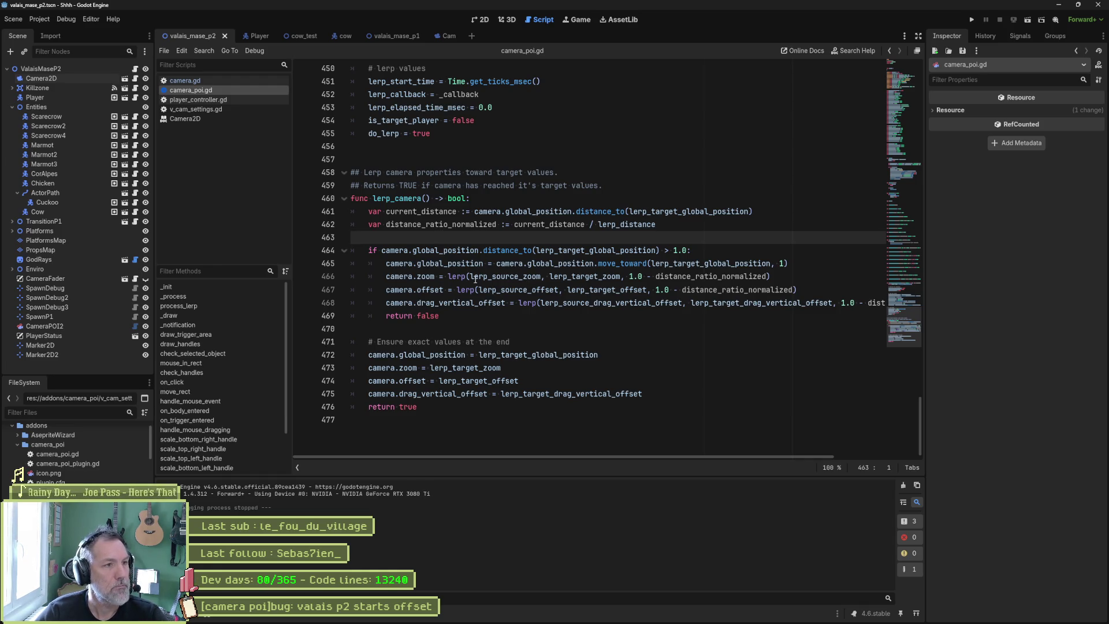
pyautogui.click(209, 418)
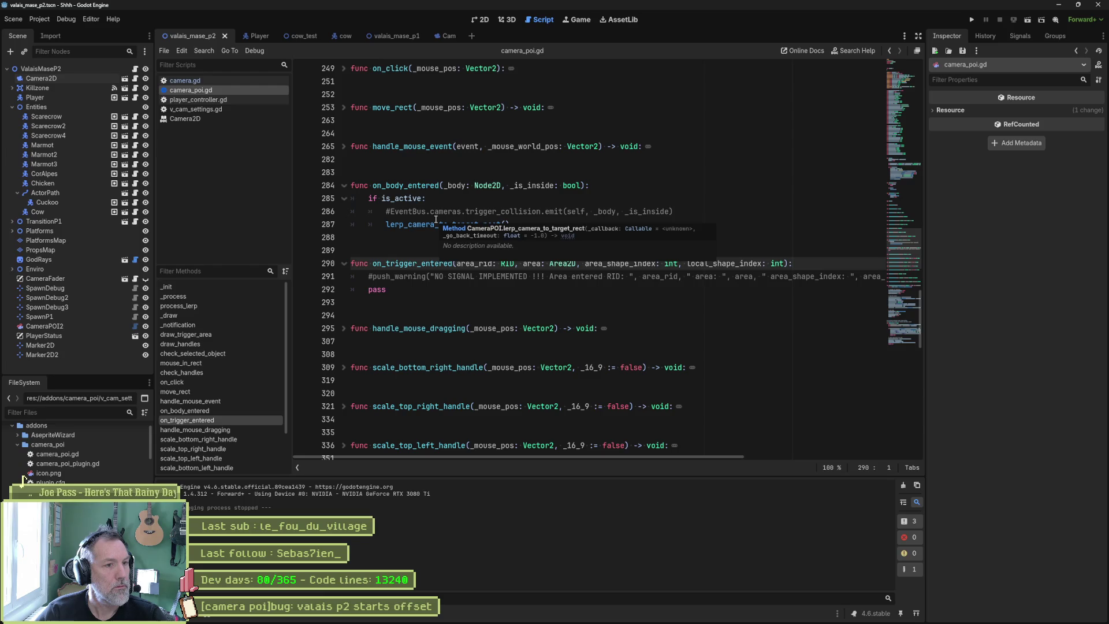
# View the lerp_camera_to_target_rect definition and return to its call on line 287
pyautogui.click(435, 224)
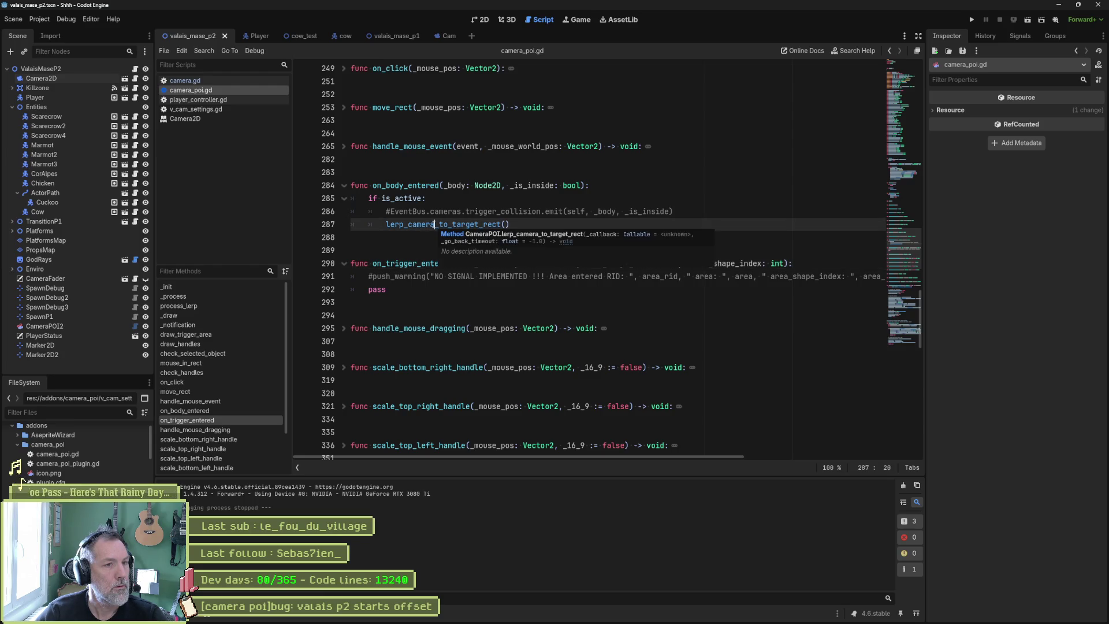
pyautogui.keyDown('ctrl'); pyautogui.click(434, 224); pyautogui.keyUp('ctrl')
pyautogui.scroll(-2, 433, 231)
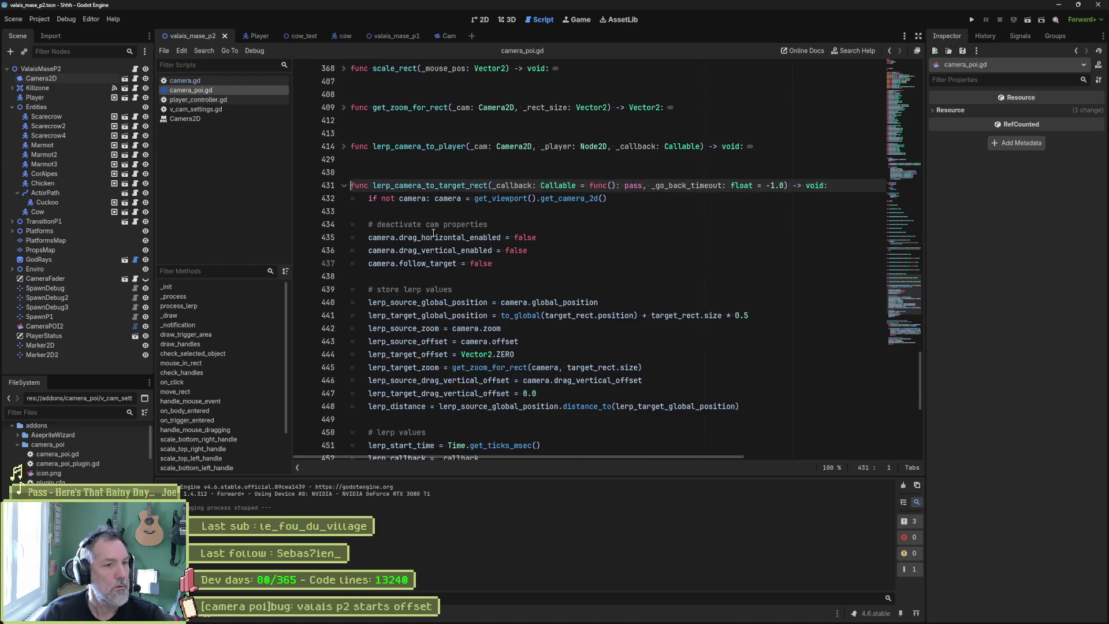
pyautogui.hotkey('alt', 'Left')
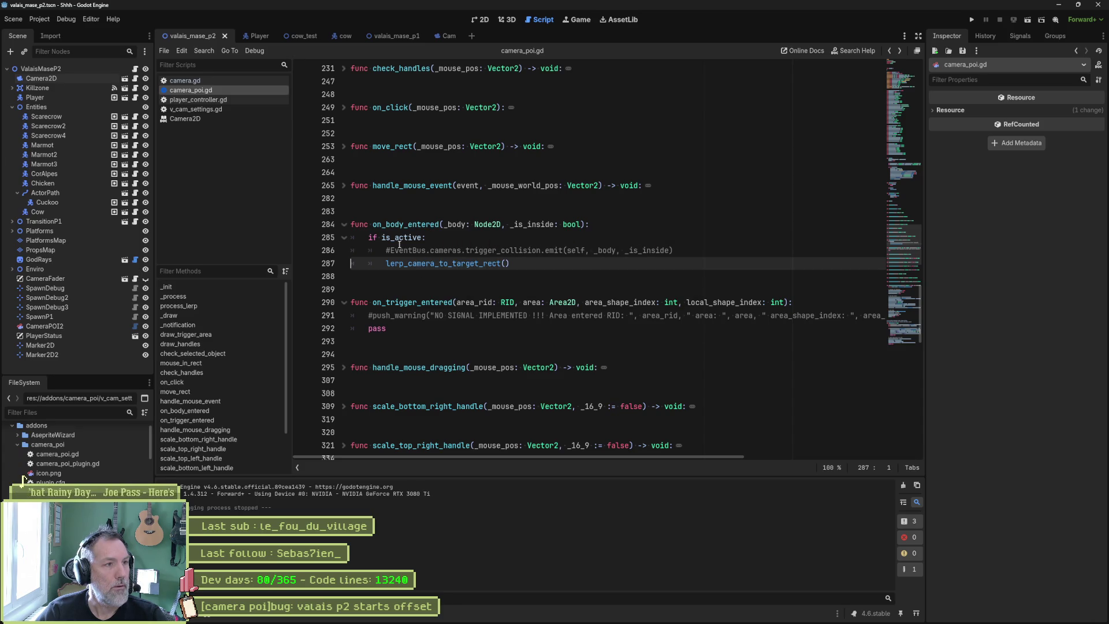
# Inspect the lerp_camera_to_player call in player_controller.gd, then return to camera_poi.gd
pyautogui.click(213, 99)
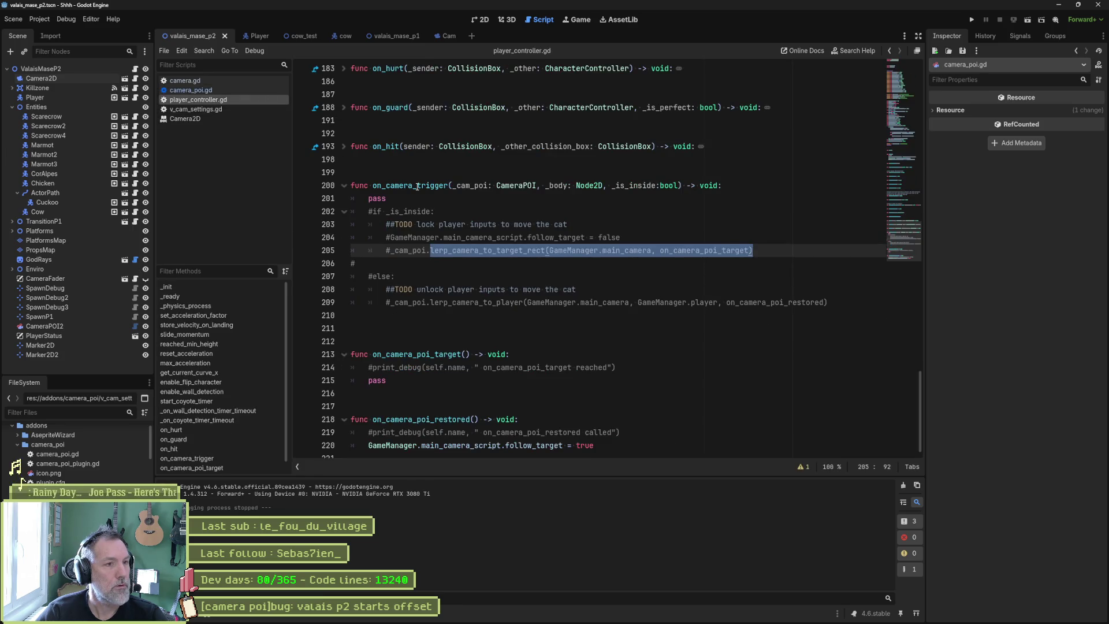
pyautogui.scroll(-1, 440, 382)
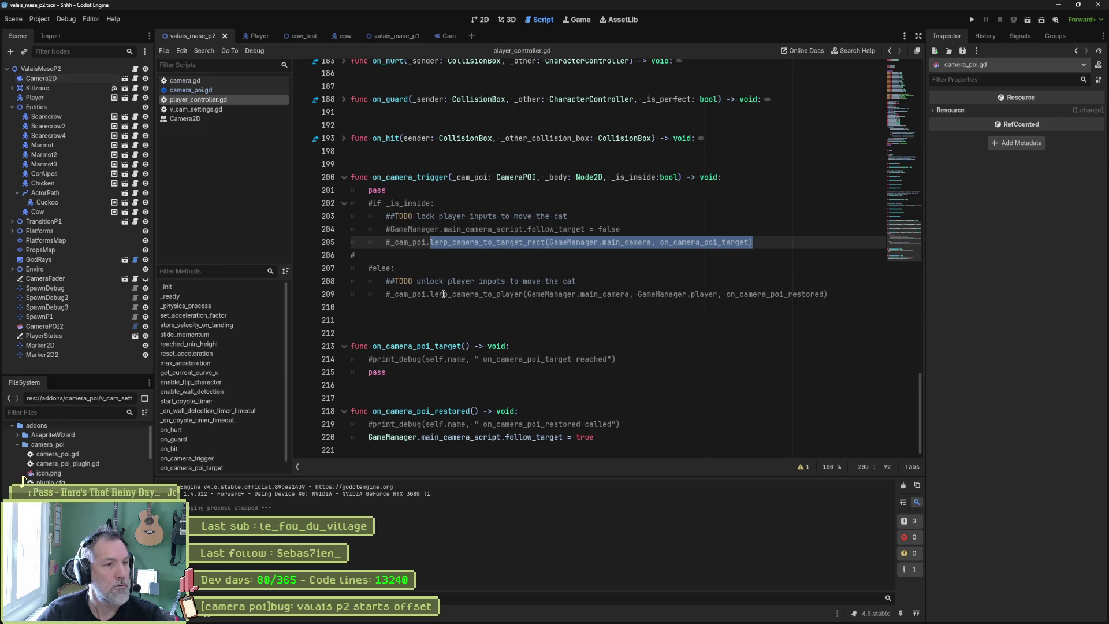
pyautogui.moveTo(430, 294); pyautogui.dragTo(527, 294)
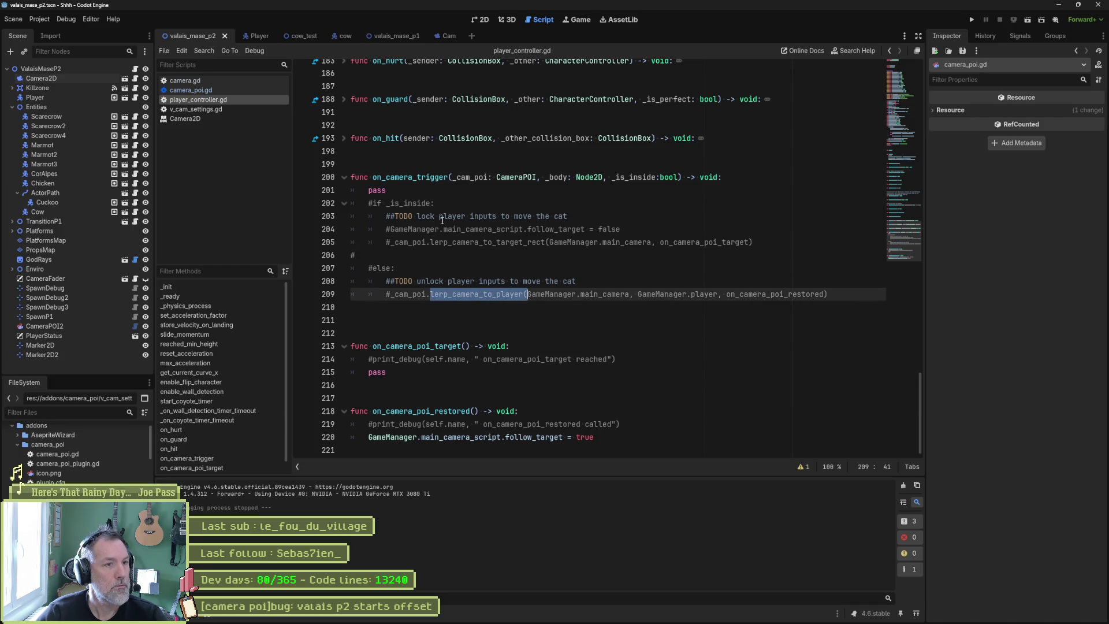
pyautogui.click(228, 90)
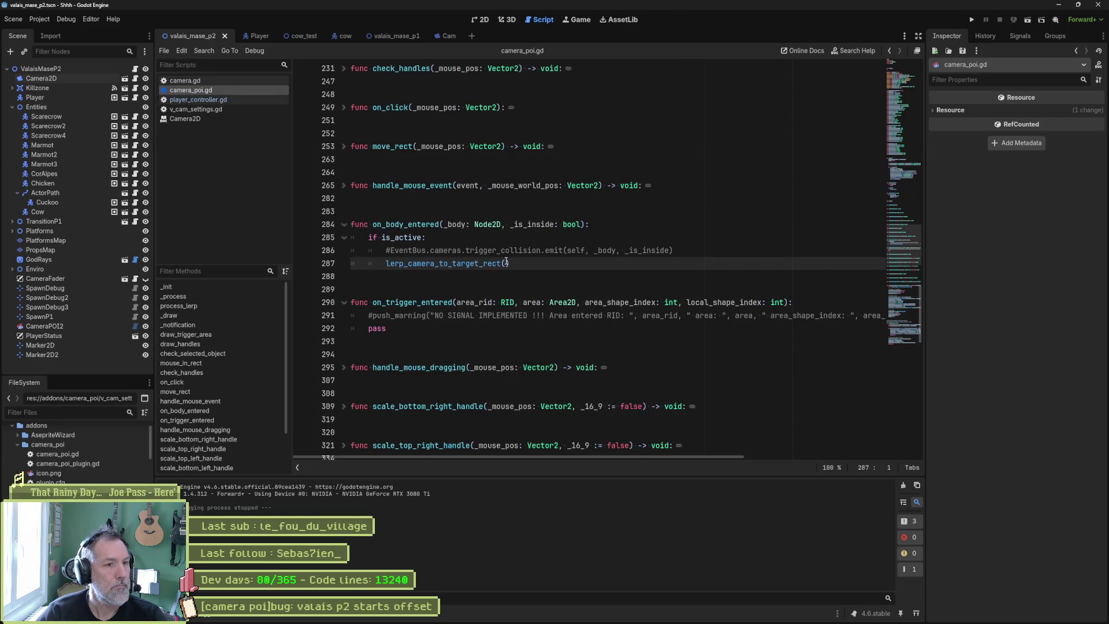
# Wrap the lerp_camera_to_target_rect() call in an 'if _is_inside:' block
pyautogui.click(636, 250)
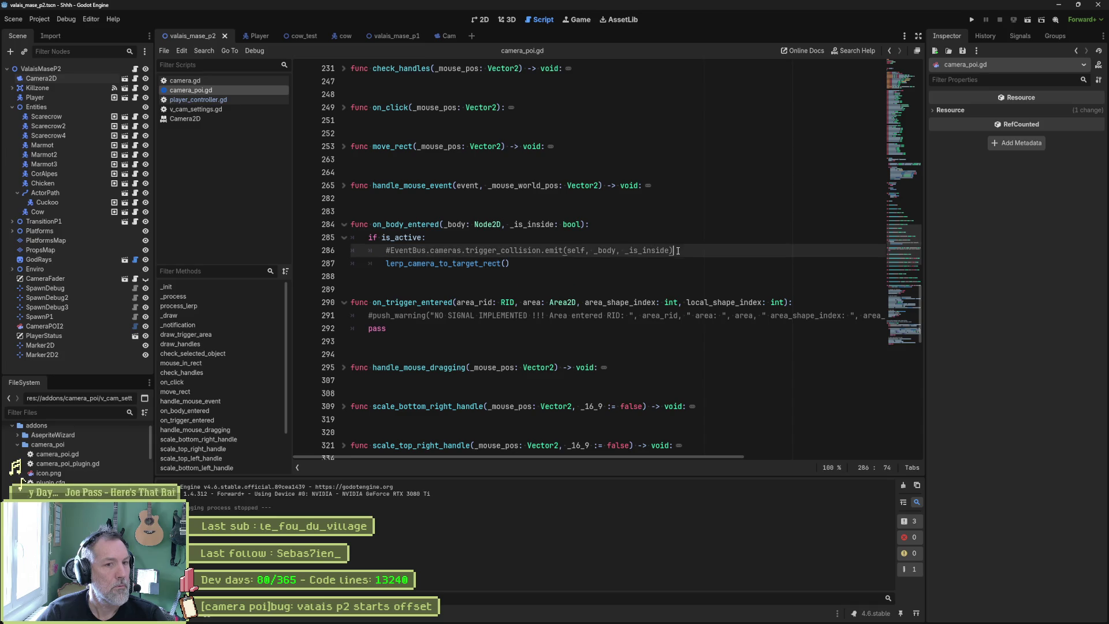
pyautogui.press('End')
pyautogui.press('Return')
pyautogui.write('if ')
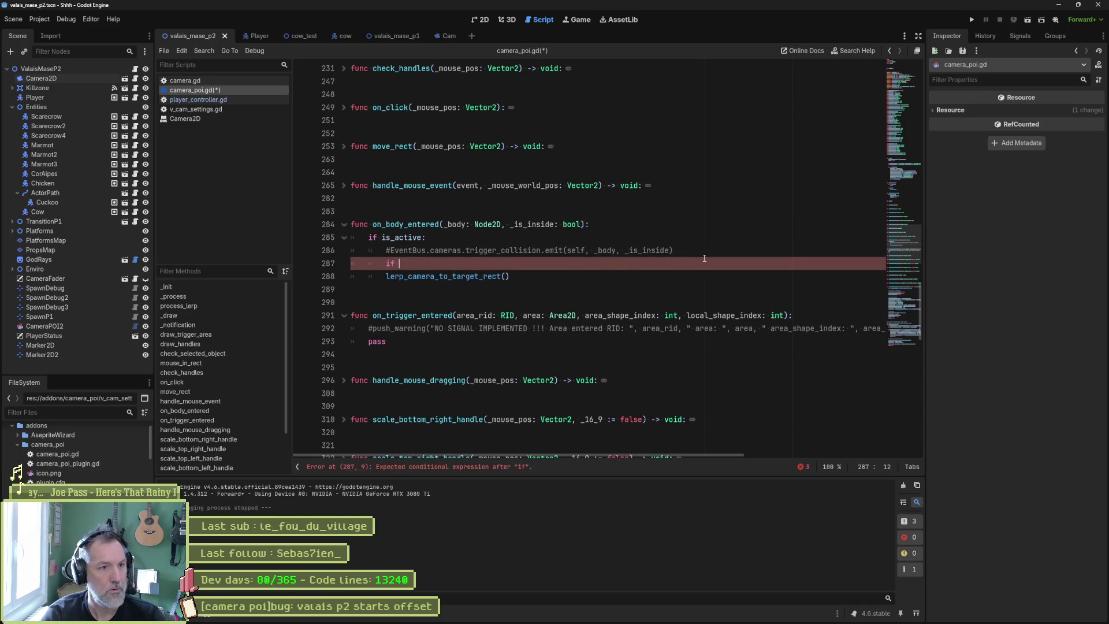
pyautogui.write('_is')
pyautogui.press('Return')
pyautogui.write(':')
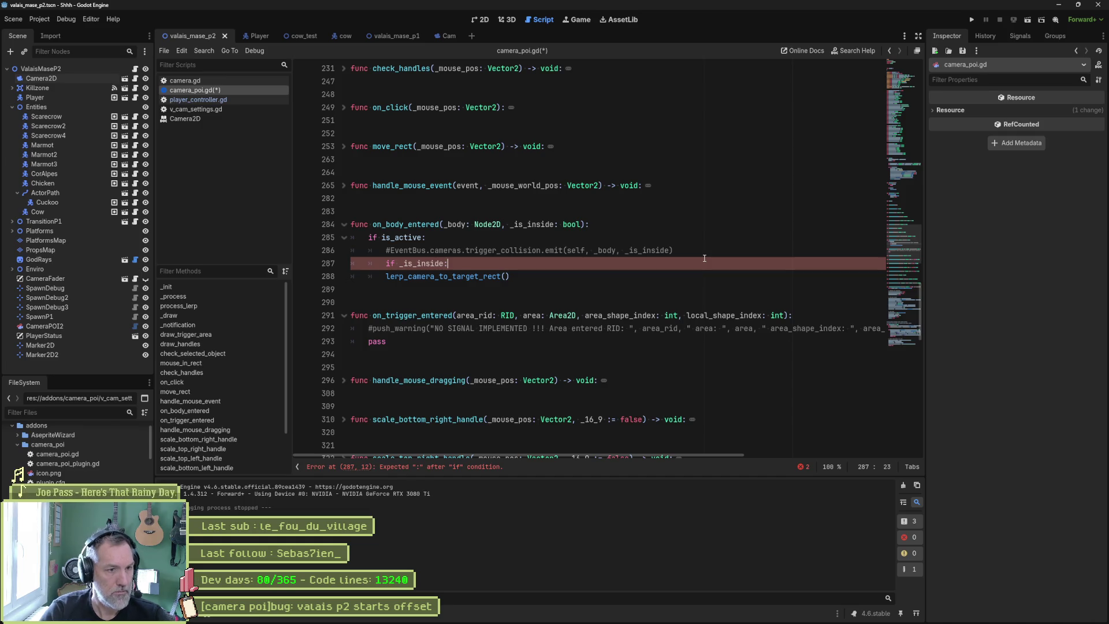
pyautogui.press('Down')
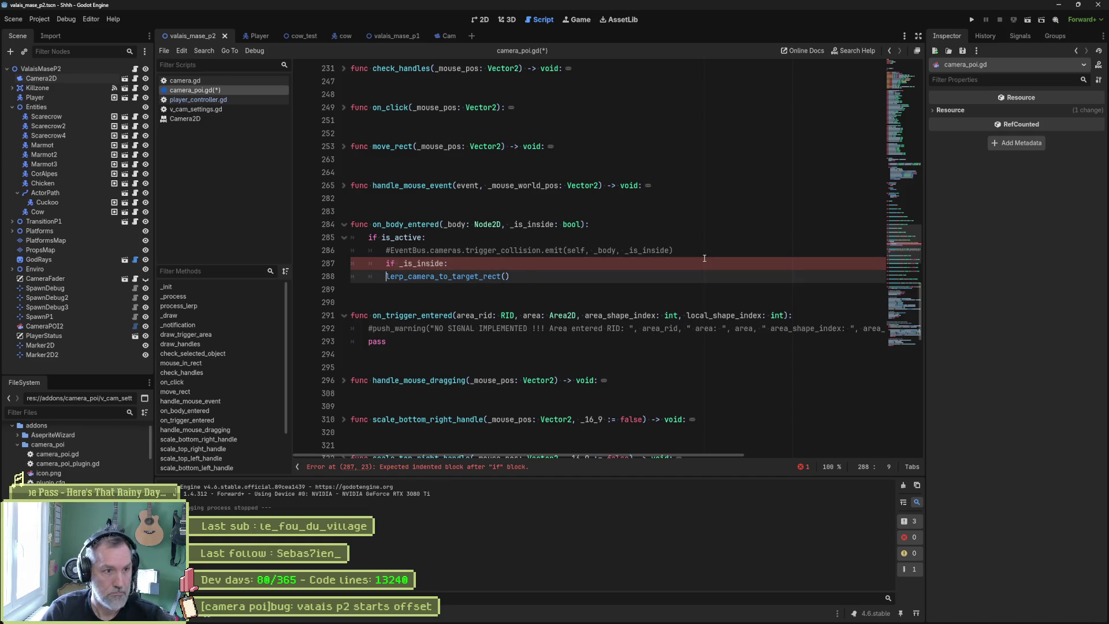
pyautogui.press('Tab')
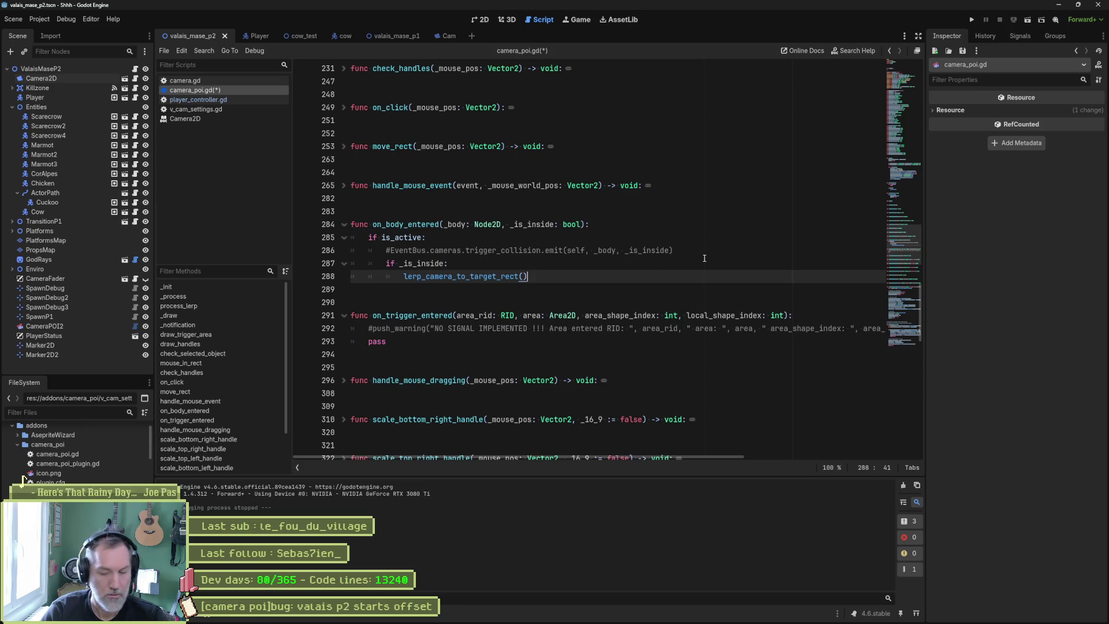
# Add an else branch that calls lerp_camera_to_player()
pyautogui.press('Return')
pyautogui.press('BackSpace')
pyautogui.write('else:')
pyautogui.press('Return')
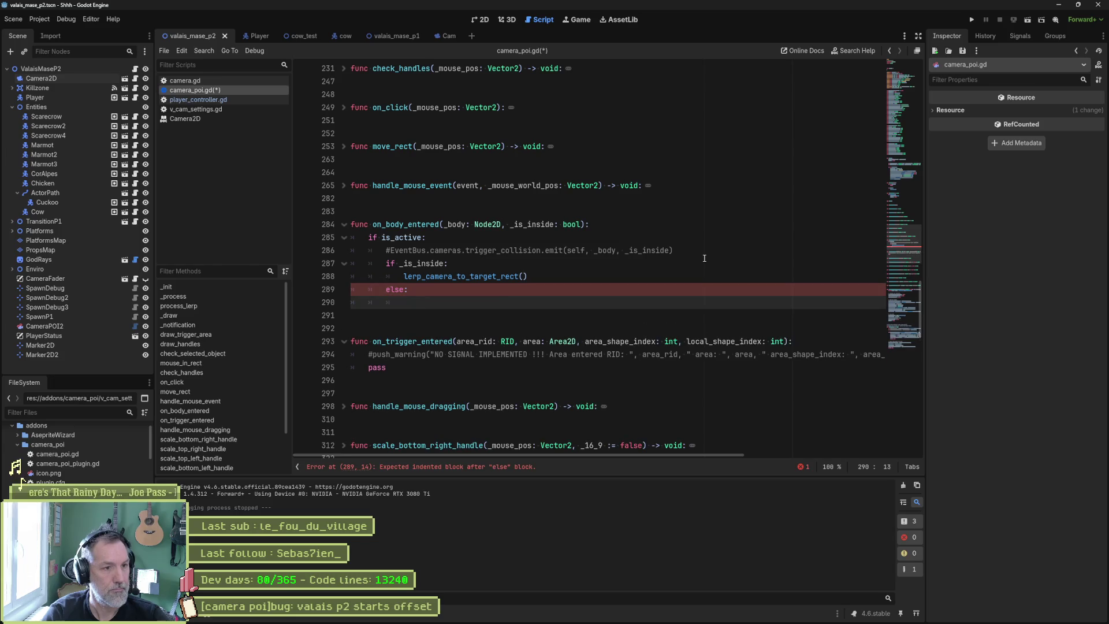
pyautogui.write('lerp_camera_to_player()')
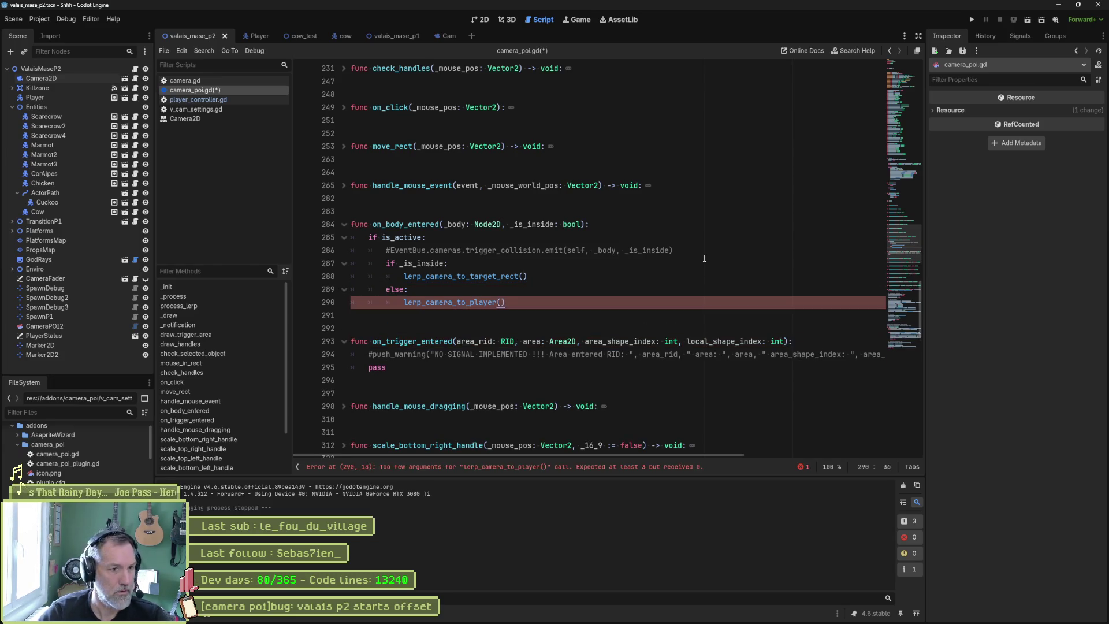
pyautogui.keyDown('ctrl'); pyautogui.click(457, 302); pyautogui.keyUp('ctrl')
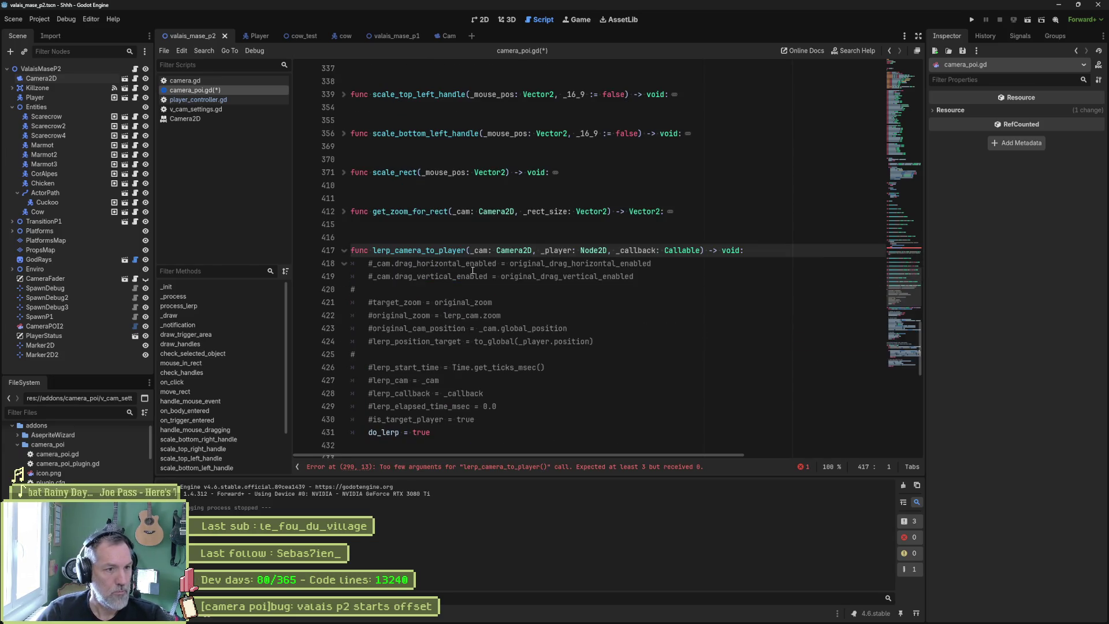
# Duplicate lerp_camera_to_player as lerp_camera_to_player_old and fold the copy
pyautogui.moveTo(446, 433)
pyautogui.mouseDown()
pyautogui.moveTo(552, 212)
pyautogui.moveTo(373, 225)
pyautogui.mouseUp()
pyautogui.click(398, 227)
pyautogui.hotkey('ctrl', 'v')
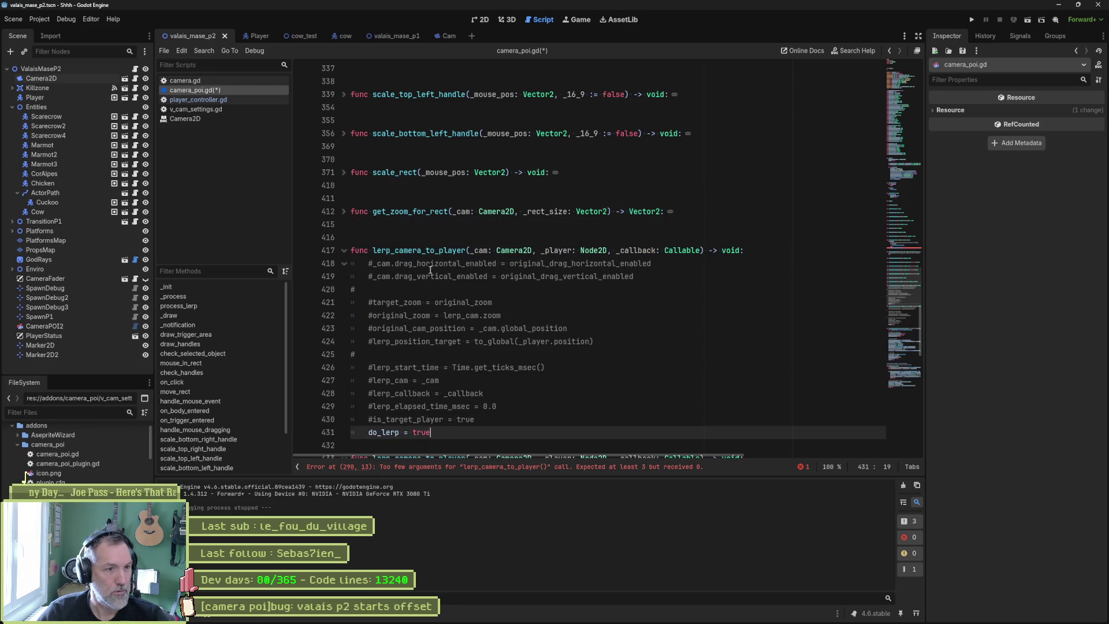
pyautogui.scroll(-20, 462, 341)
pyautogui.click(462, 341)
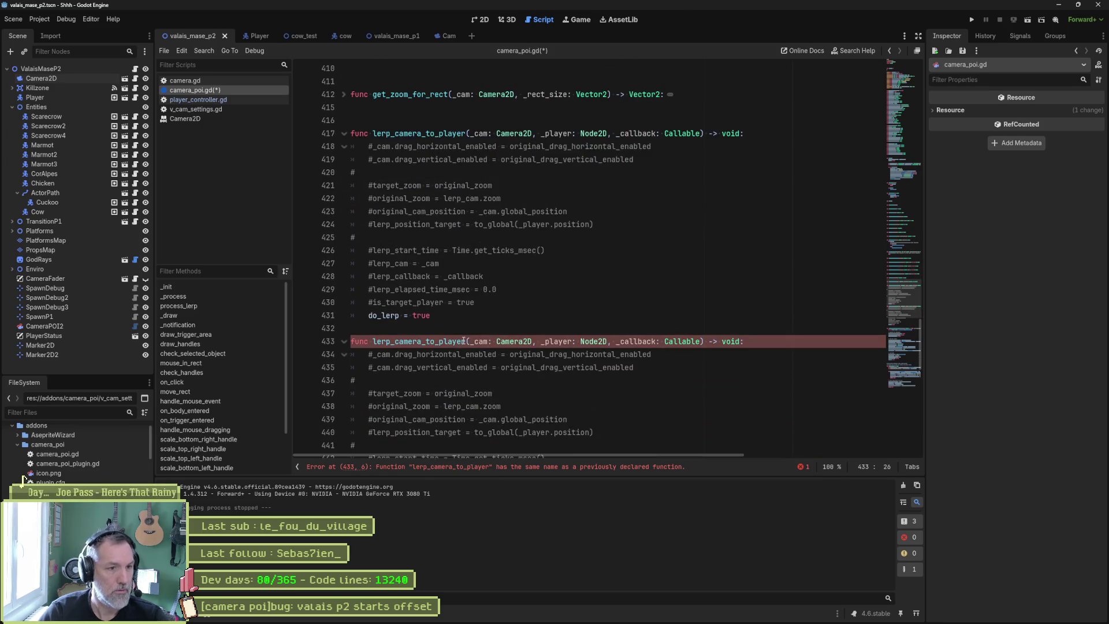
pyautogui.press('Right')
pyautogui.write('_old')
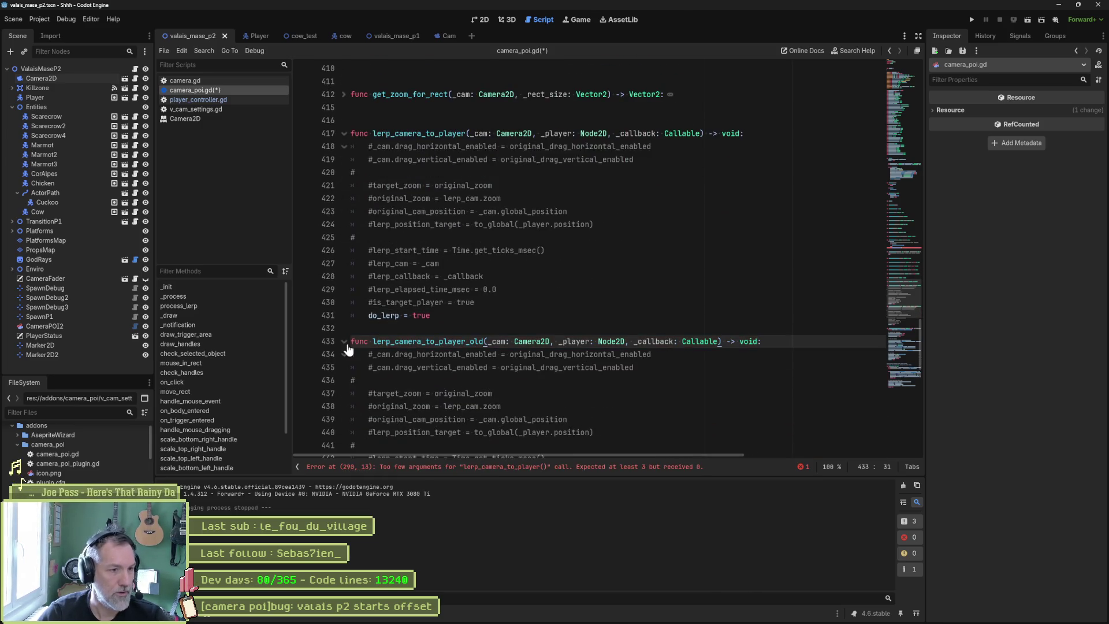
pyautogui.click(344, 341)
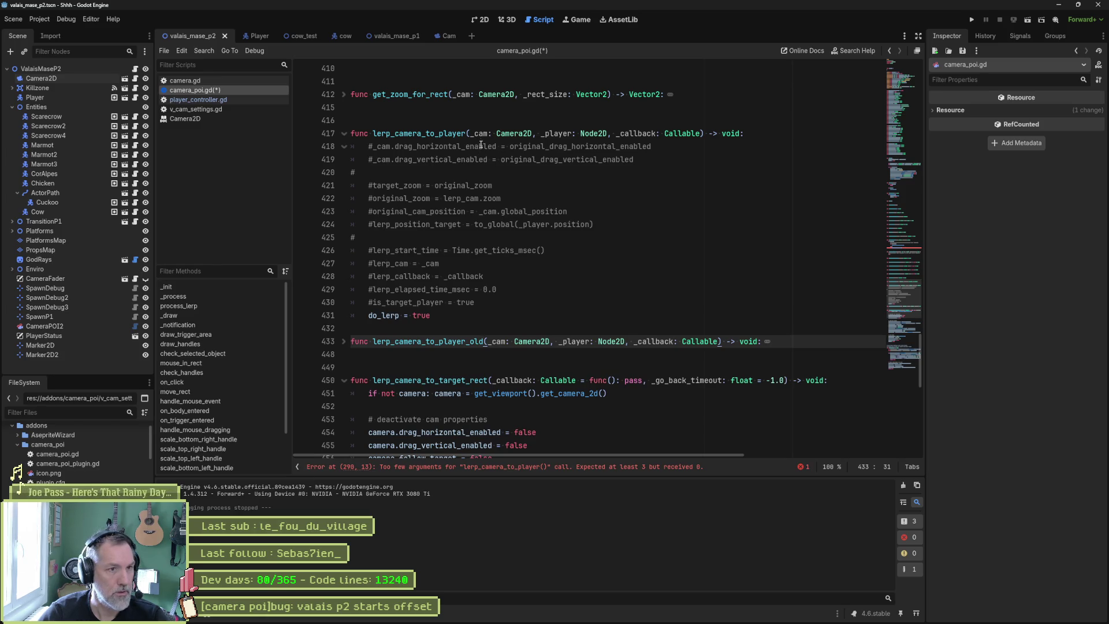
# Remove the _cam parameter so lerp_camera_to_player takes (_player: Node2D, _callback: Callable)
pyautogui.doubleClick(517, 379)
pyautogui.scroll(-1, 581, 379)
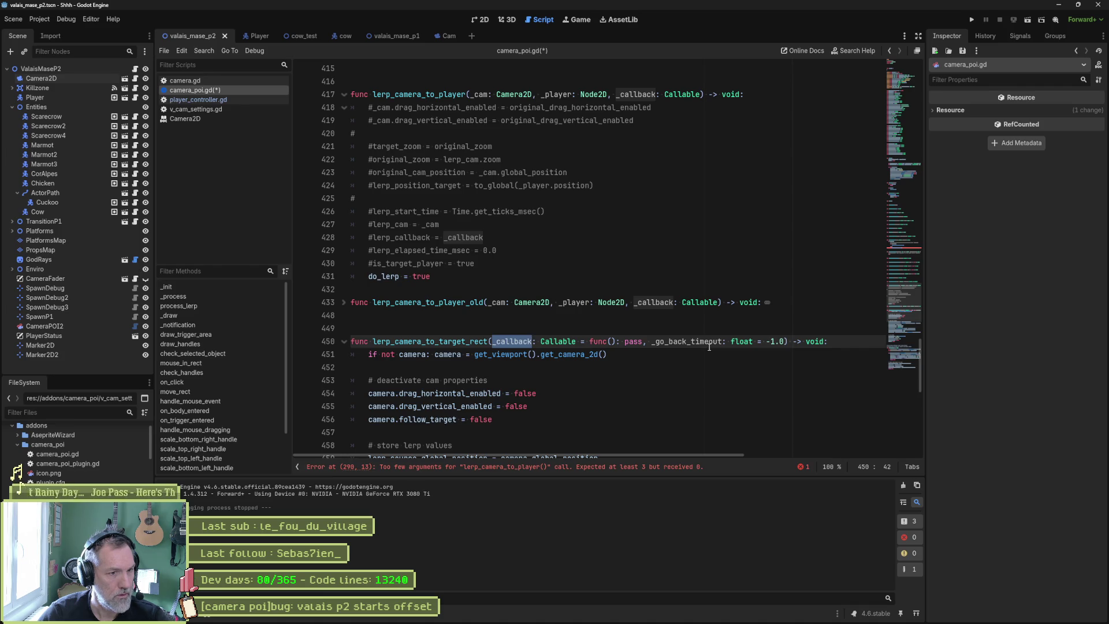
pyautogui.moveTo(491, 305); pyautogui.dragTo(560, 305)
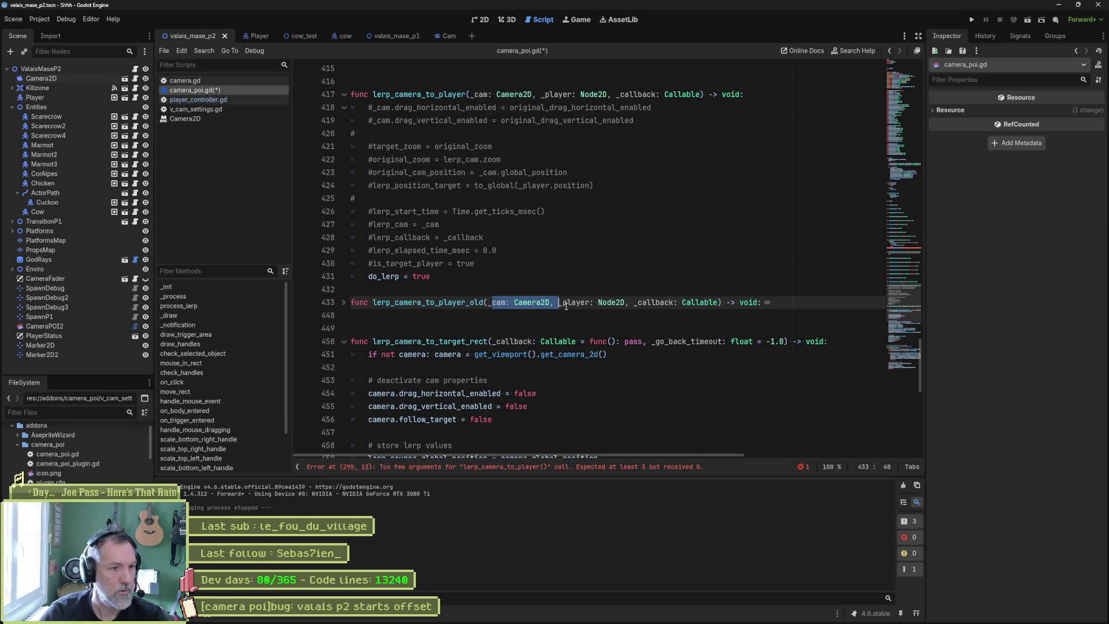
pyautogui.scroll(2, 535, 278)
pyautogui.moveTo(471, 172); pyautogui.dragTo(546, 177)
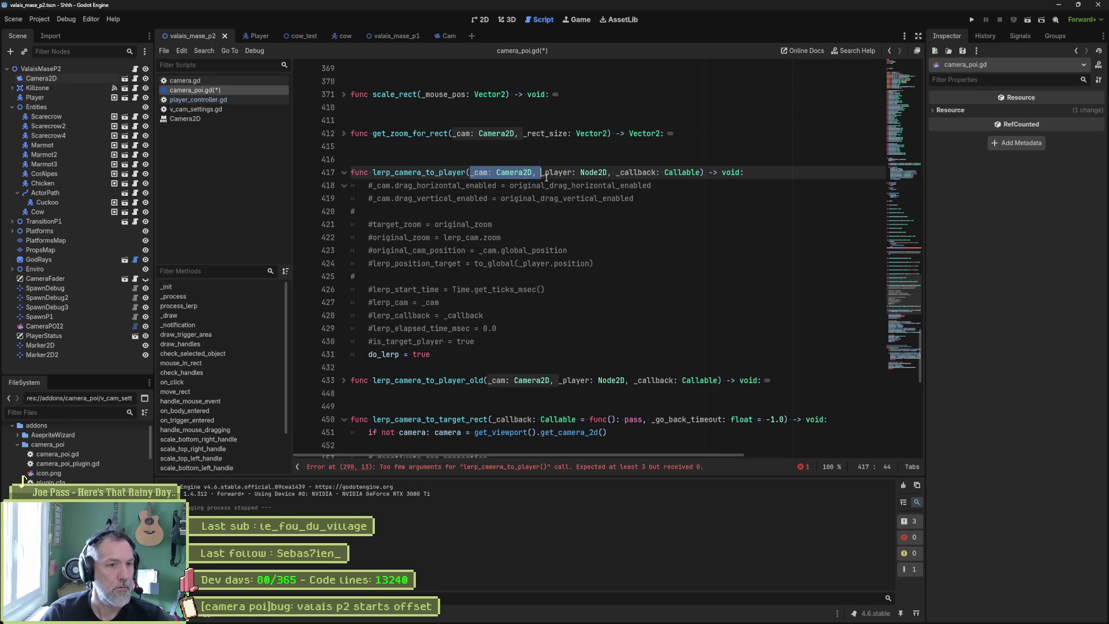
pyautogui.press('BackSpace')
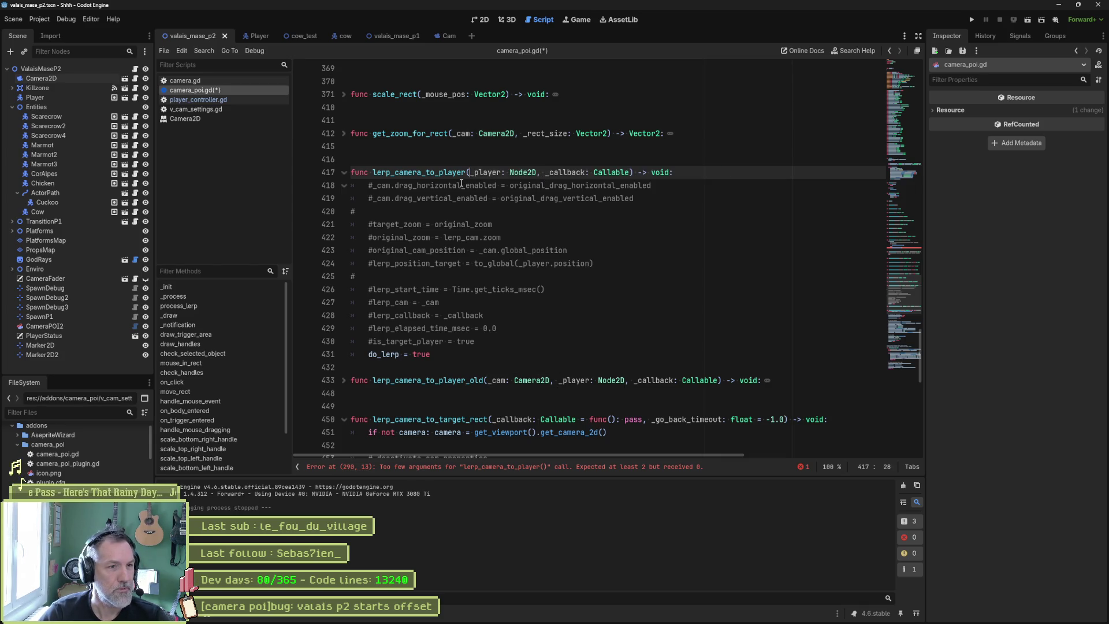
pyautogui.moveTo(460, 185)
pyautogui.mouseDown()
pyautogui.moveTo(416, 208)
pyautogui.moveTo(473, 341)
pyautogui.mouseUp()
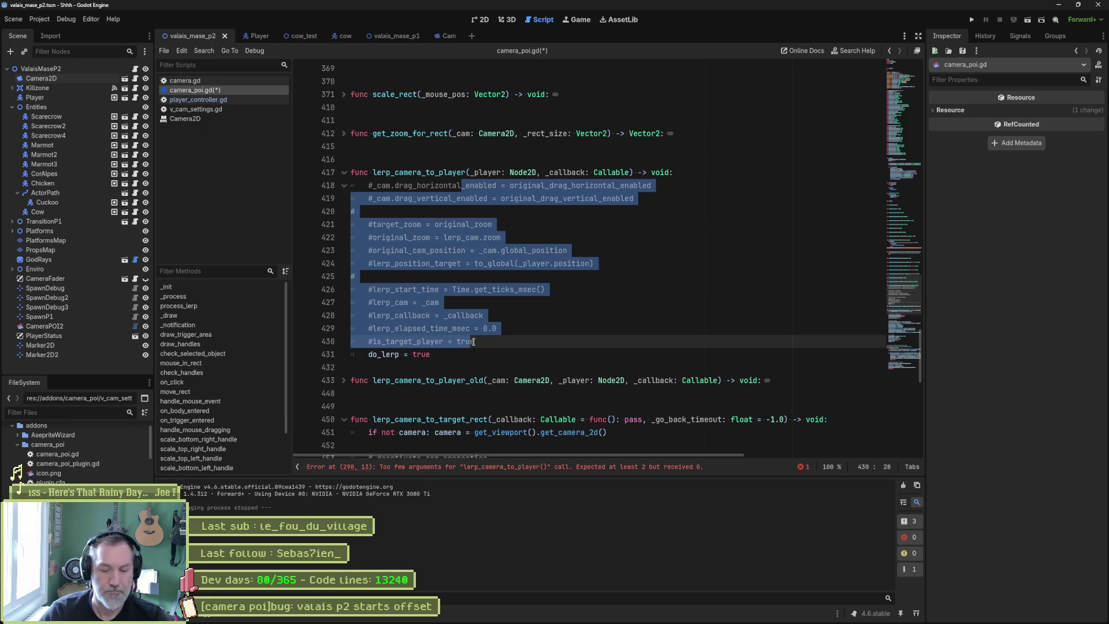
pyautogui.click(599, 210)
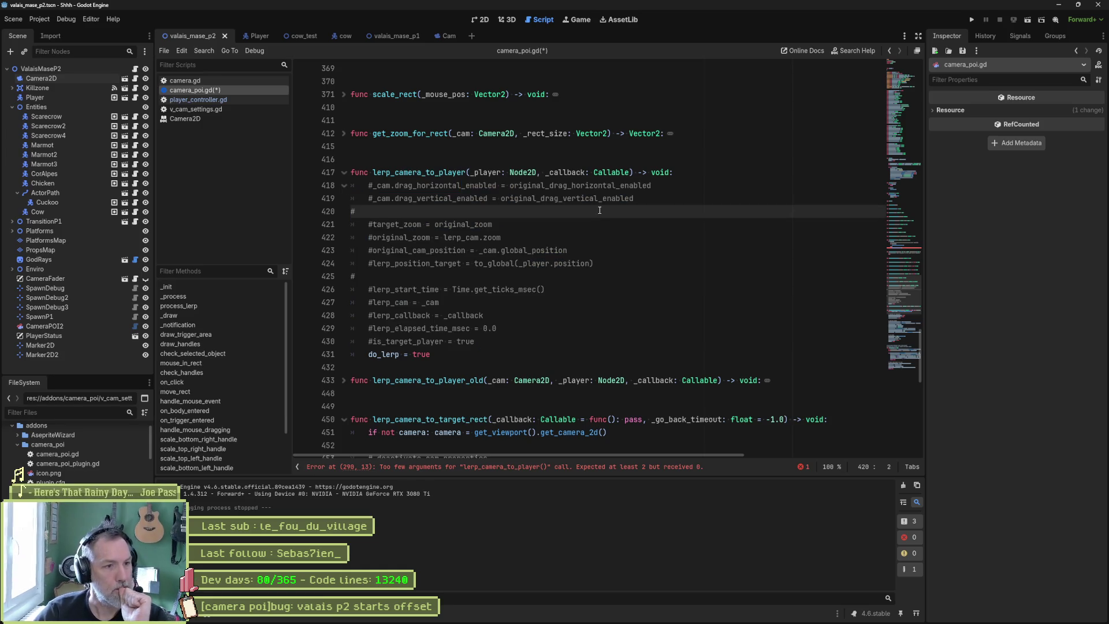
pyautogui.scroll(-1, 431, 341)
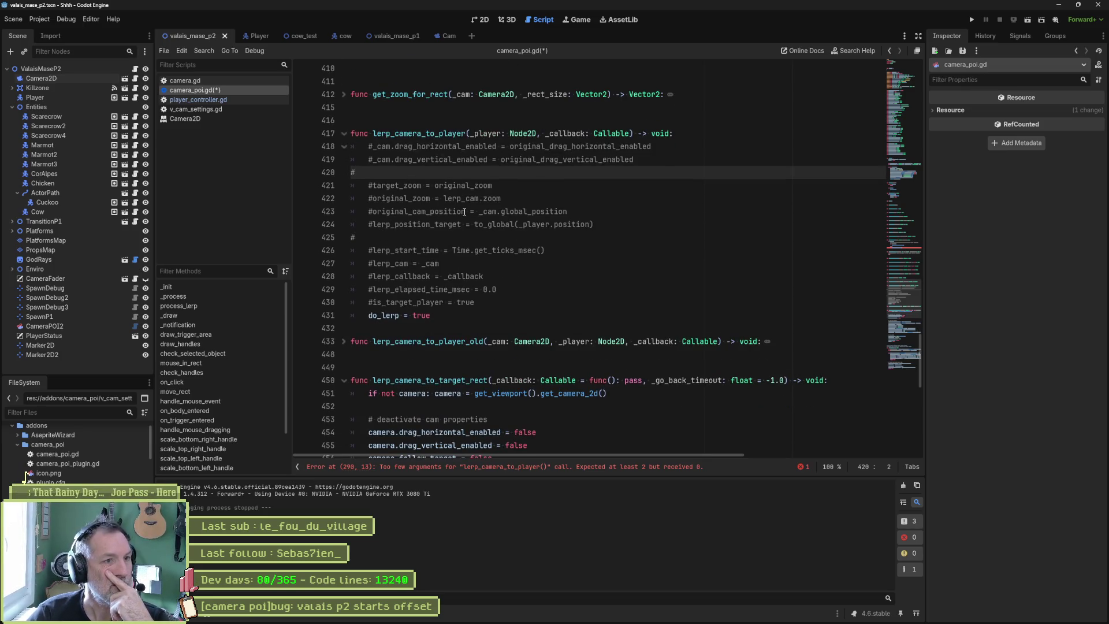
# Delete the blank line and '# lerp values' comment in lerp_camera_to_target_rect
pyautogui.scroll(-1, 483, 237)
pyautogui.scroll(-4, 483, 237)
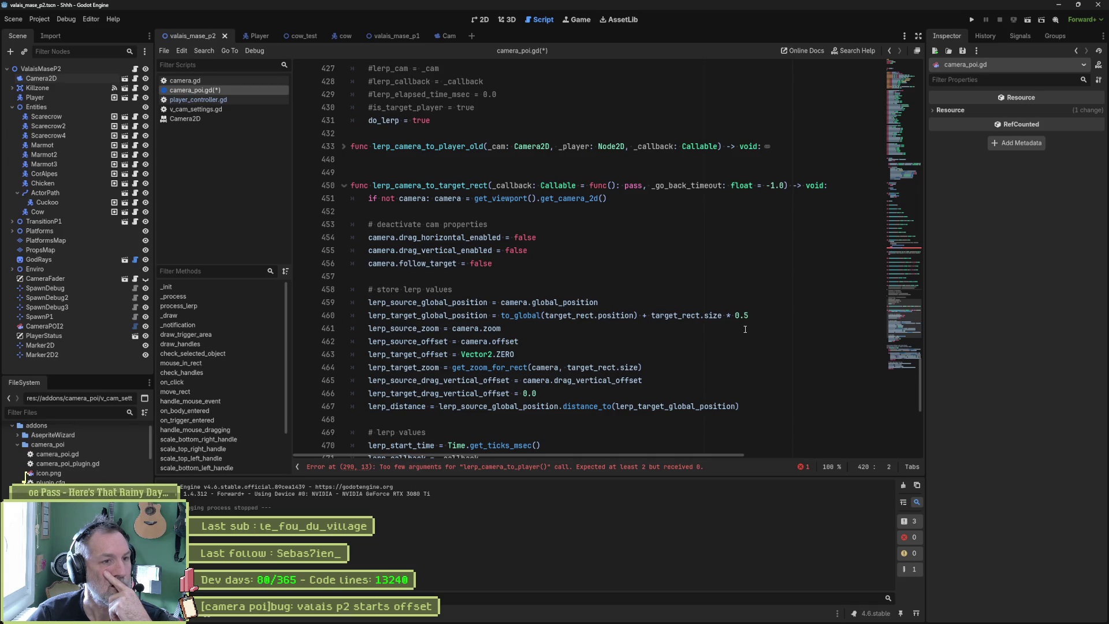
pyautogui.scroll(-2, 745, 330)
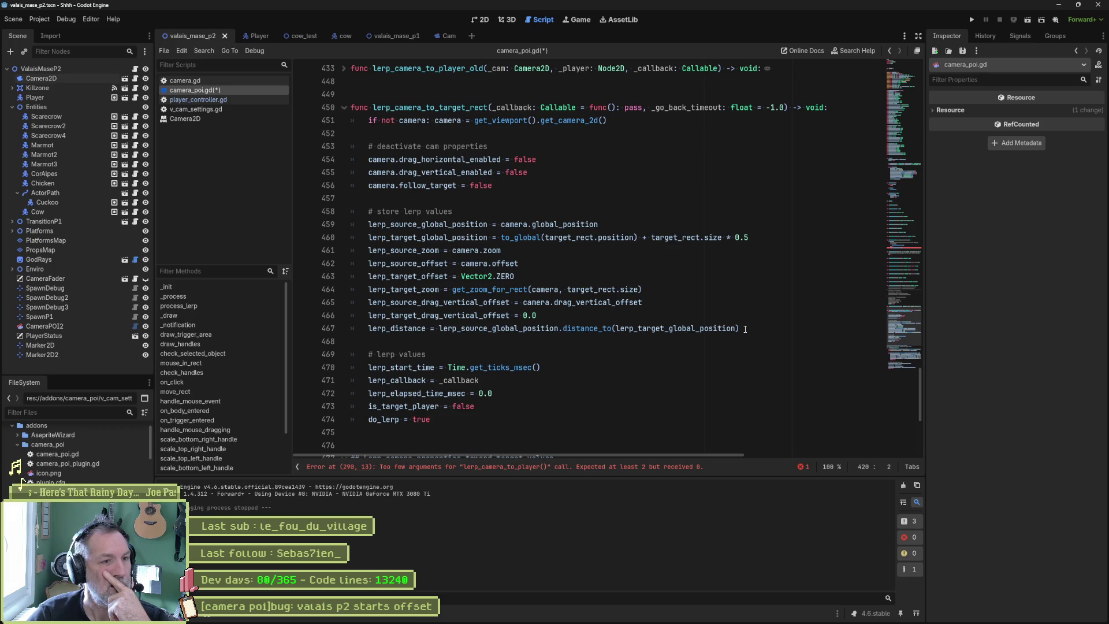
pyautogui.click(569, 335)
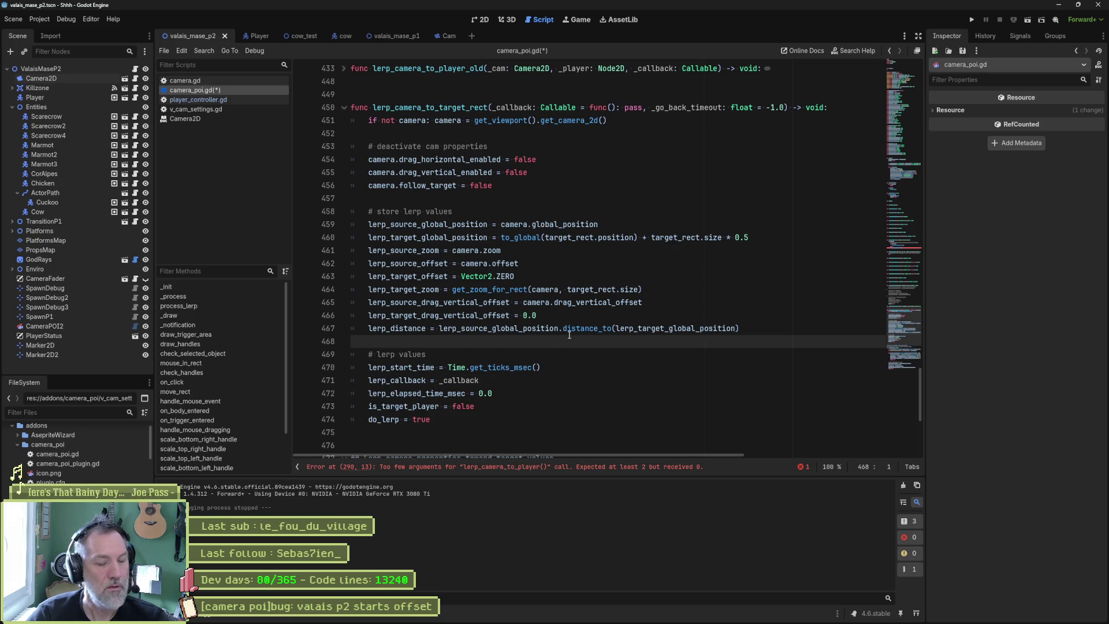
pyautogui.hotkey('ctrl', 'shift', 'k')
pyautogui.hotkey('ctrl', 'shift', 'k')
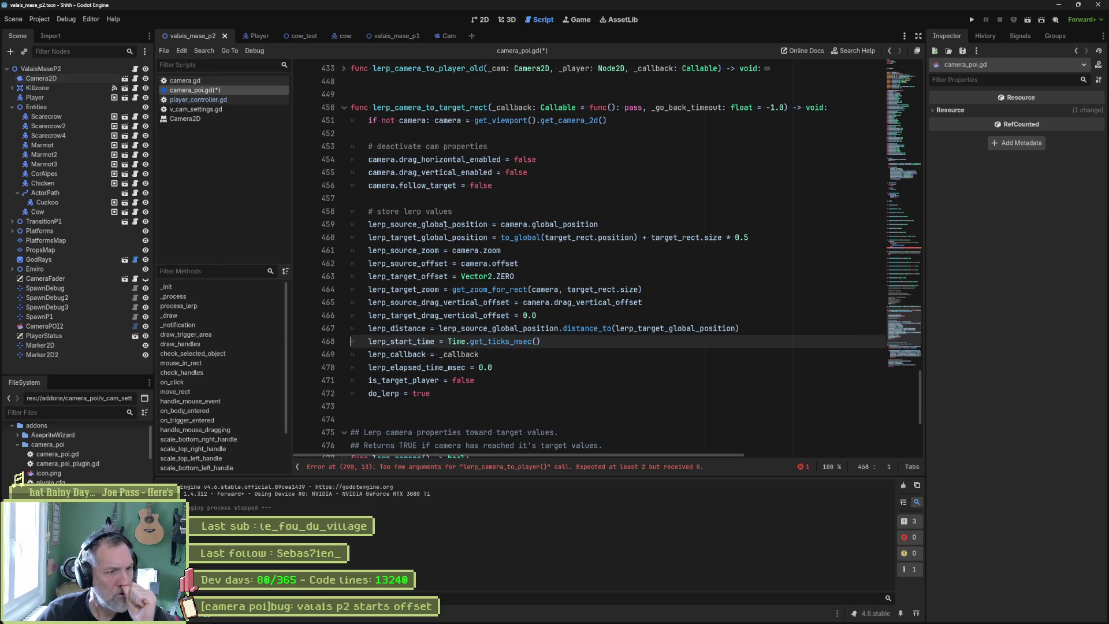
# Move the lerp_target_zoom assignment up beside lerp_source_zoom
pyautogui.doubleClick(465, 224)
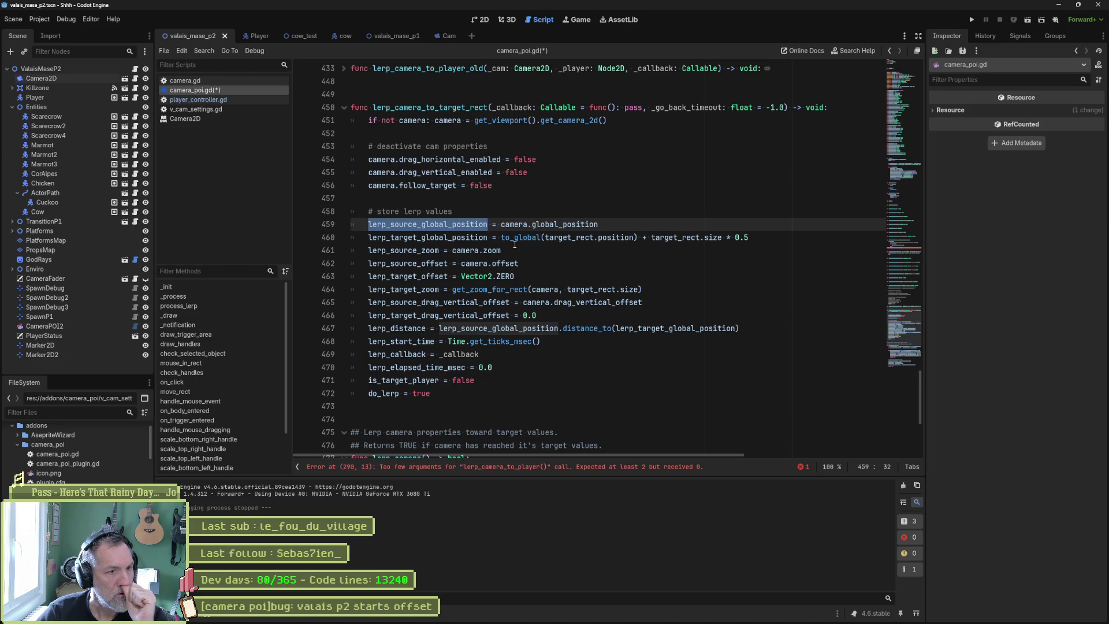
pyautogui.doubleClick(427, 250)
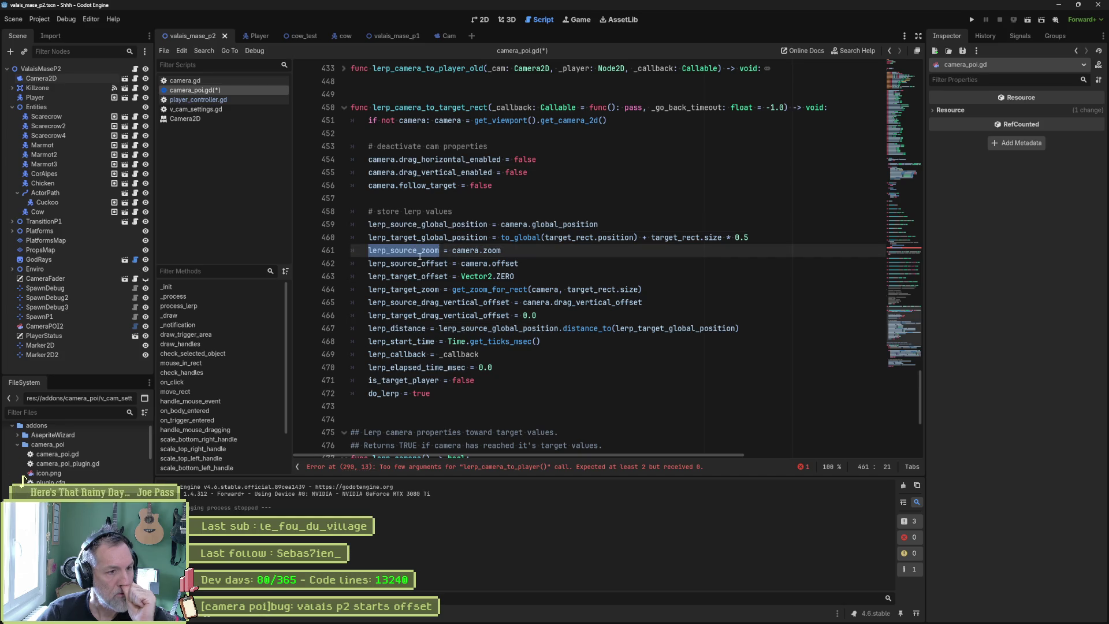
pyautogui.scroll(-3, 549, 342)
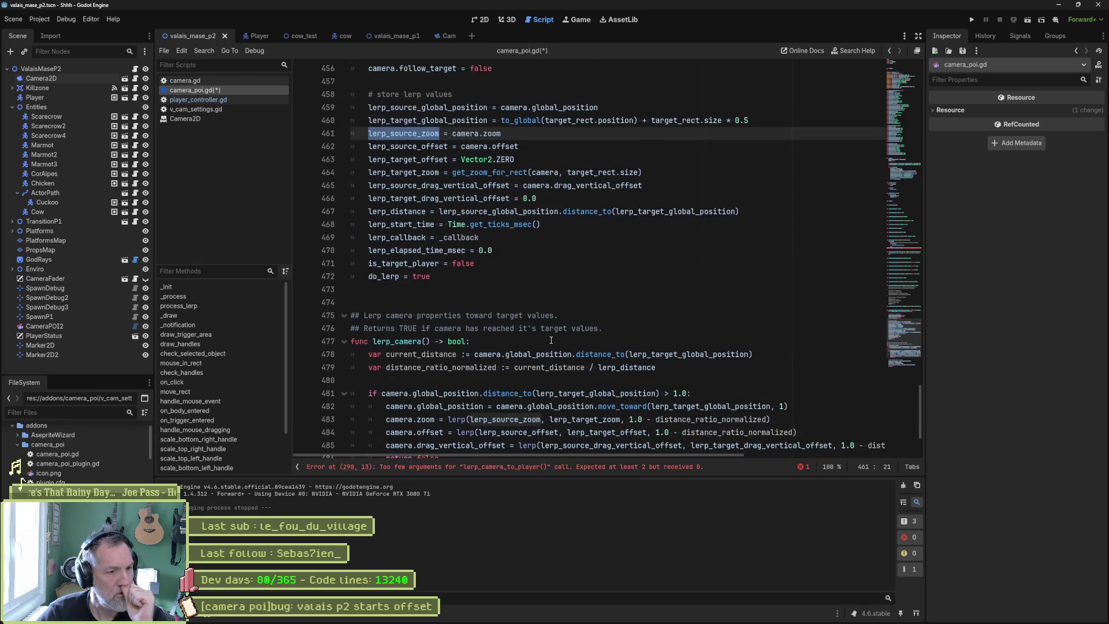
pyautogui.click(585, 420)
pyautogui.doubleClick(585, 420)
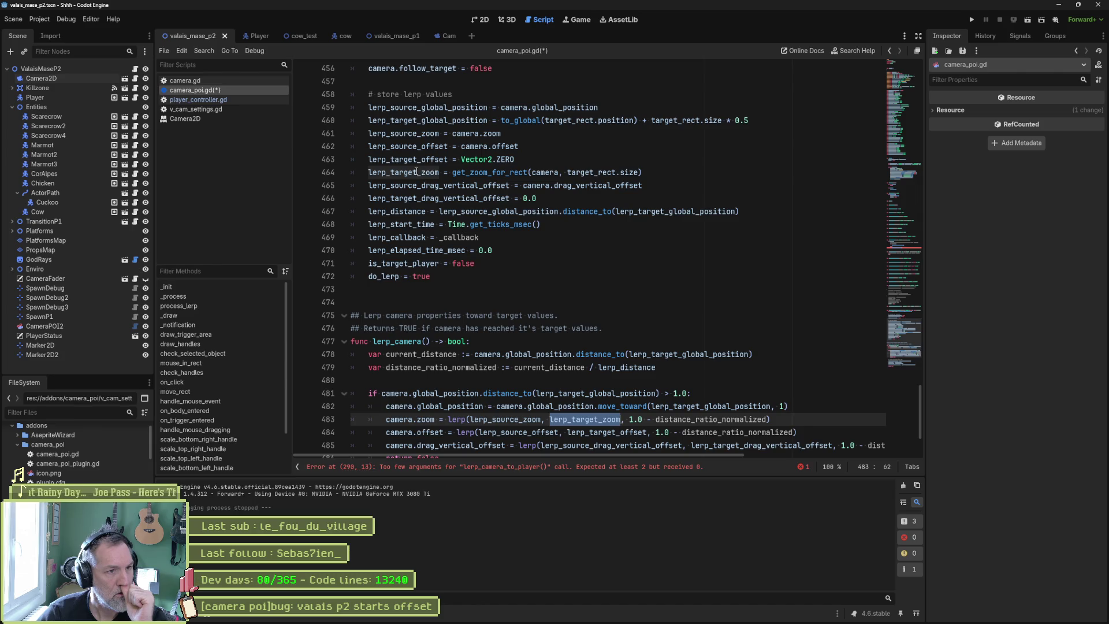
pyautogui.click(437, 172)
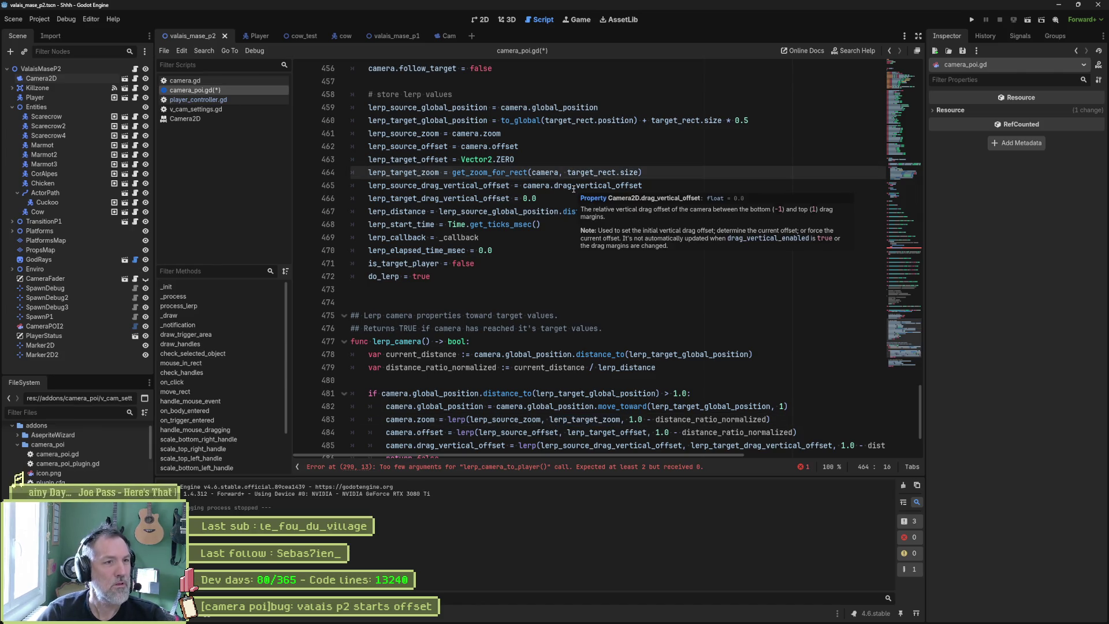
pyautogui.hotkey('alt', 'Up')
pyautogui.hotkey('alt', 'Up')
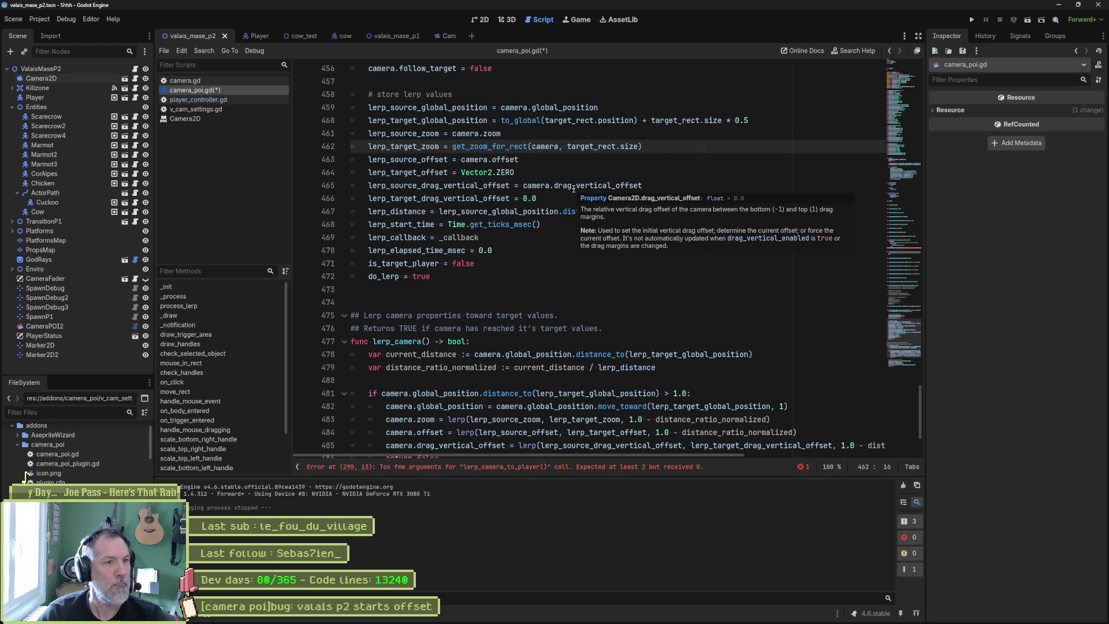
# Step down through the drag offset, lerp_distance, lerp_start_time, lerp_callback and is_target_player lines
pyautogui.press('Down')
pyautogui.press('Down')
pyautogui.press('Down')
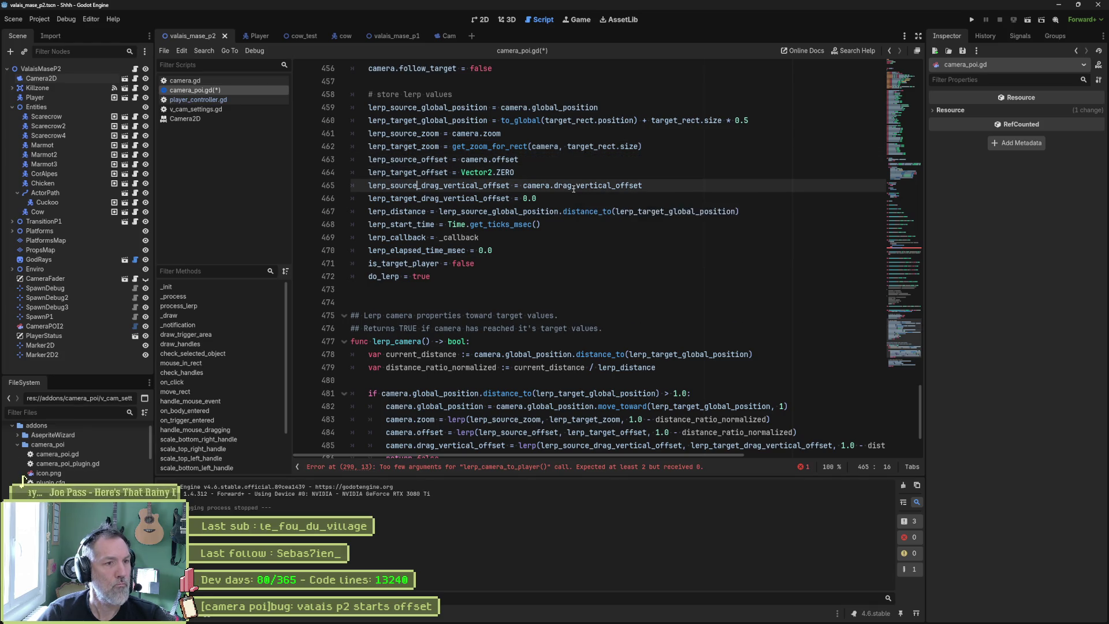
pyautogui.press('Down')
pyautogui.press('Down')
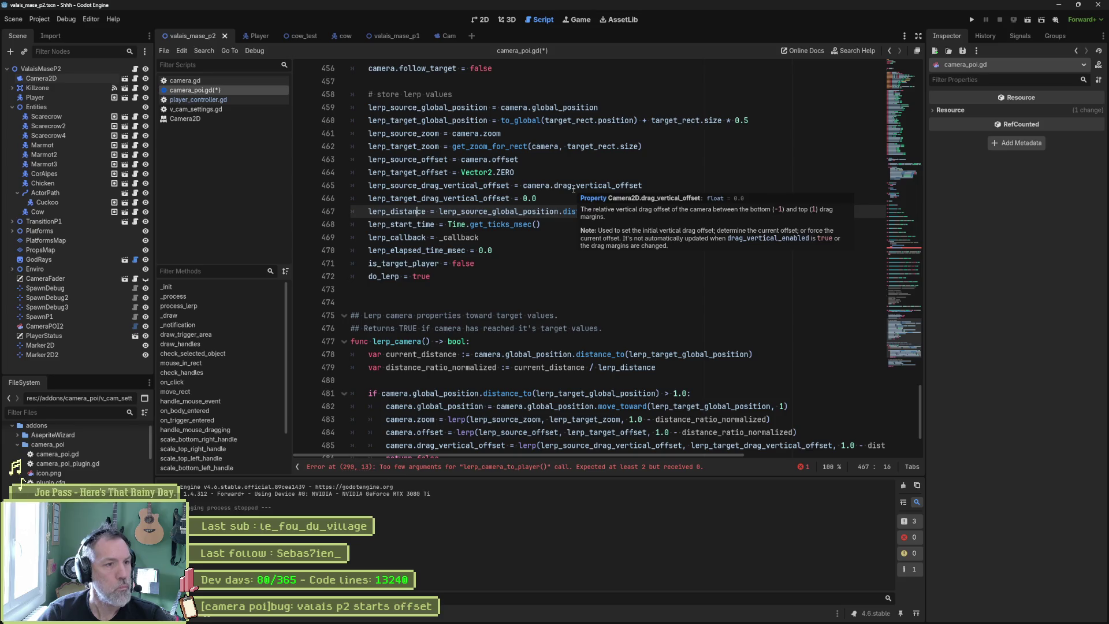
pyautogui.press('Down')
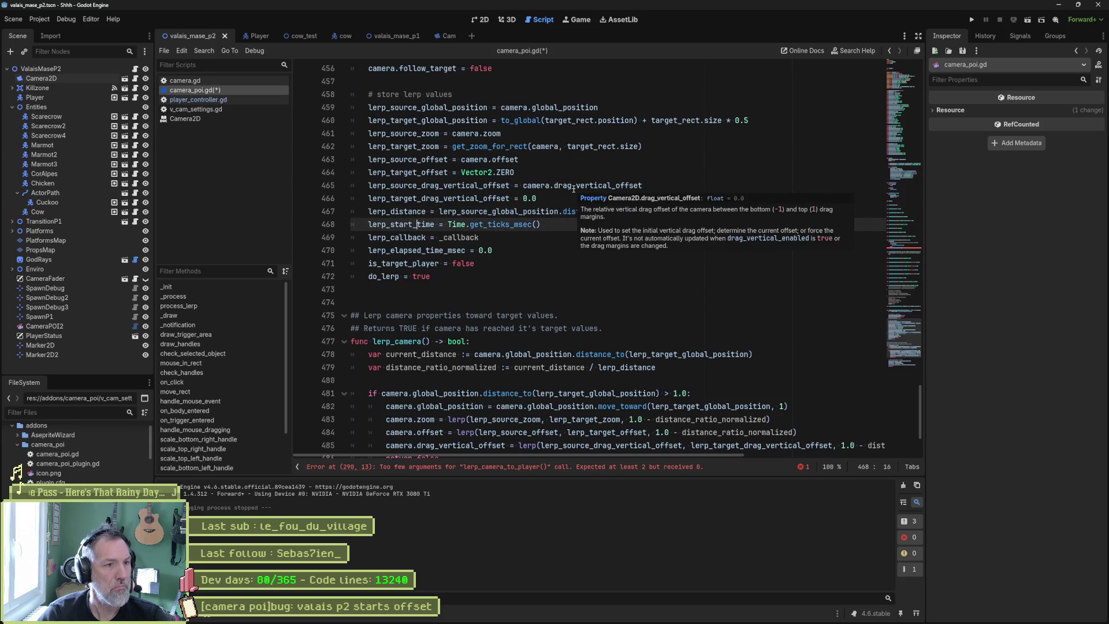
pyautogui.press('Down')
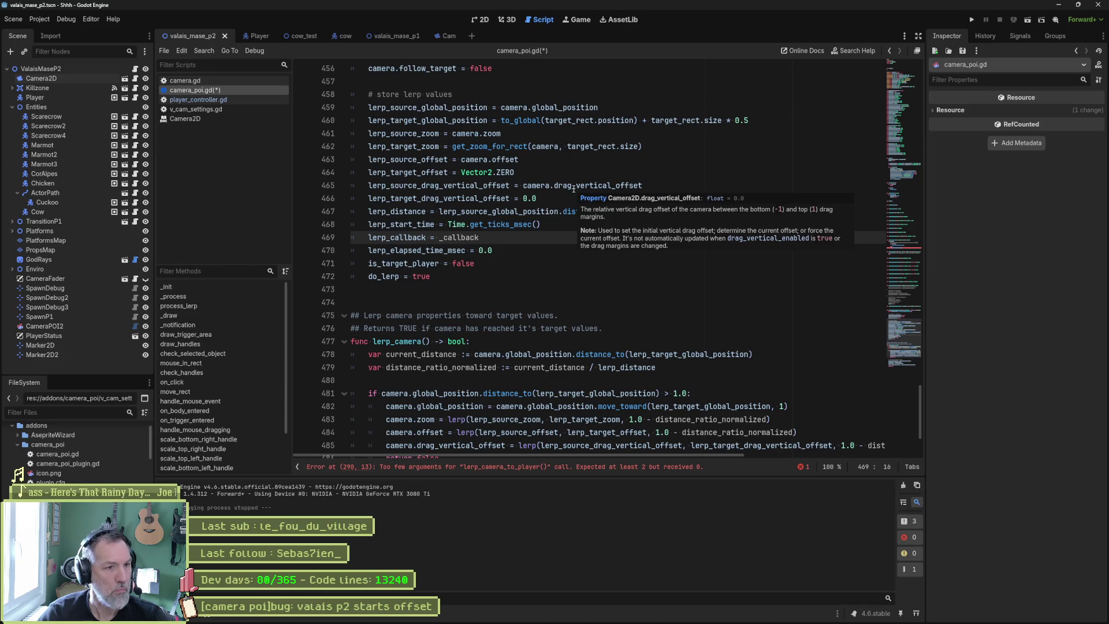
pyautogui.press('Down')
pyautogui.press('Down')
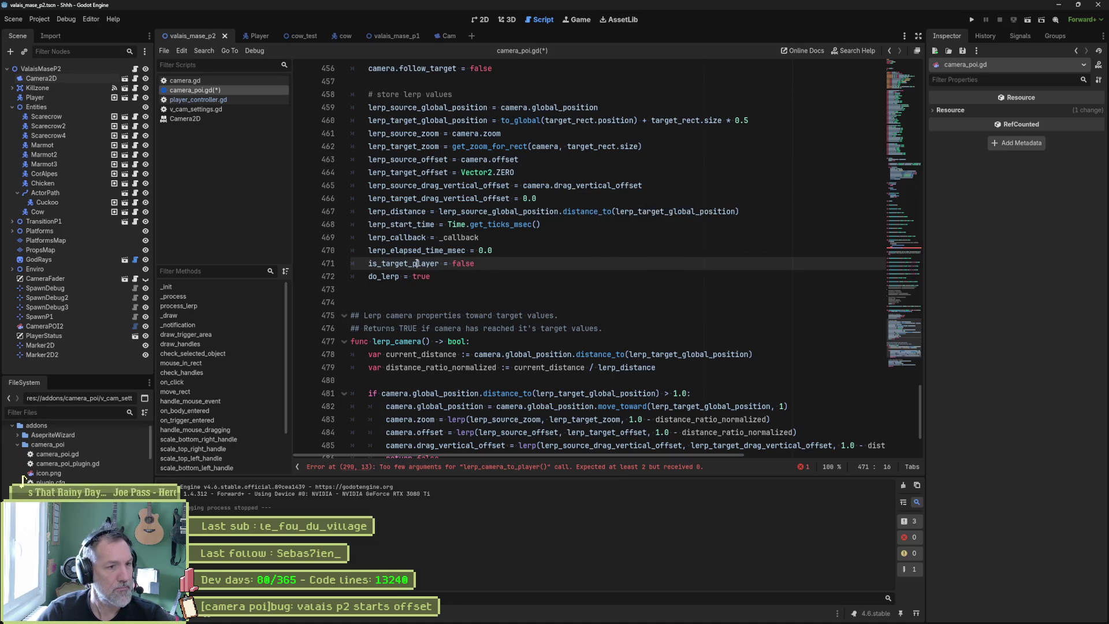
# Search the whole project for is_target_player
pyautogui.hotkey('ctrl', 'd')
pyautogui.hotkey('ctrl', 'shift', 'f')
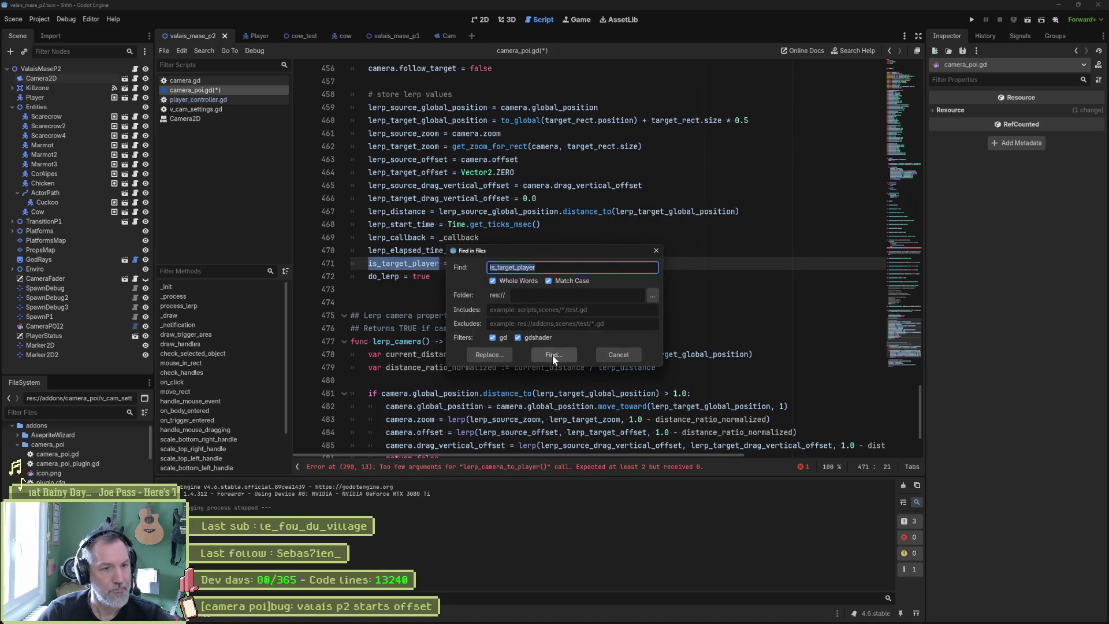
pyautogui.click(552, 355)
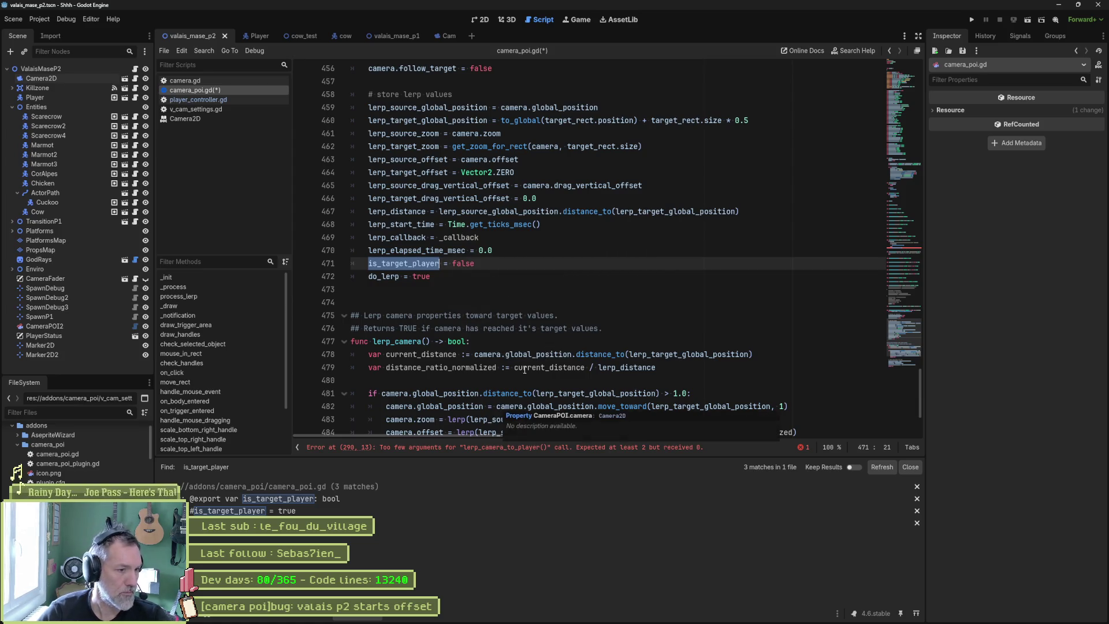
# Inspect the three is_target_player matches in camera_poi.gd, ending at the line 50 declaration
pyautogui.click(339, 496)
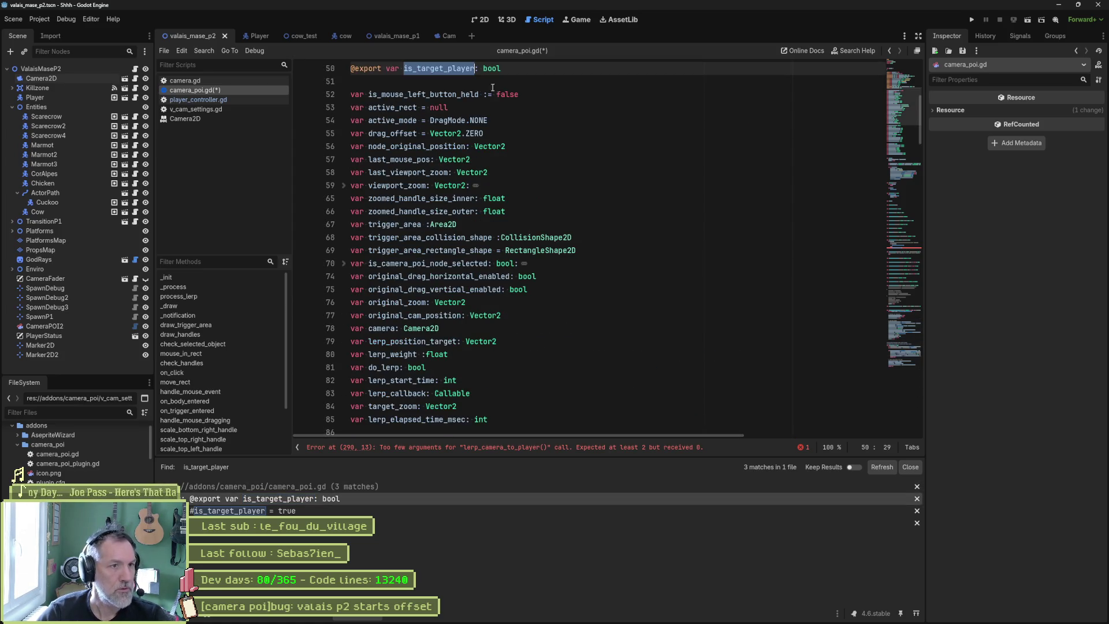
pyautogui.press('End')
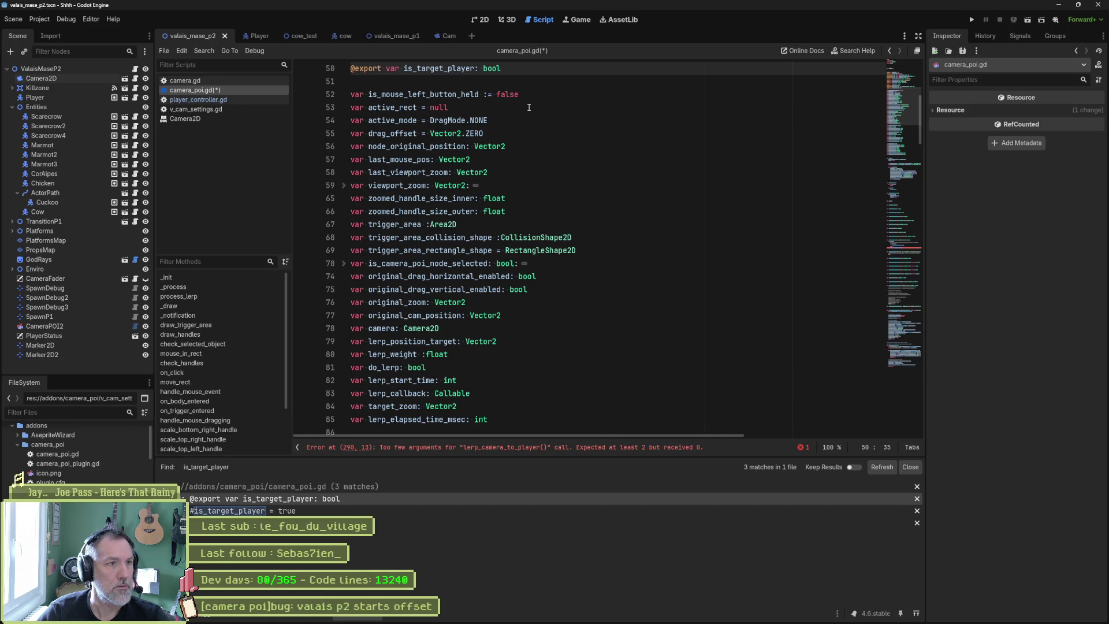
pyautogui.scroll(2, 535, 142)
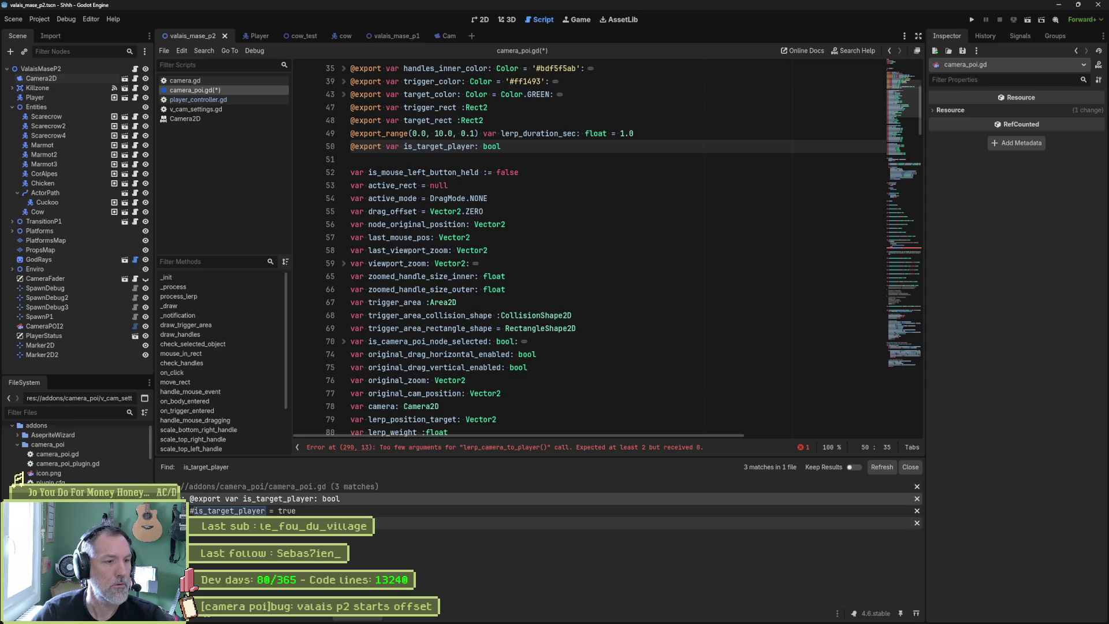
pyautogui.click(341, 522)
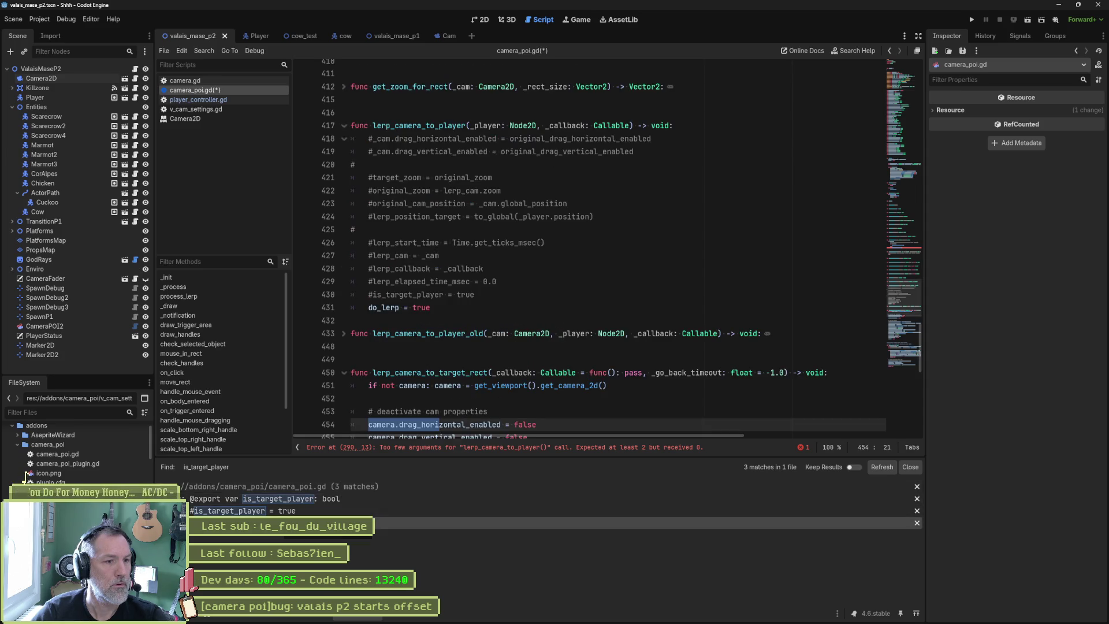
pyautogui.scroll(-2, 489, 372)
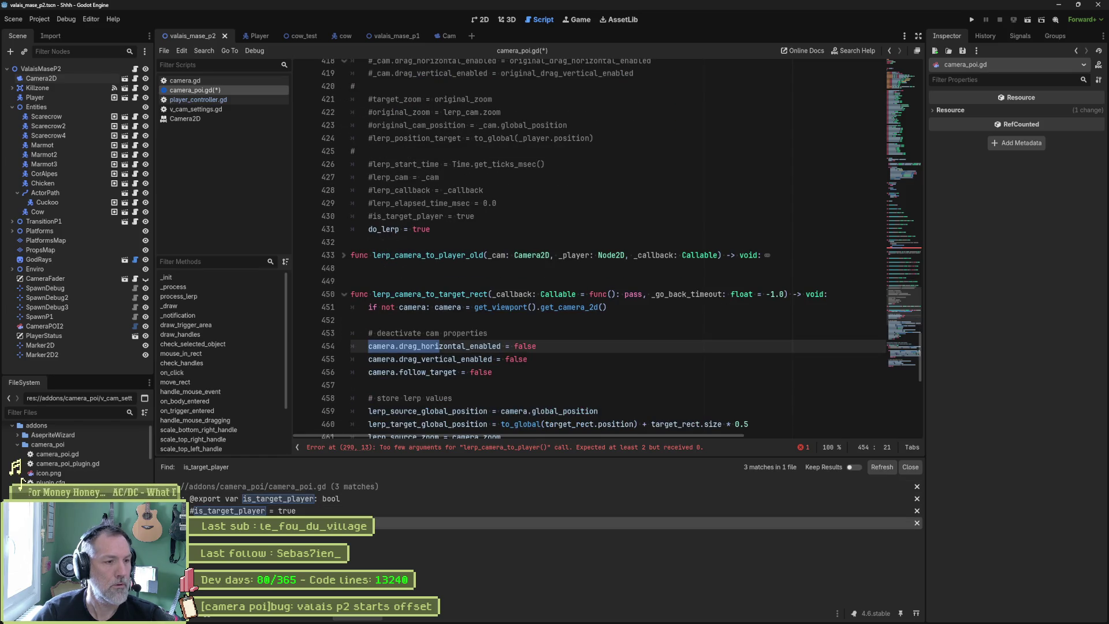
pyautogui.scroll(4, 466, 264)
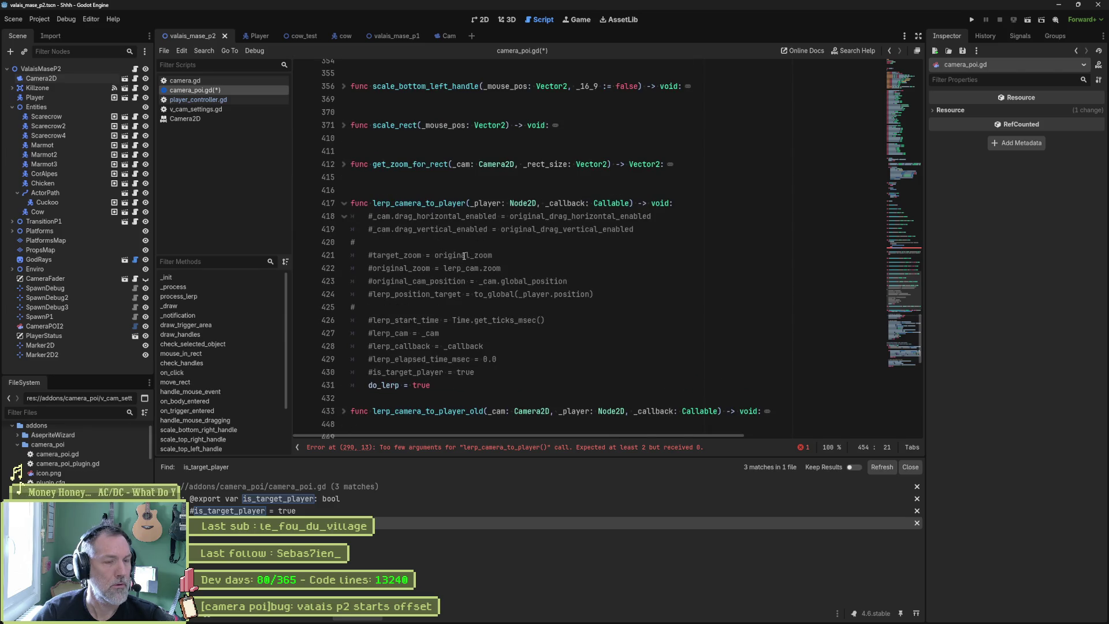
pyautogui.click(313, 499)
pyautogui.click(511, 69)
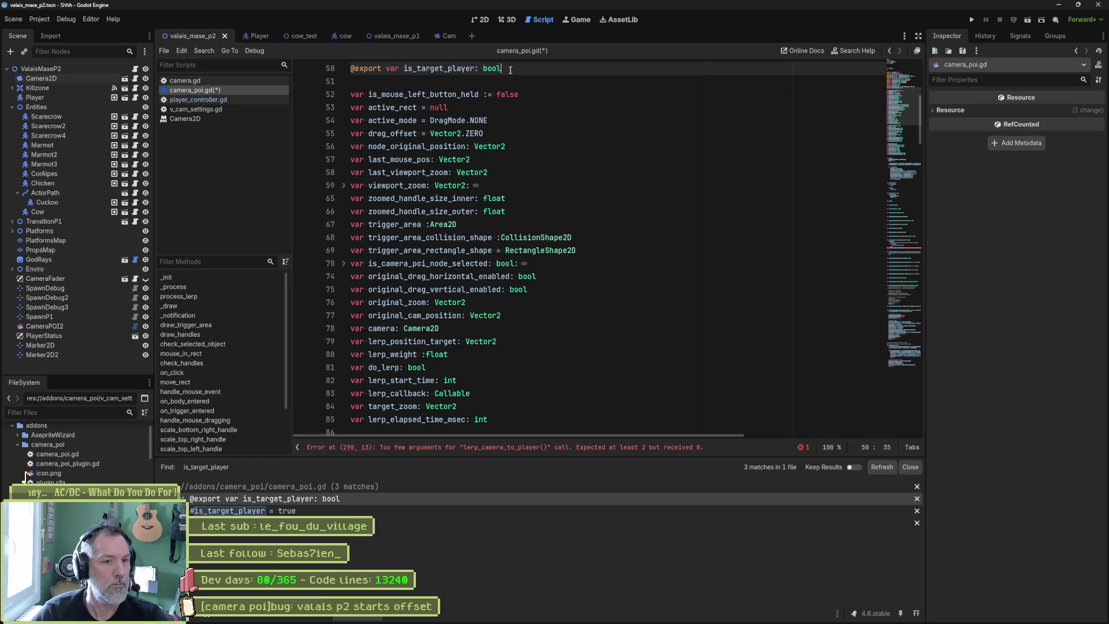
# Delete the is_target_player declaration and go to the lerp_camera_to_player definition
pyautogui.hotkey('ctrl', 'shift', 'k')
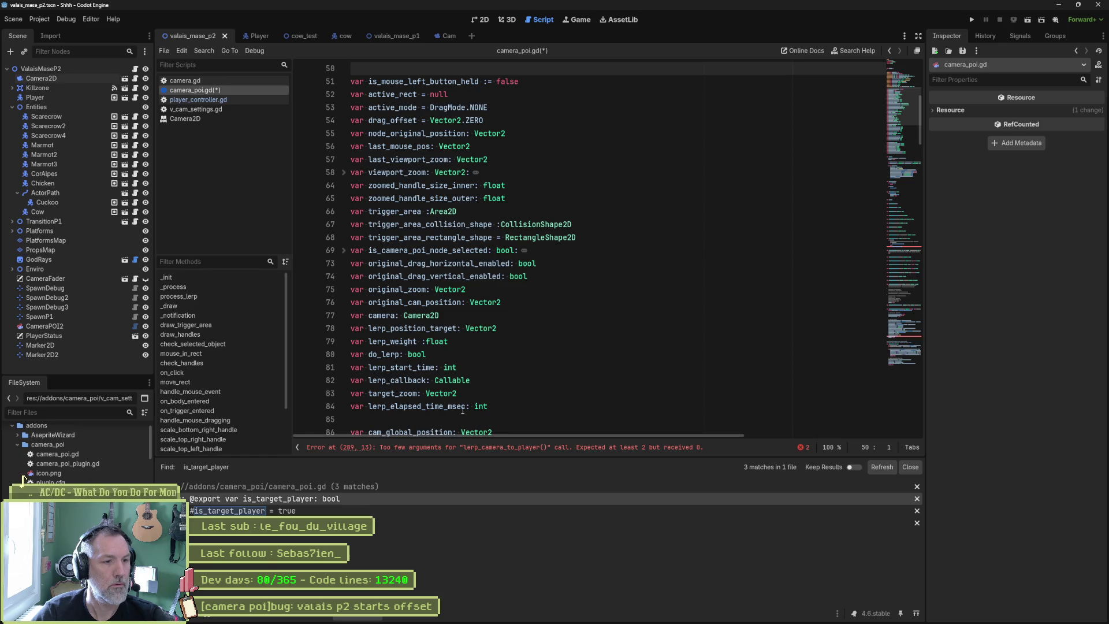
pyautogui.click(462, 448)
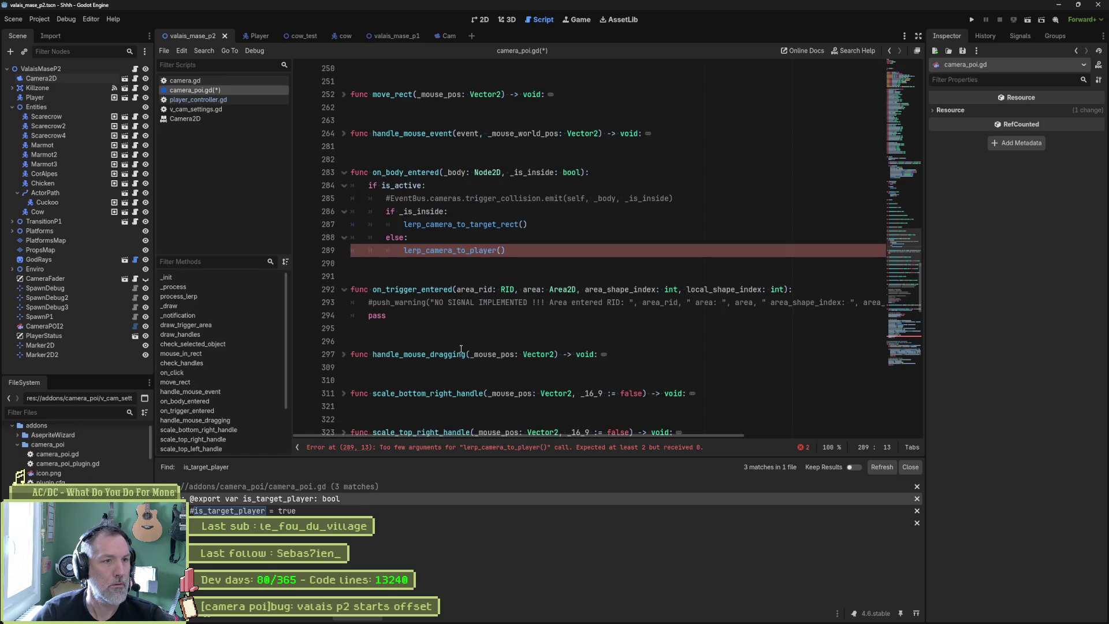
pyautogui.keyDown('ctrl'); pyautogui.click(442, 251); pyautogui.keyUp('ctrl')
pyautogui.scroll(-2, 442, 251)
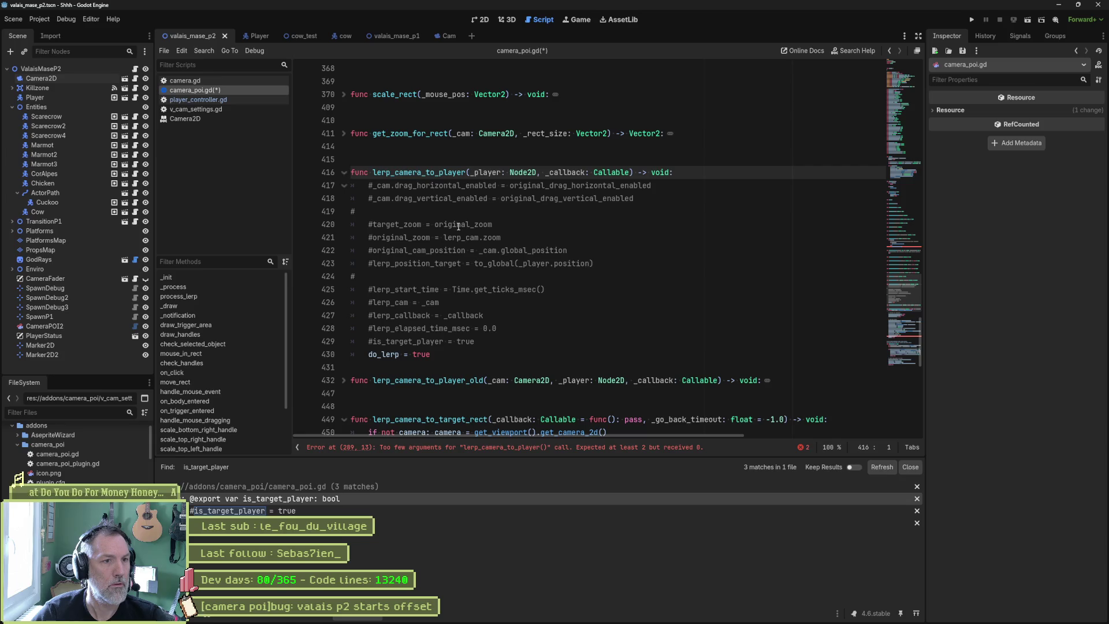
# Remove '_player: Node2D' from lerp_camera_to_player and default _callback to func(): pass
pyautogui.moveTo(470, 172); pyautogui.dragTo(539, 175)
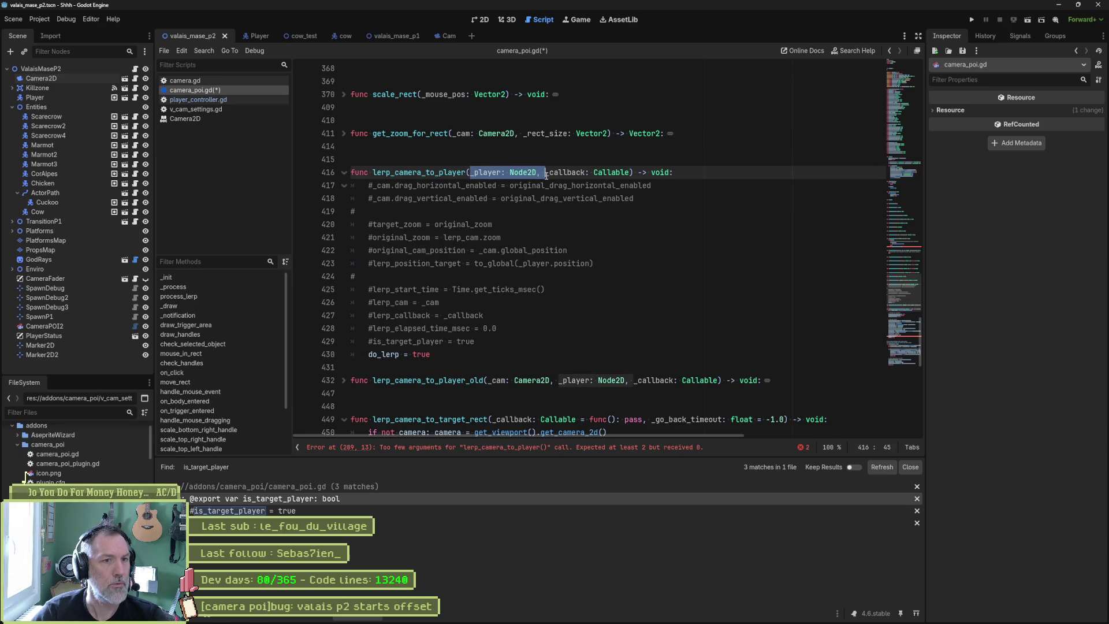
pyautogui.hotkey('alt', 'Left')
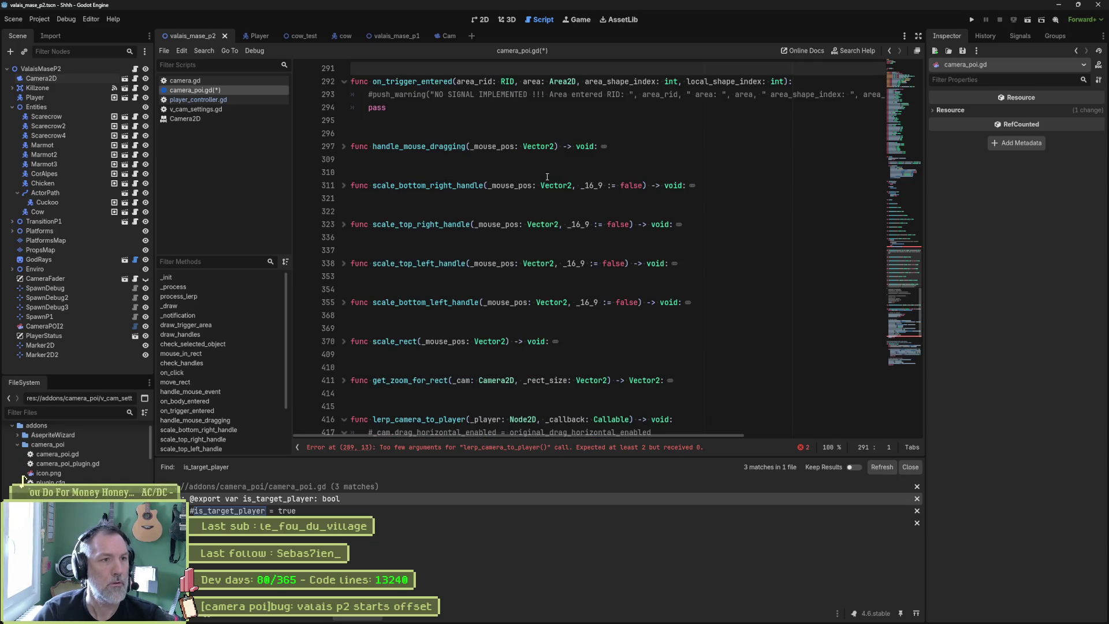
pyautogui.hotkey('alt', 'Right')
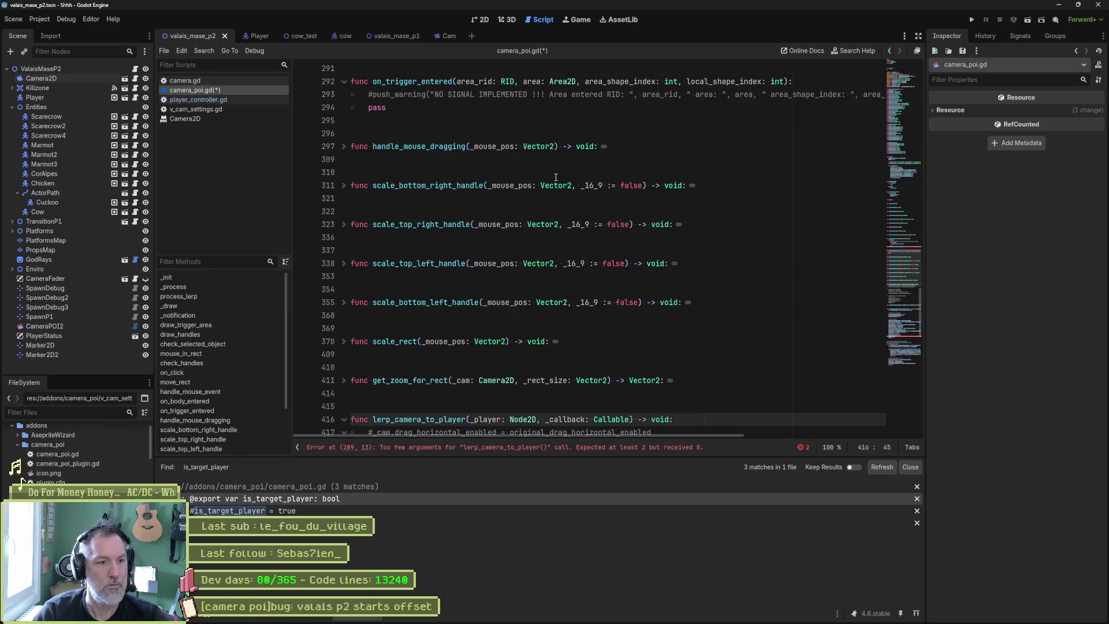
pyautogui.scroll(-3, 522, 394)
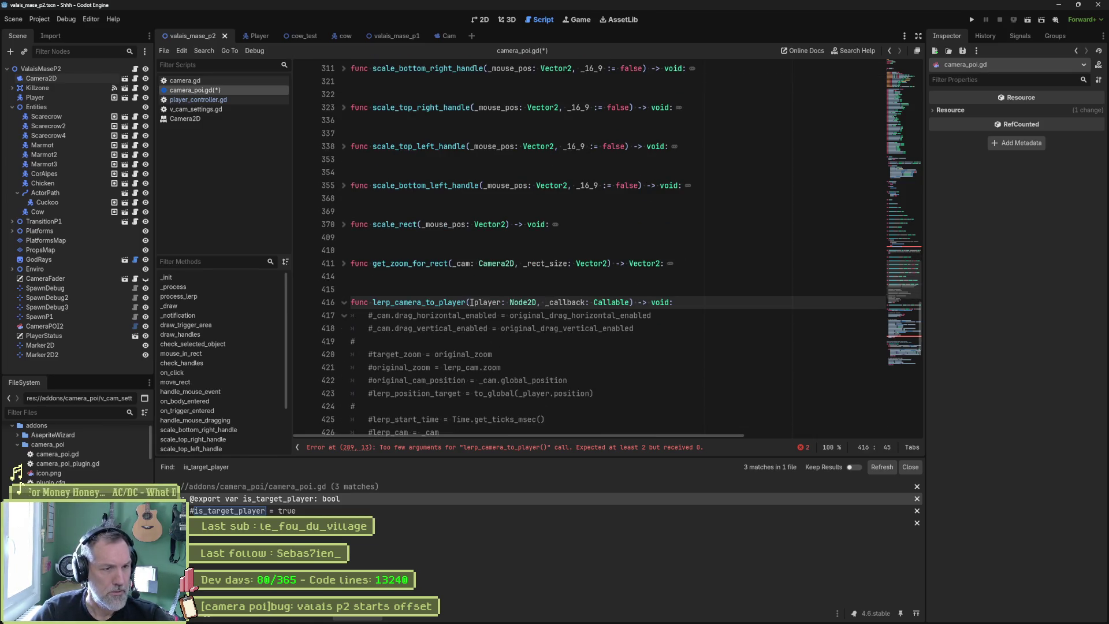
pyautogui.moveTo(471, 302); pyautogui.dragTo(543, 300)
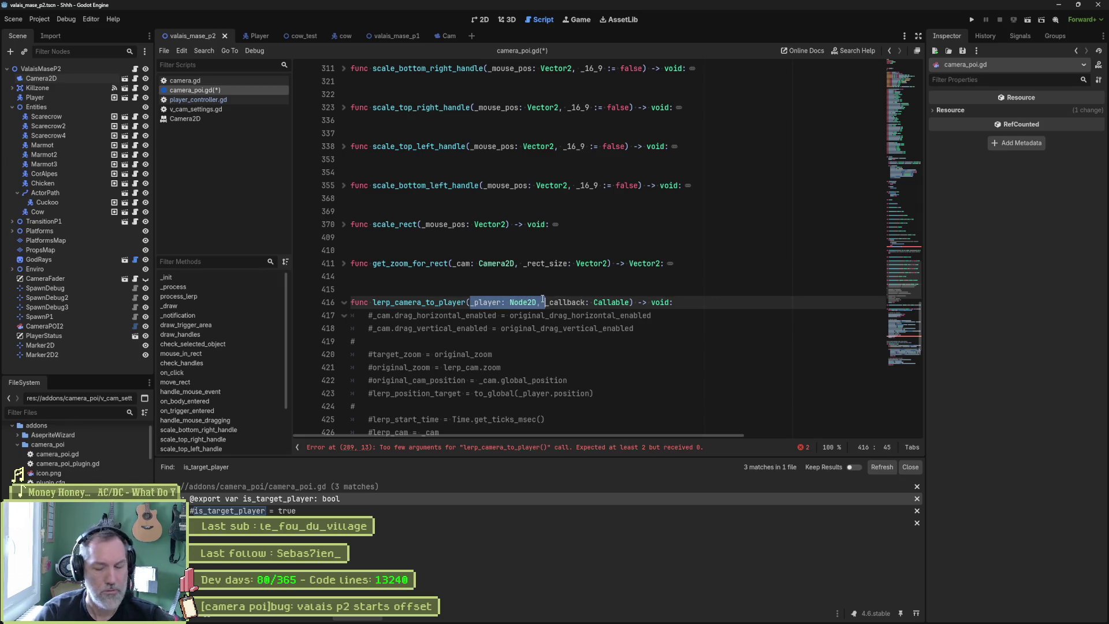
pyautogui.press('BackSpace')
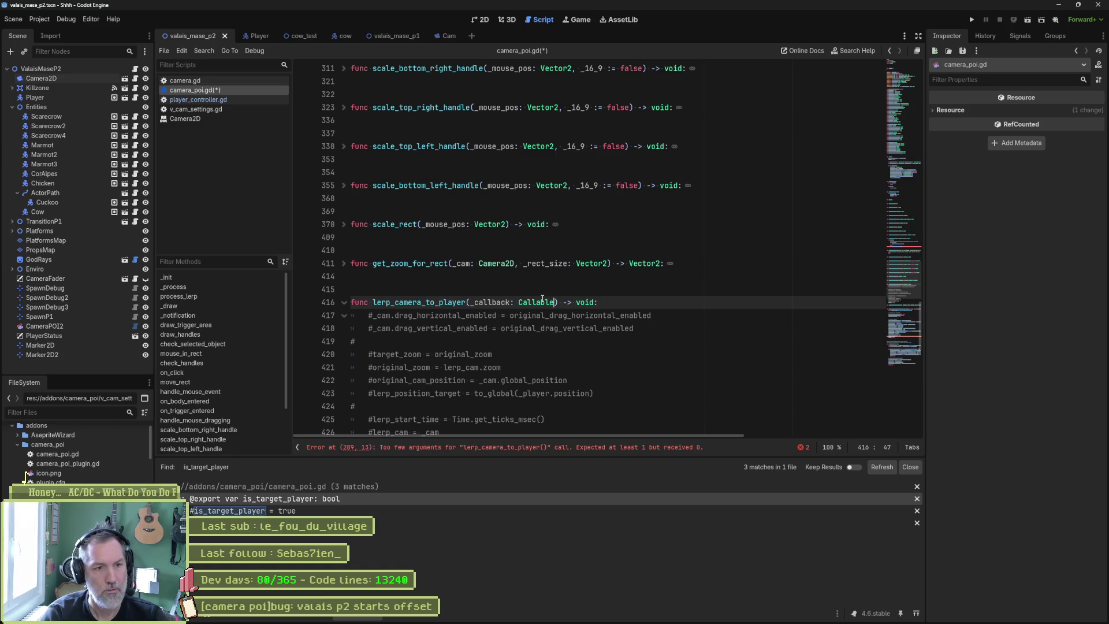
pyautogui.write('= func(')
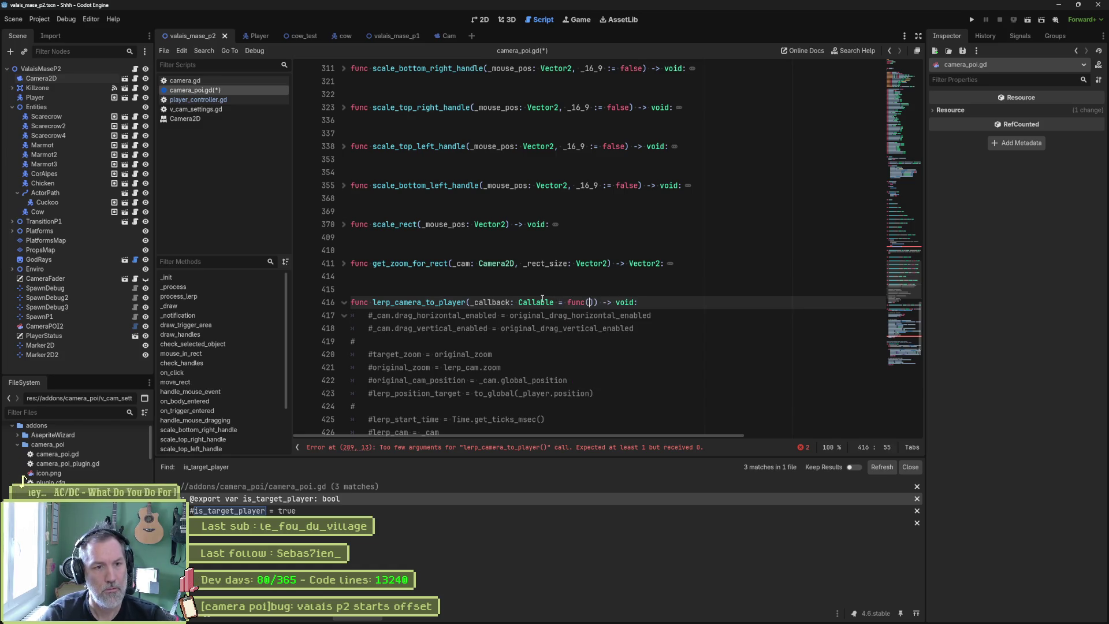
pyautogui.write('): pass')
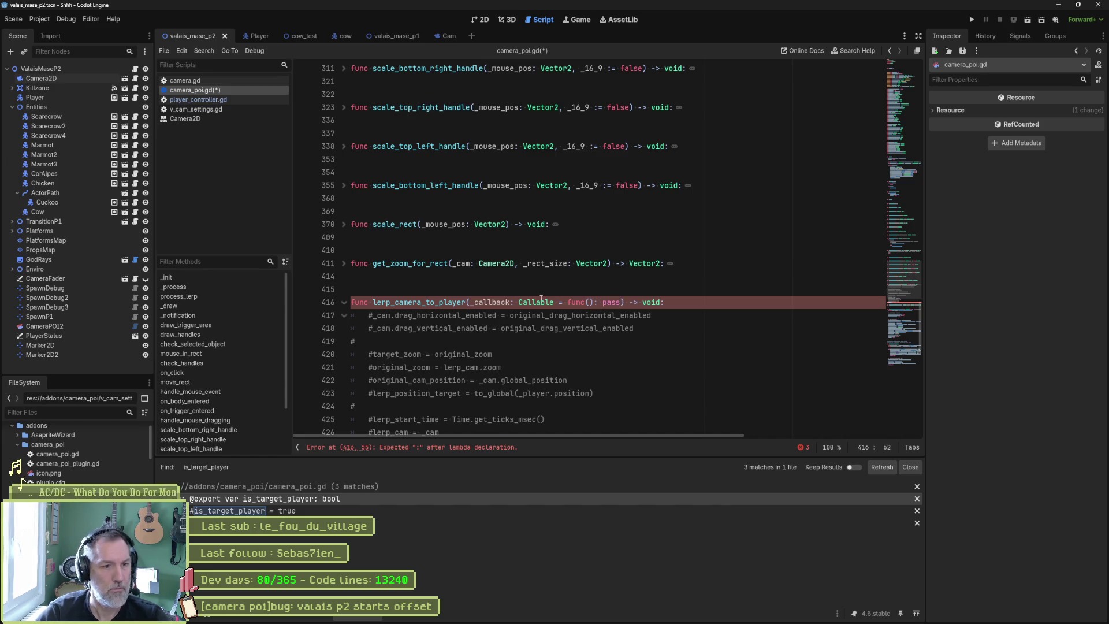
pyautogui.click(537, 328)
pyautogui.scroll(-2, 537, 341)
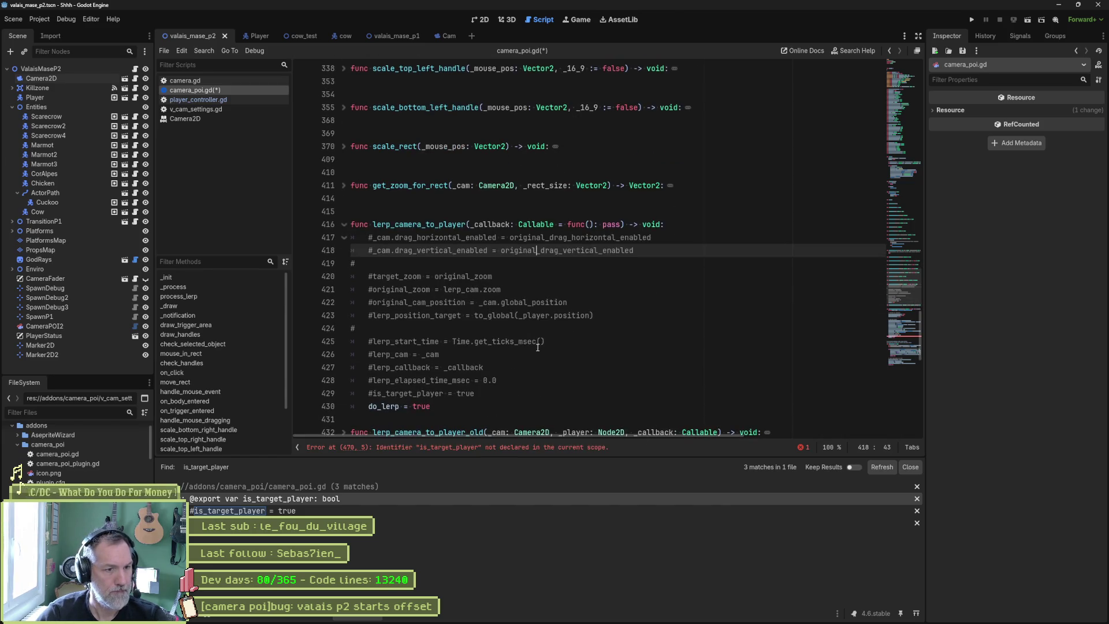
pyautogui.click(508, 442)
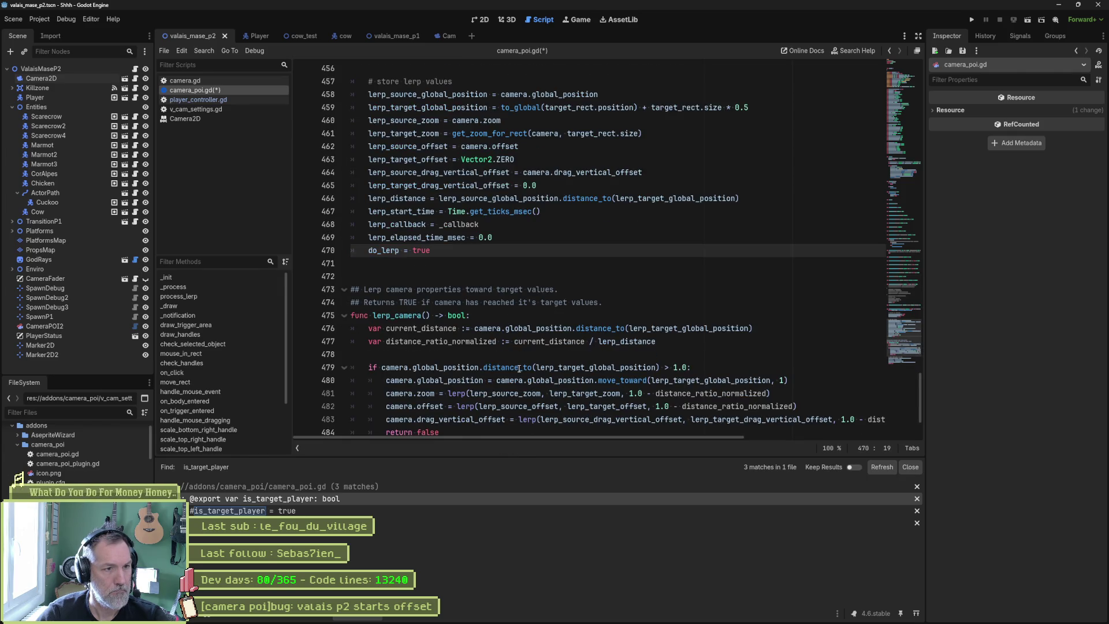
pyautogui.scroll(4, 519, 363)
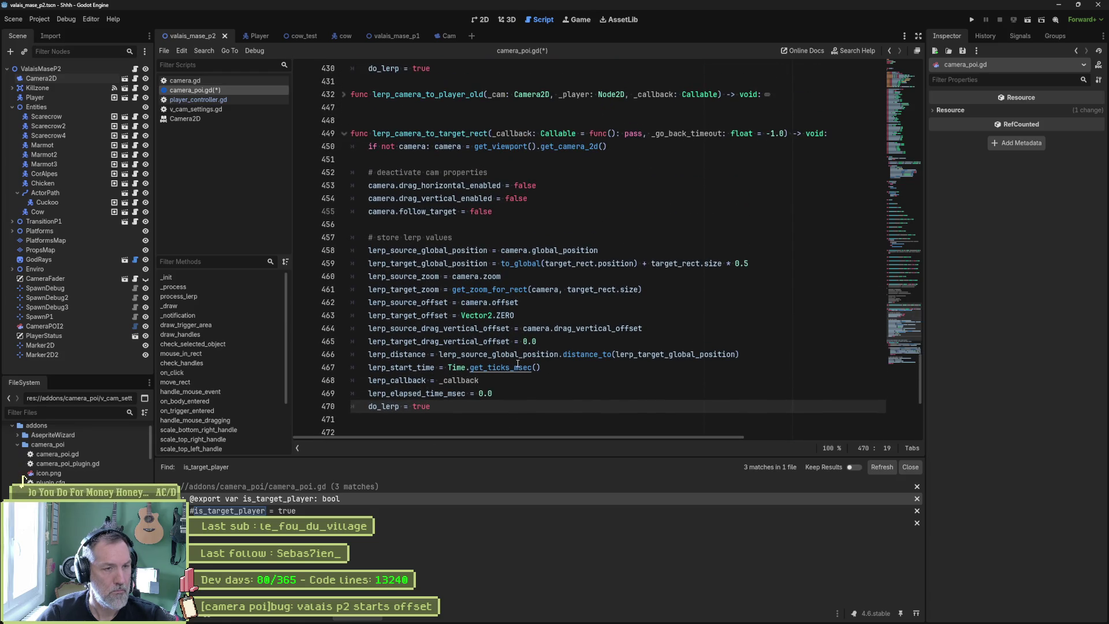
# Save, then copy lerp_camera_to_target_rect's camera and lerp setup into lerp_camera_to_player
pyautogui.hotkey('ctrl', 's')
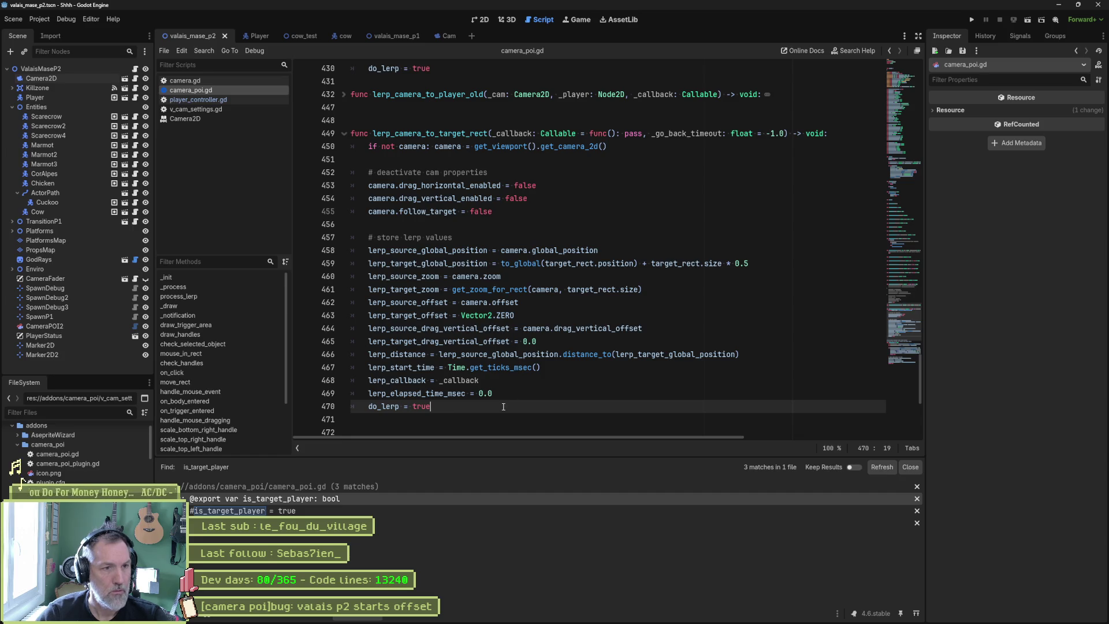
pyautogui.moveTo(505, 406)
pyautogui.mouseDown()
pyautogui.moveTo(462, 172)
pyautogui.moveTo(352, 173)
pyautogui.moveTo(327, 151)
pyautogui.mouseUp()
pyautogui.hotkey('ctrl', 'c')
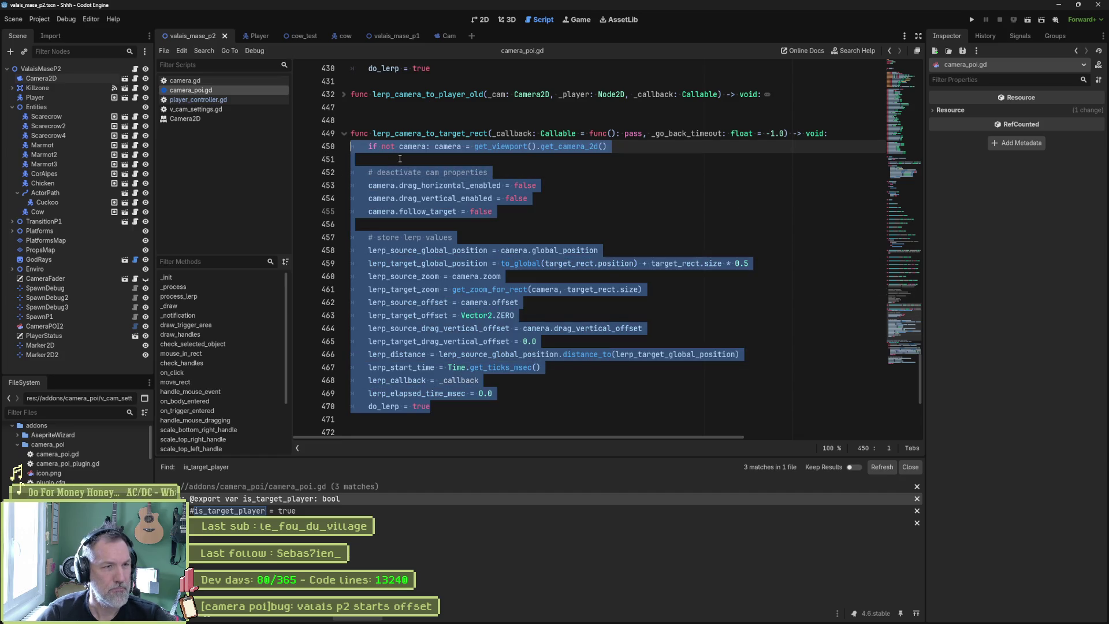
pyautogui.scroll(5, 405, 162)
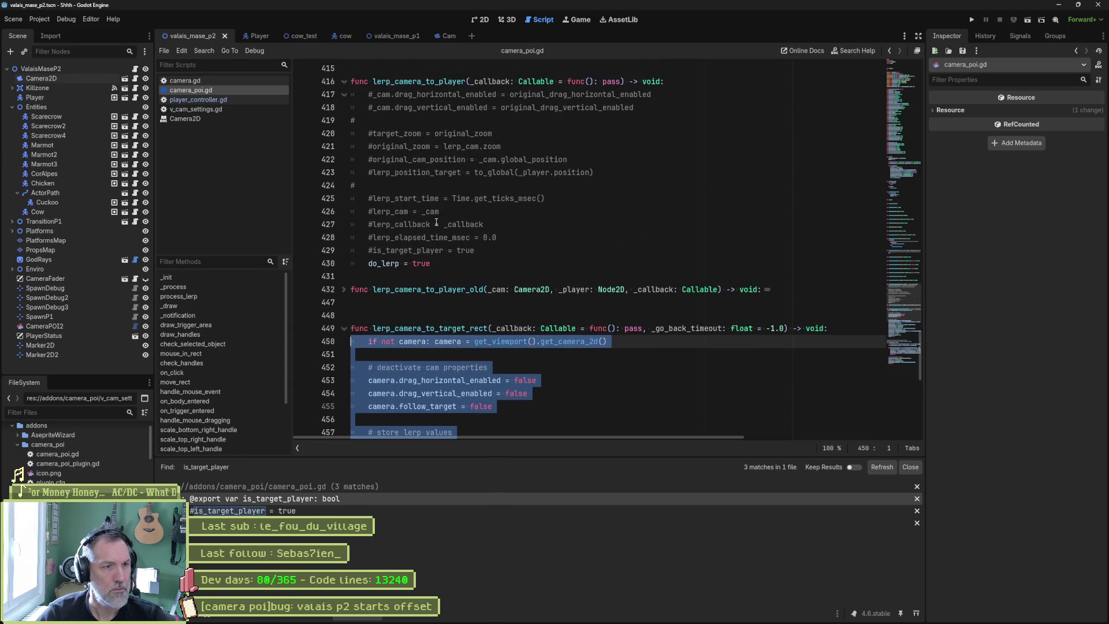
pyautogui.click(684, 81)
pyautogui.hotkey('ctrl', 'v')
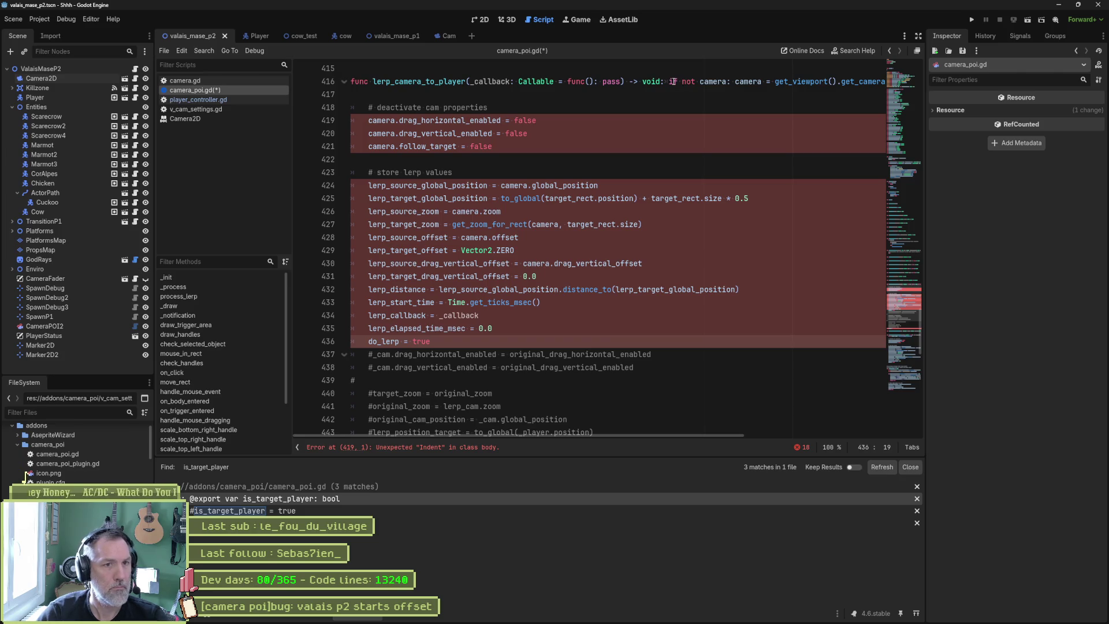
pyautogui.click(674, 82)
pyautogui.press('Return')
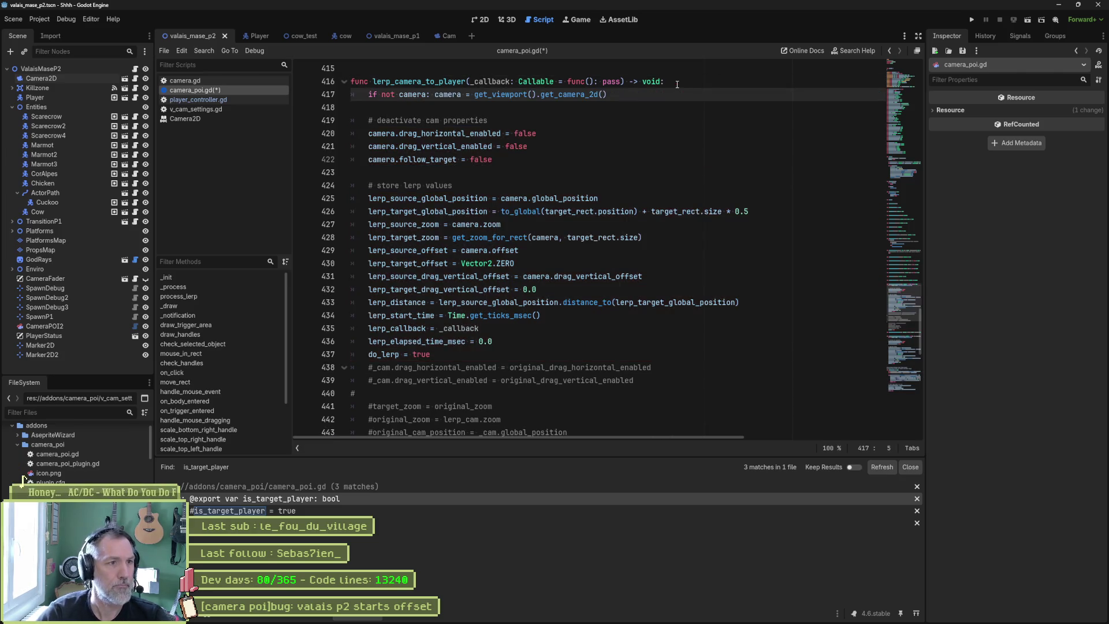
pyautogui.click(482, 354)
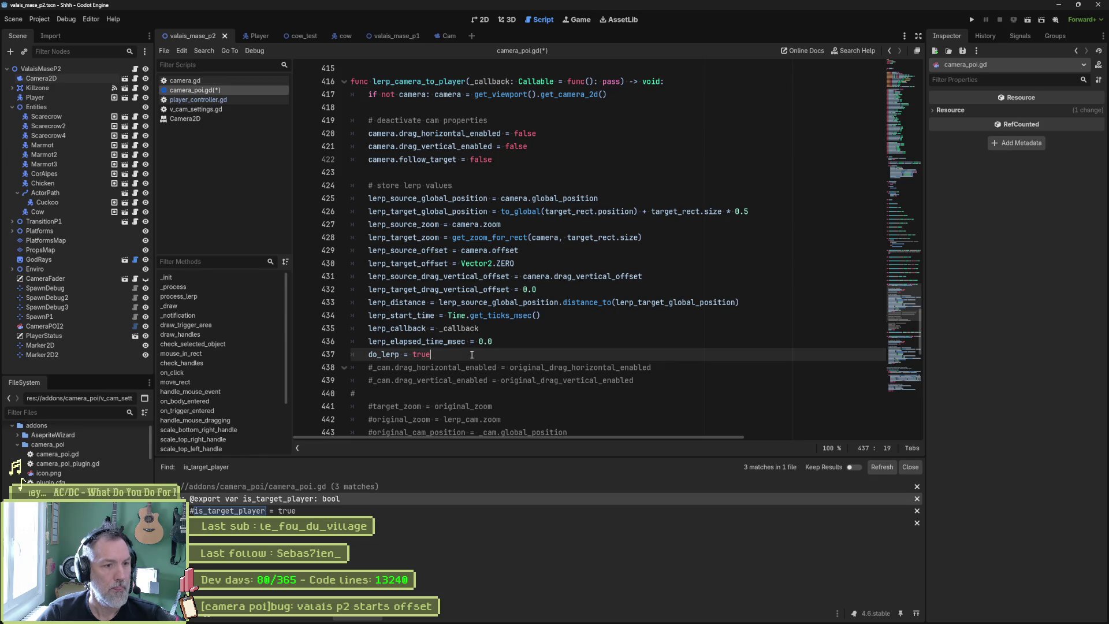
pyautogui.press('Return')
# Comment out the old do_lerp = true line and add a blank line before lerp_camera_to_player_old
pyautogui.scroll(-4, 533, 358)
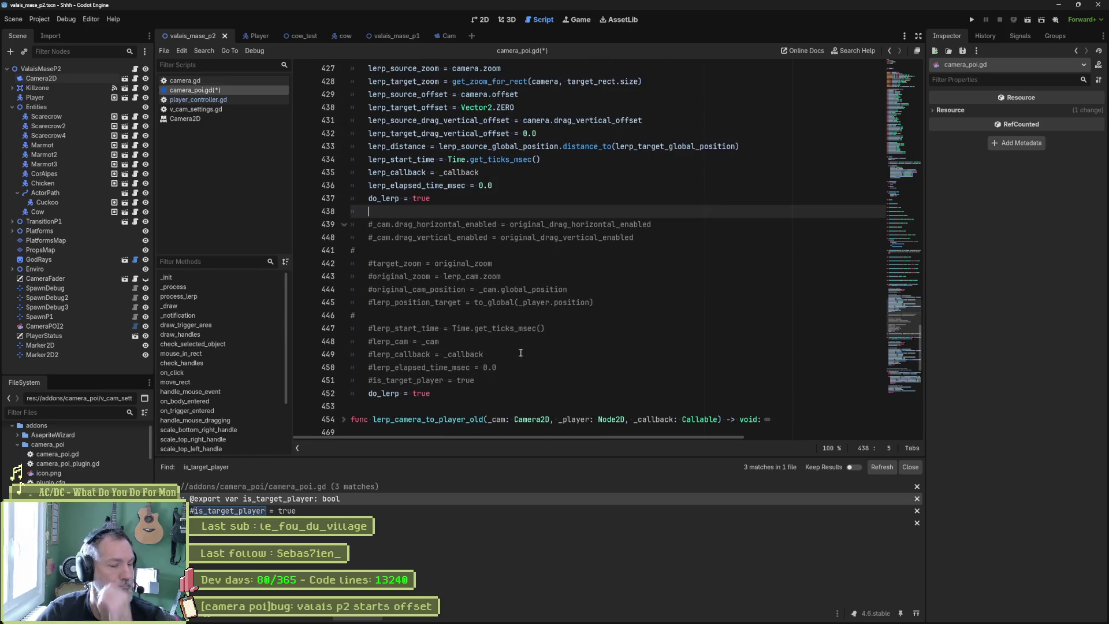
pyautogui.tripleClick(463, 395)
pyautogui.press('Delete')
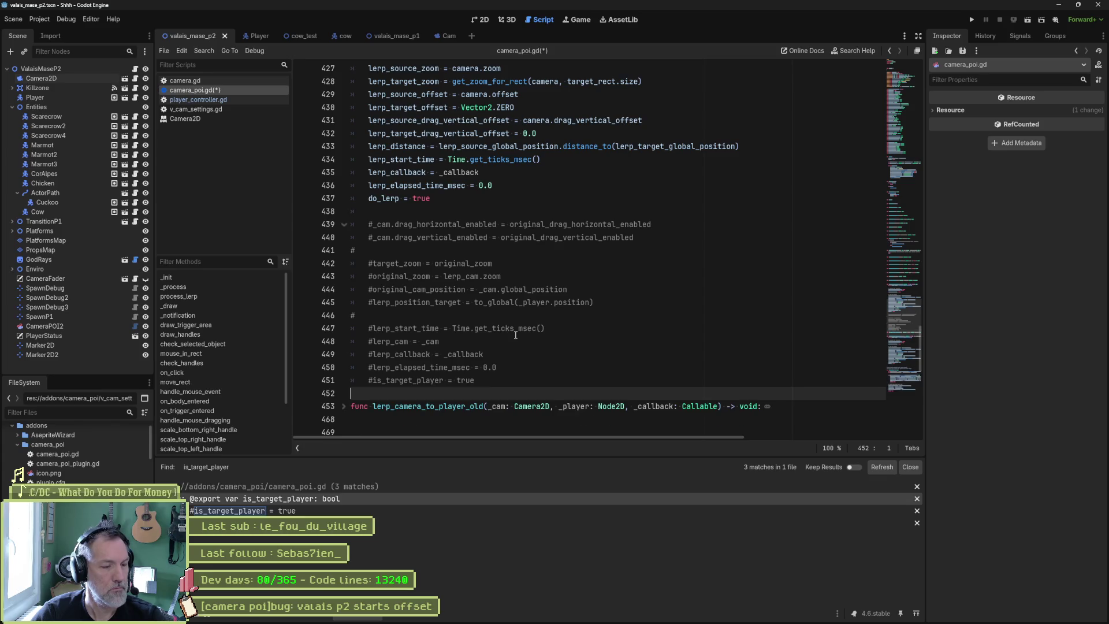
pyautogui.hotkey('ctrl', 'z')
pyautogui.hotkey('ctrl', 'k')
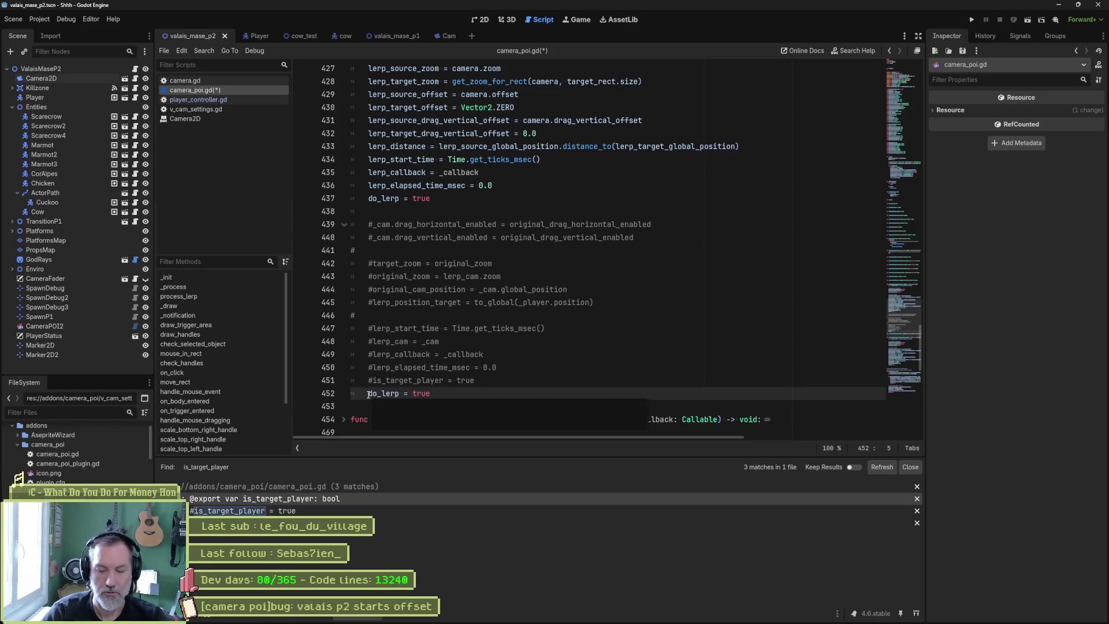
pyautogui.press('Down')
pyautogui.press('Return')
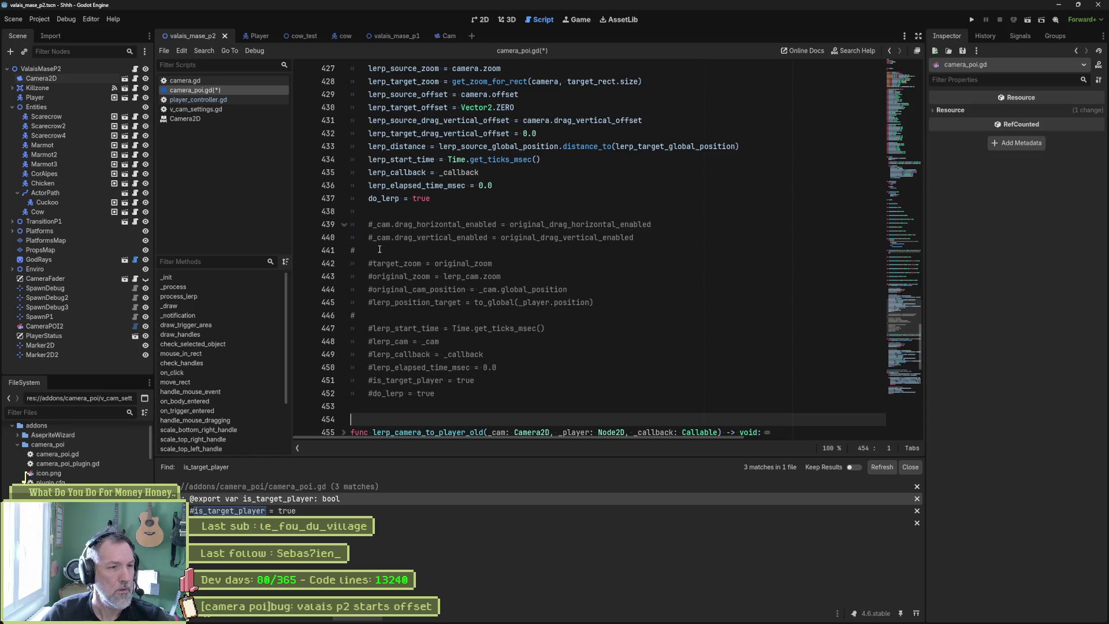
pyautogui.scroll(6, 493, 237)
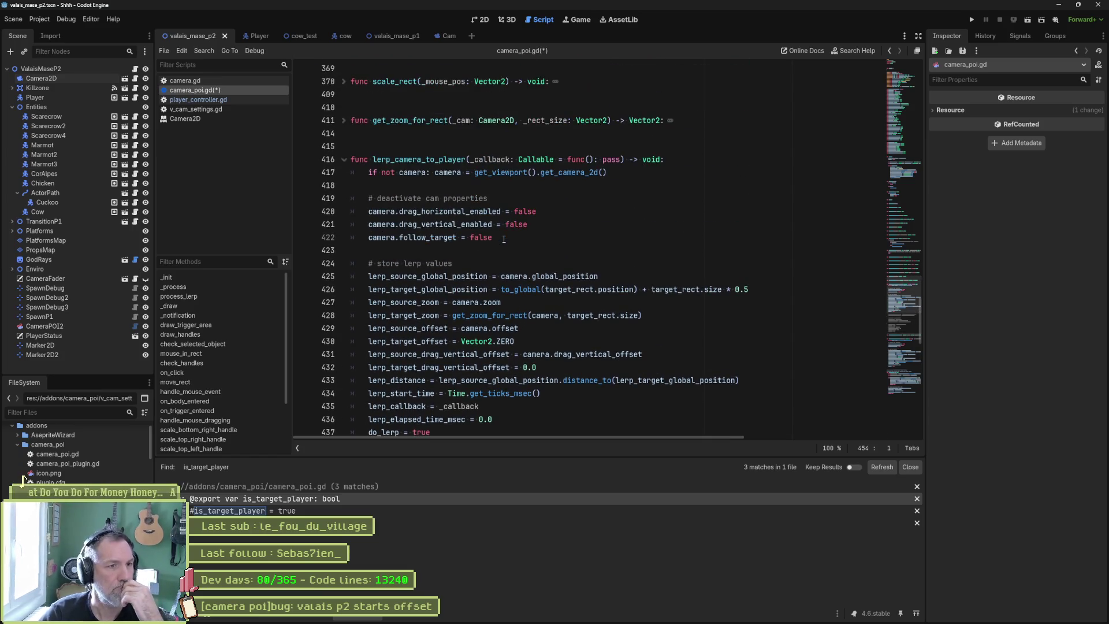